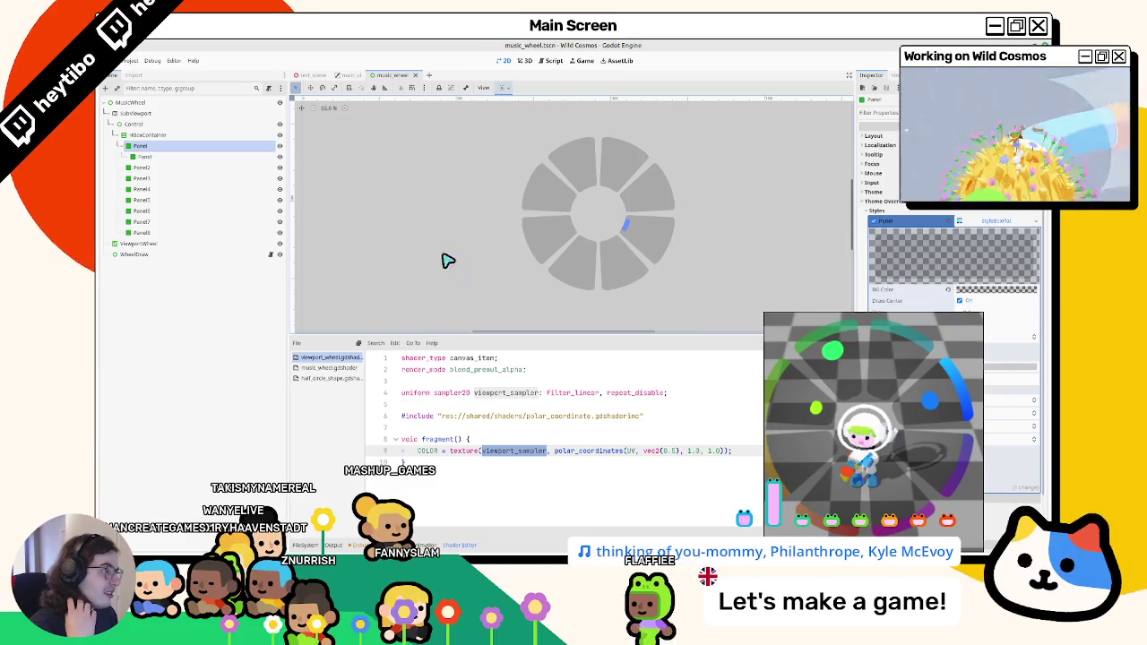
Set the child Panel's anchor points to Left 0, Right 0 and Top 0.2.
click(211, 157)
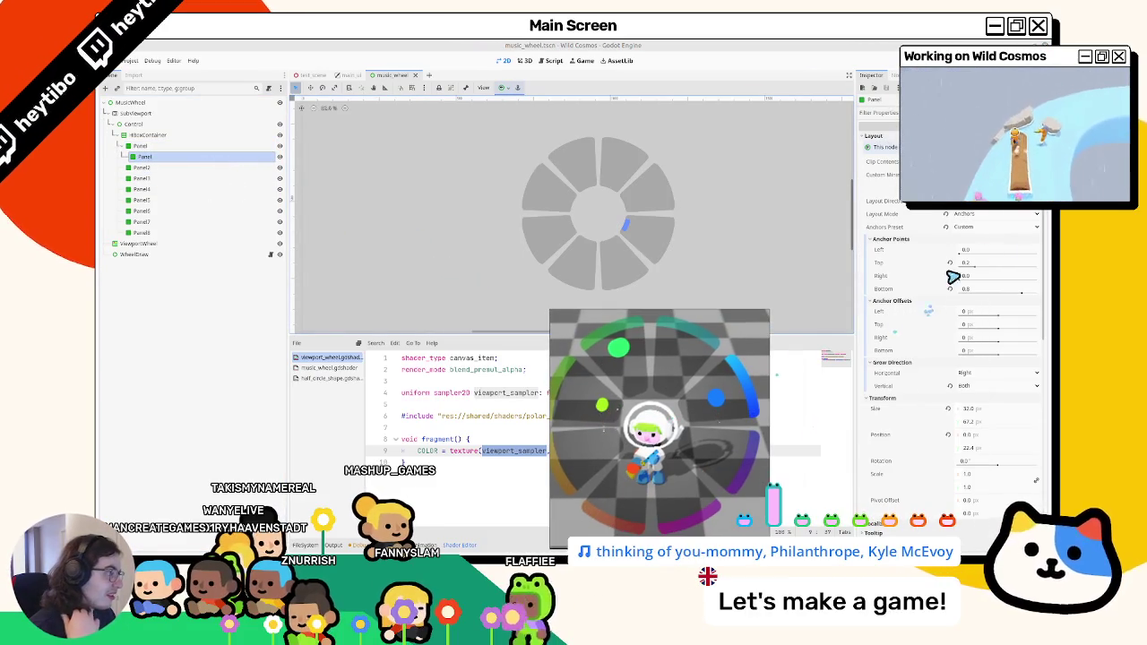
mouse_move(962, 257)
mouse_down()
mouse_move(975, 266)
mouse_move(938, 261)
mouse_up()
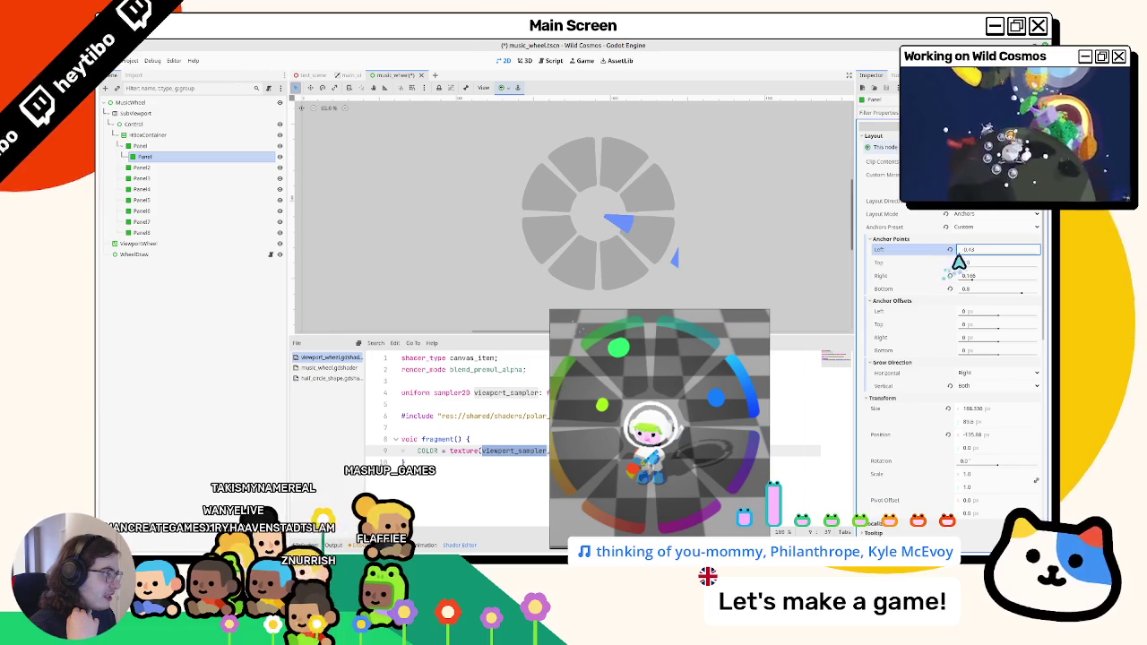
text(0.1)
key(Return)
drag(963, 249, 976, 250)
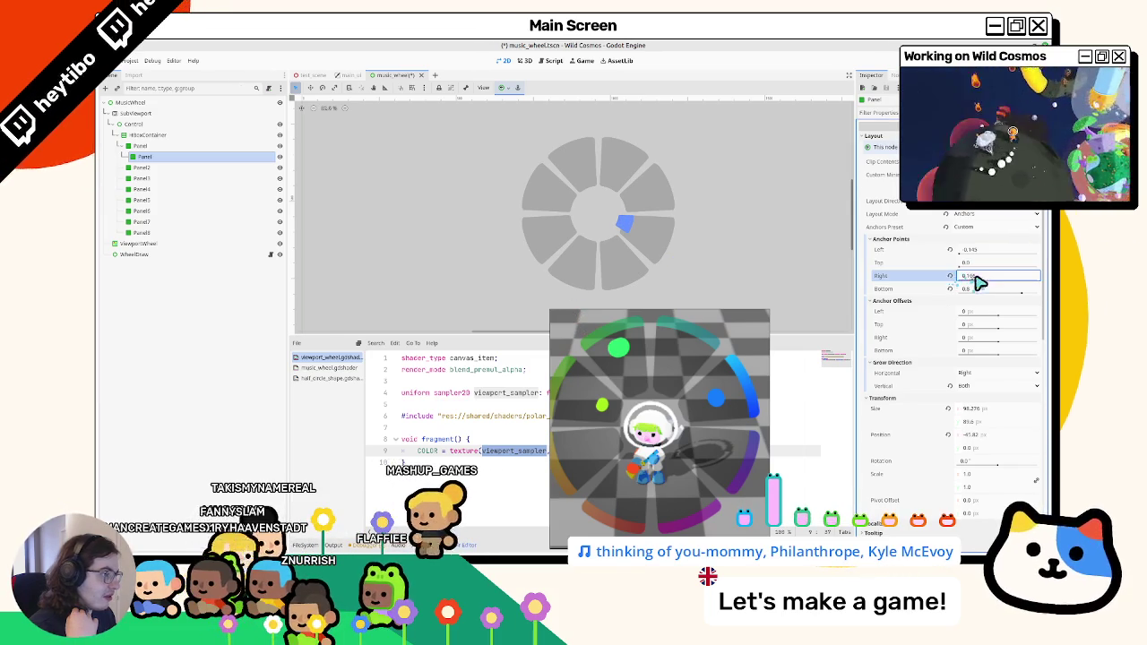
click(976, 275)
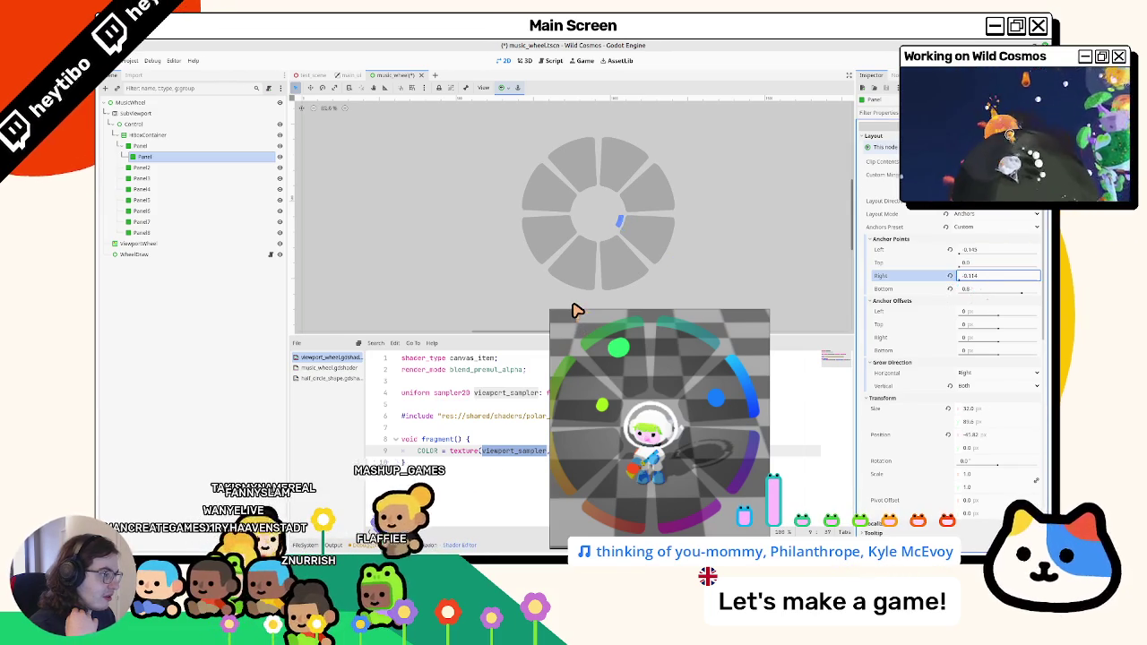
click(952, 251)
drag(965, 250, 973, 251)
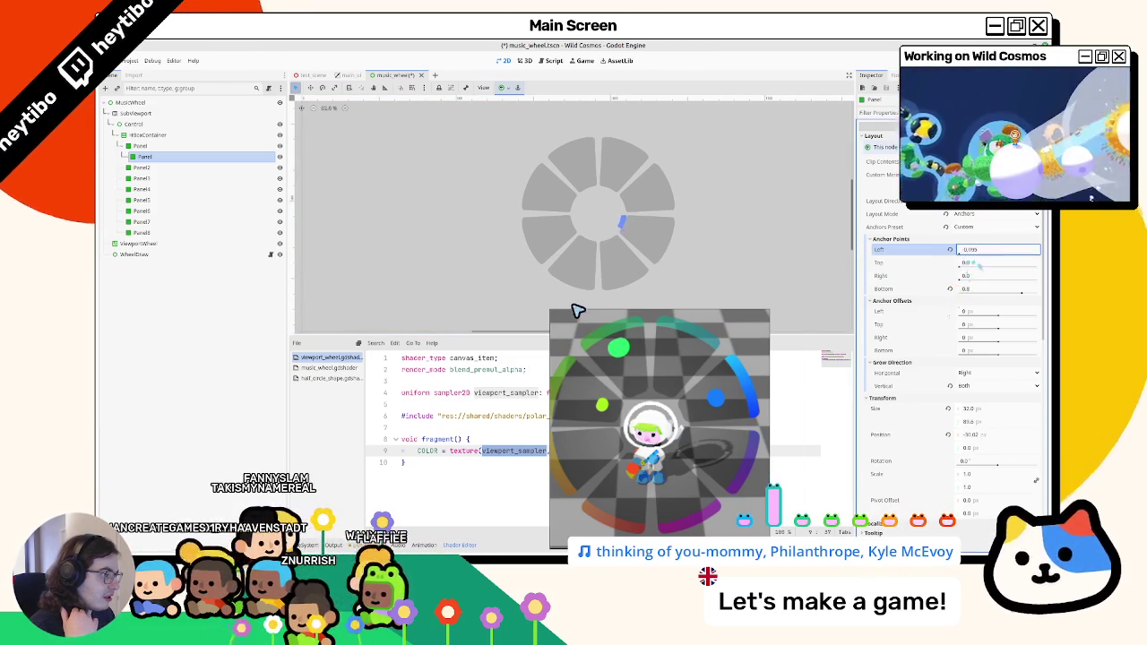
click(951, 276)
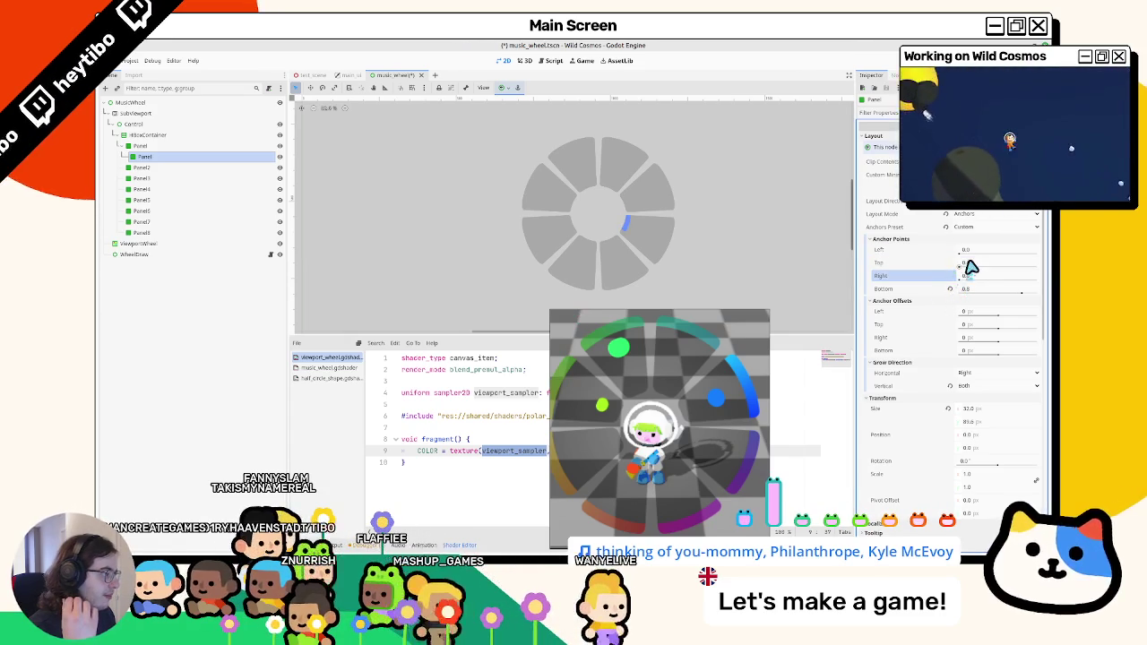
drag(965, 262, 972, 263)
click(950, 263)
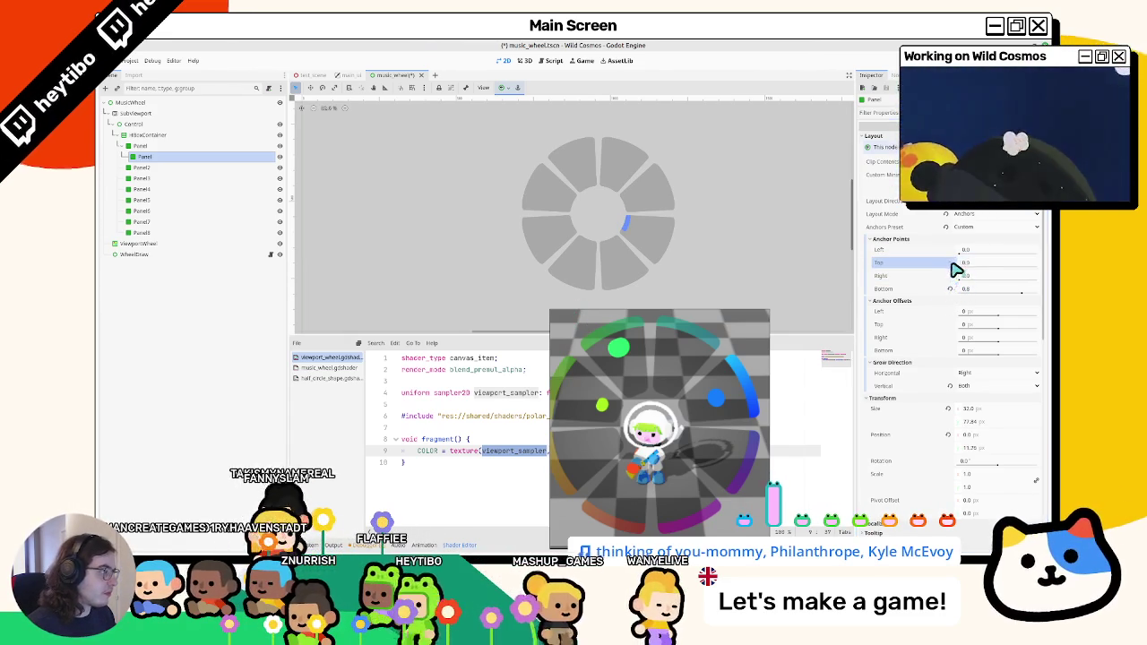
text(0.2)
key(Tab)
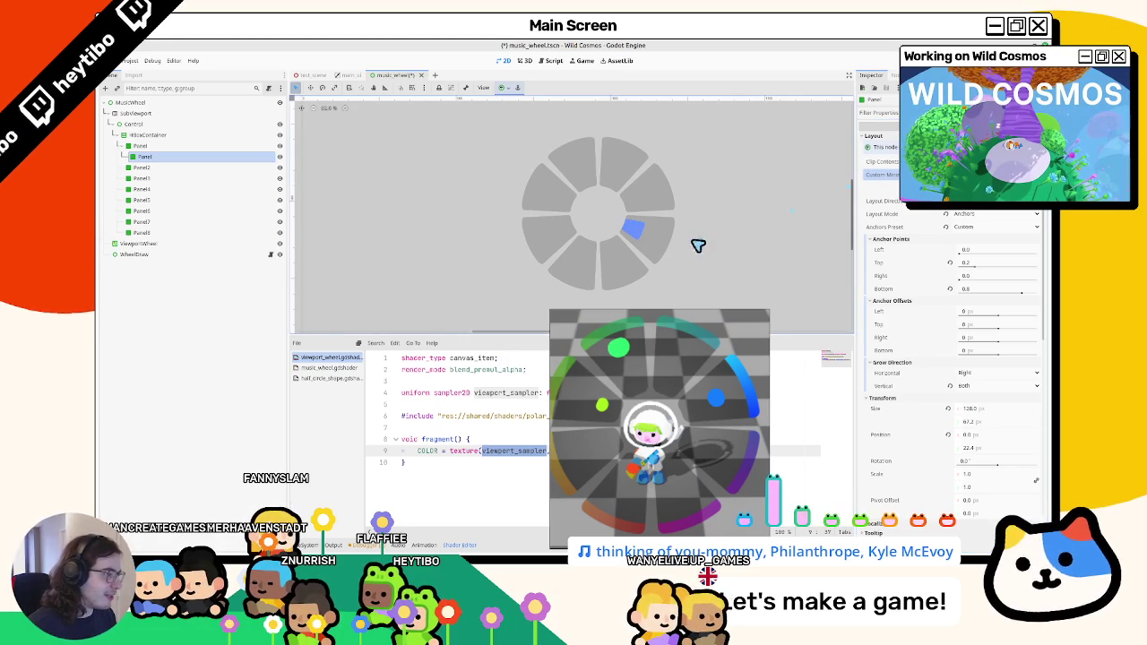
Save the music wheel scene and run the project with F5.
key(F6)
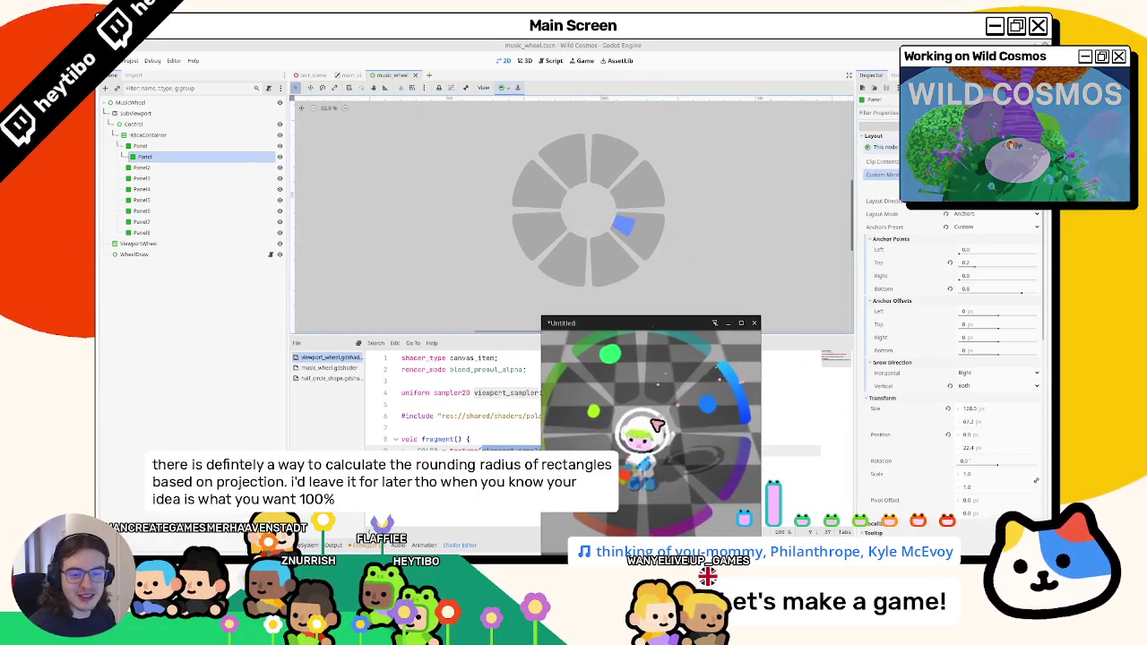
mouse_move(910, 334)
mouse_down()
mouse_move(884, 363)
mouse_move(820, 376)
mouse_move(858, 365)
mouse_up()
key(F5)
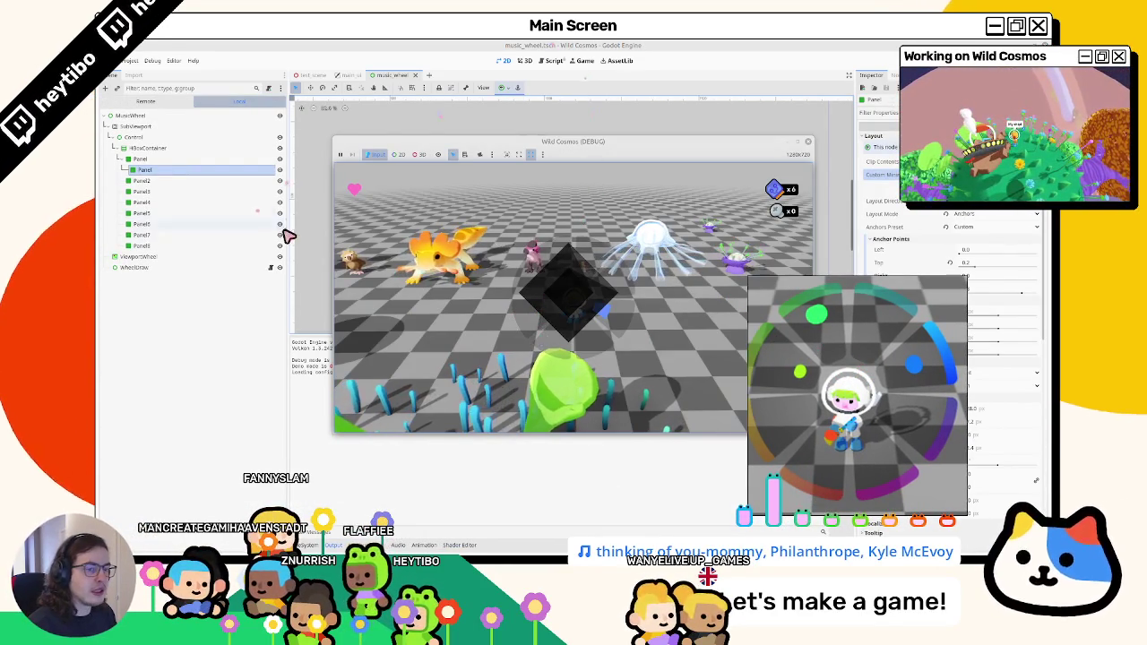
Stop and relaunch the game, then maximize the debug window.
click(279, 267)
key(F8)
key(F5)
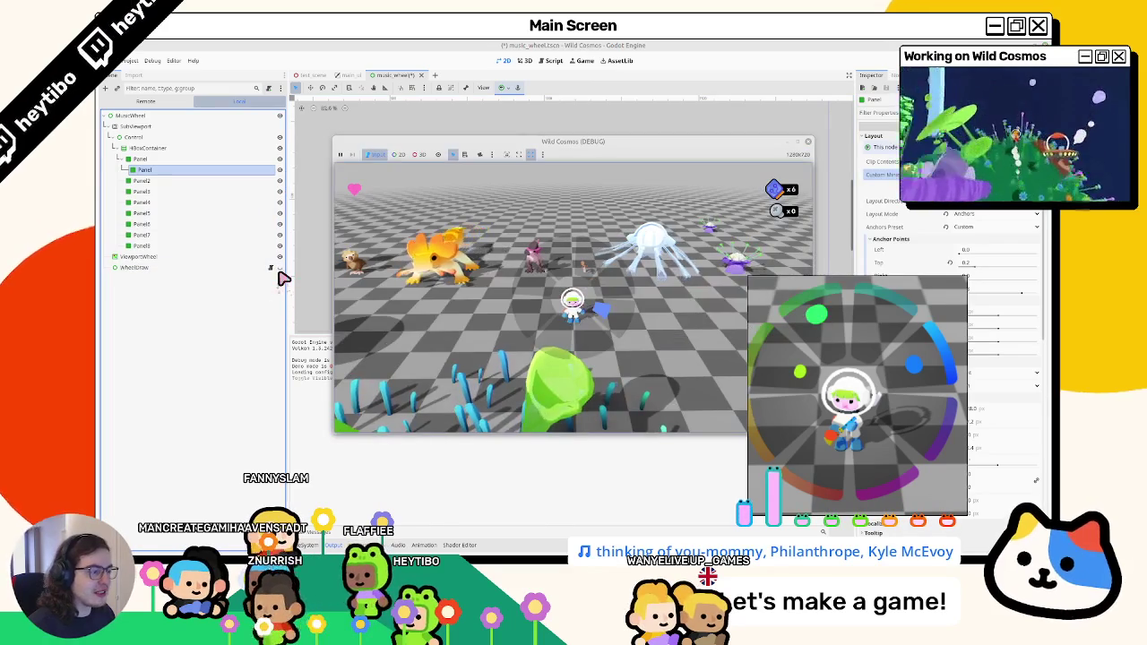
click(800, 144)
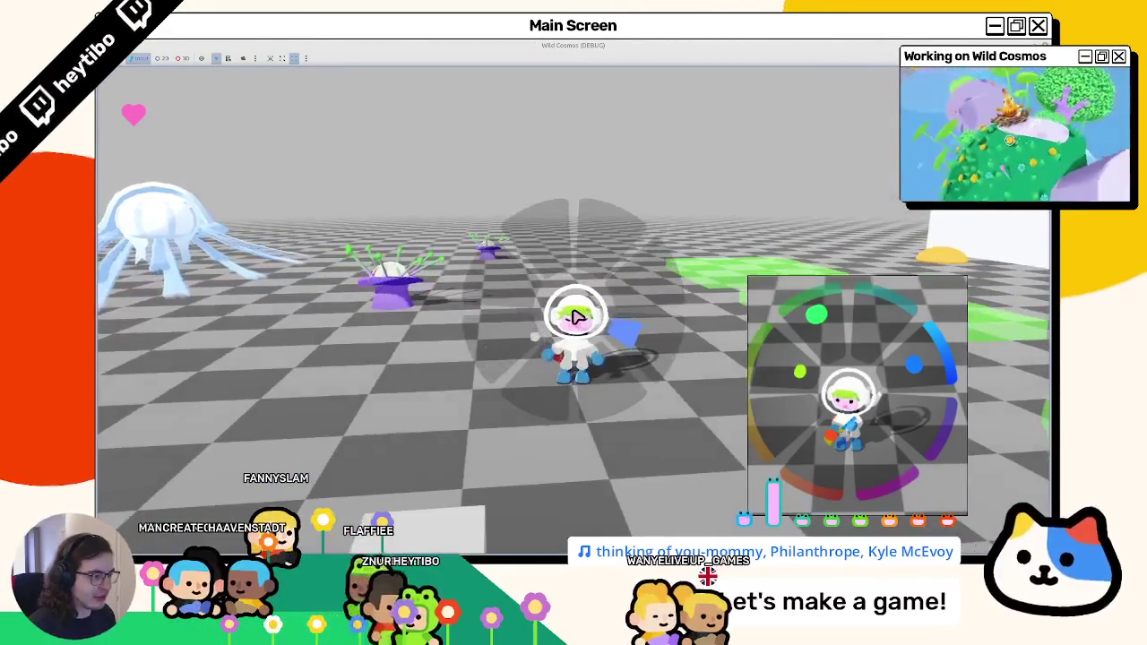
Equip the flashlight from the radial tool wheel and swing it.
key(Tab)
key(Tab)
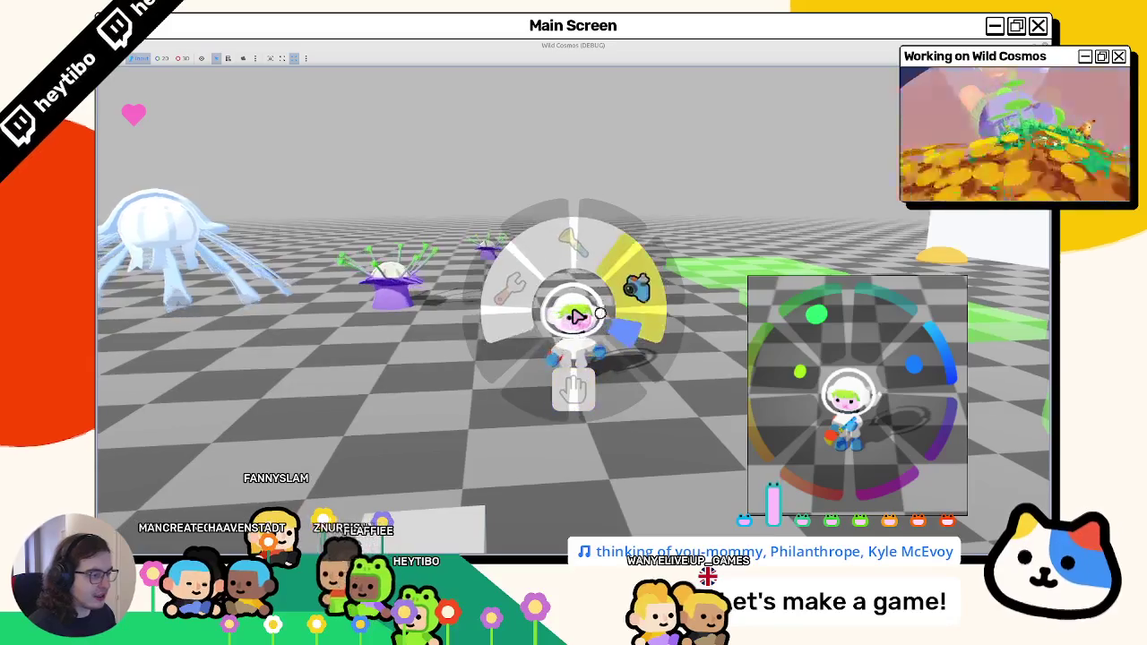
click(574, 316)
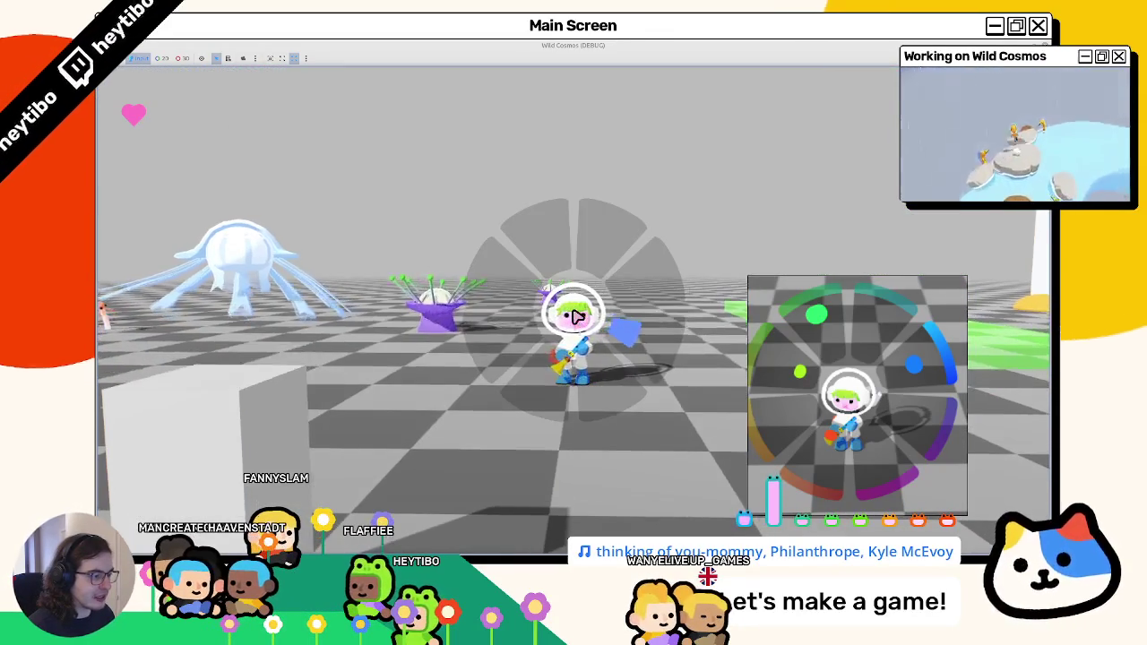
key(Tab)
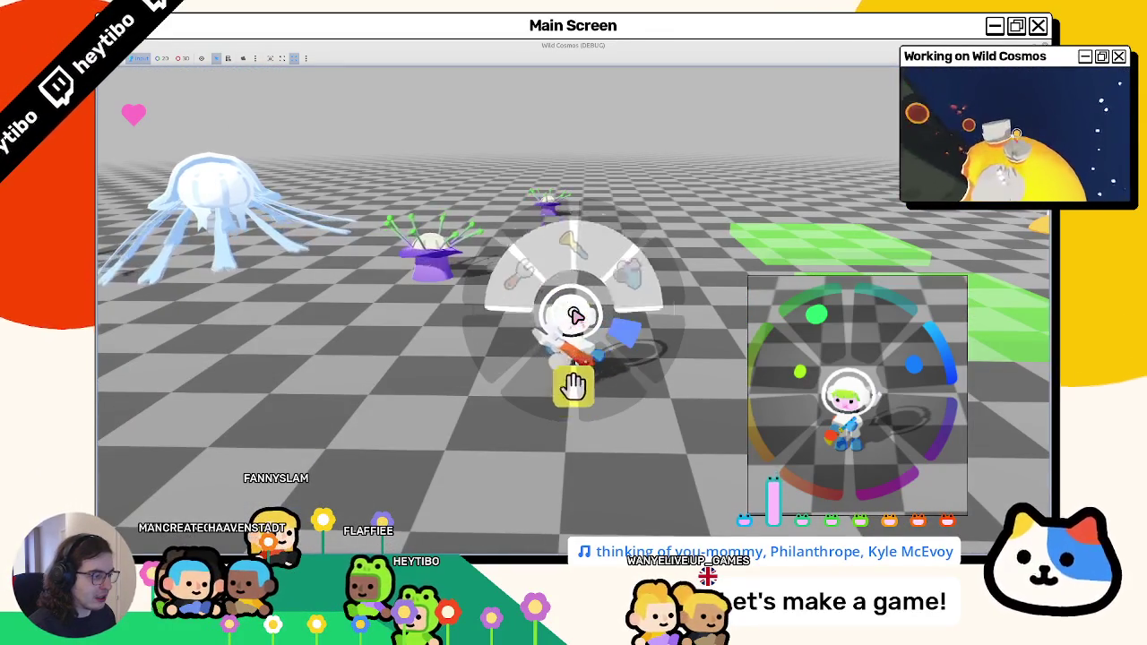
click(574, 316)
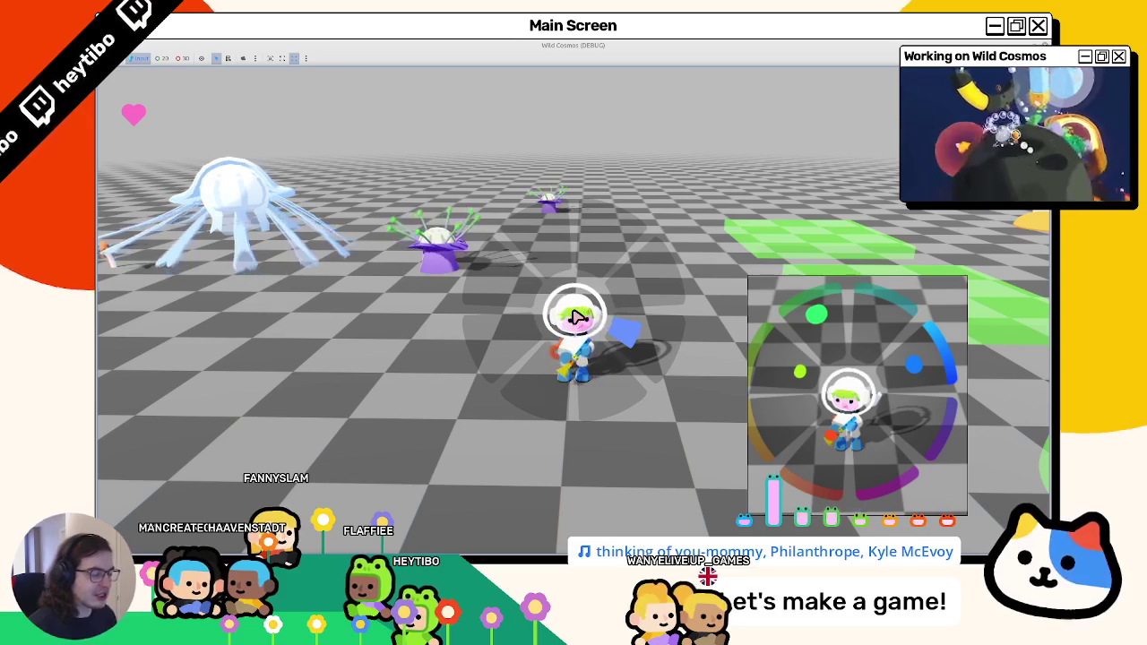
click(574, 317)
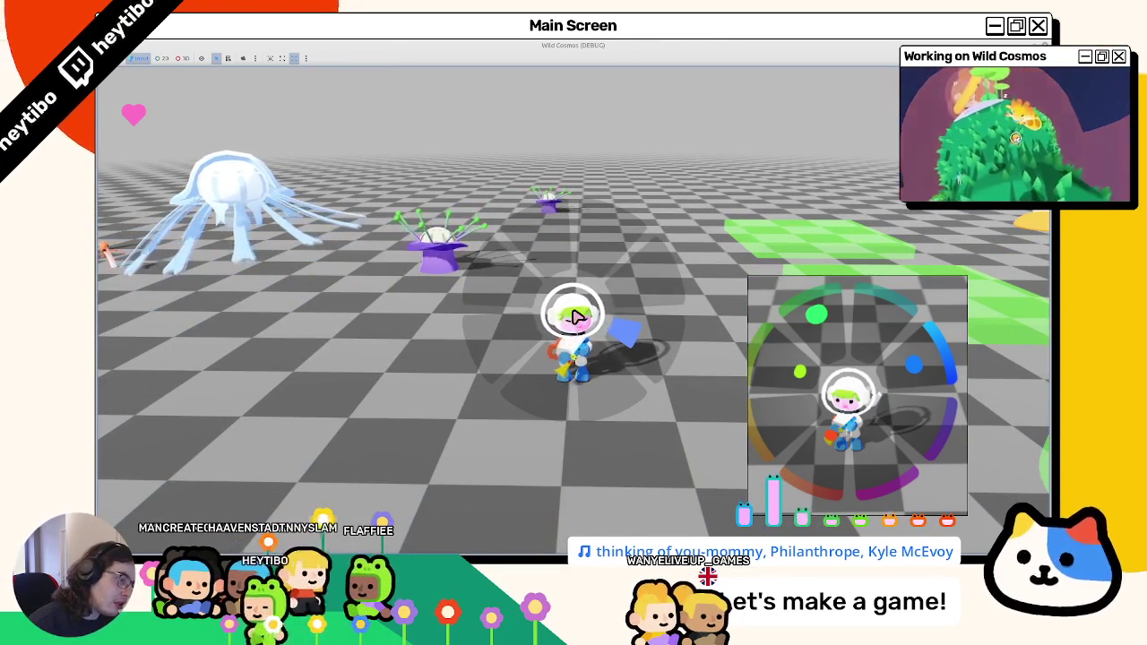
Run the astronaut forward and right across the level with WASD.
key(w)
key(d)
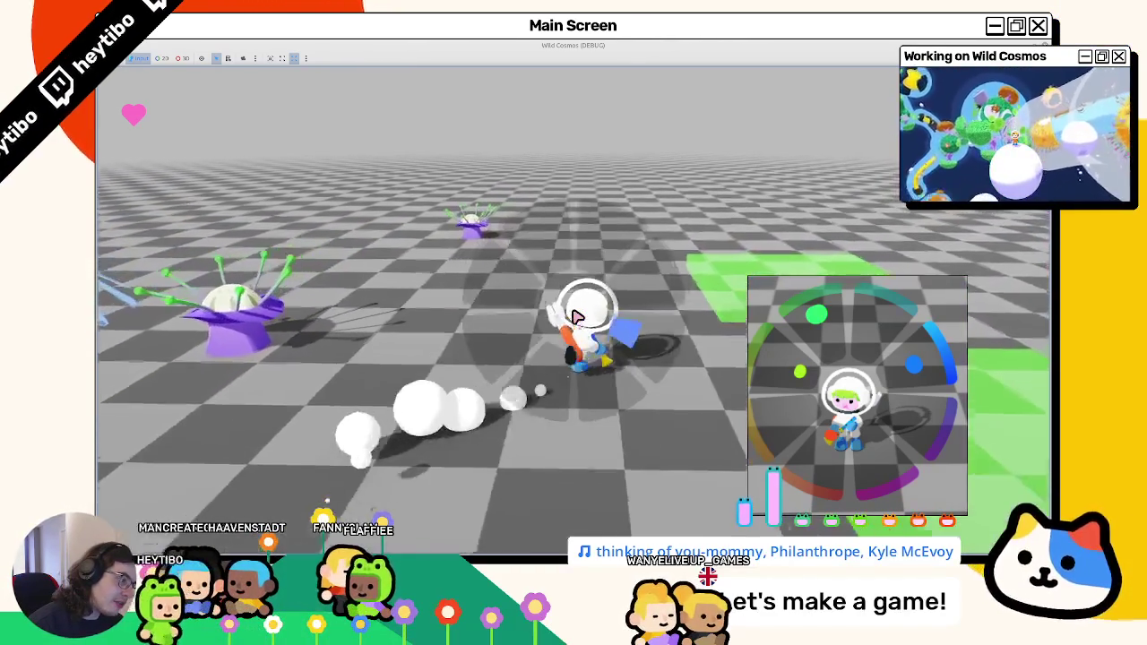
key(d)
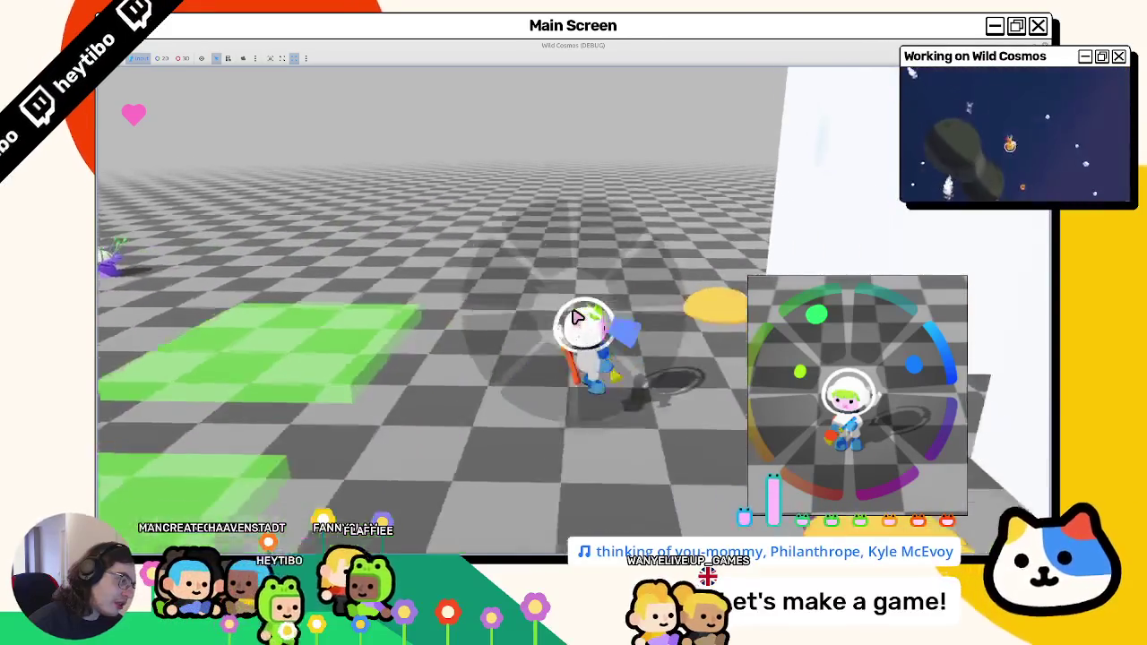
key(w)
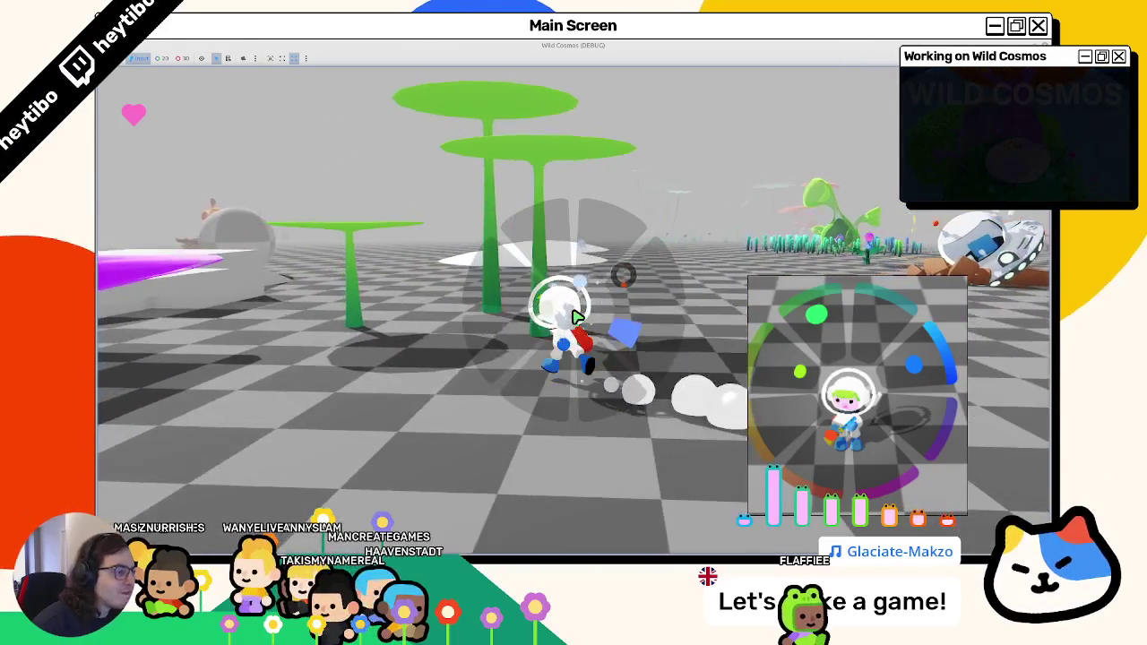
Open the pause menu and exit the game back to the editor.
key(Escape)
key(F8)
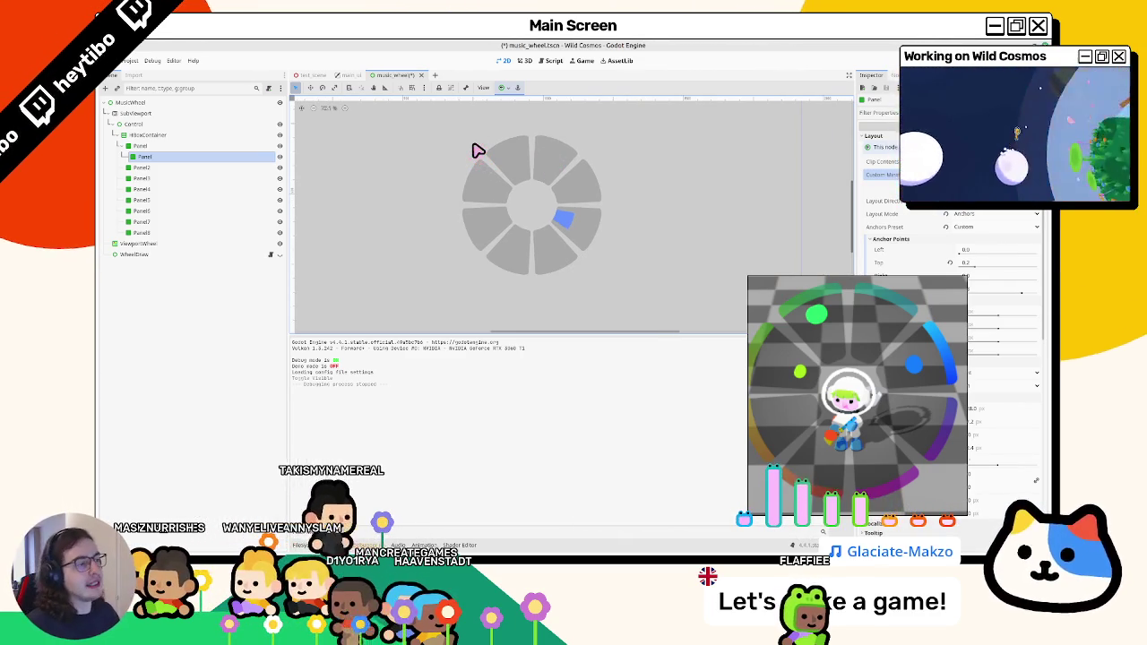
Change the polar_coordinates arguments on line 9 to 1.0, 1.0 and save the scene.
scroll(501, 158, up, 3)
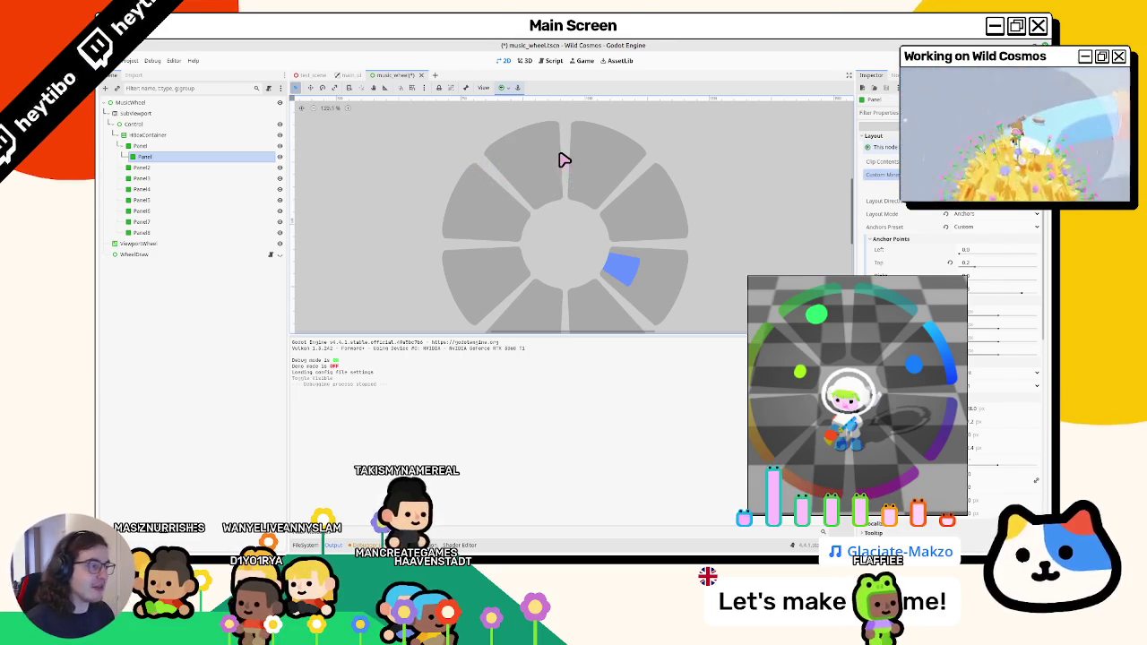
click(462, 543)
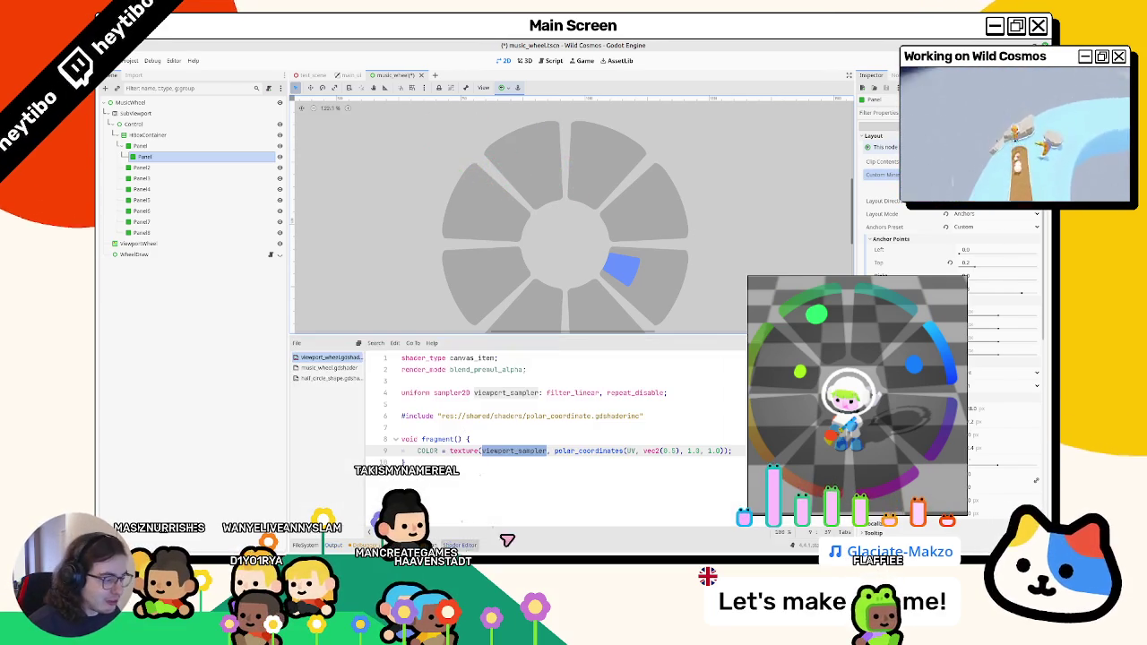
drag(688, 451, 717, 451)
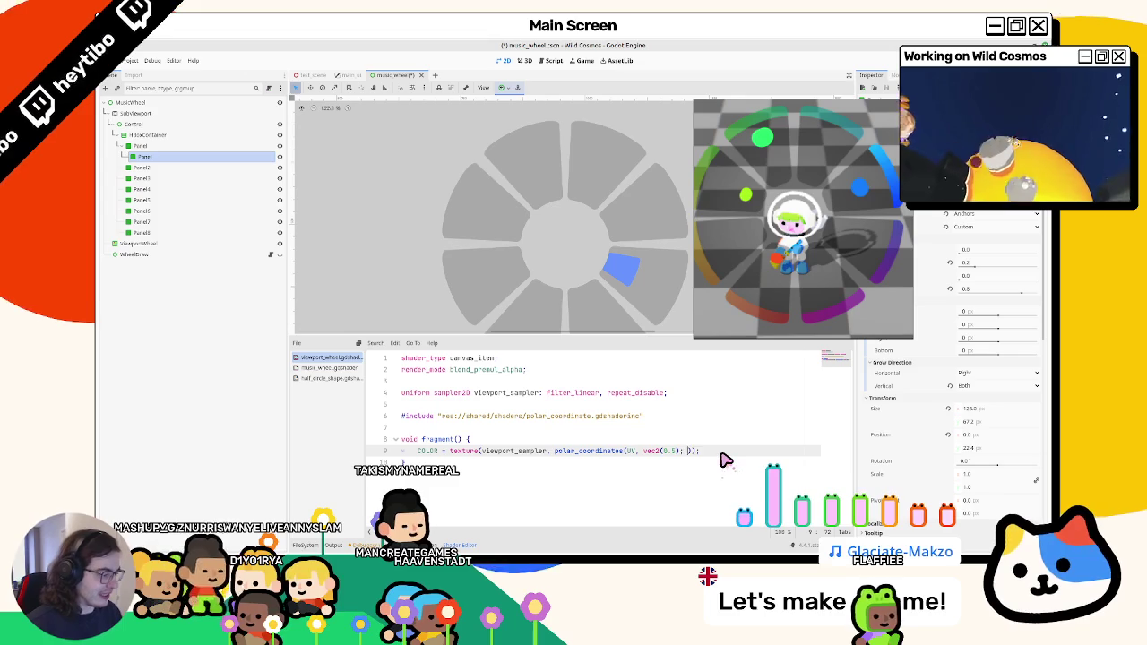
text(, 1.0)
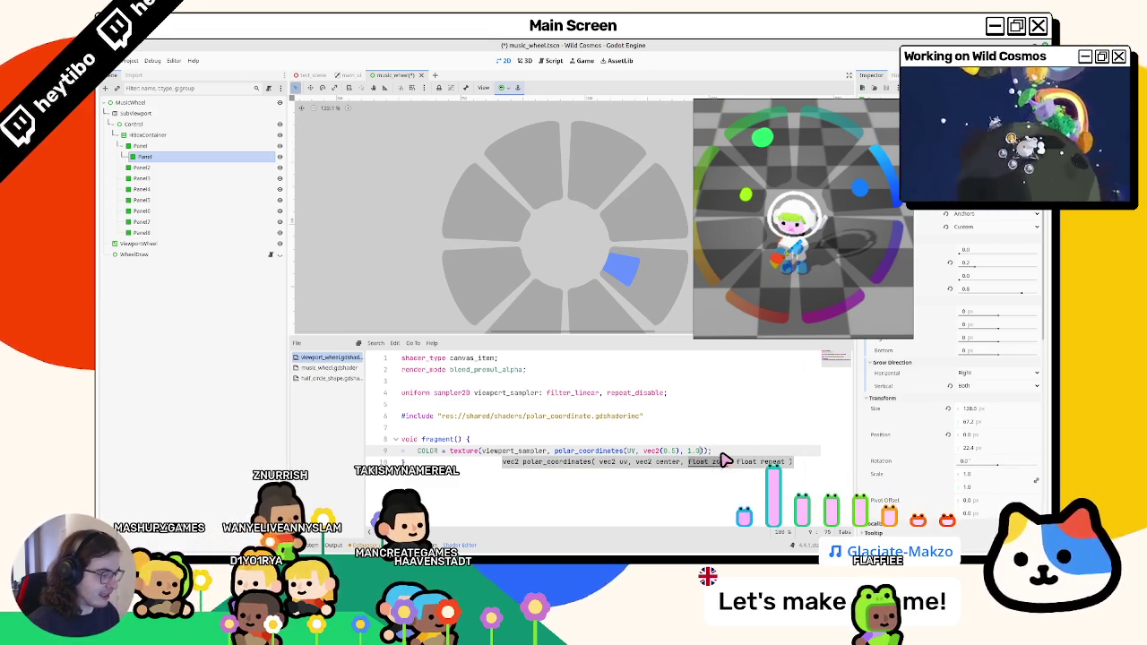
key(BackSpace)
key(BackSpace)
key(BackSpace)
text(, 2.0)
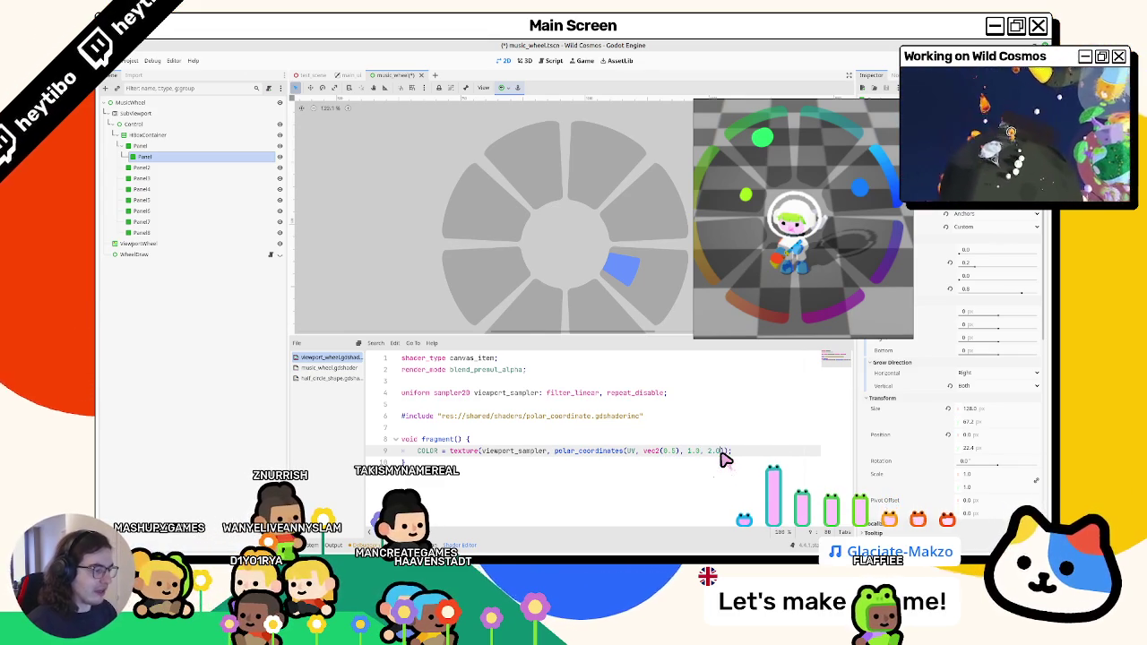
key(BackSpace)
key(BackSpace)
key(BackSpace)
text(1.0)
key(ctrl+s)
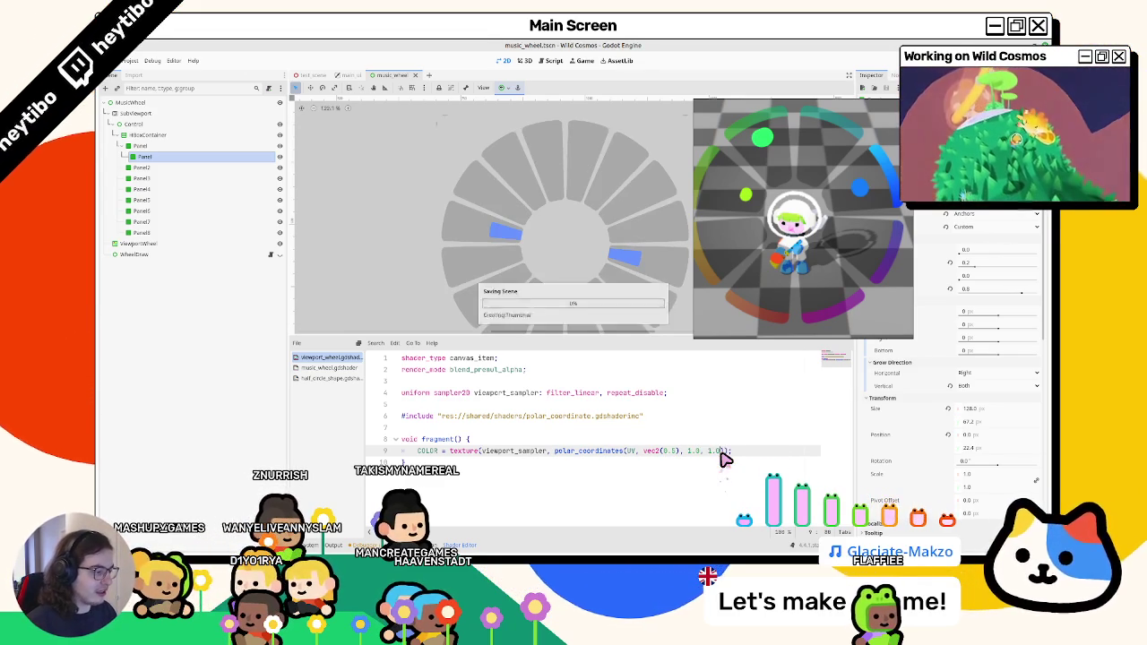
Try 1.25 then 1.3 as the polar_coordinates argument and move the preview aside.
key(BackSpace)
key(BackSpace)
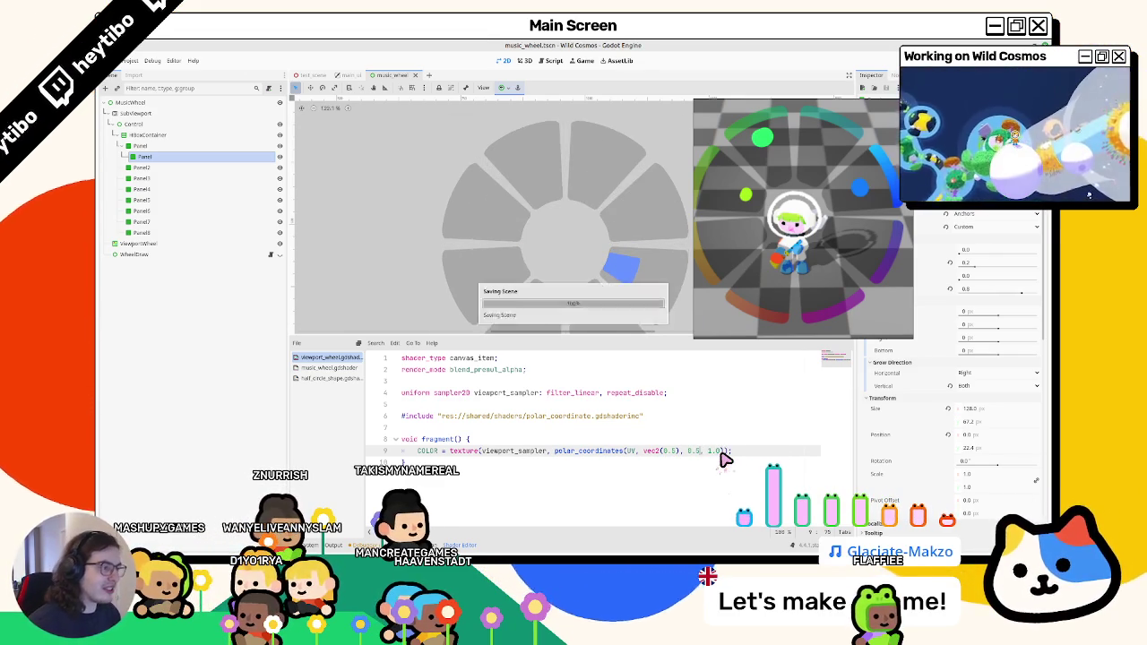
text(1.2)
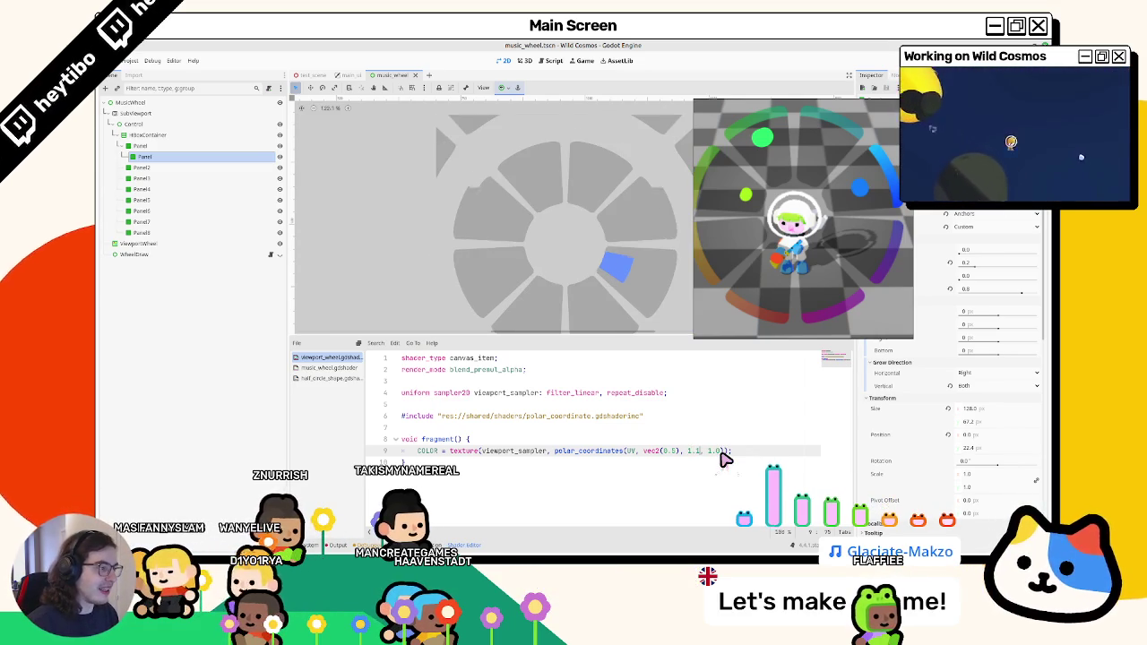
text(5)
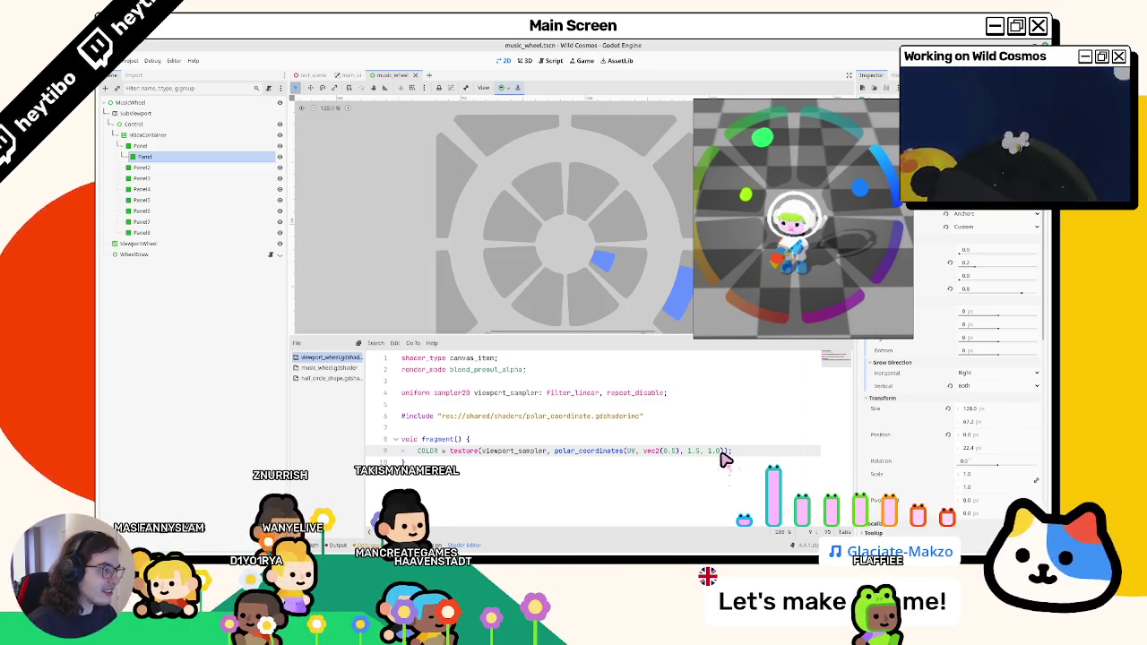
text(1.3)
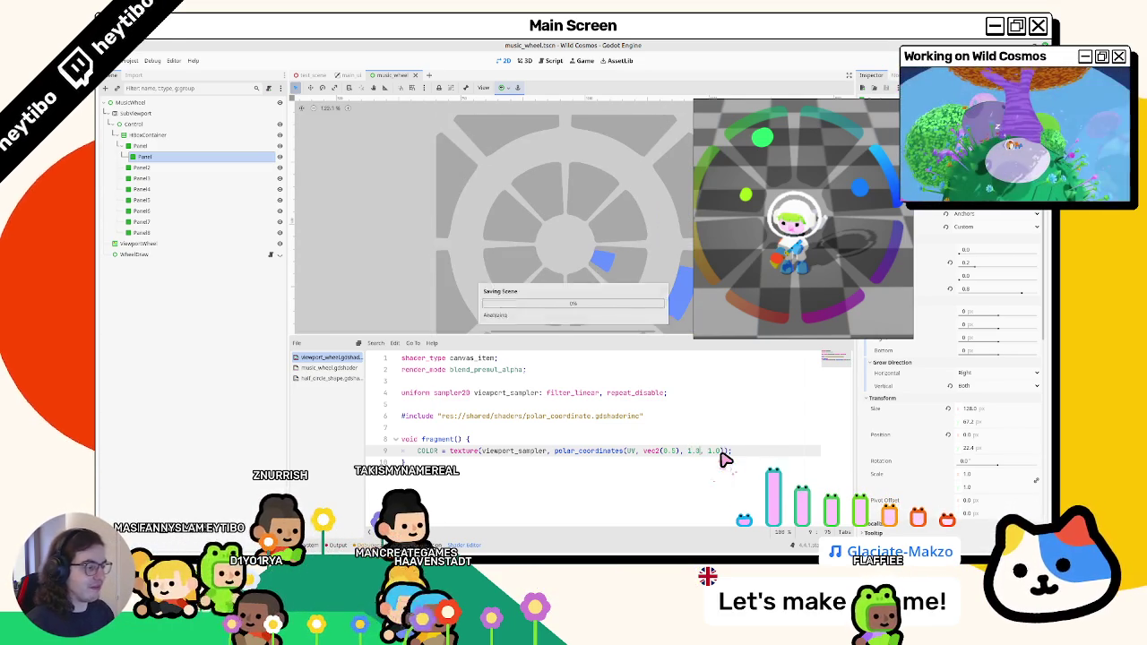
drag(835, 288, 711, 418)
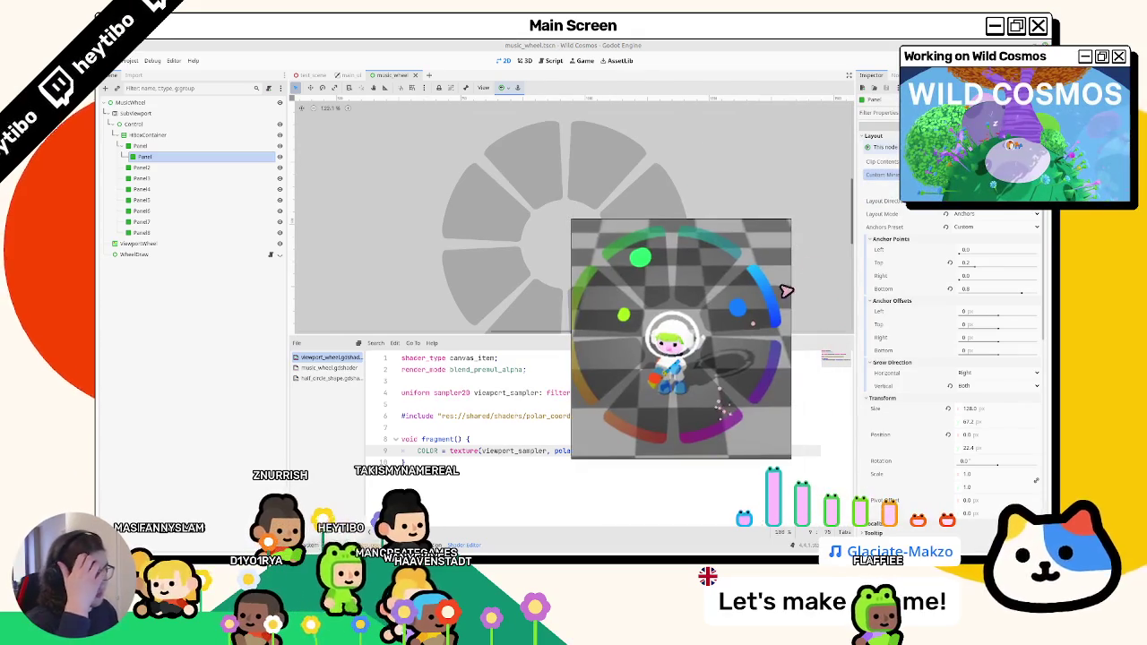
Lower the Panel StyleBoxFlat's Corner Detail from 8 to 4.
click(717, 548)
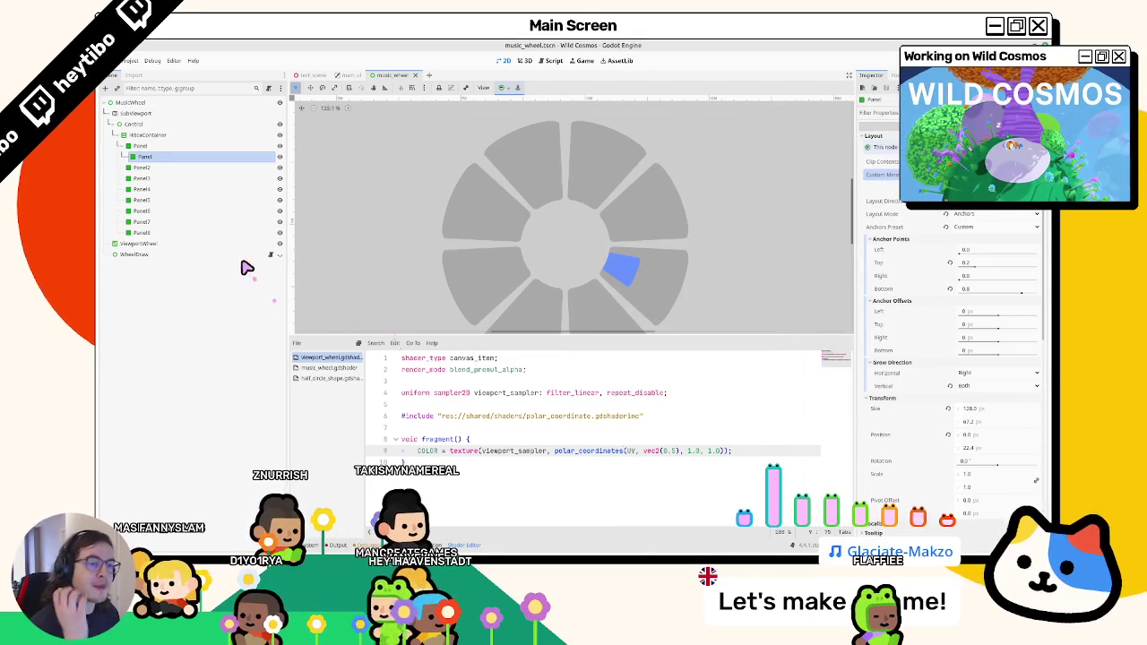
click(153, 146)
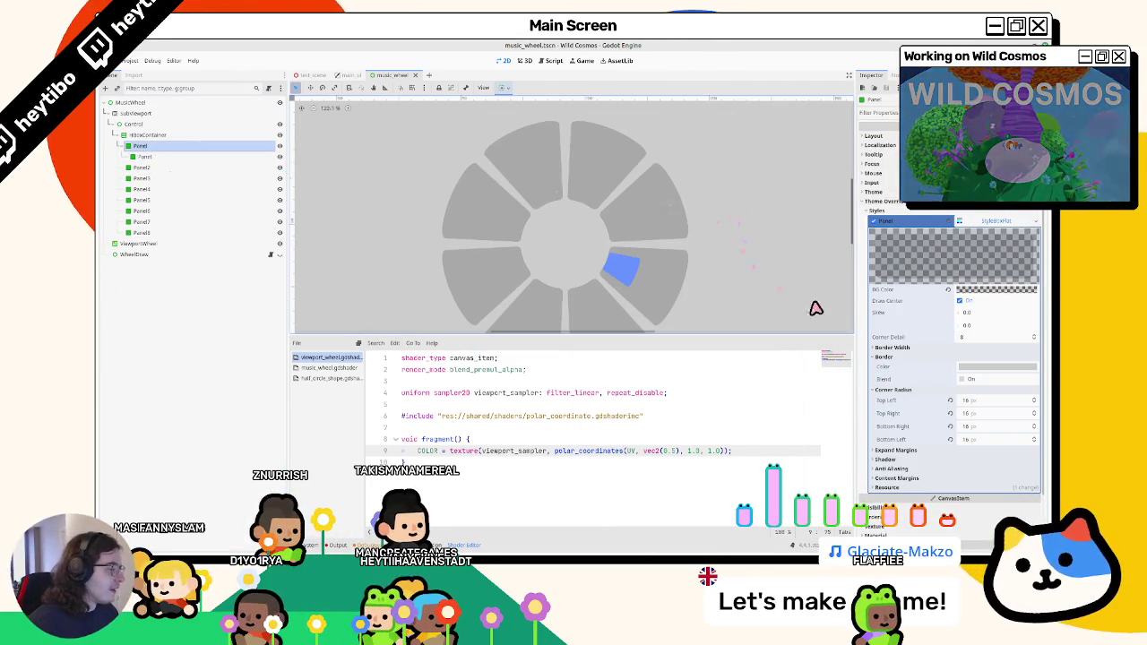
click(909, 349)
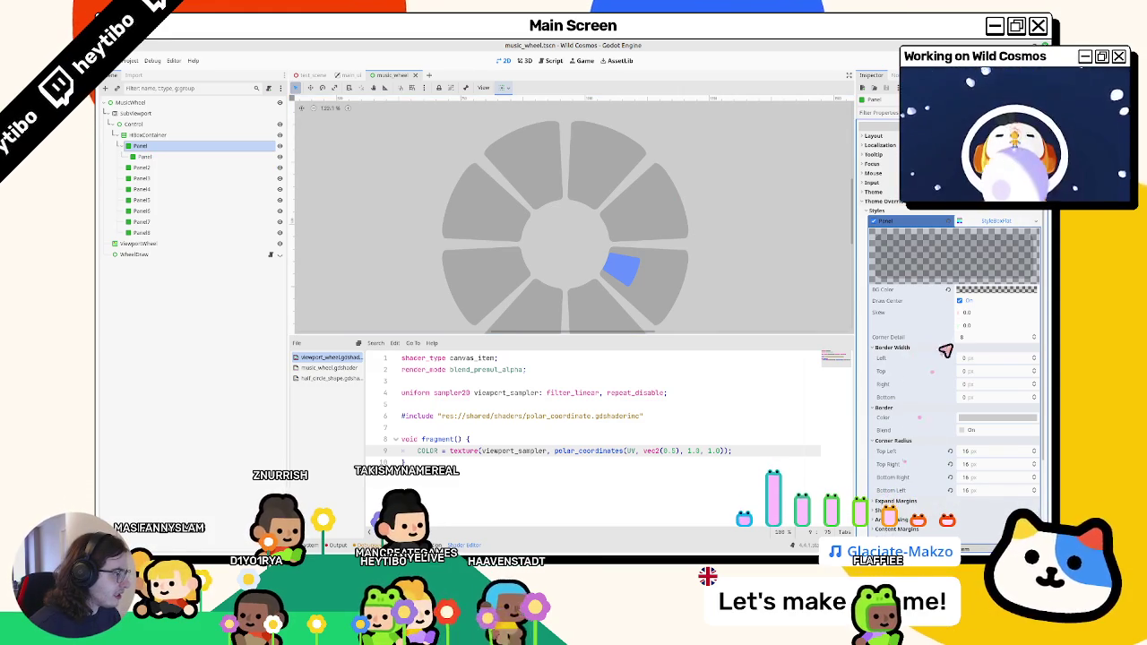
drag(967, 337, 895, 337)
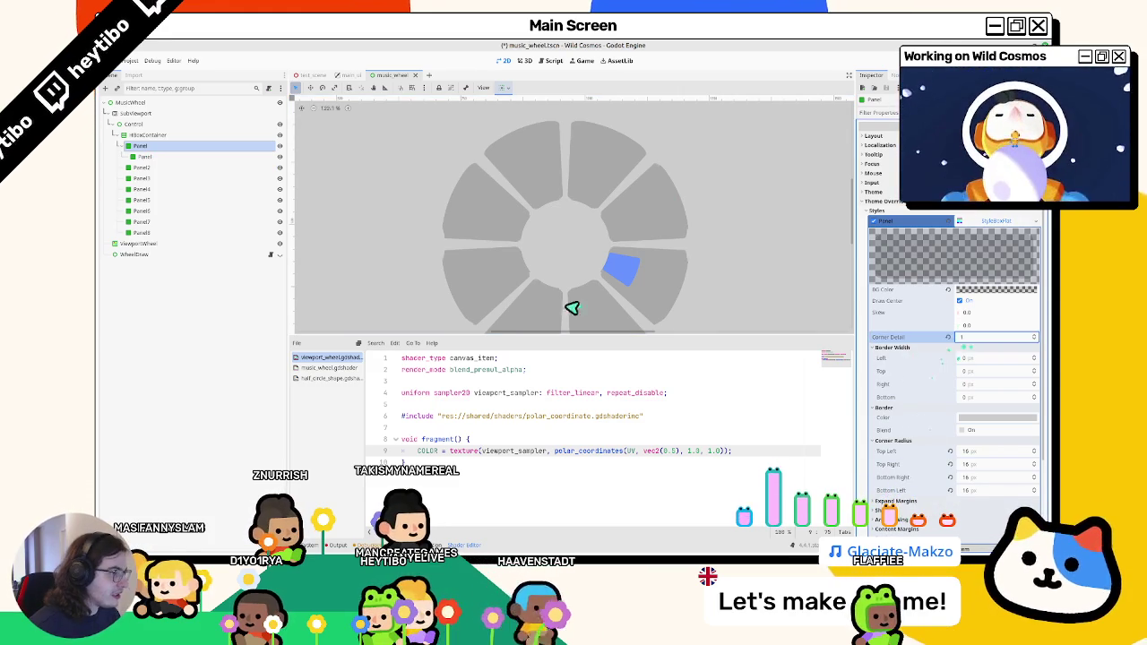
click(1036, 334)
click(1037, 334)
click(1037, 334)
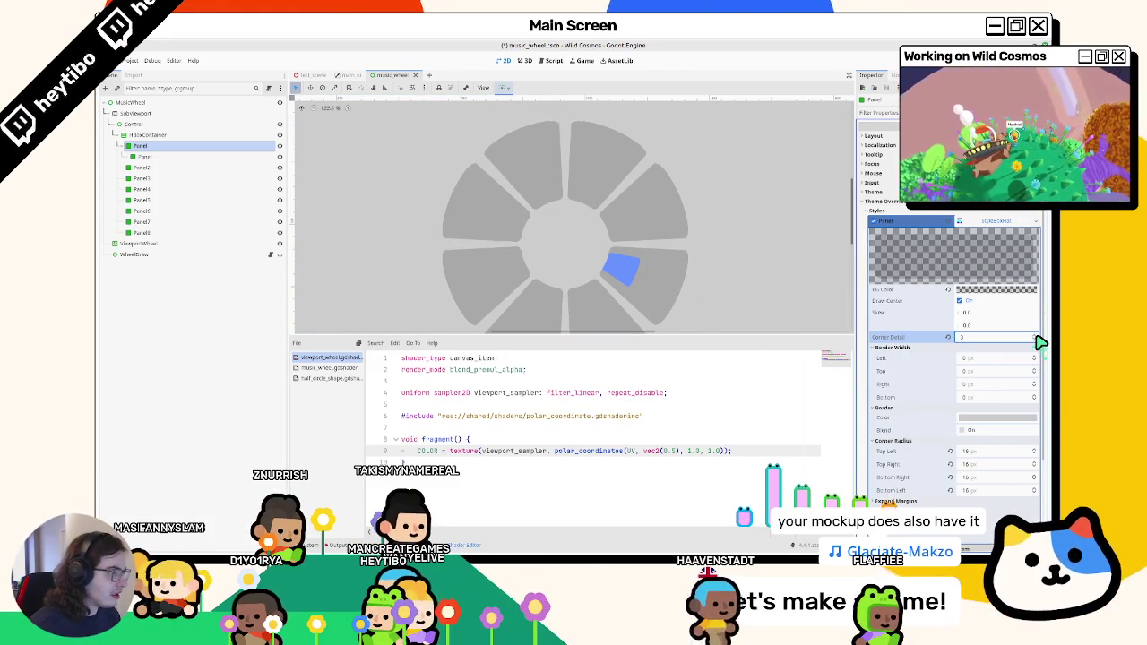
drag(969, 337, 949, 337)
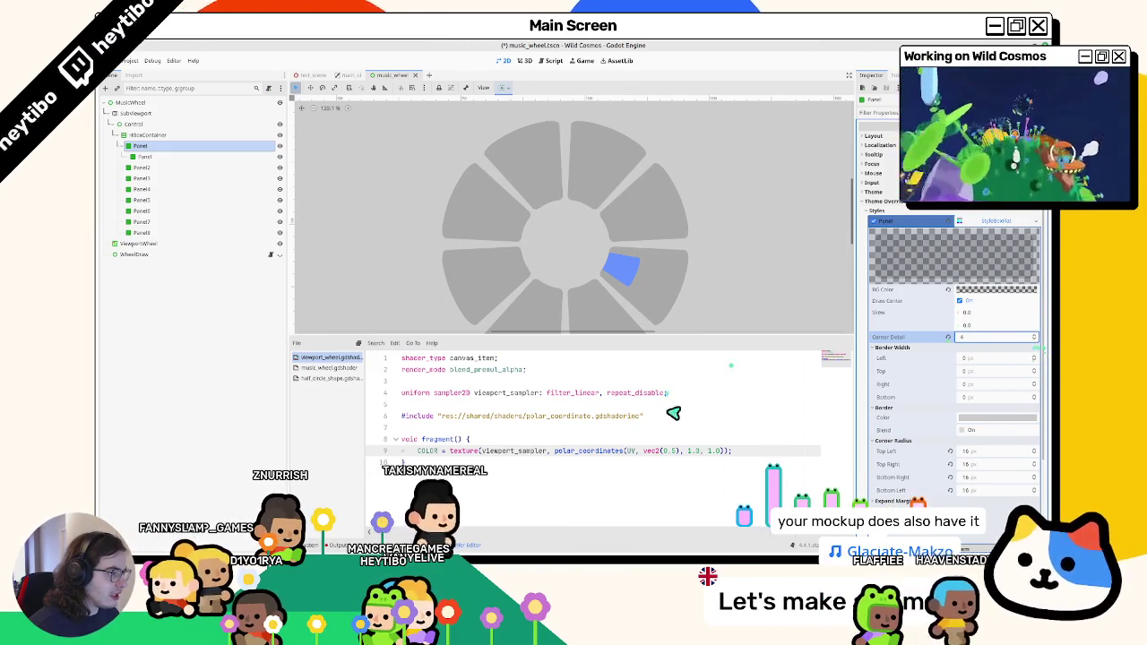
Bring back and reposition the game preview, then select the Control node.
click(672, 548)
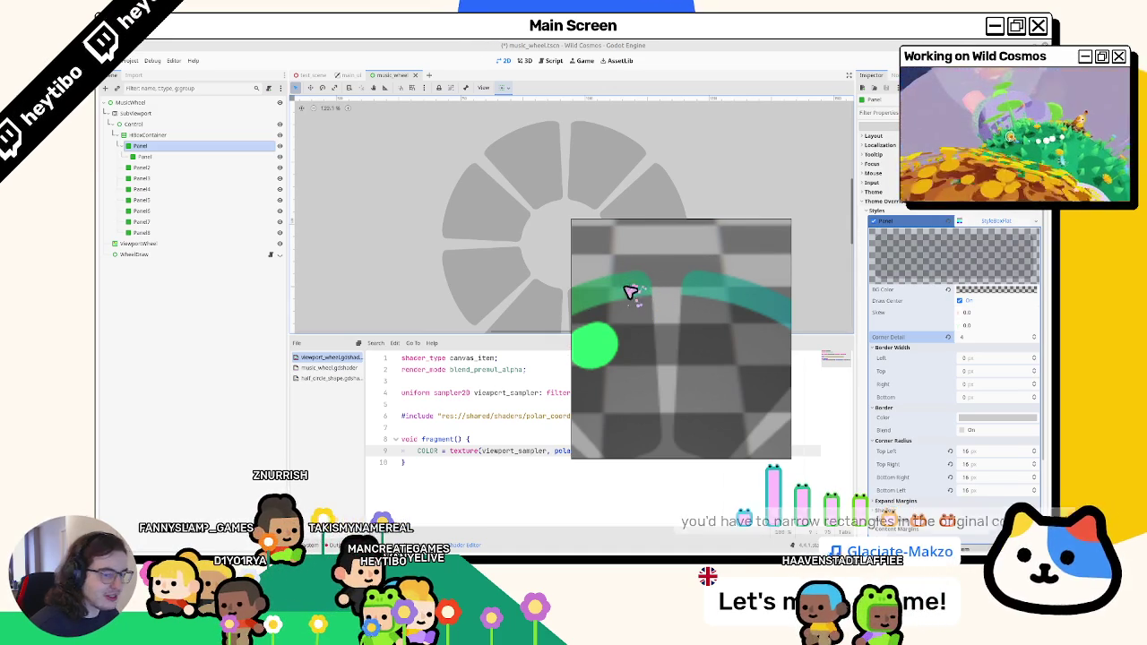
drag(631, 292, 681, 380)
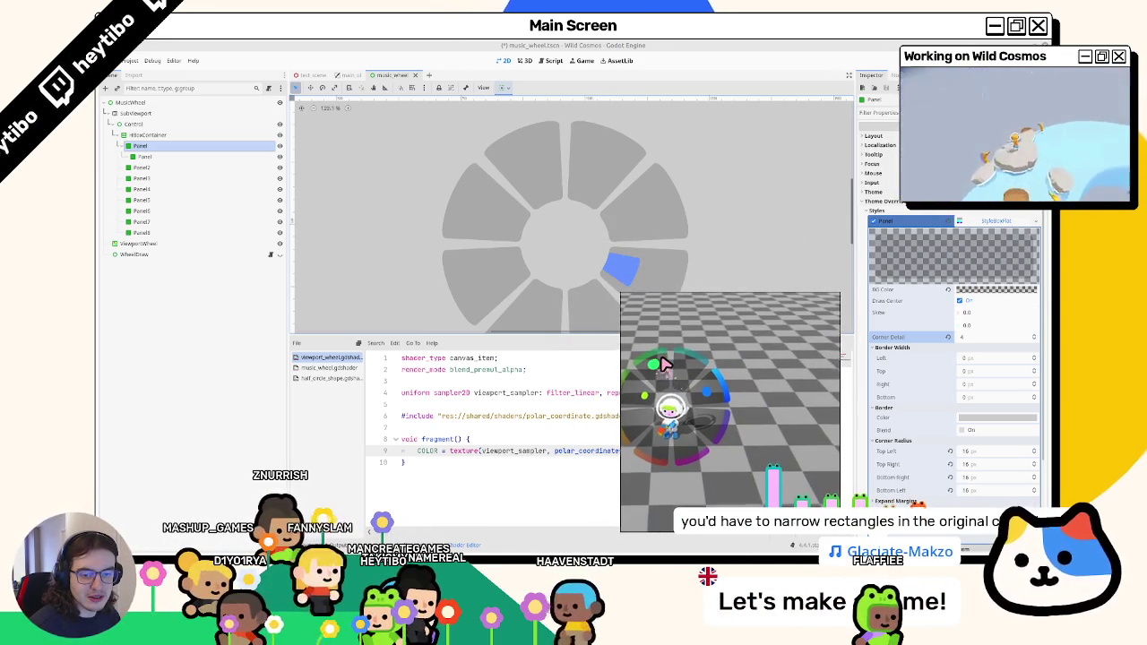
click(179, 134)
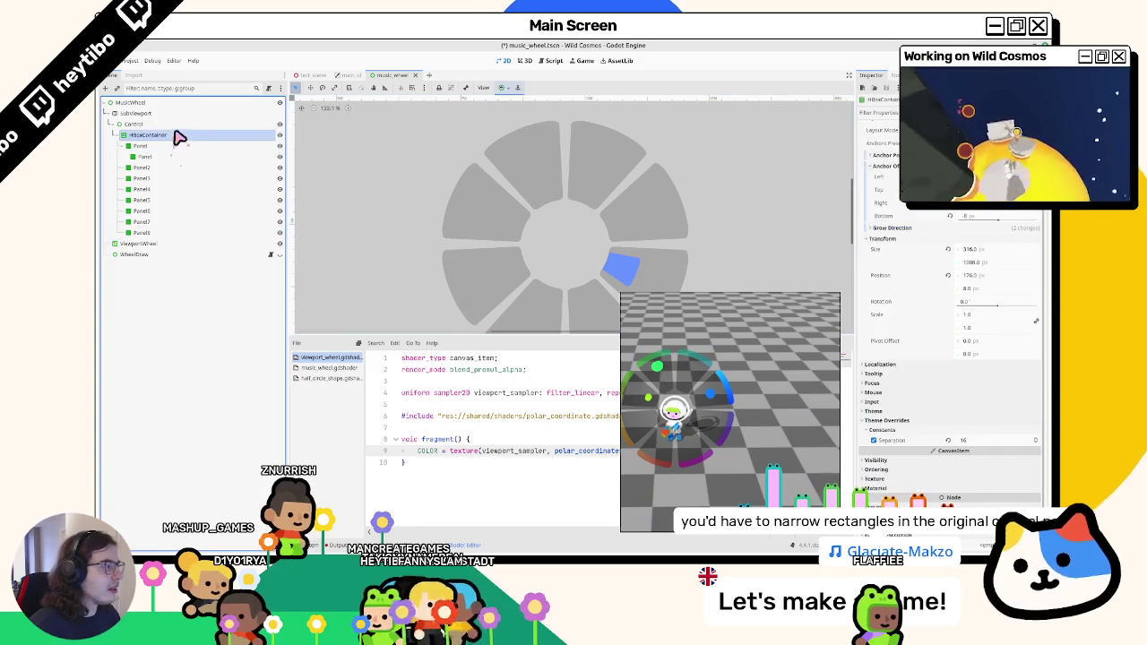
click(135, 123)
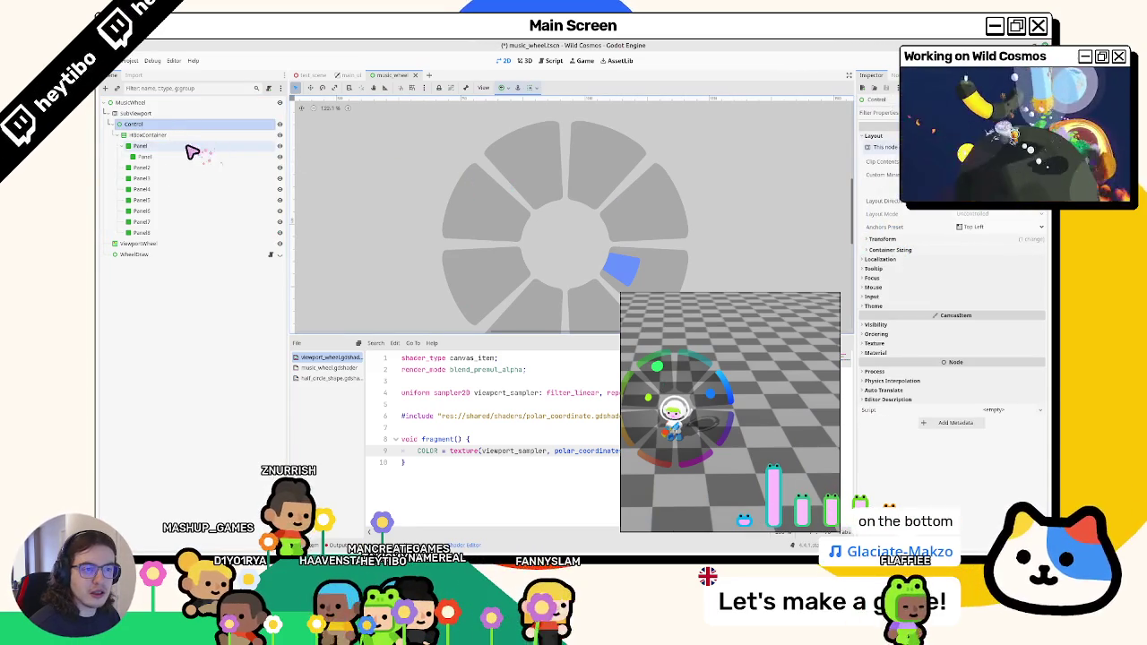
click(161, 135)
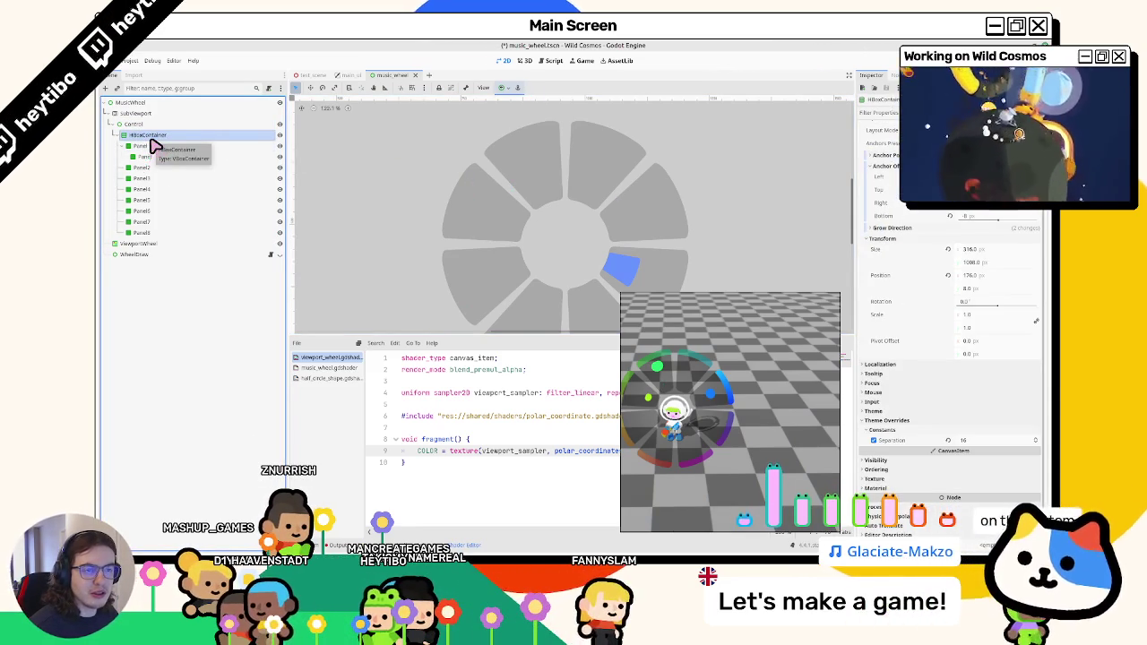
scroll(937, 220, up, 3)
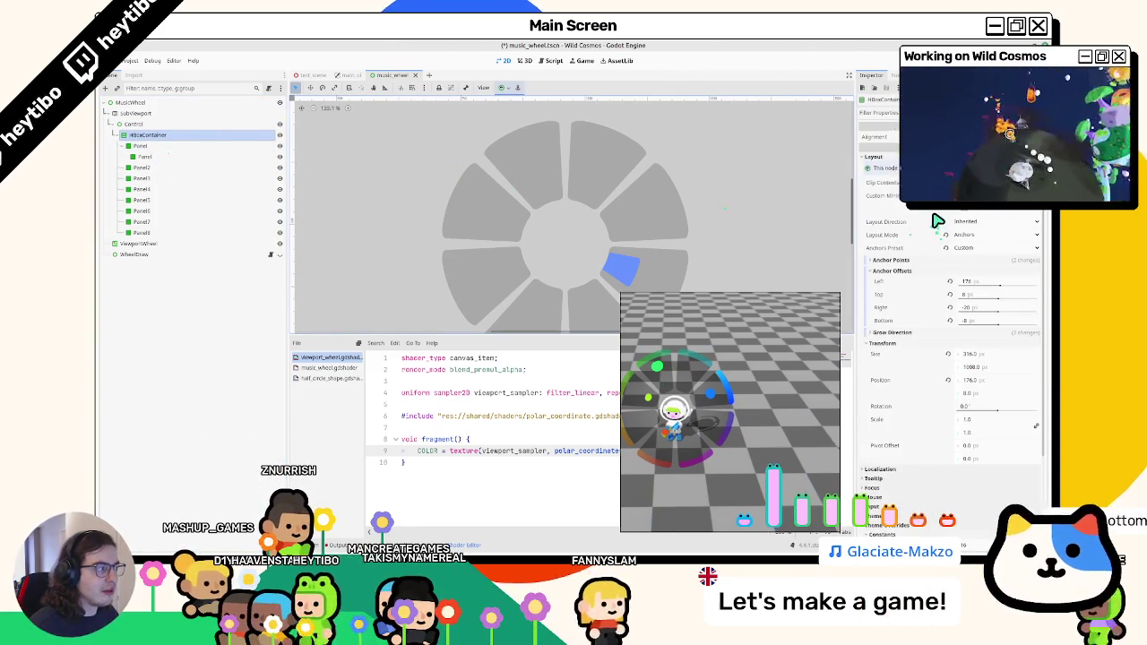
click(264, 124)
click(203, 135)
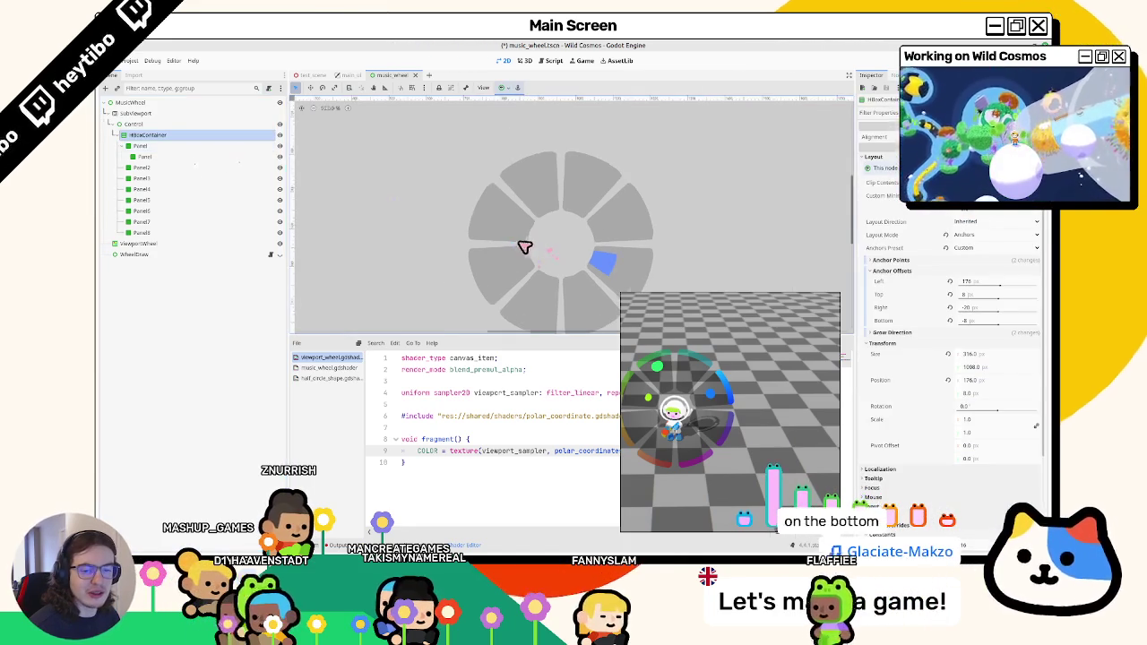
scroll(527, 233, down, 4)
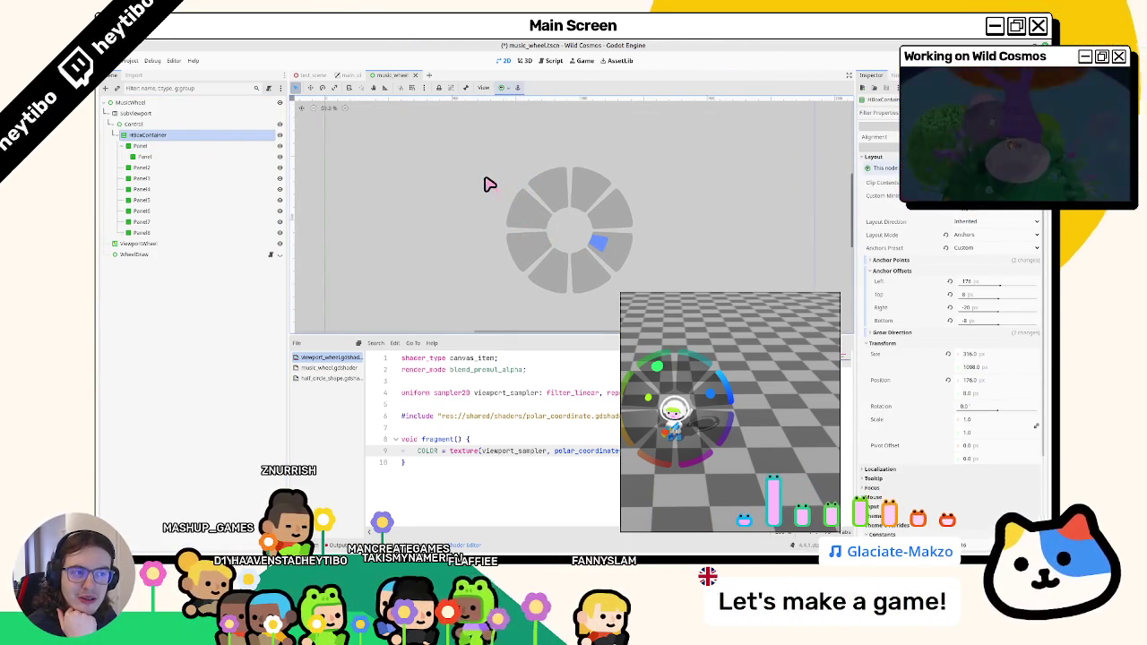
Skew the wheel panel style, then undo it back to zero.
click(153, 146)
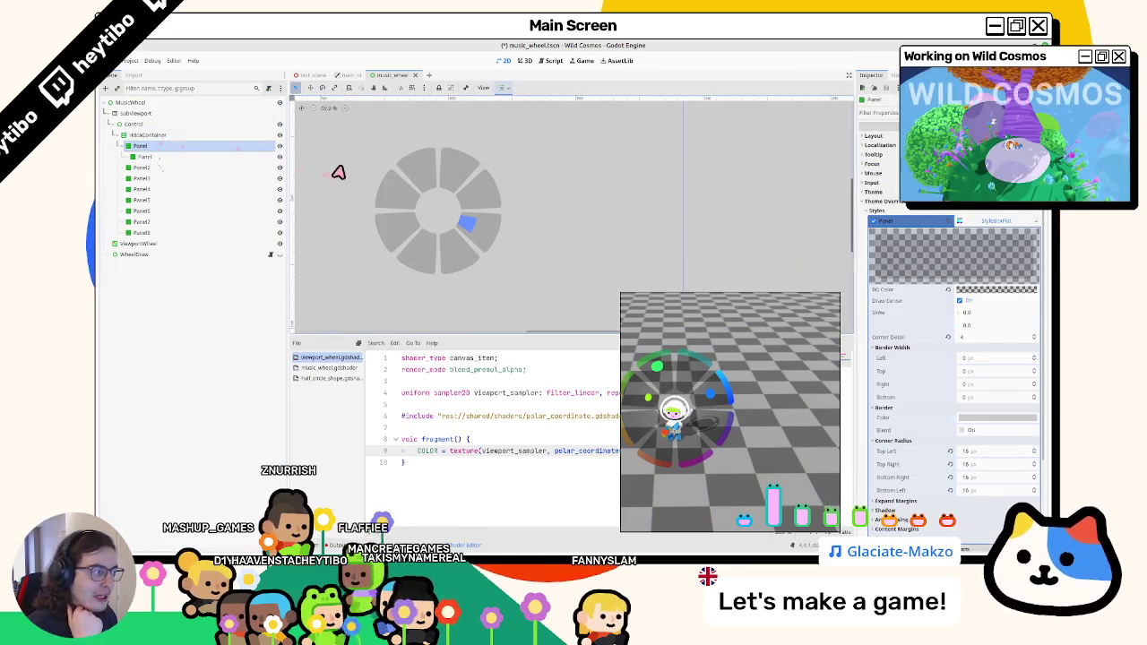
drag(995, 324, 578, 311)
key(ctrl+z)
key(ctrl+z)
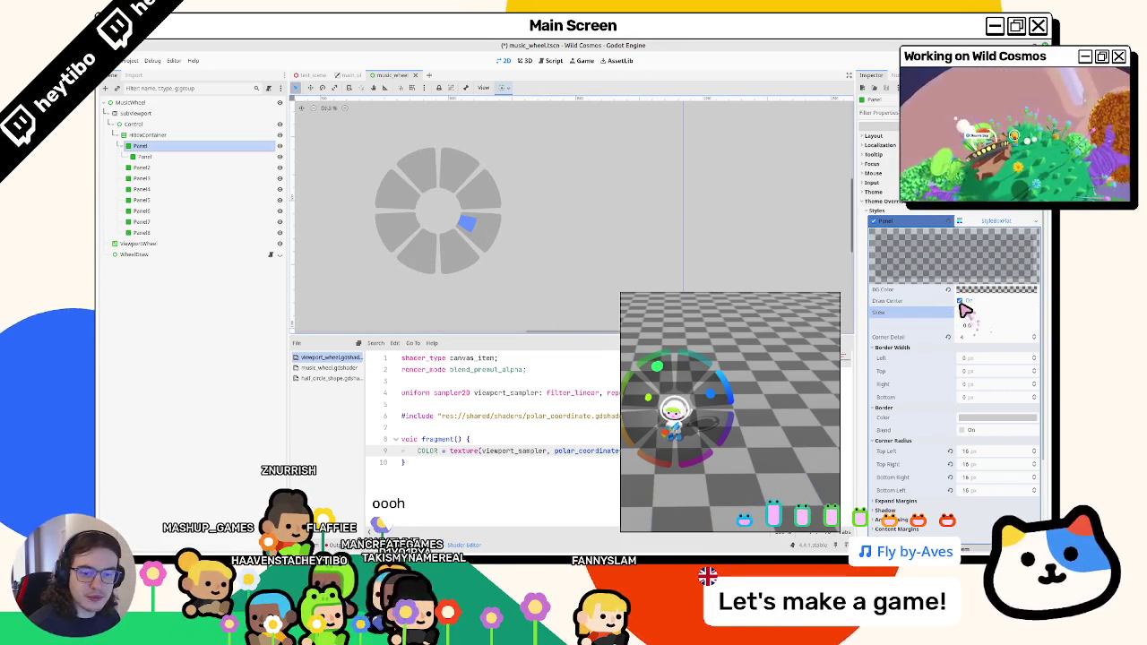
Expand anti-aliasing and content margin settings, toggling Blend Border on and back off.
scroll(918, 352, down, 3)
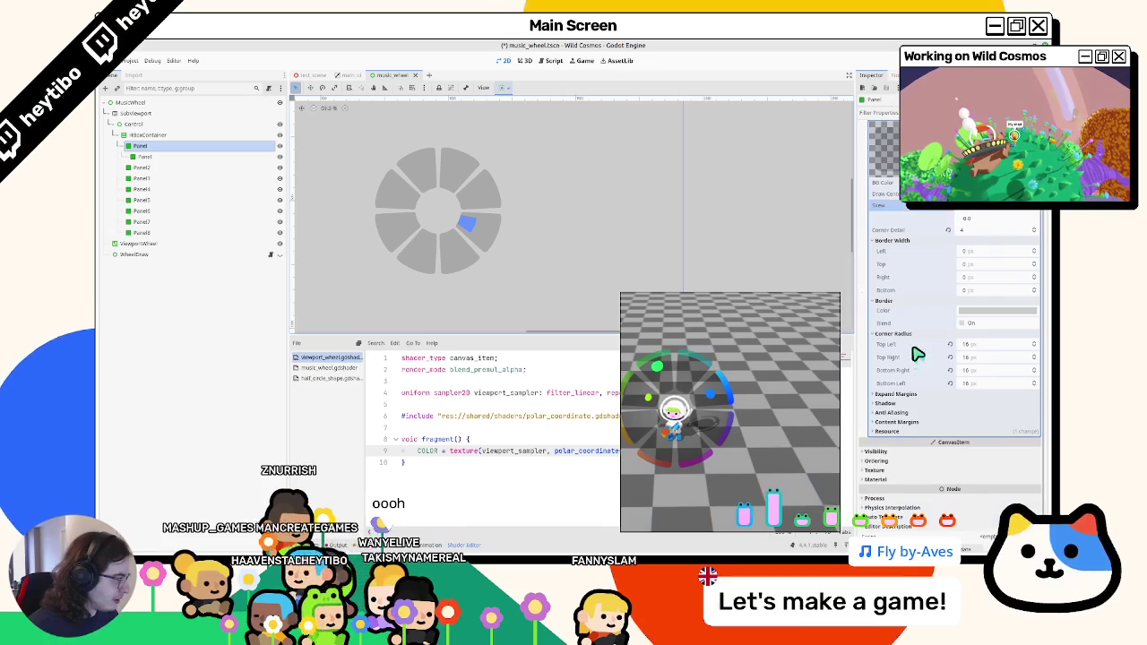
click(927, 413)
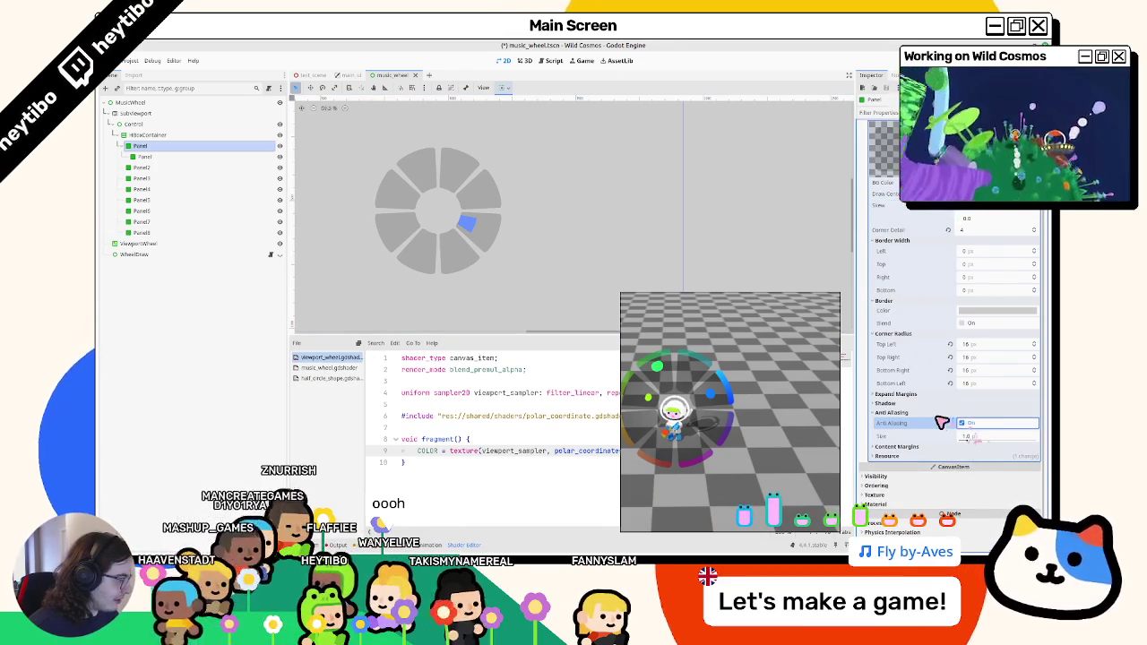
click(918, 447)
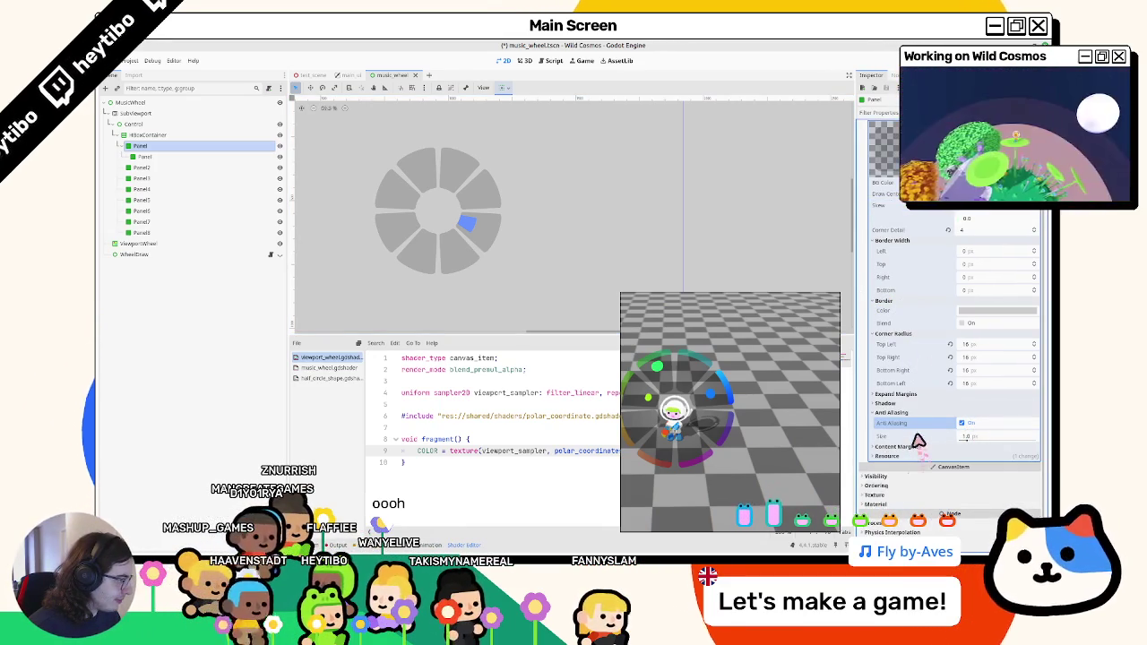
click(961, 325)
scroll(469, 235, up, 5)
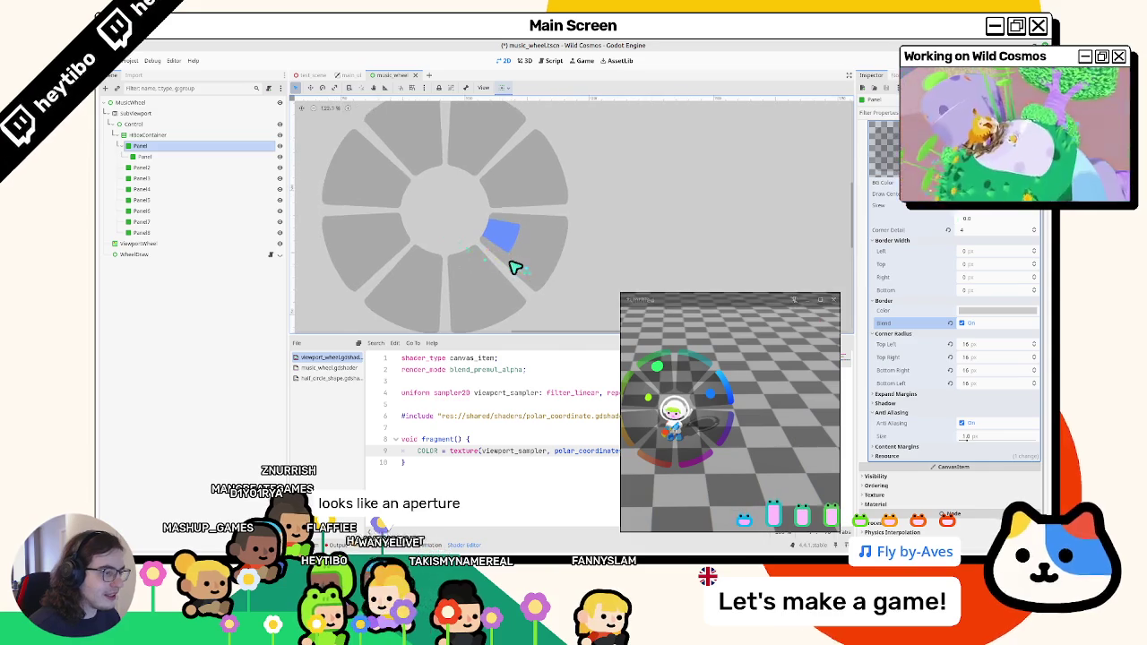
key(ctrl+z)
Edit the BG Color's alpha in RAW mode for a translucent black background.
scroll(533, 296, up, 2)
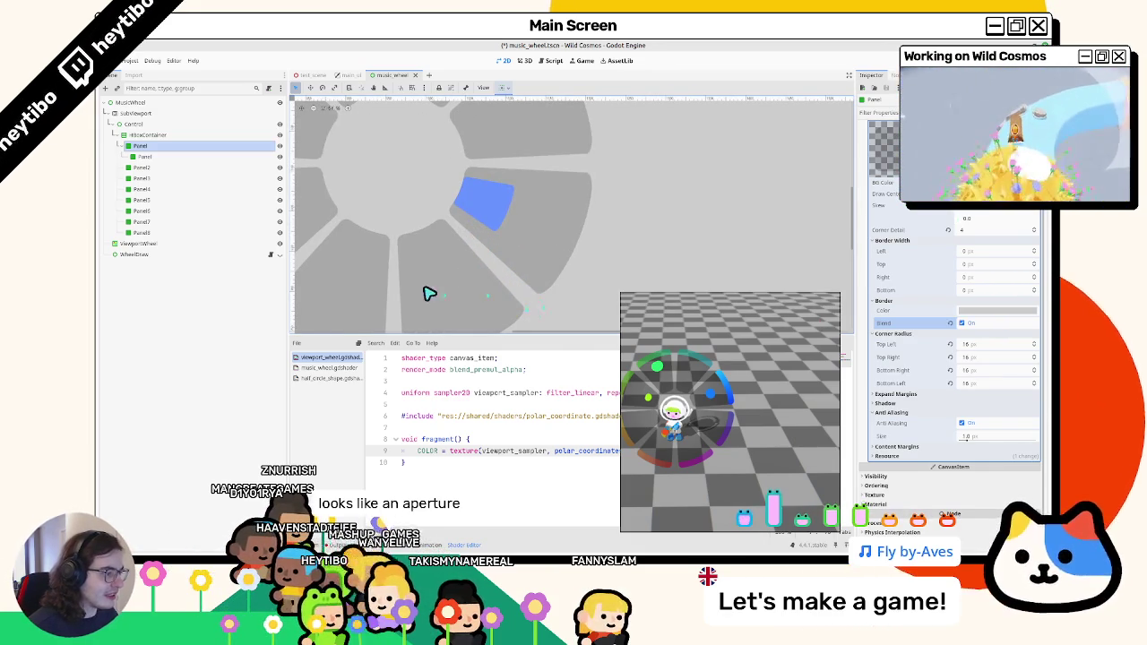
scroll(941, 328, up, 2)
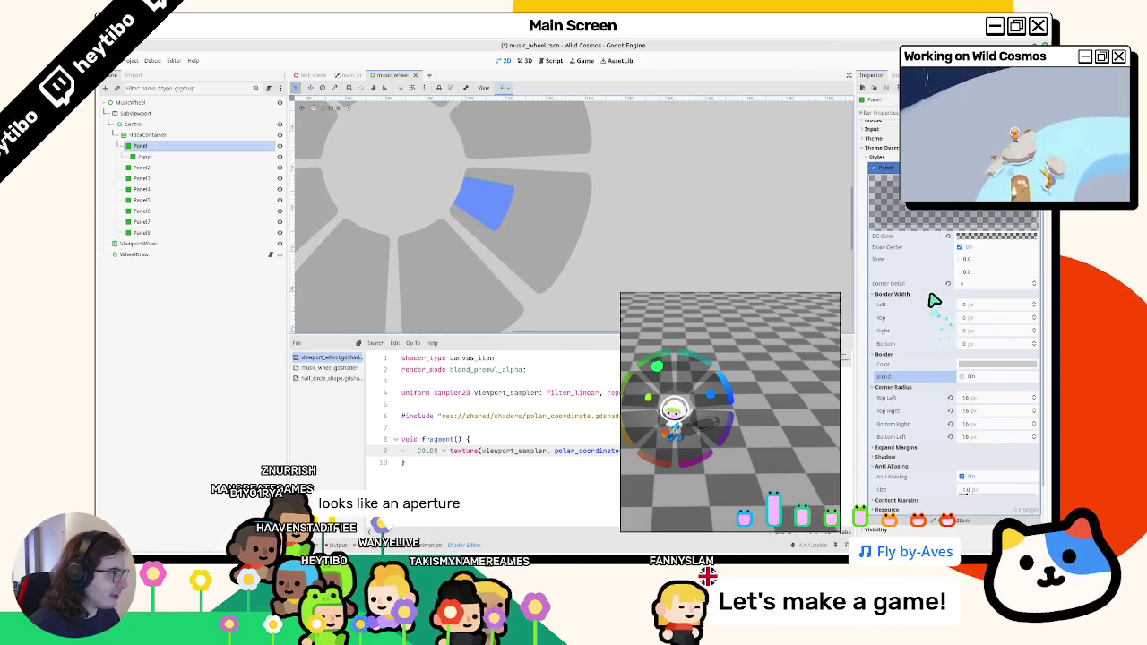
click(977, 236)
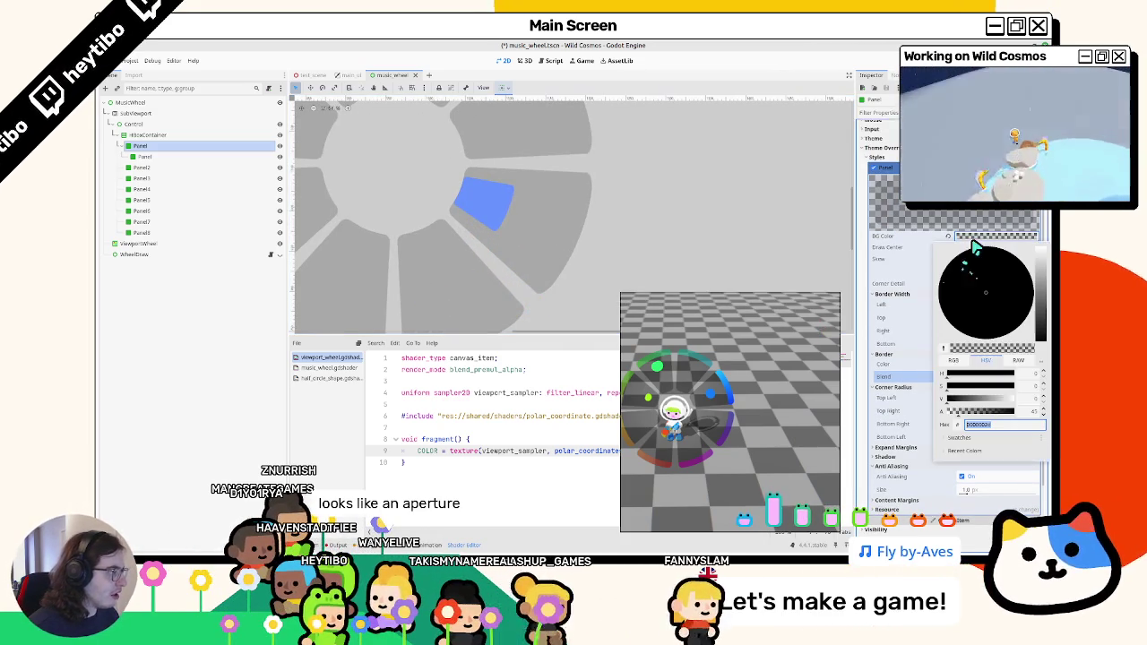
click(1033, 411)
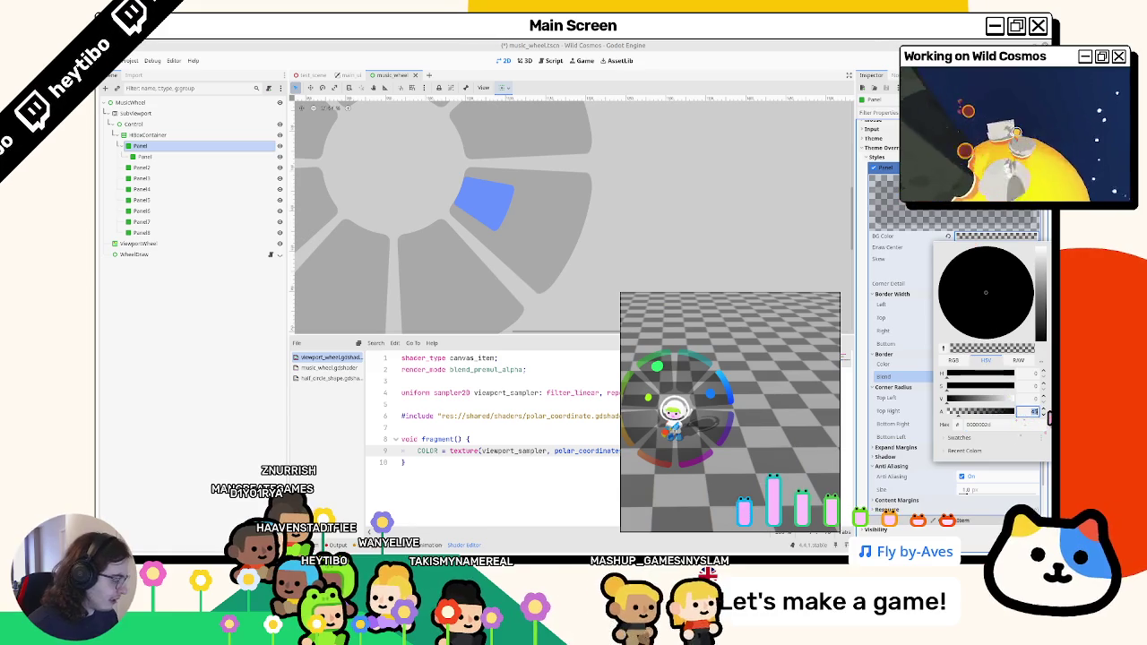
click(1018, 360)
click(1026, 411)
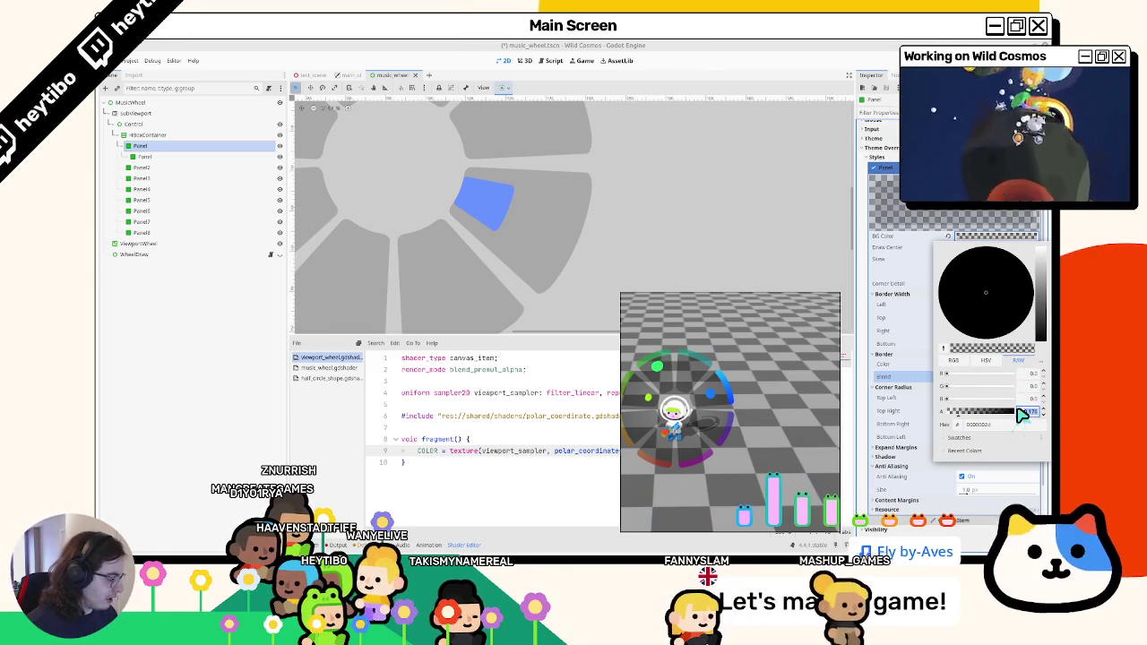
key(Return)
scroll(525, 263, down, 5)
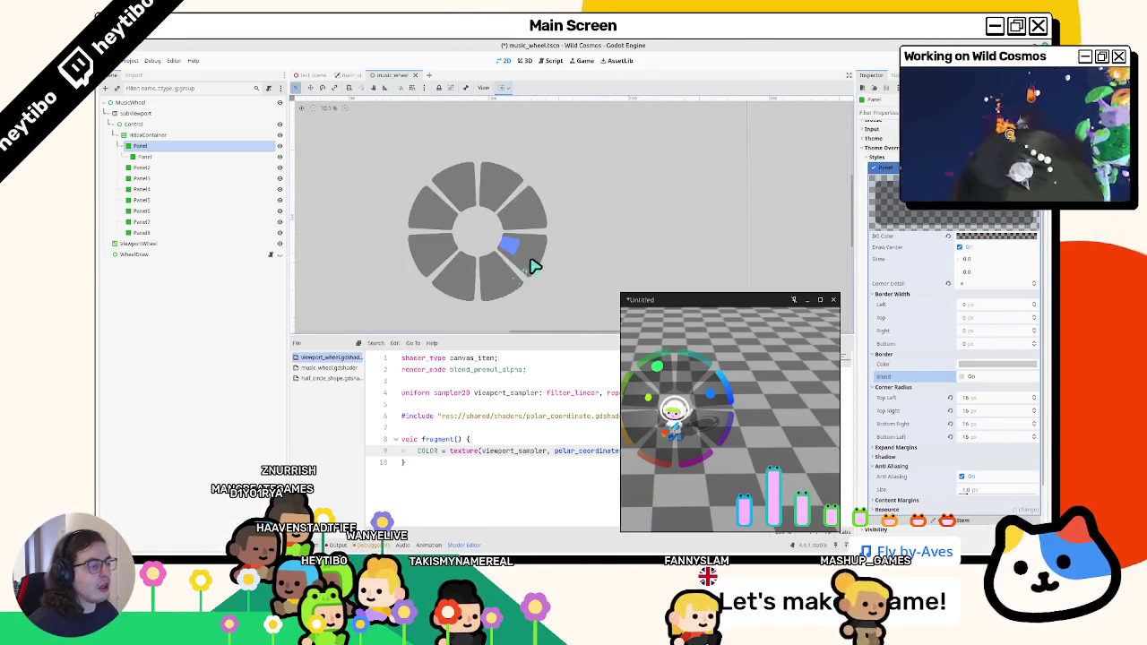
Run the game, walk the character with D, S, W and A, then exit.
key(F5)
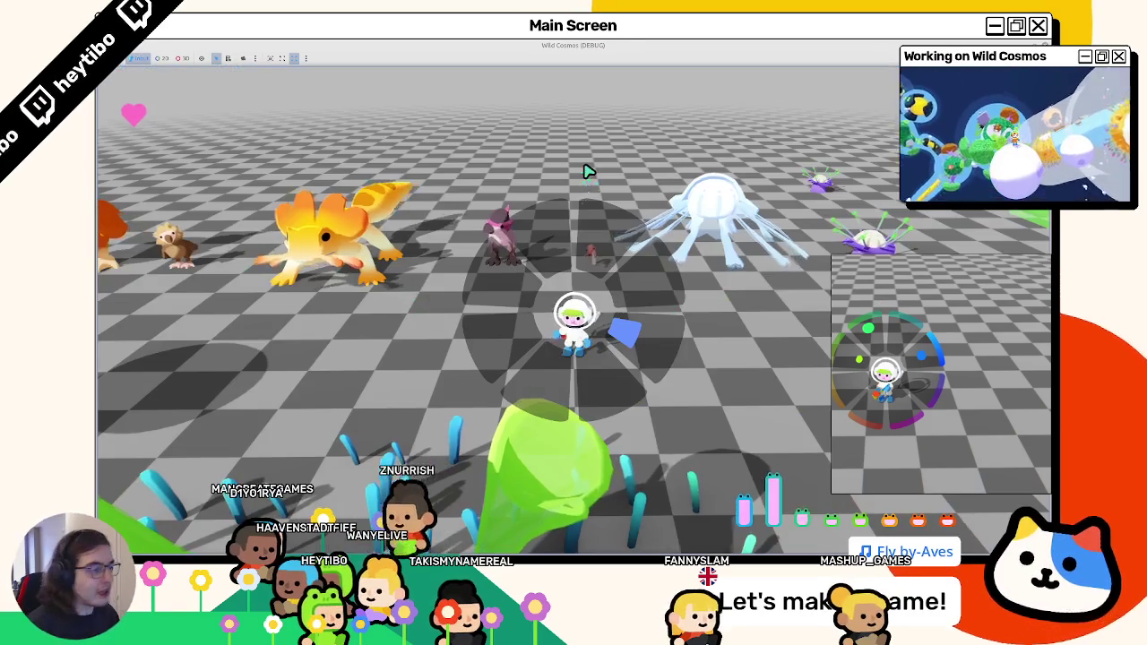
key(d)
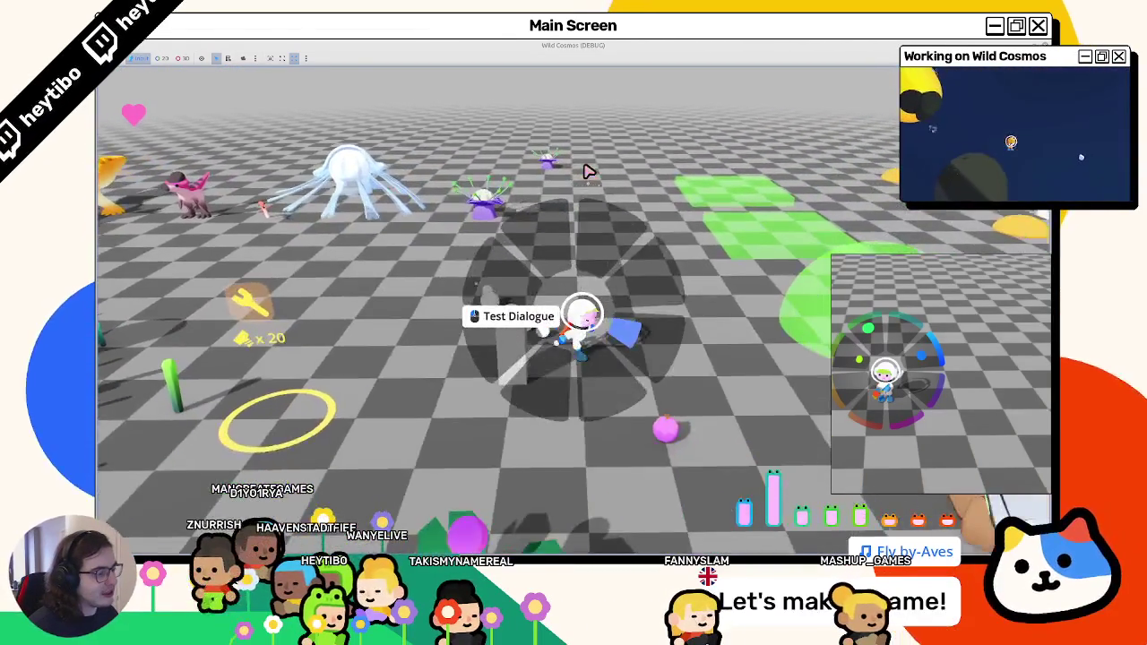
key(s)
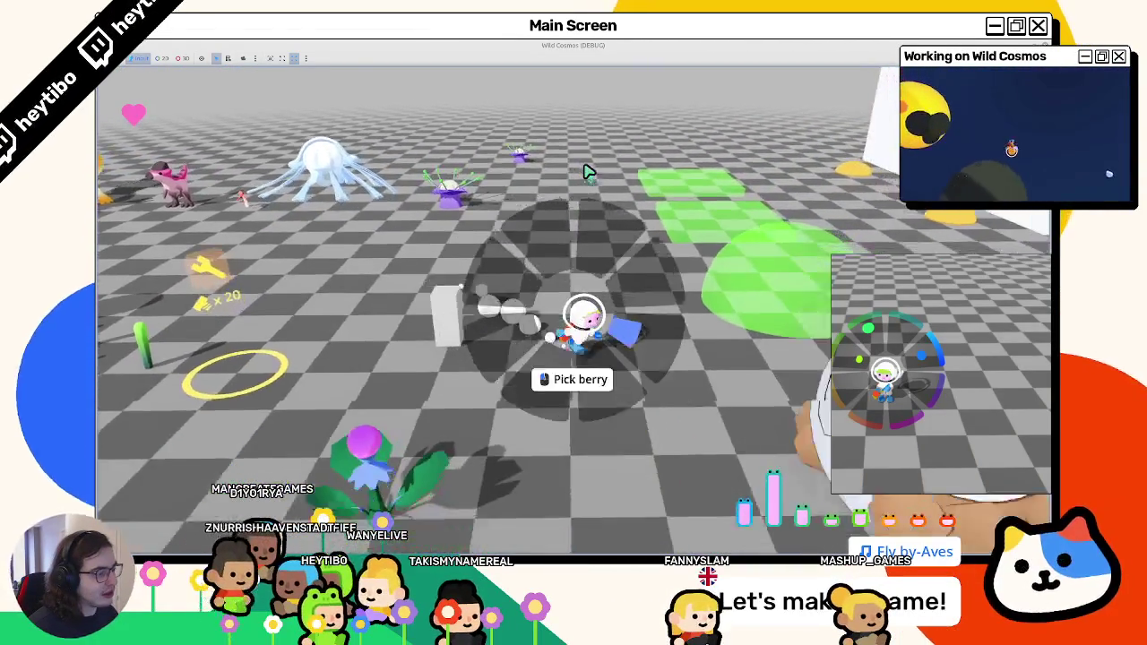
key(w)
key(a)
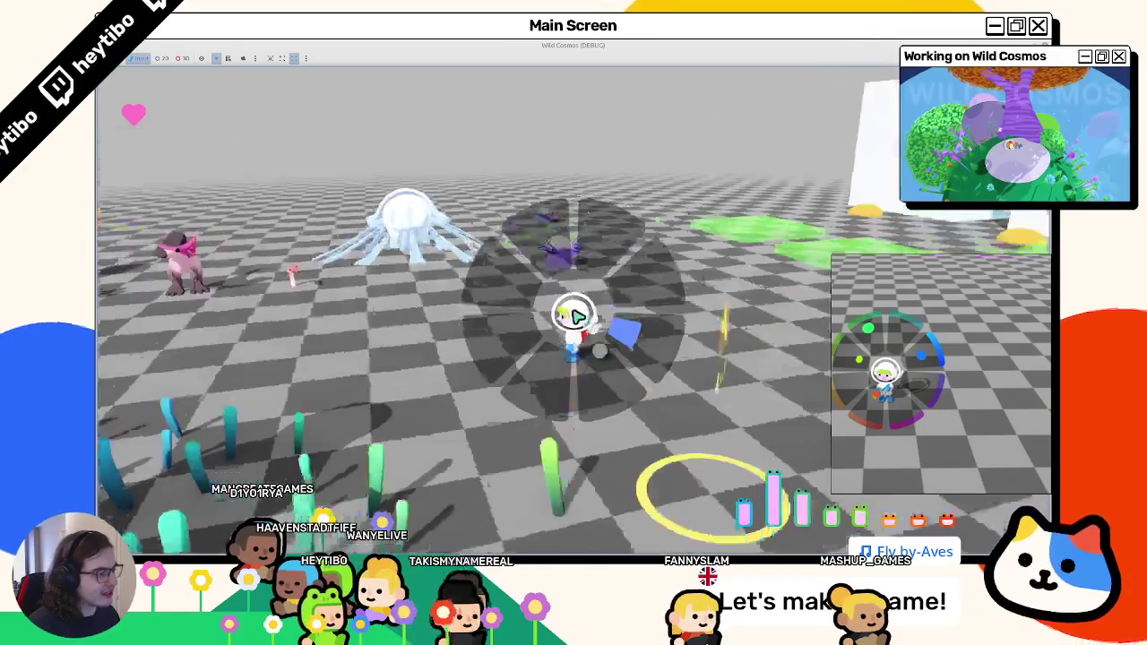
key(Escape)
Select the inner Panel and swap its StyleBoxFlat for a New StyleBoxTexture.
click(151, 157)
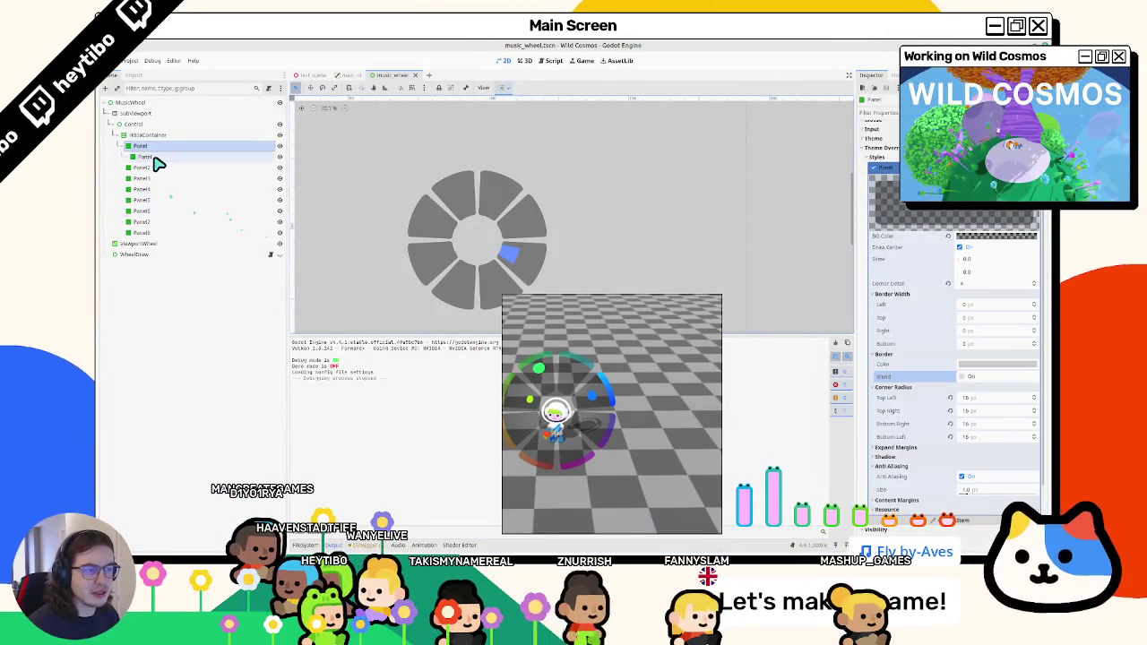
scroll(952, 430, down, 3)
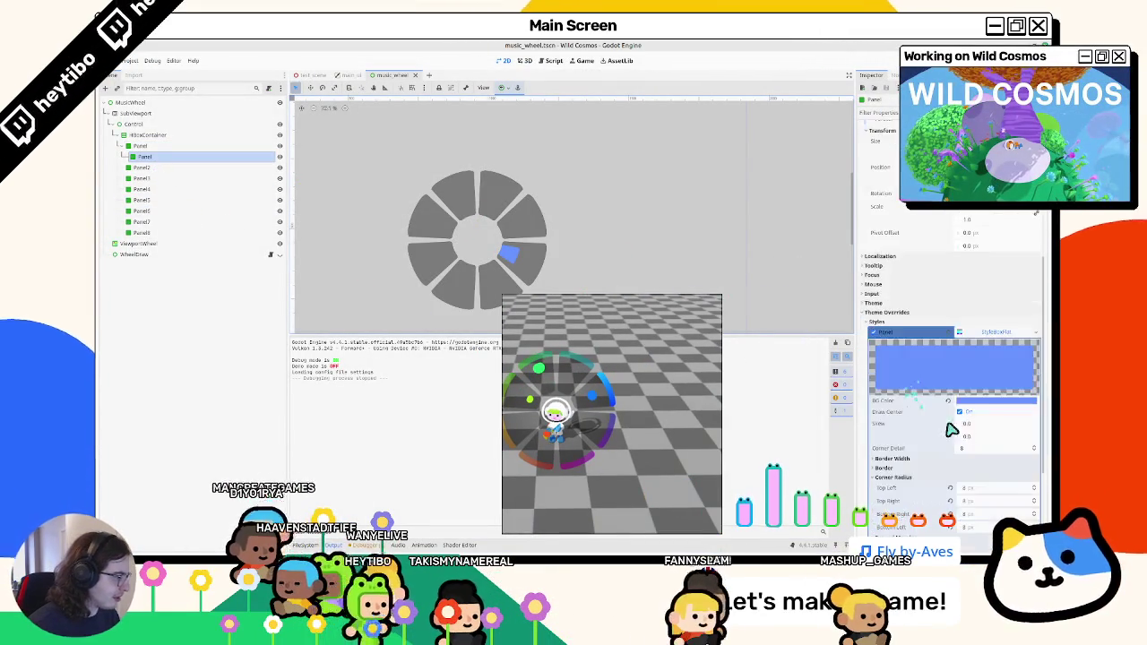
click(948, 403)
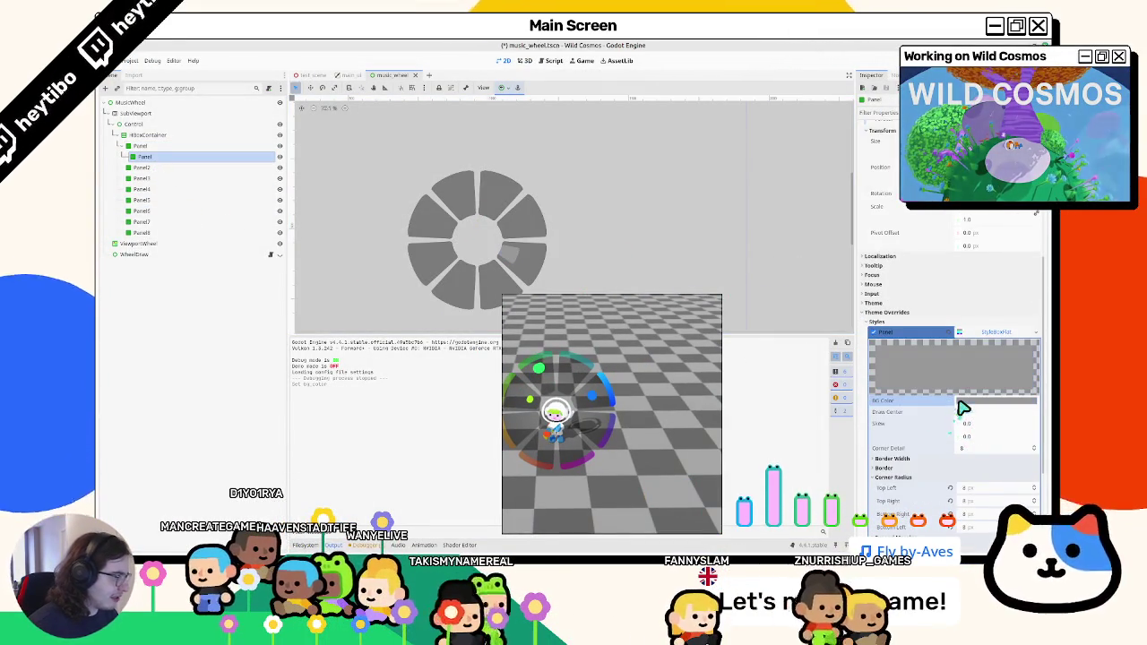
key(ctrl+z)
click(1036, 333)
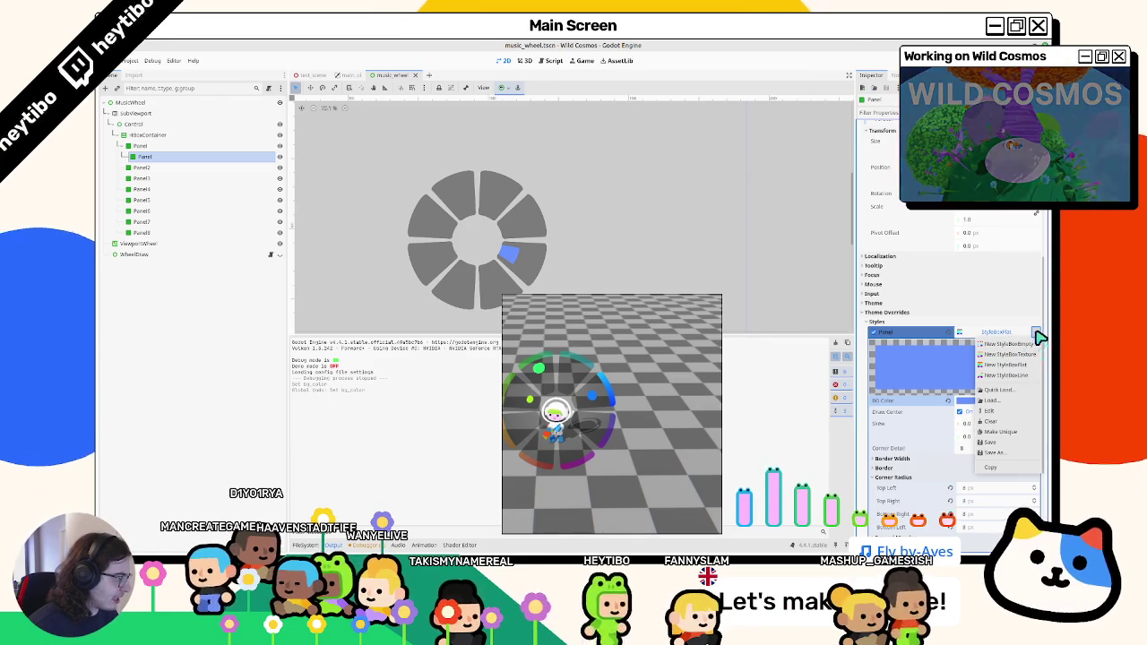
click(1035, 354)
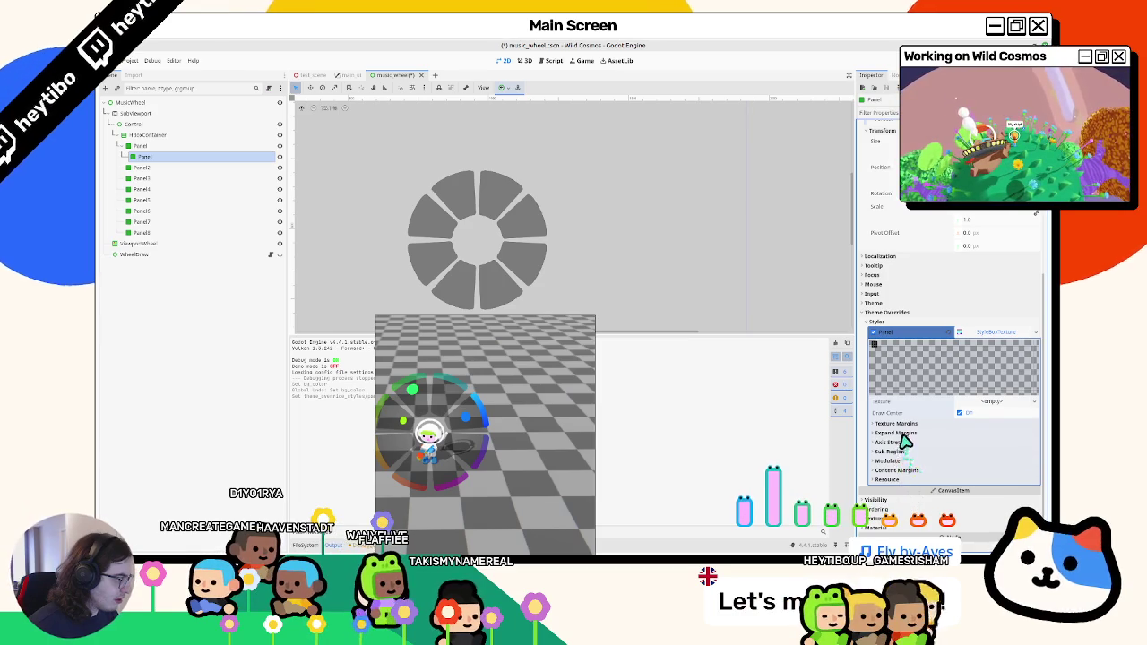
Give the StyleBoxTexture a new GradientTexture1D texture.
click(903, 442)
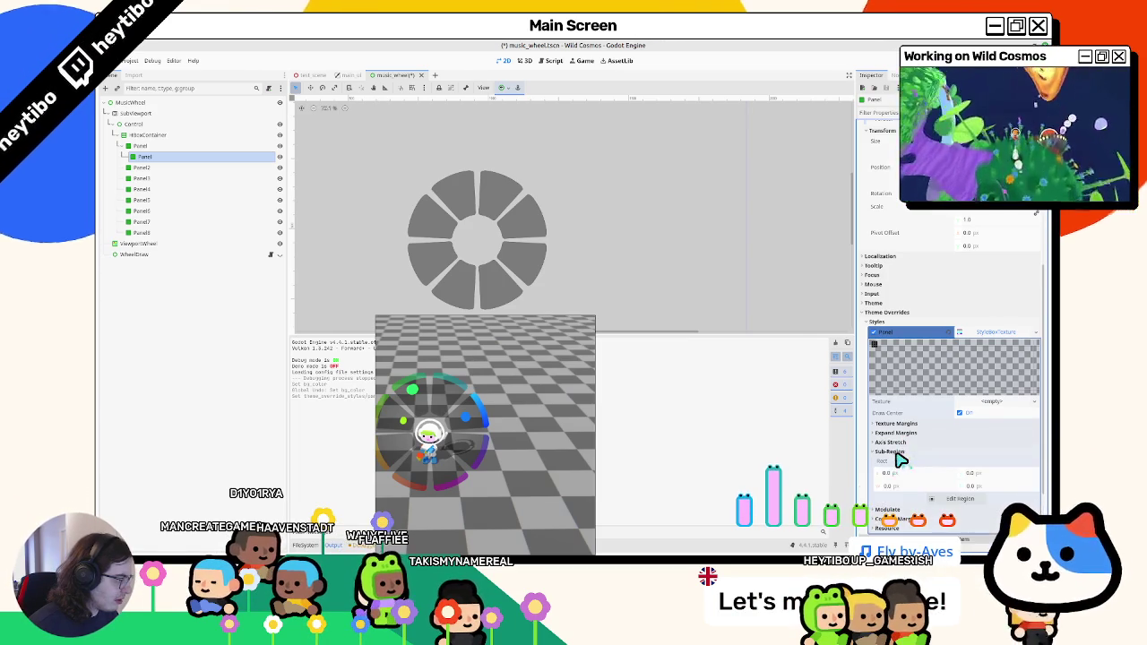
click(972, 401)
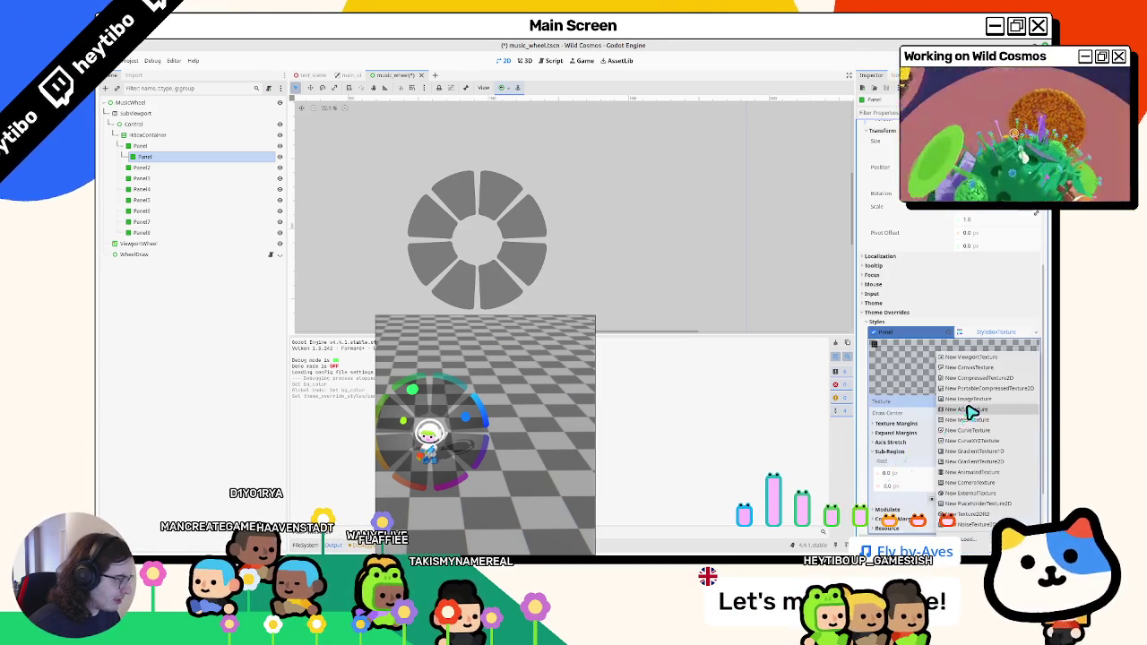
click(1005, 452)
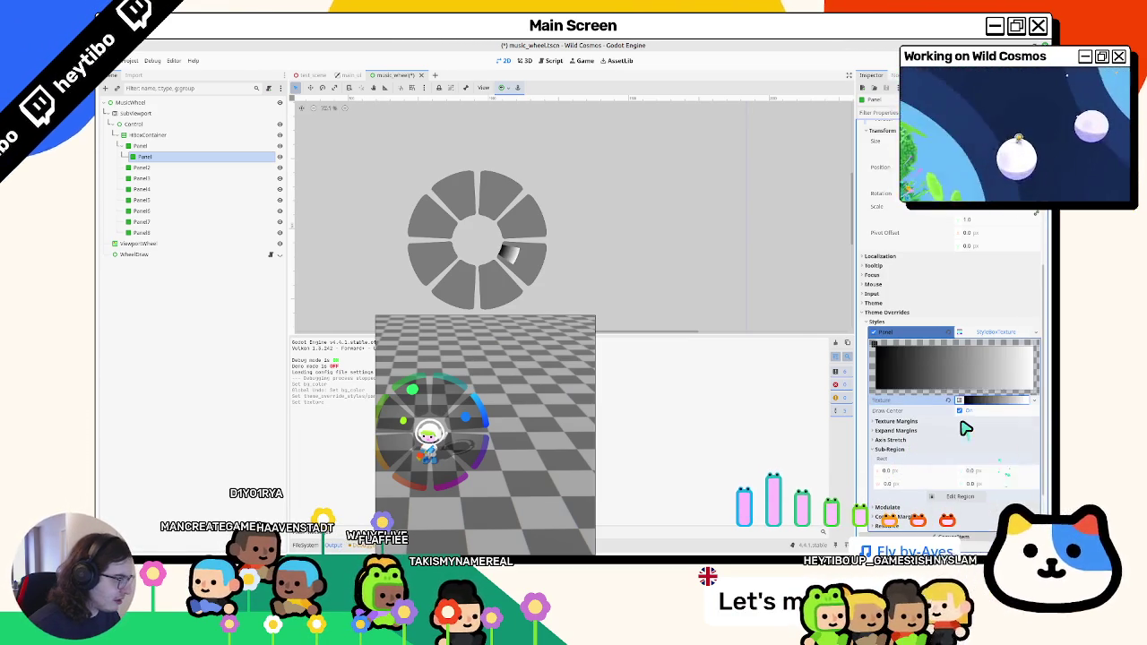
scroll(560, 267, up, 4)
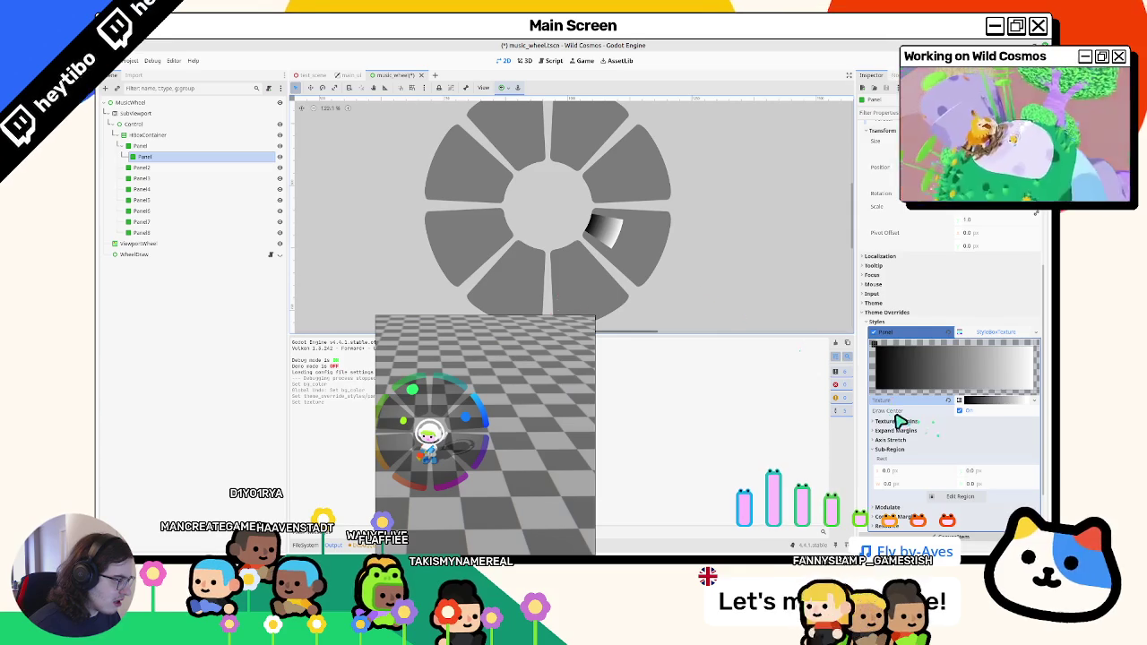
Set the left texture margin to 355 px, then undo back to the blue StyleBoxFlat.
click(900, 421)
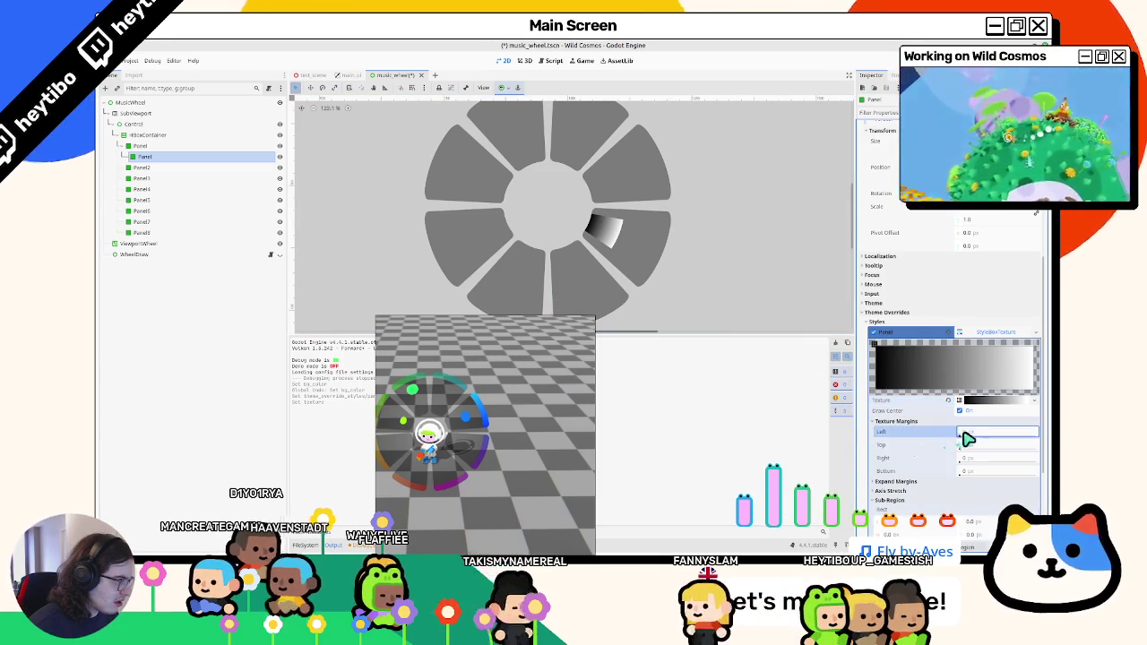
drag(967, 432, 576, 310)
click(903, 421)
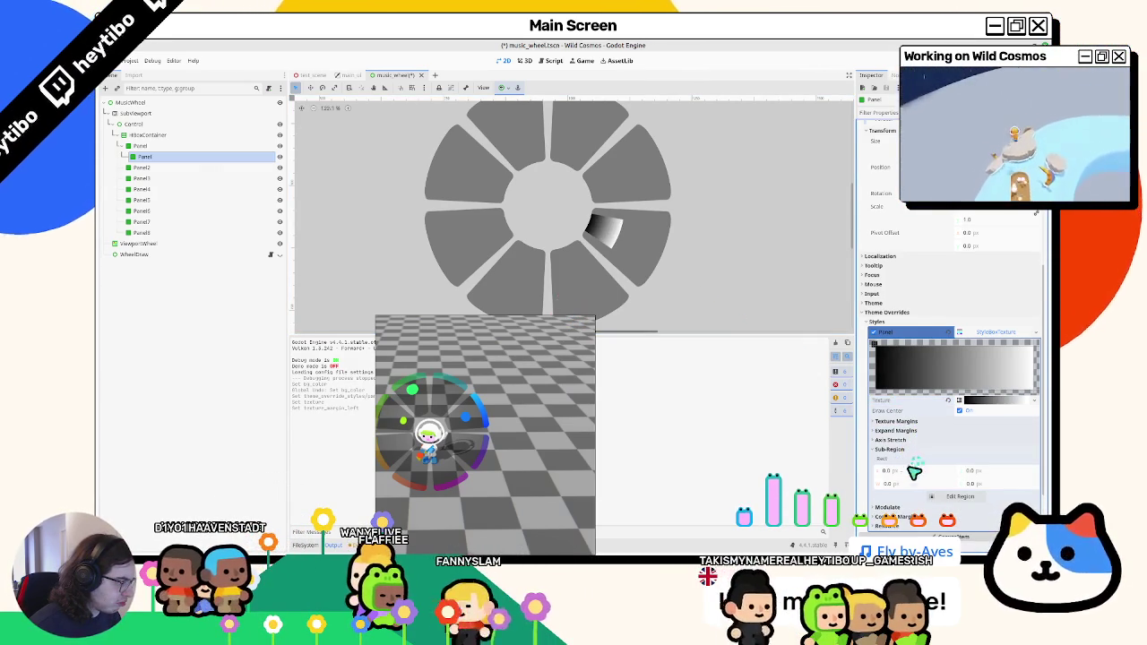
click(890, 508)
scroll(895, 510, down, 3)
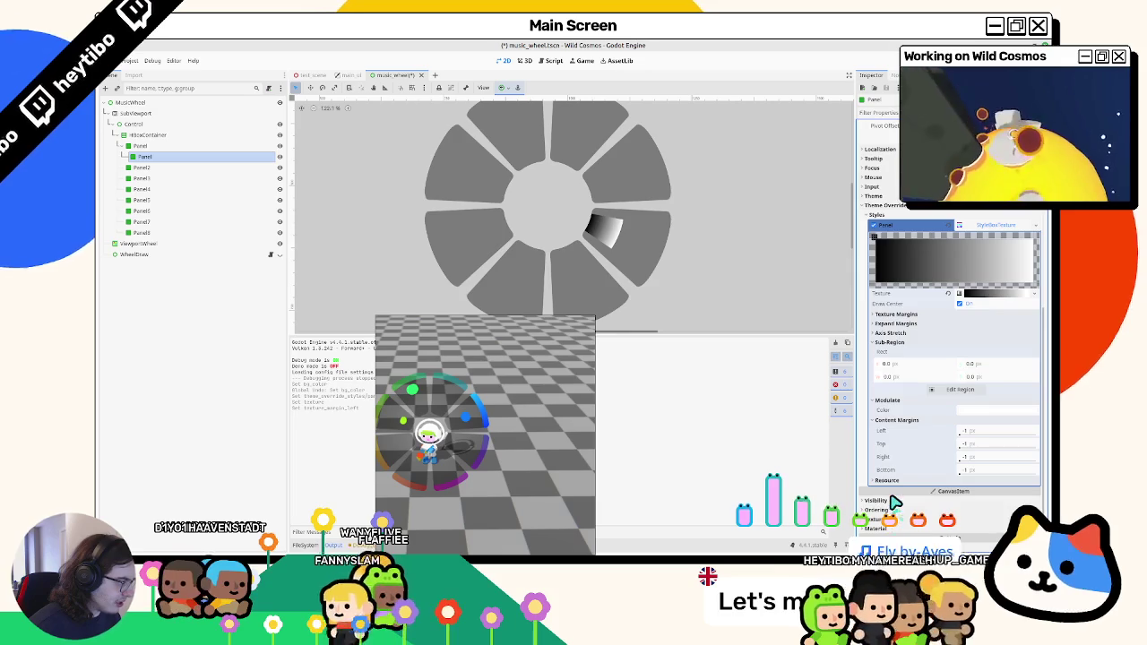
scroll(895, 501, up, 3)
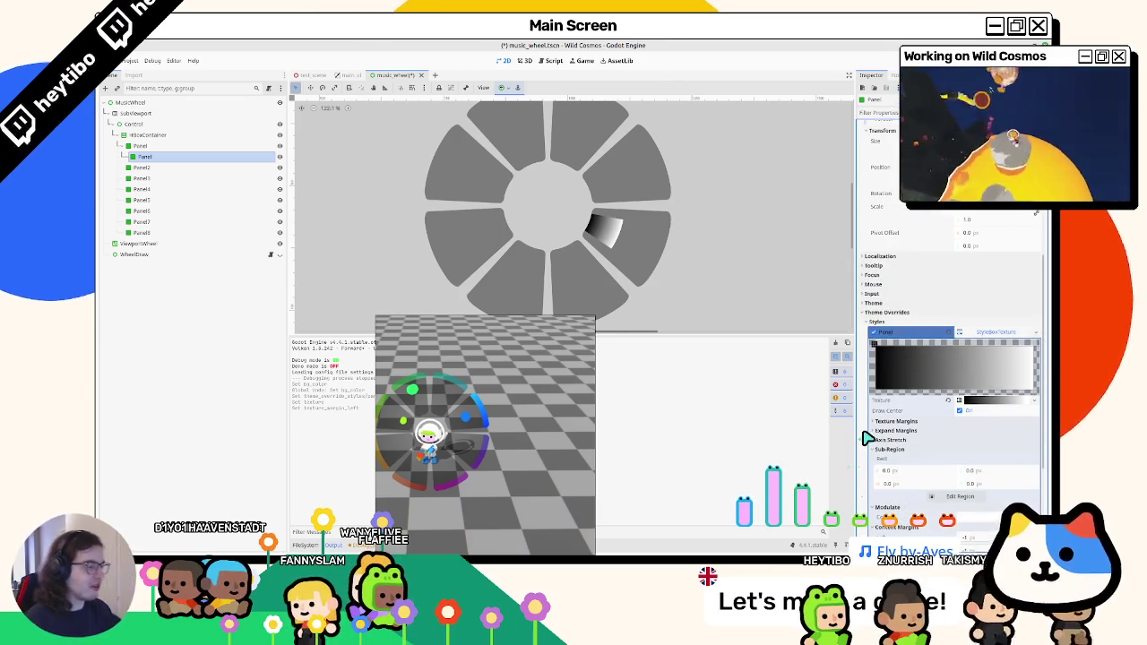
key(ctrl+z)
key(ctrl+z)
key(ctrl+z)
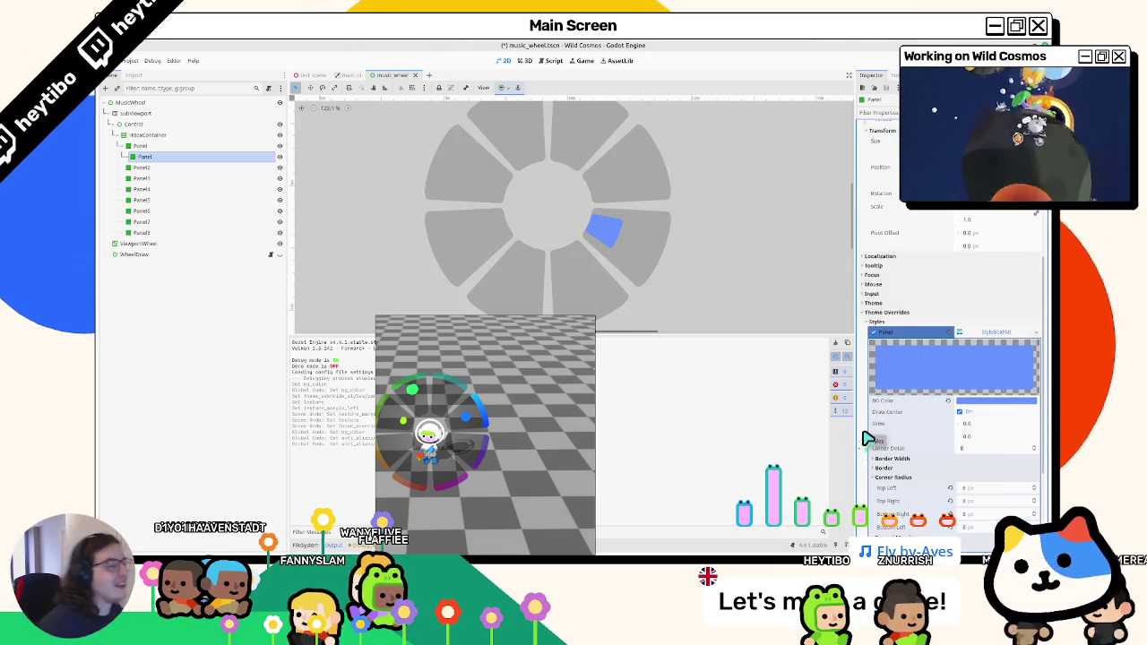
key(ctrl+s)
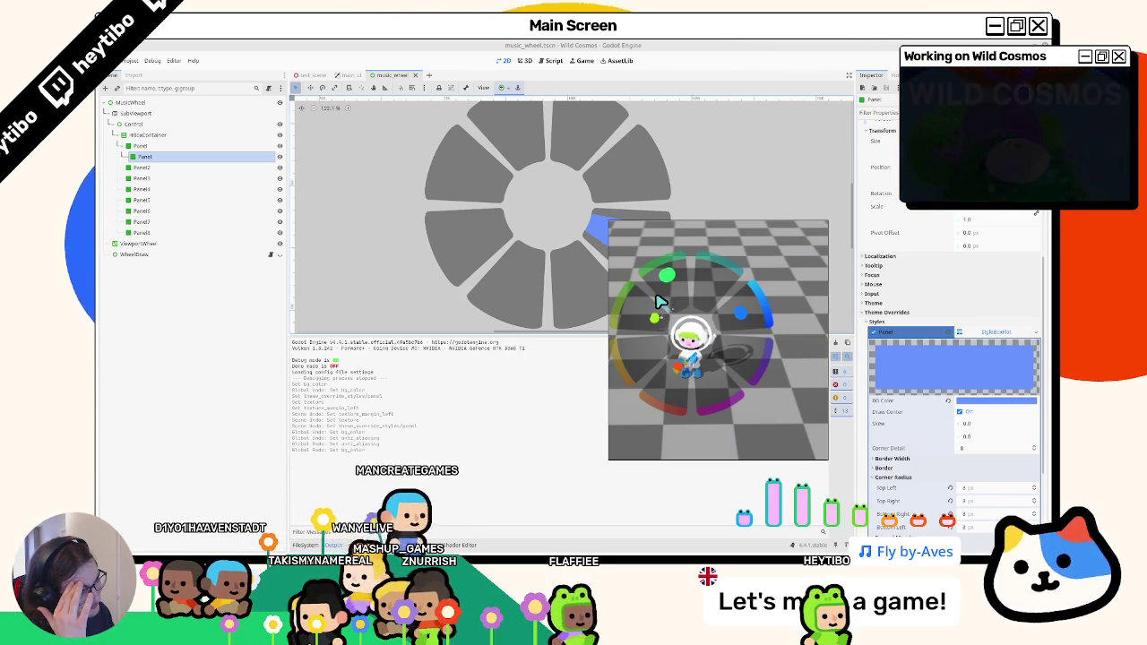
drag(659, 301, 622, 355)
scroll(911, 529, down, 3)
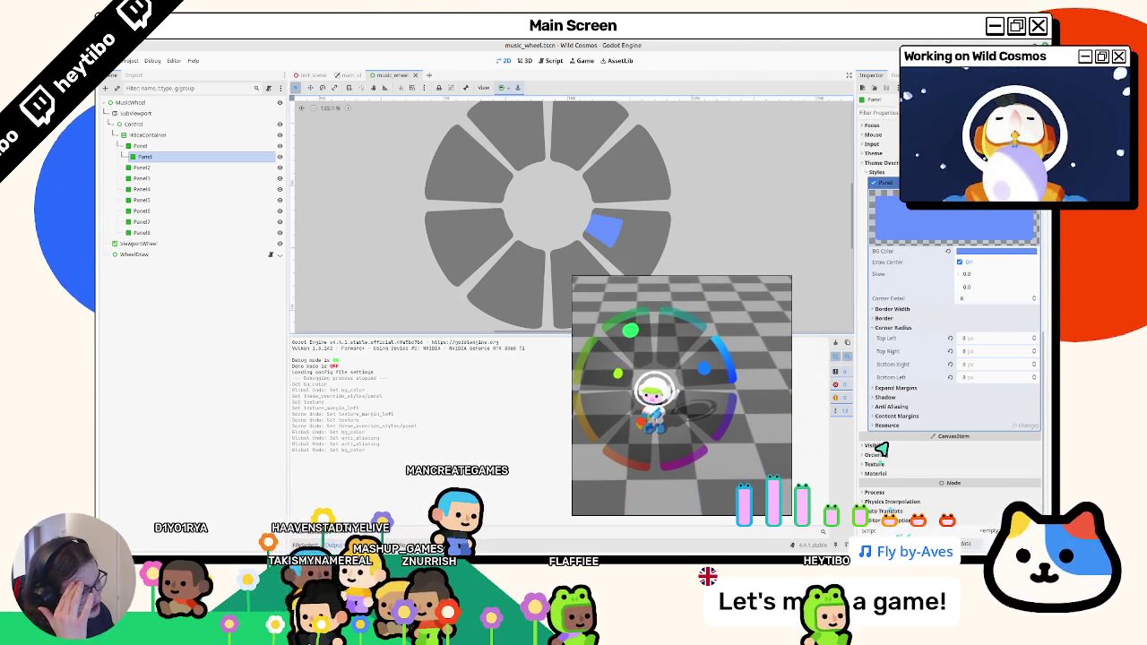
click(890, 415)
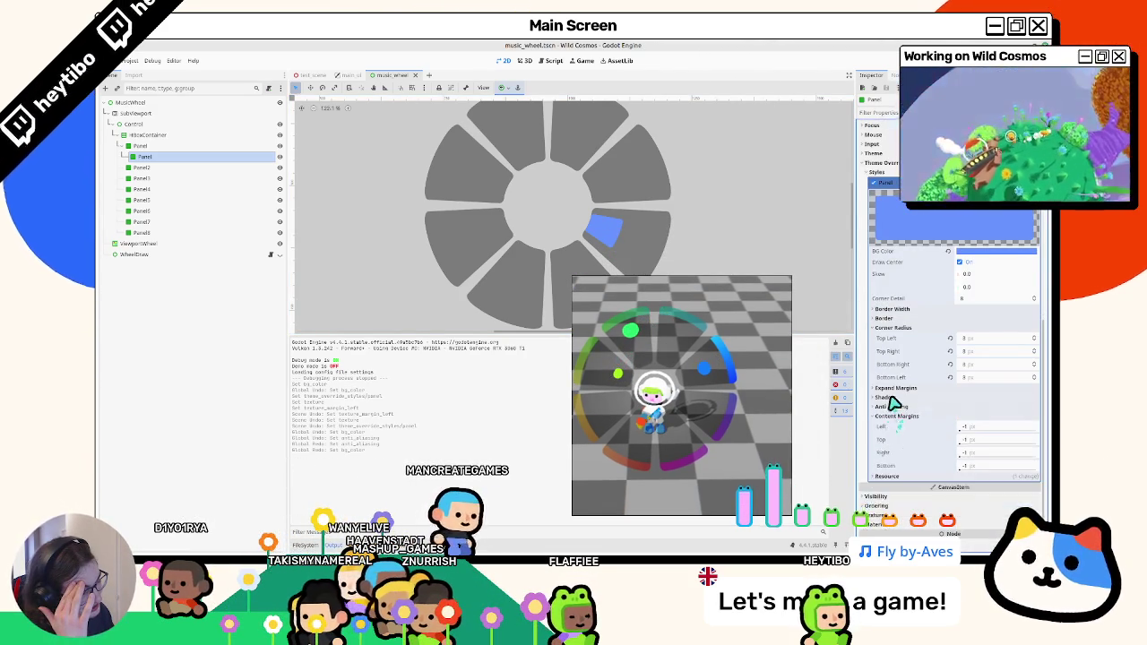
scroll(893, 405, up, 3)
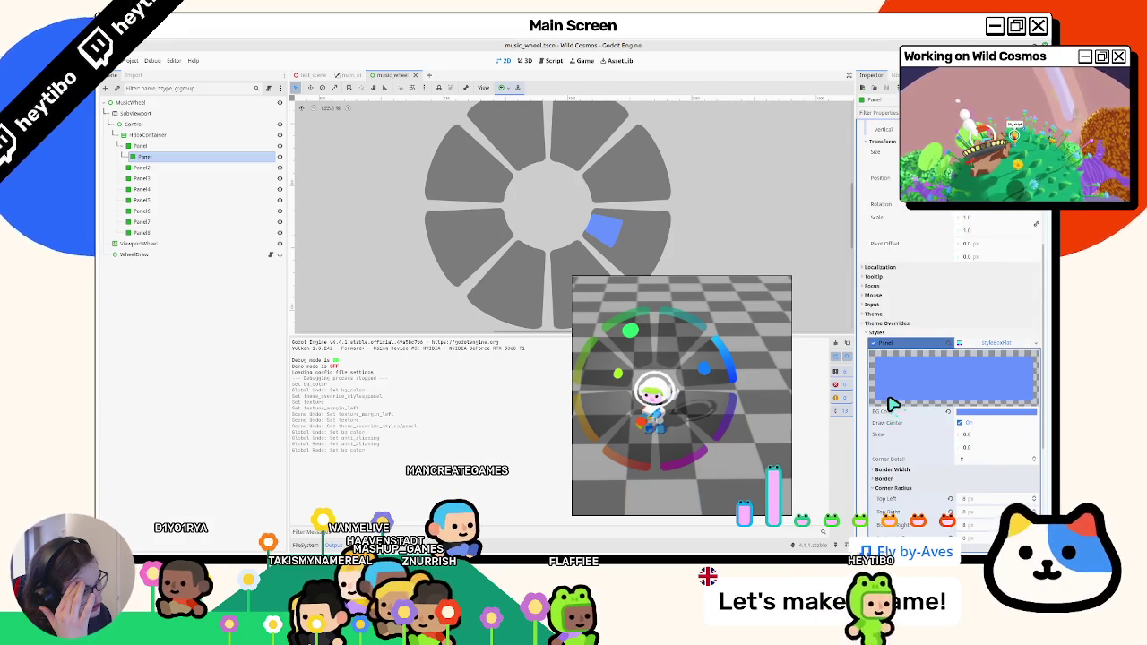
scroll(893, 405, up, 5)
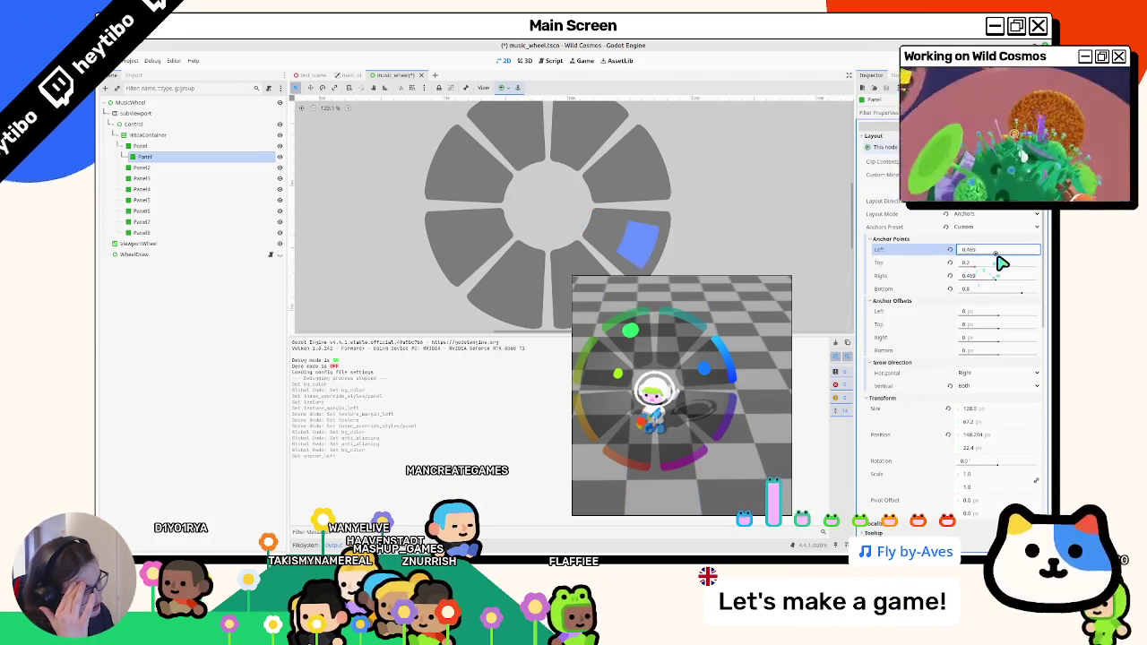
Slide the inner Panel's anchors to about 0.886, then select the outer Panel.
drag(1033, 261, 1036, 261)
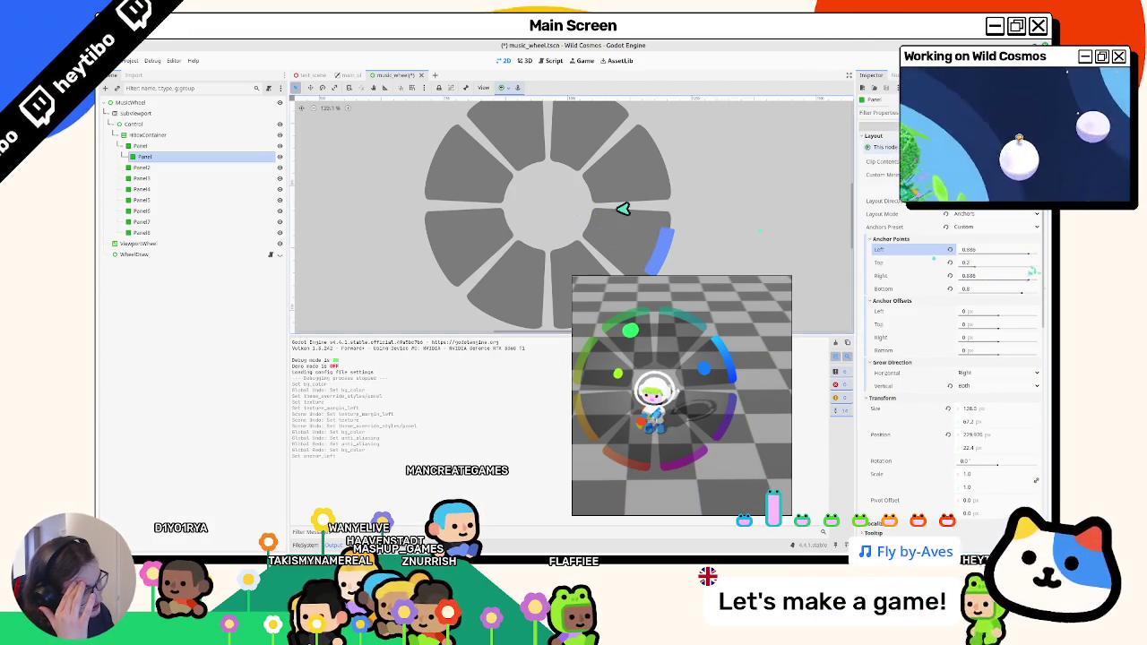
click(146, 147)
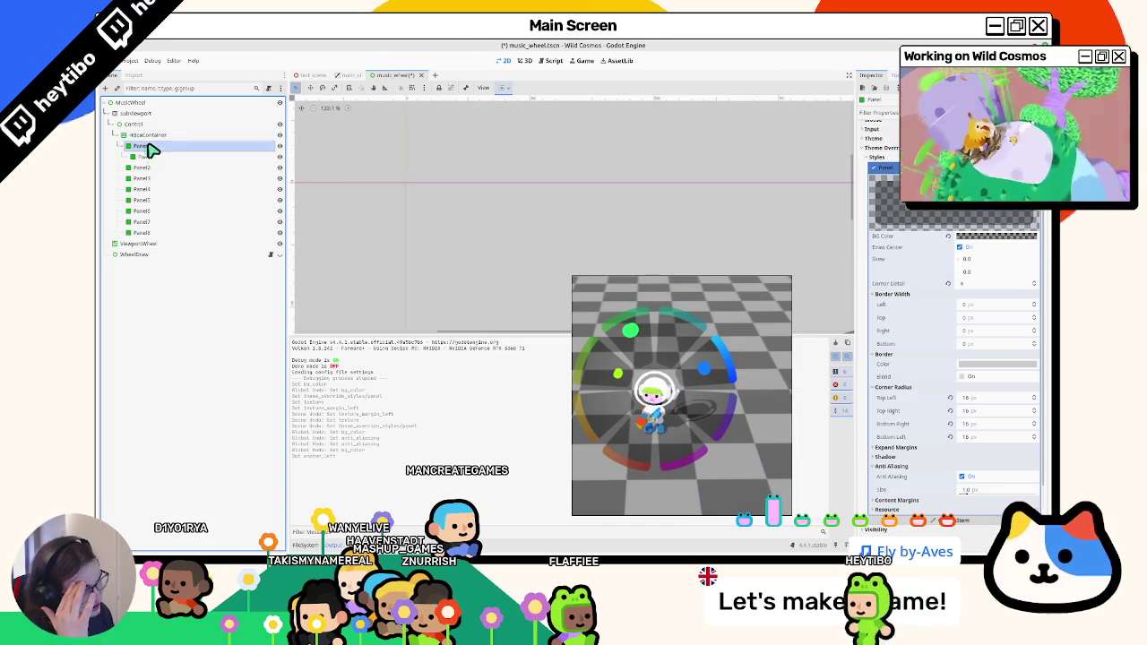
scroll(376, 287, up, 5)
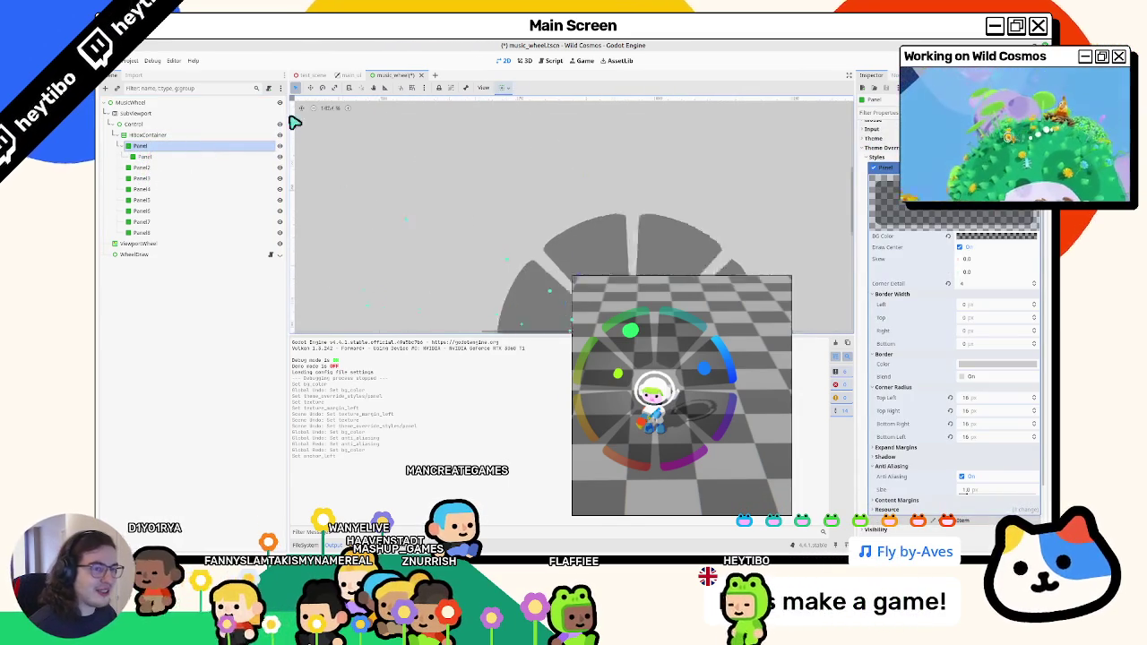
Select Panel2 through Panel8 and set their Clip Children to Clip + Draw.
ctrl+click(141, 167)
ctrl+click(148, 232)
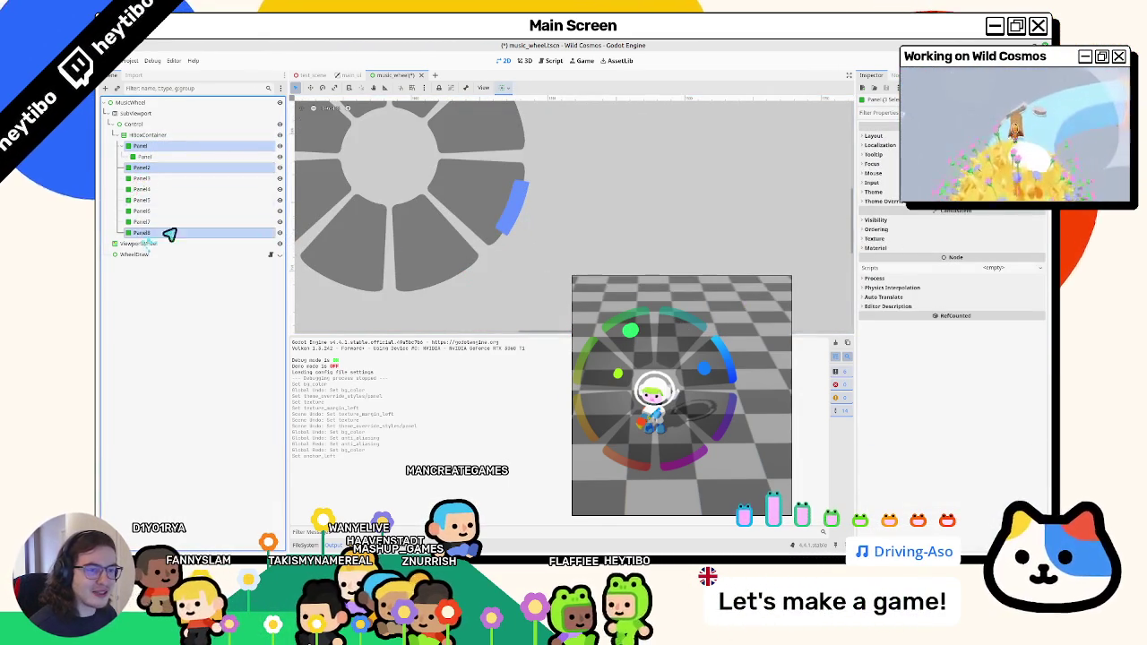
shift+click(174, 181)
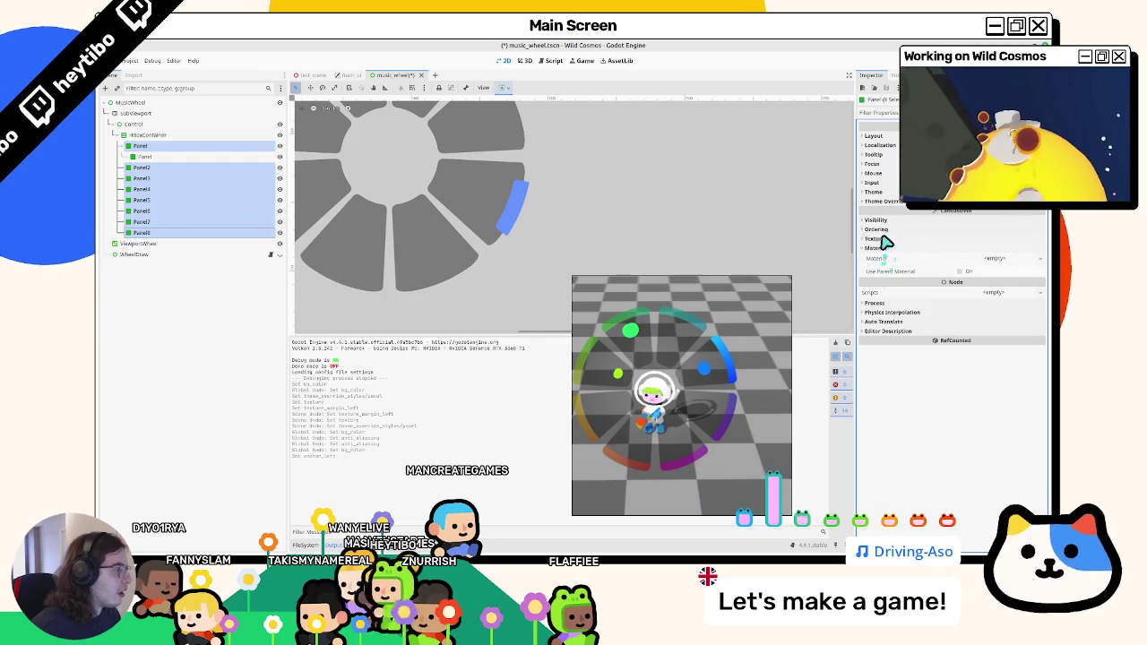
click(882, 220)
click(972, 295)
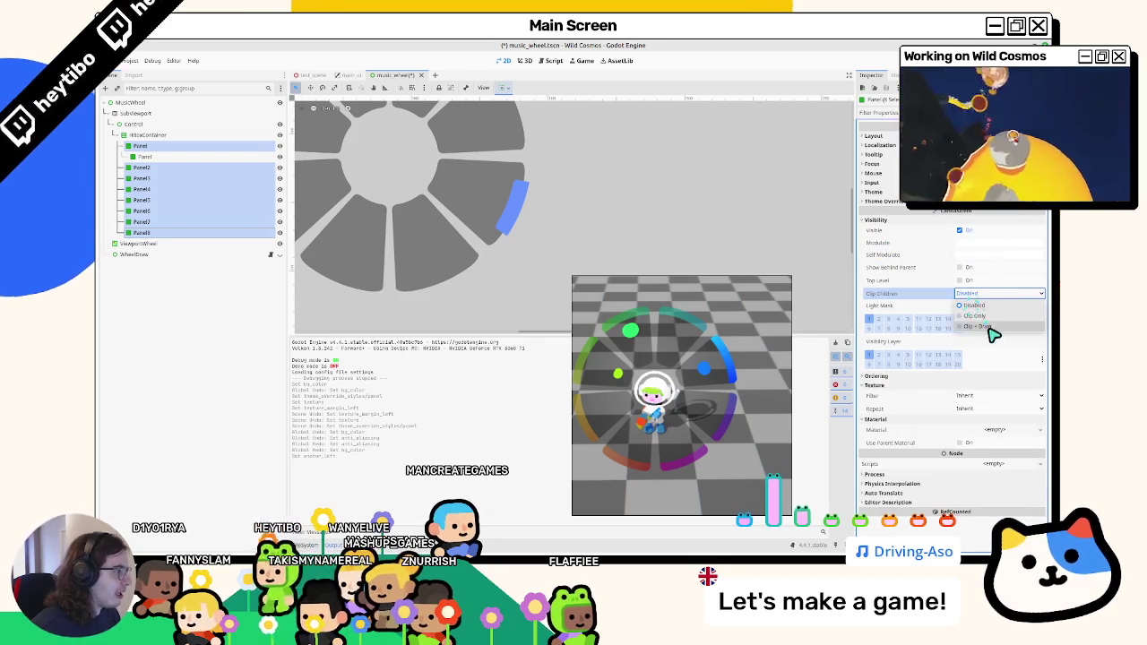
click(961, 331)
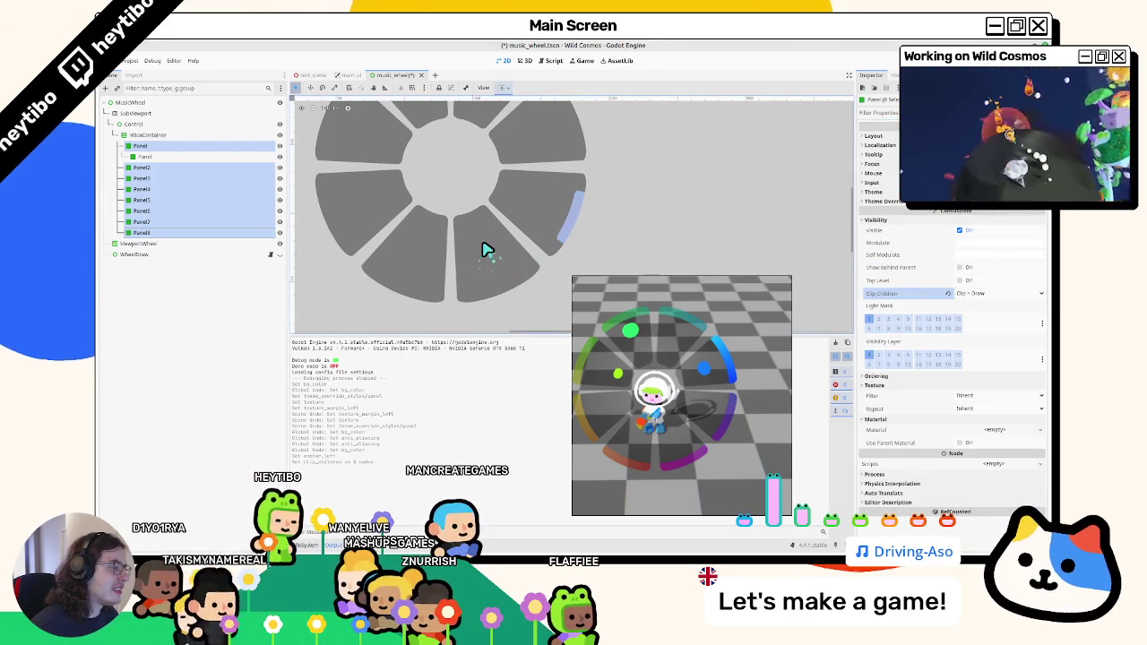
Try Clip Only and Clip + Draw, then set Clip Children to Disabled and reselect the first panel.
click(970, 295)
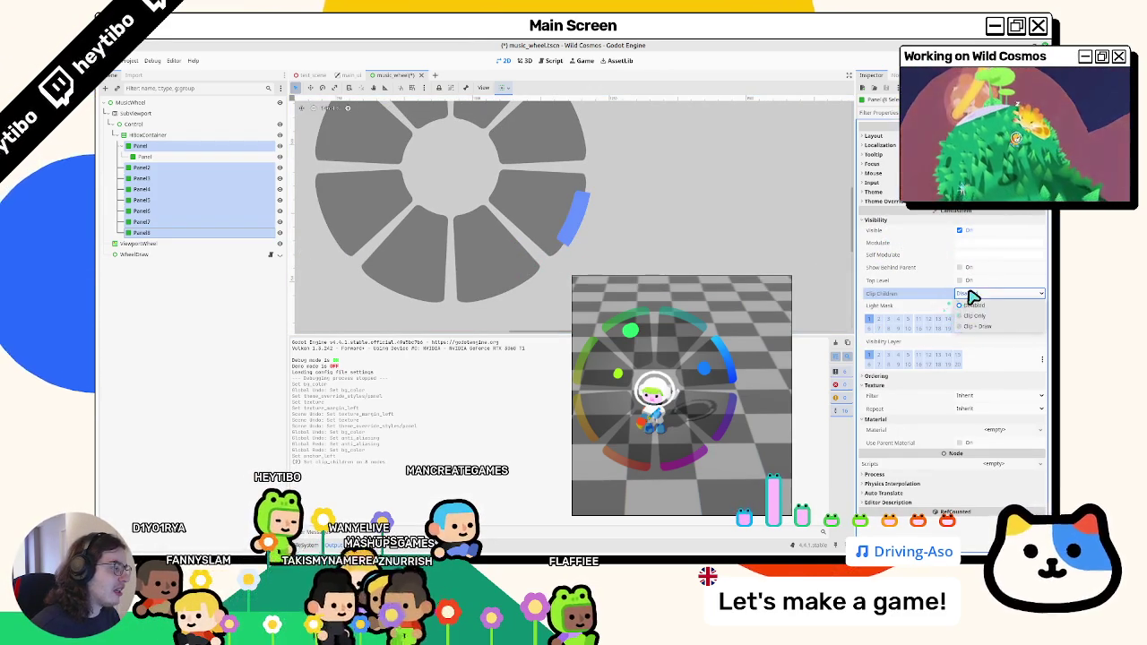
click(979, 320)
click(972, 296)
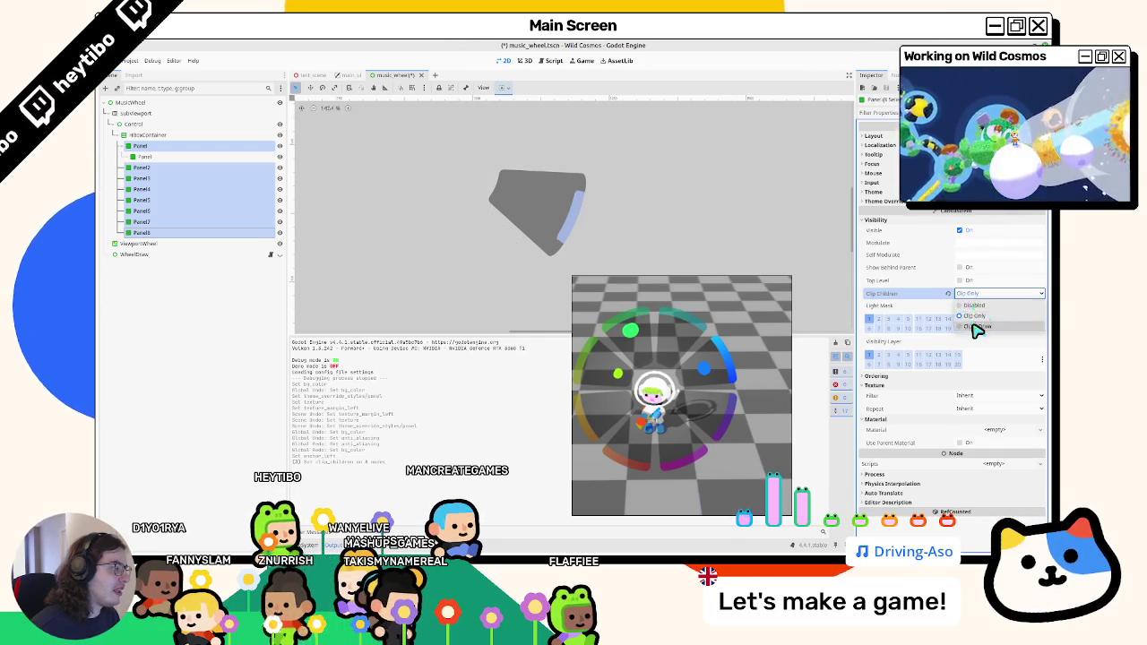
click(976, 327)
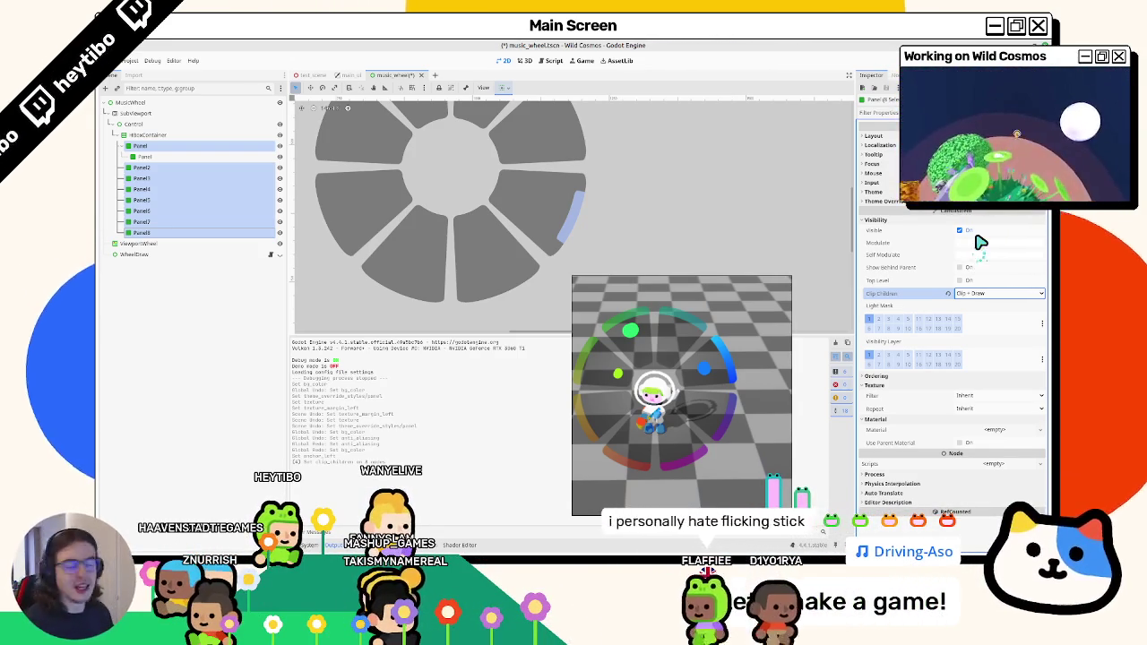
mouse_move(692, 291)
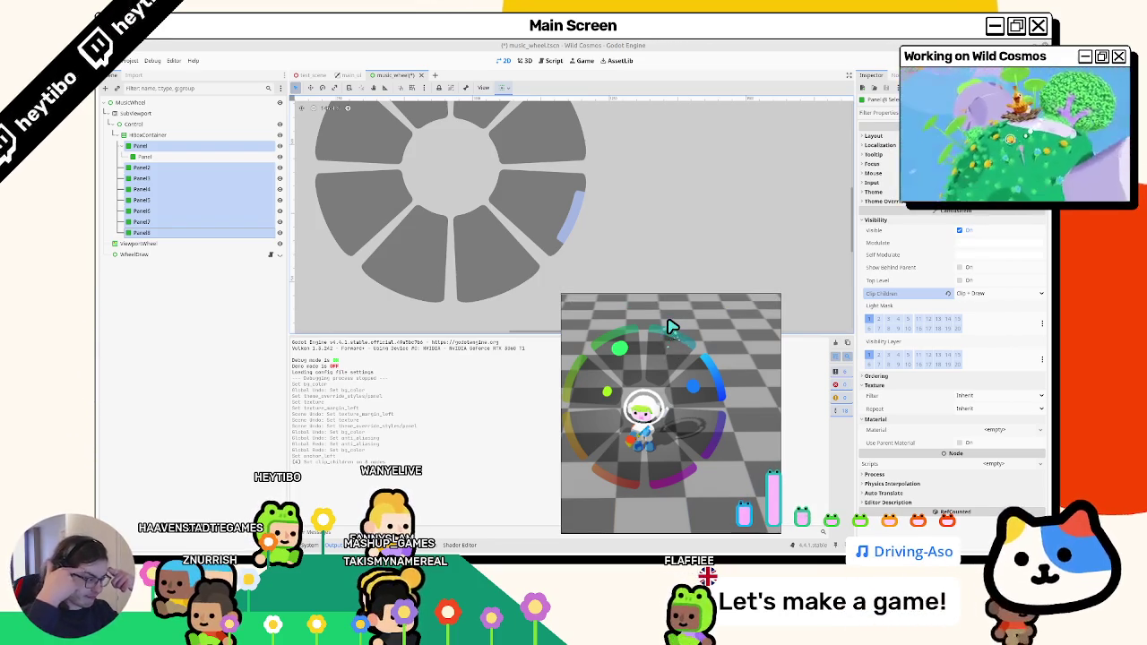
mouse_move(635, 309)
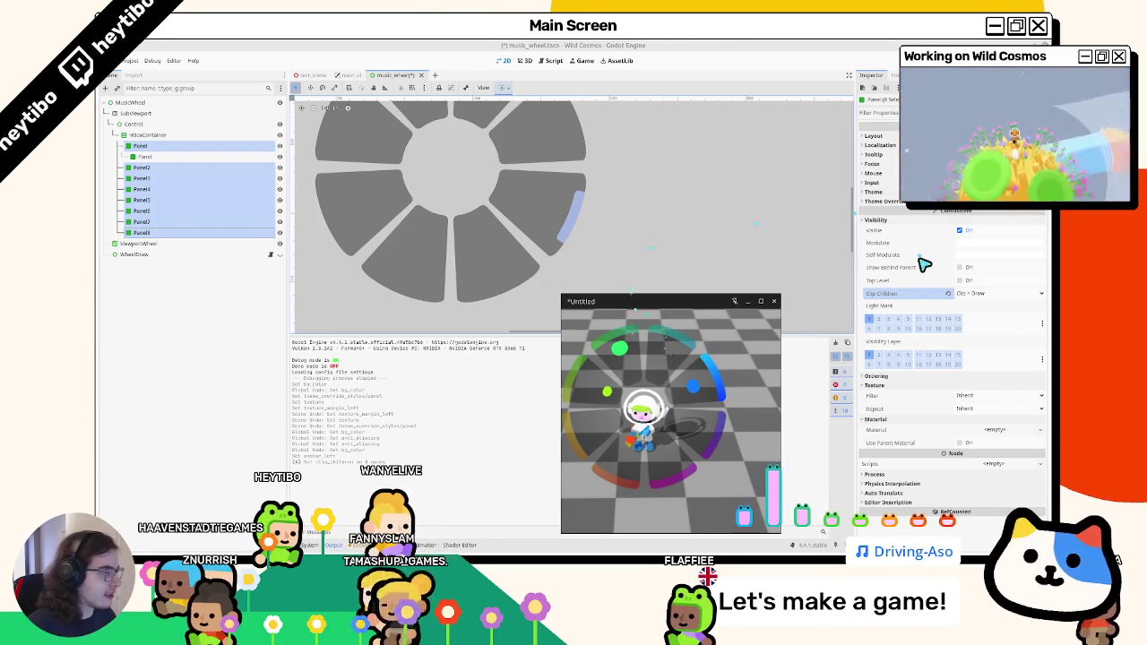
click(948, 295)
scroll(618, 251, up, 2)
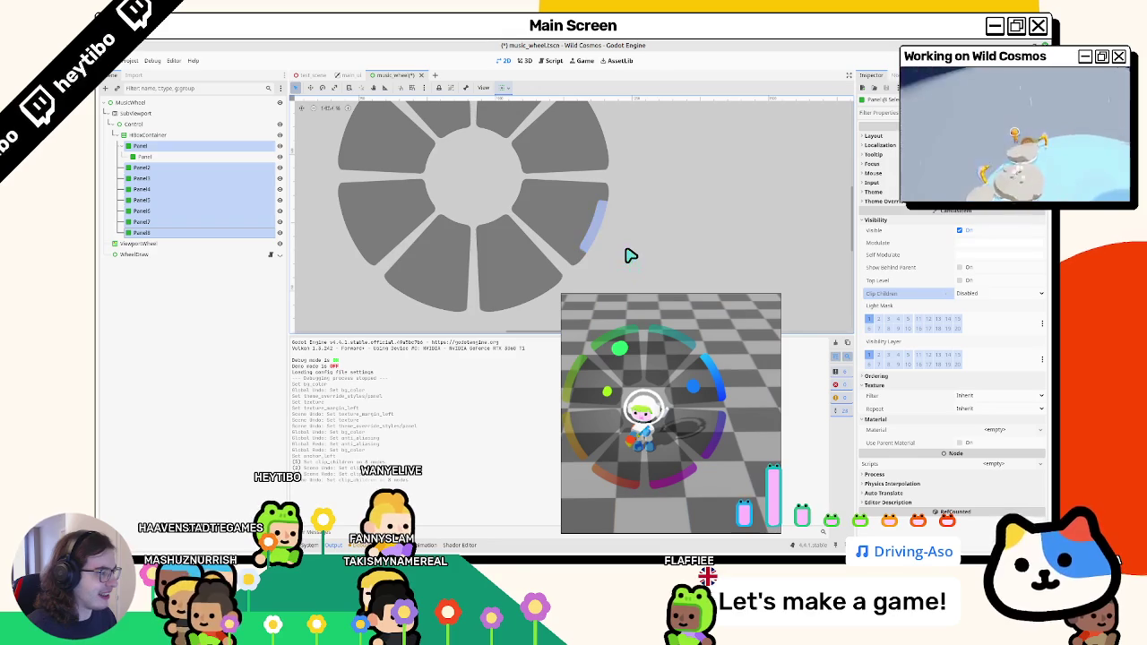
click(144, 153)
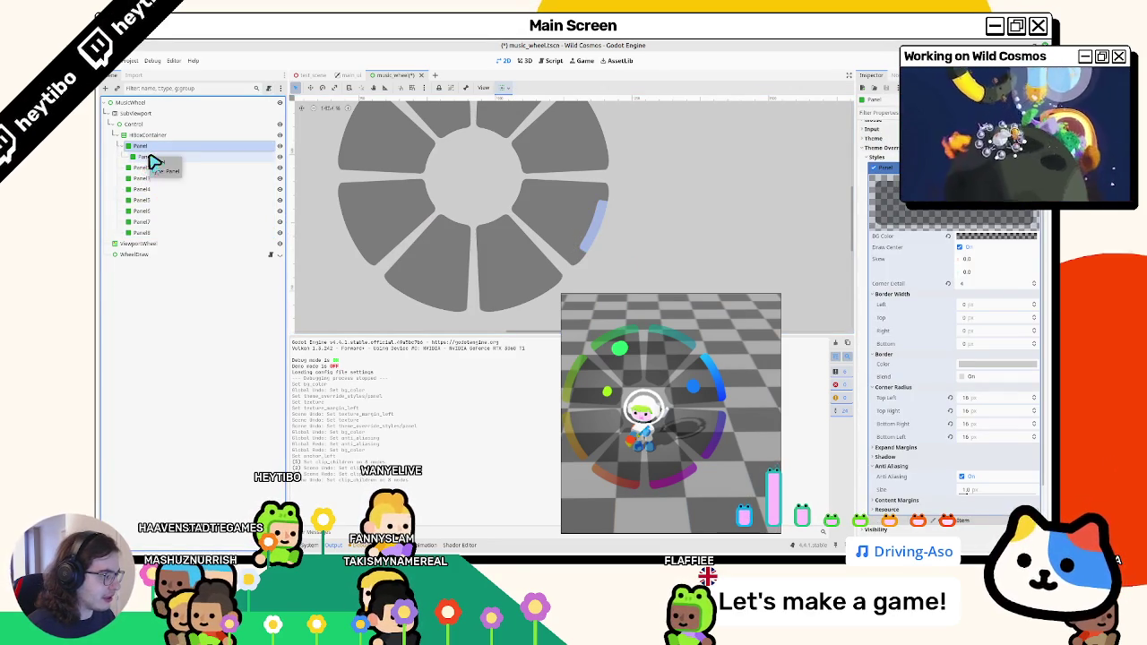
drag(154, 161, 154, 163)
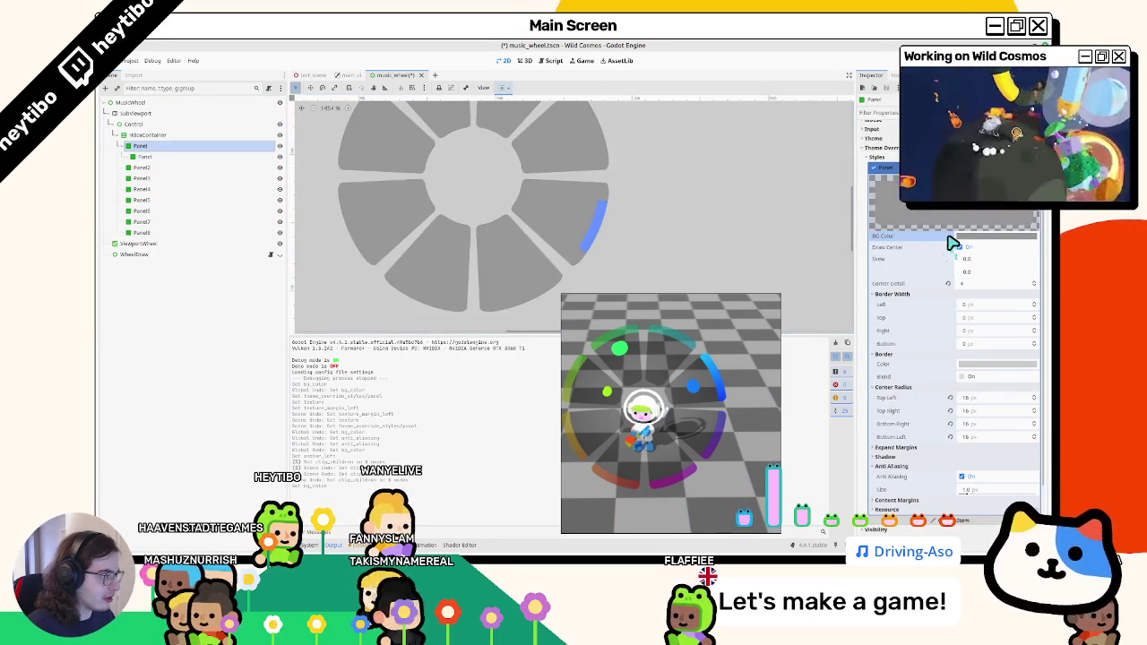
key(ctrl+v)
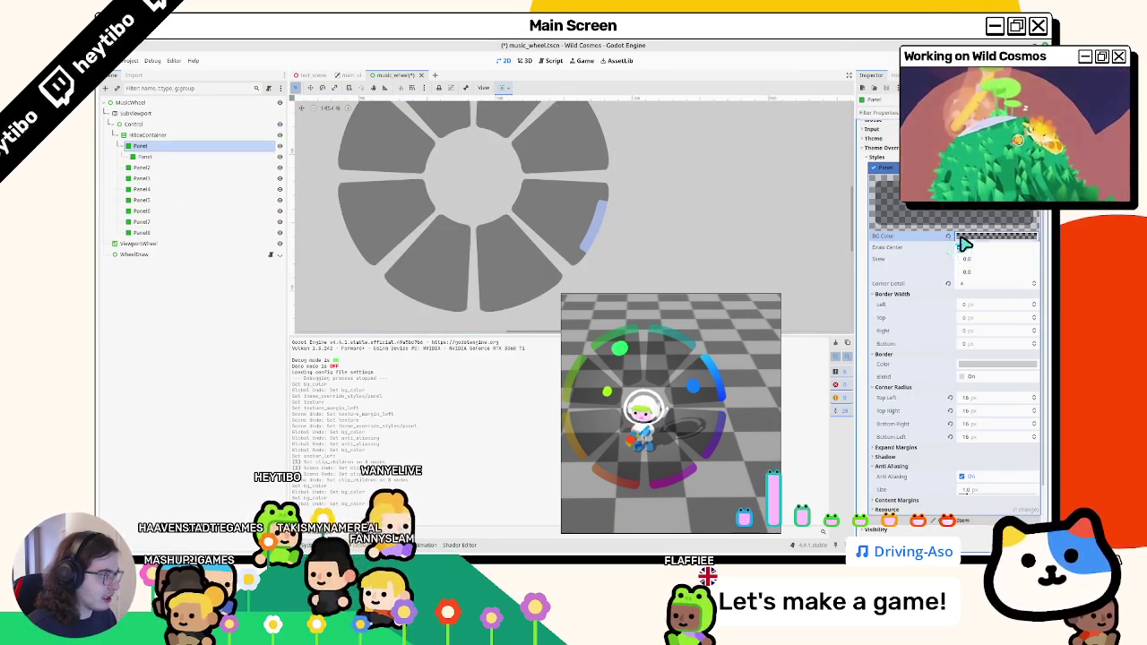
click(964, 243)
drag(968, 415, 1041, 415)
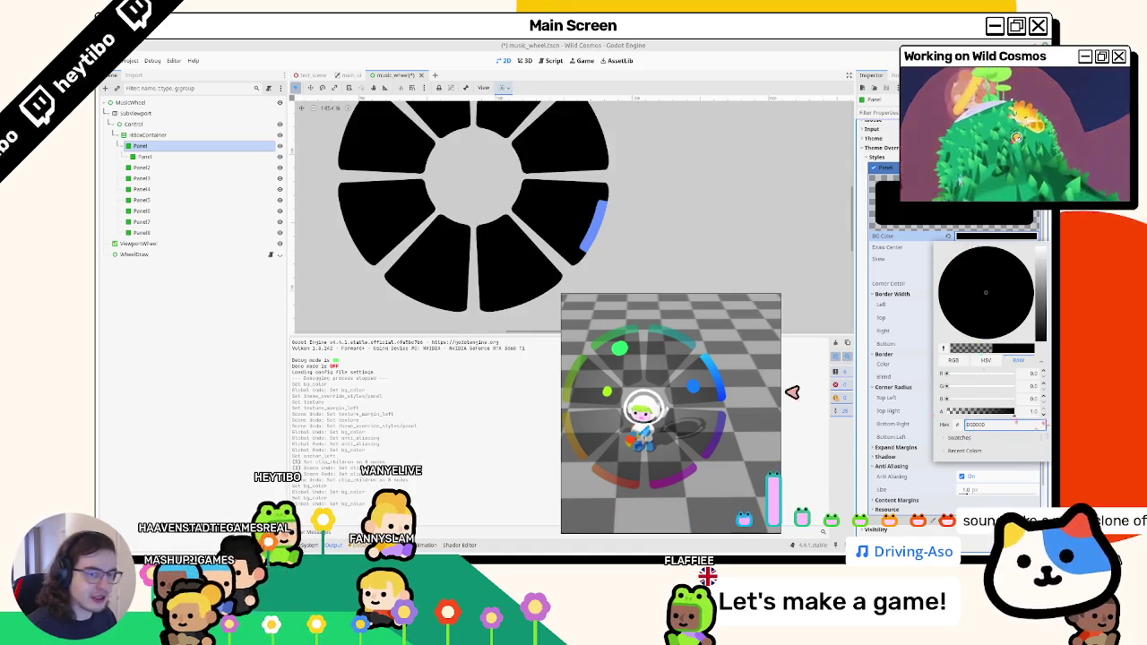
key(Escape)
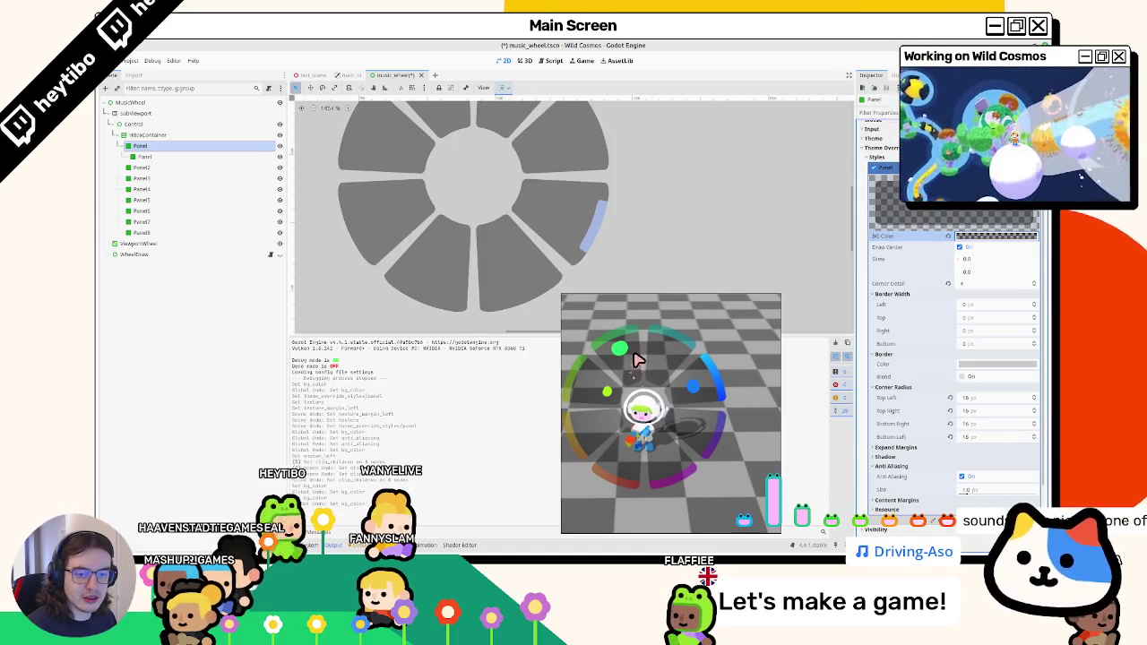
click(443, 193)
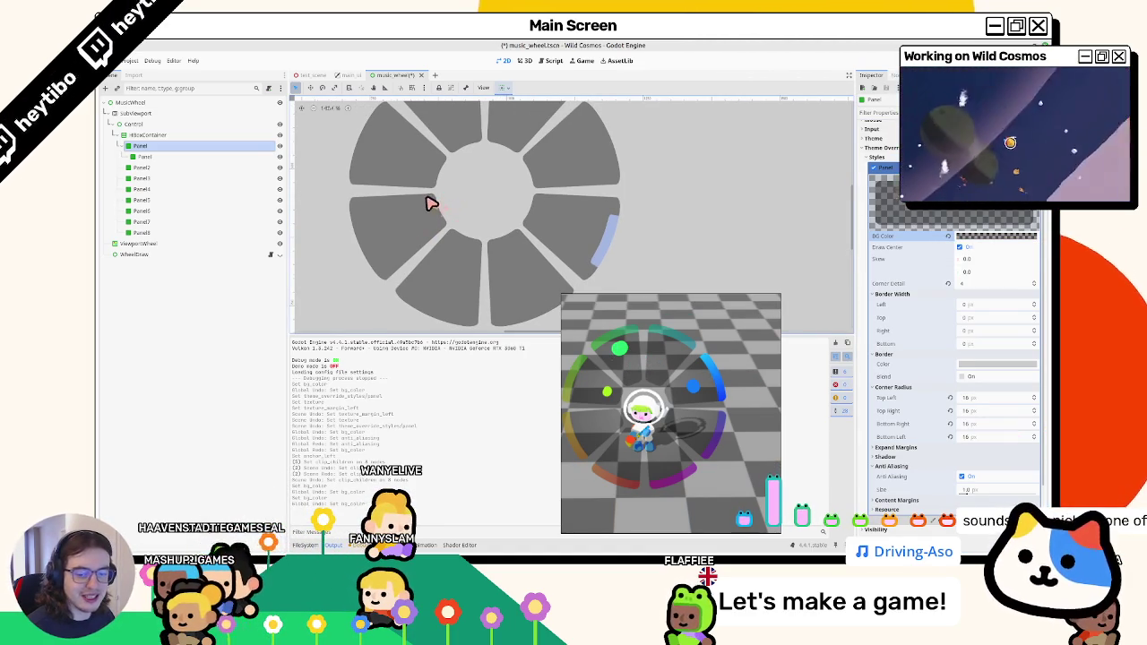
drag(384, 251, 465, 213)
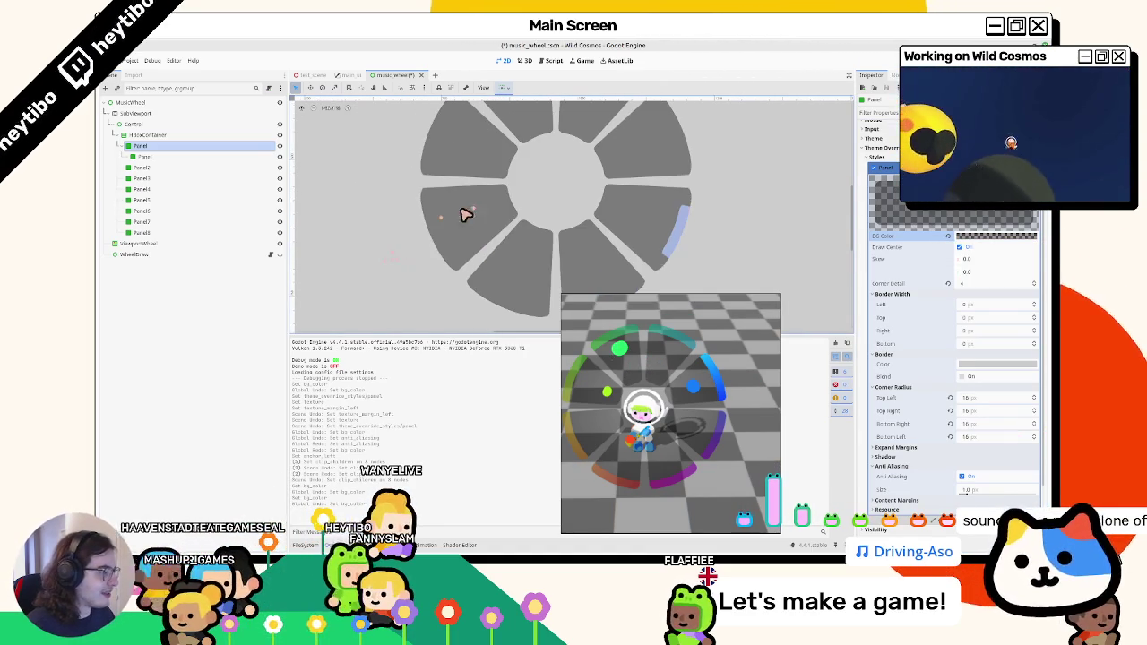
click(148, 134)
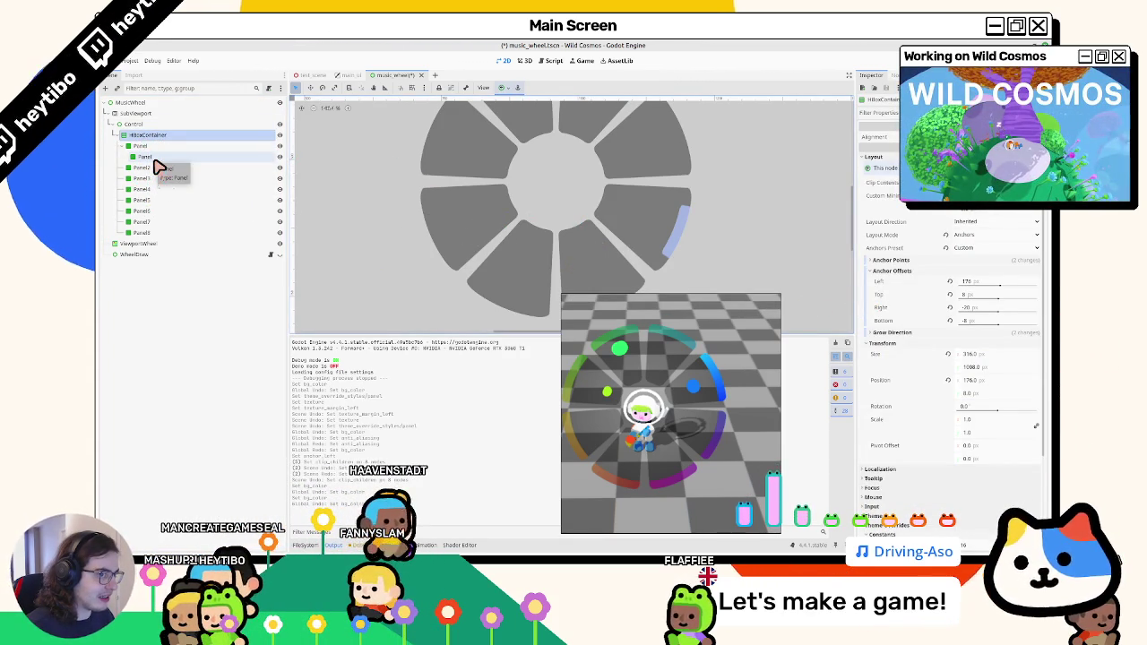
Set the inner highlight Panel's right anchor to 1.0.
click(159, 158)
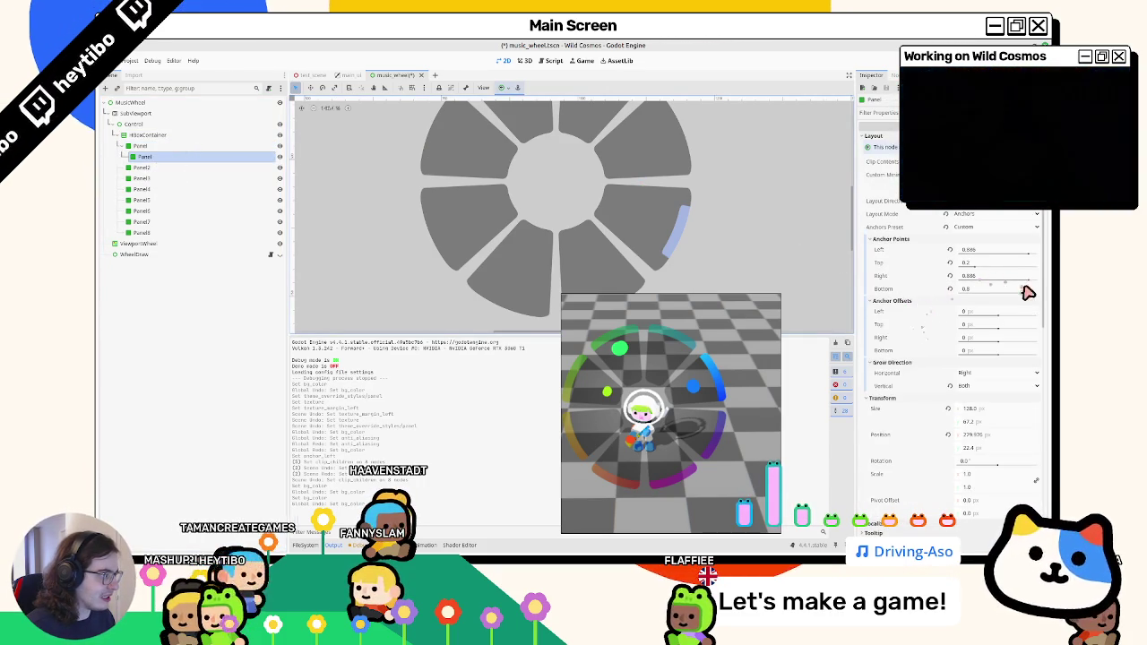
mouse_move(1022, 278)
mouse_down()
mouse_move(576, 309)
mouse_move(955, 272)
mouse_up()
text(1)
key(Return)
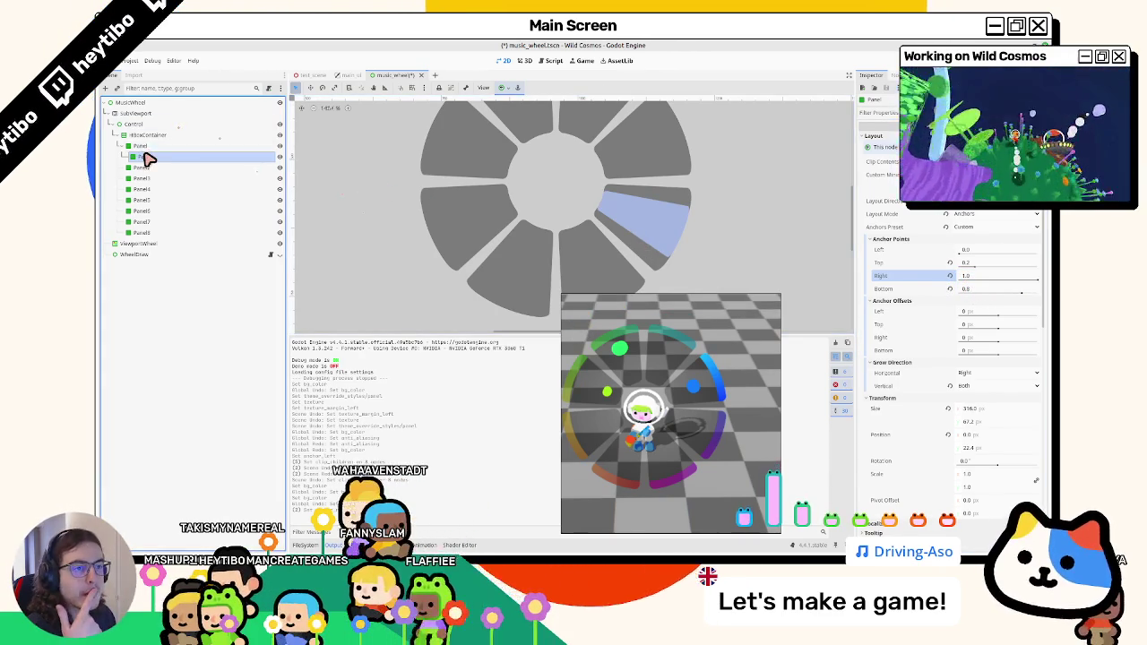
Disable Anti Aliasing on the parent Panel's StyleBox, then raise the inner highlight's top anchor.
click(144, 146)
click(963, 477)
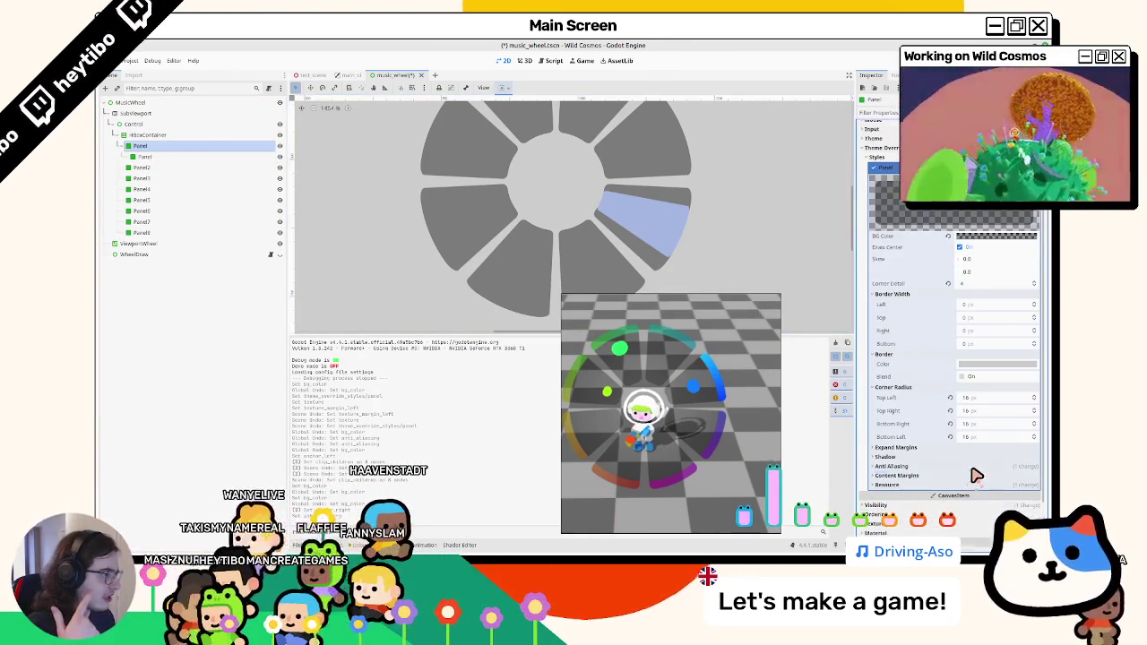
click(973, 458)
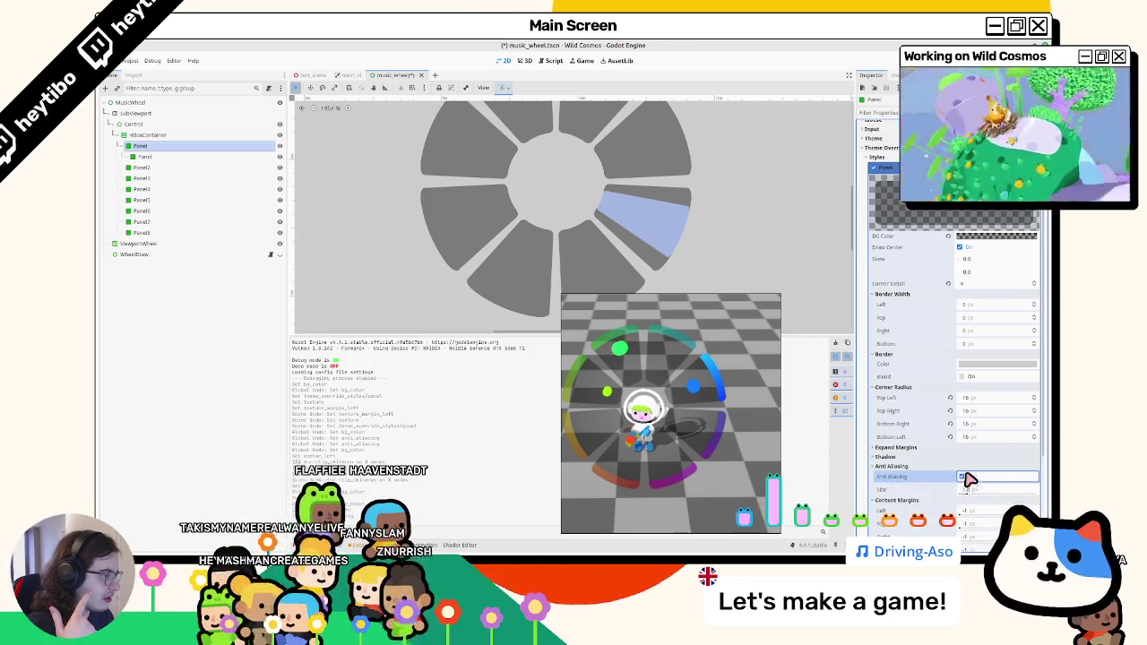
scroll(937, 444, up, 2)
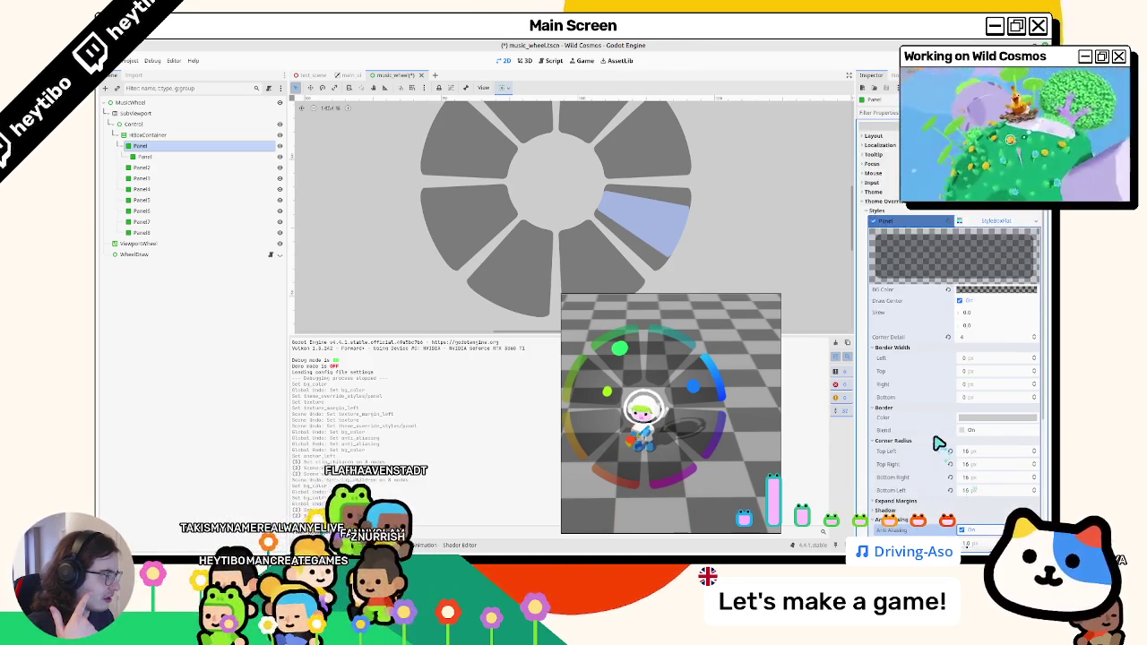
click(973, 219)
click(876, 231)
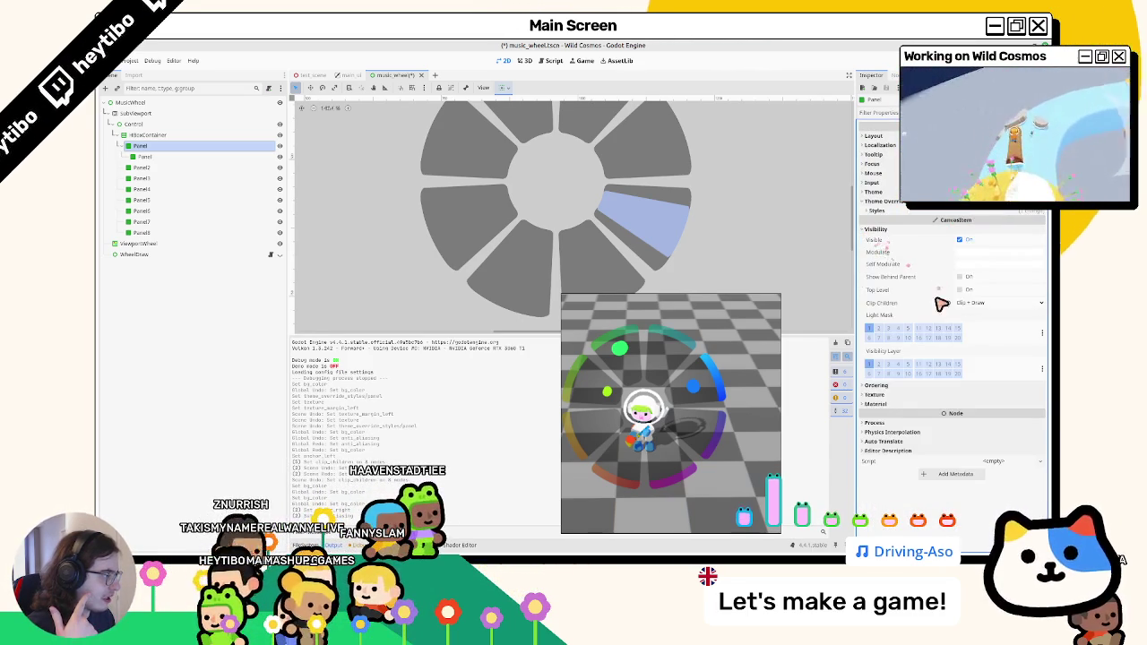
click(179, 157)
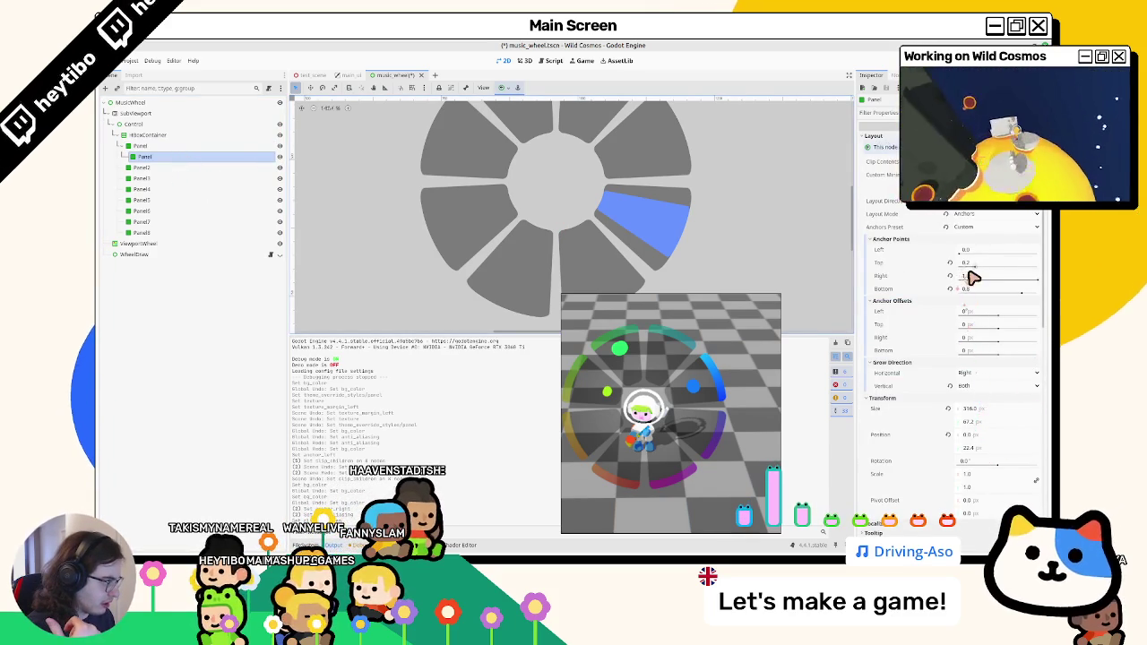
mouse_move(962, 266)
mouse_down()
mouse_move(989, 287)
mouse_move(968, 284)
mouse_move(1004, 259)
mouse_move(1030, 260)
mouse_up()
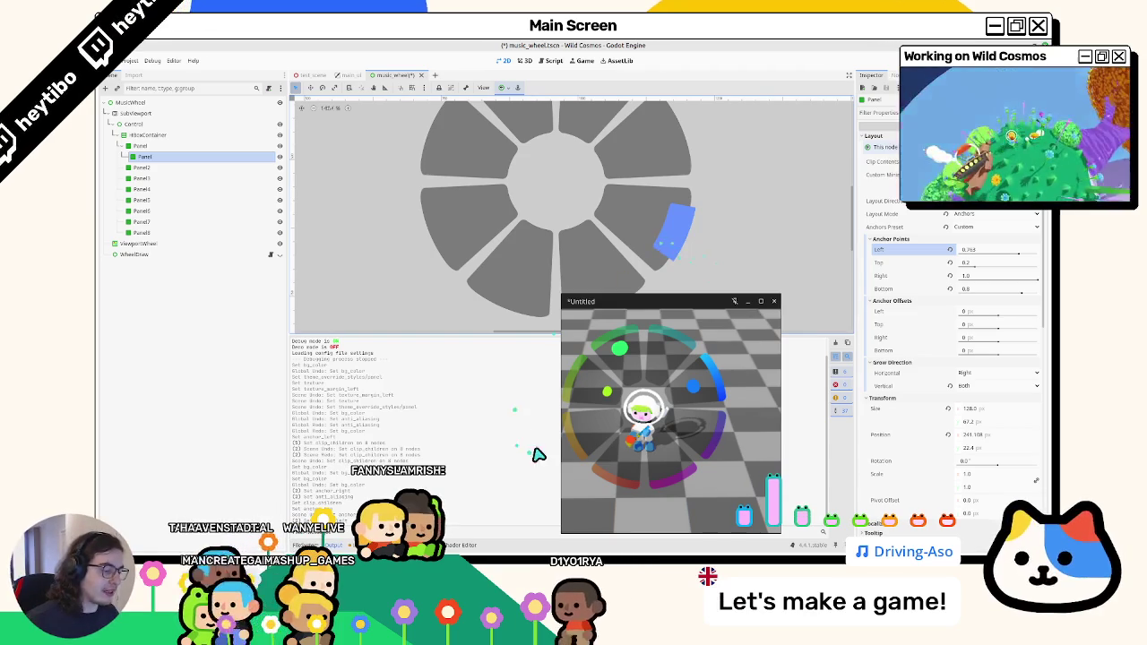
click(488, 533)
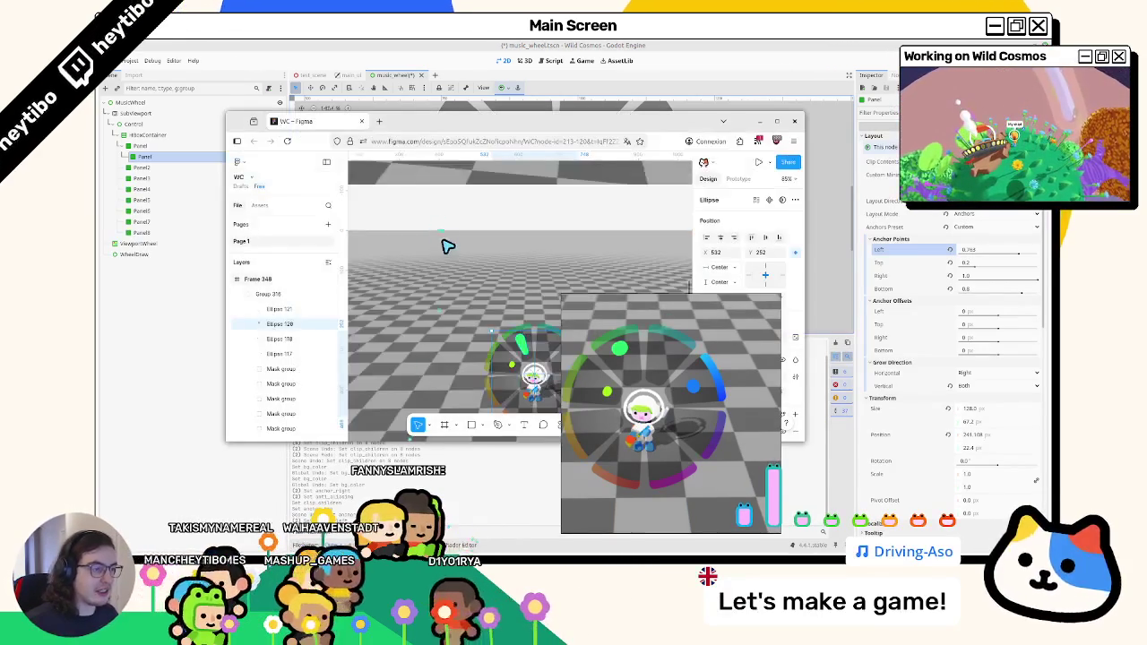
click(780, 123)
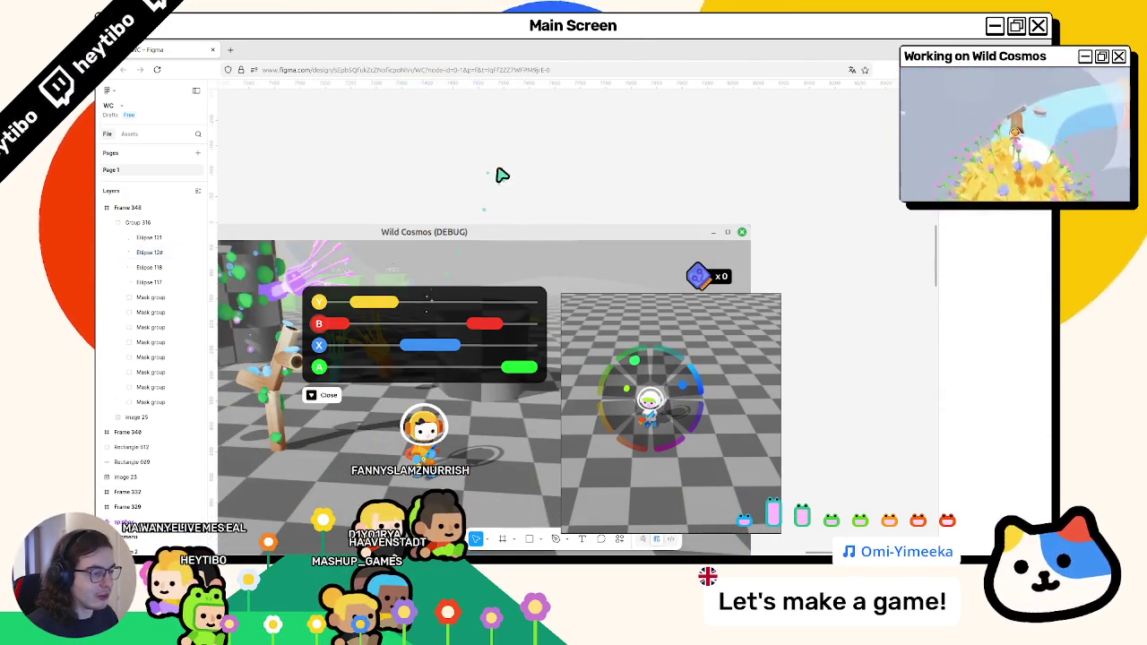
click(493, 287)
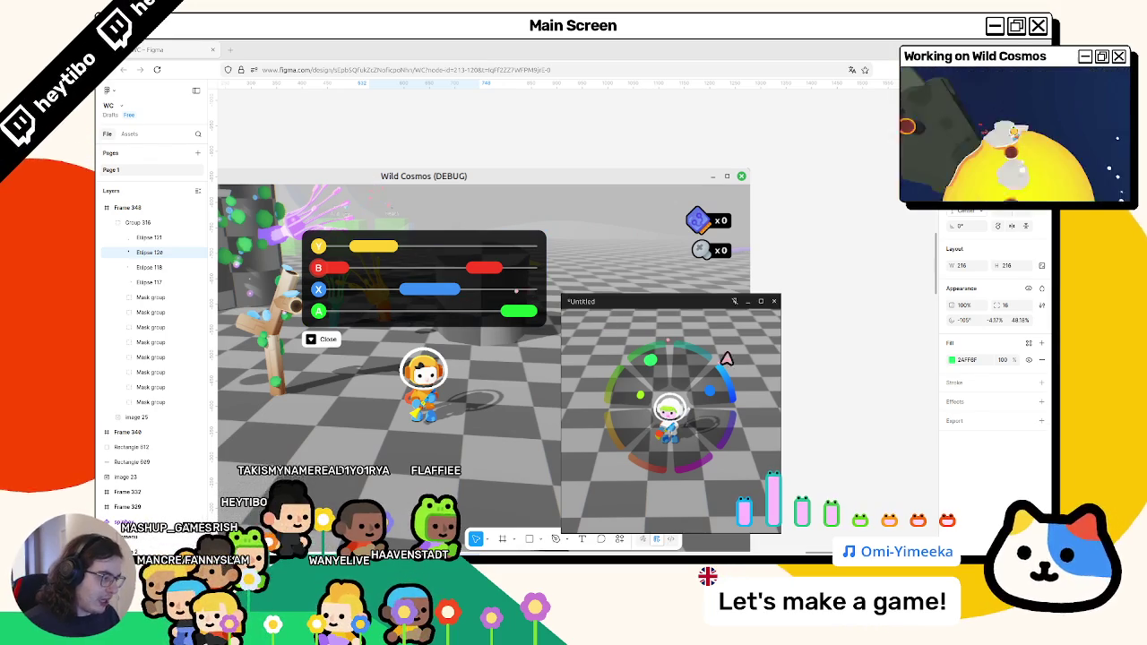
scroll(743, 396, up, 5)
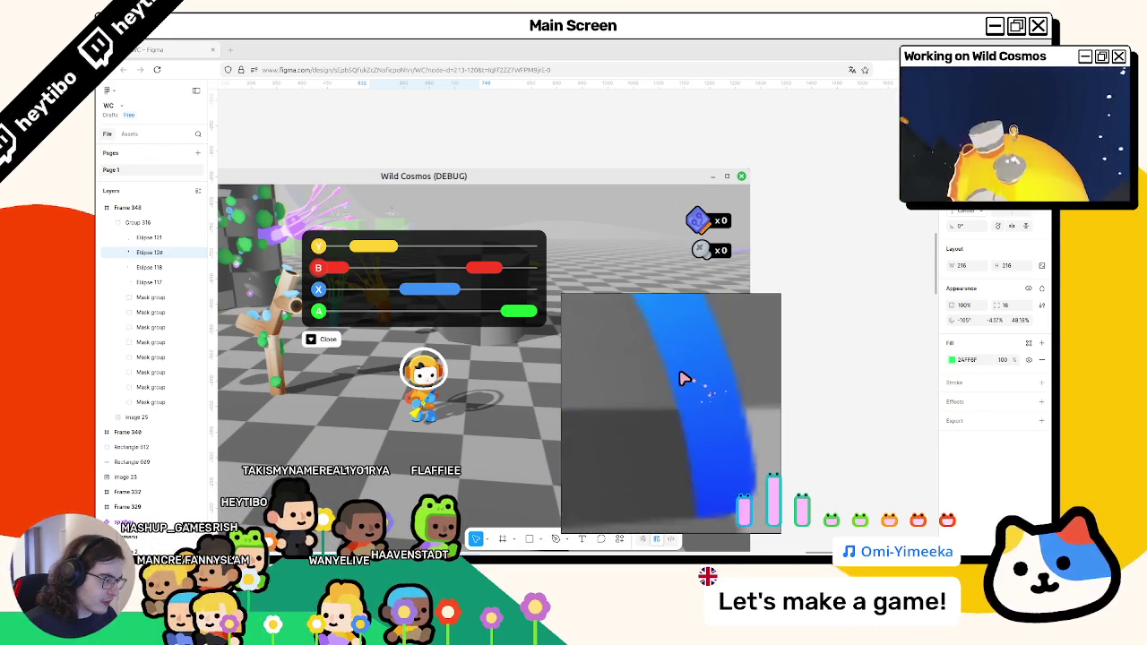
scroll(686, 379, down, 8)
scroll(690, 369, up, 3)
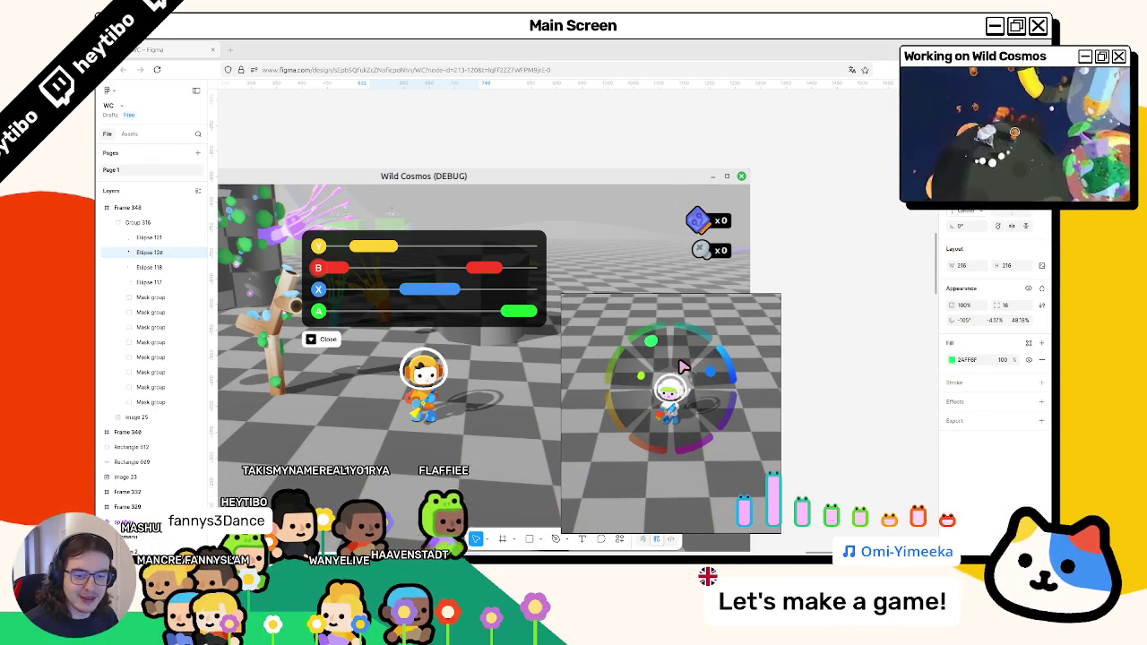
key(alt+Tab)
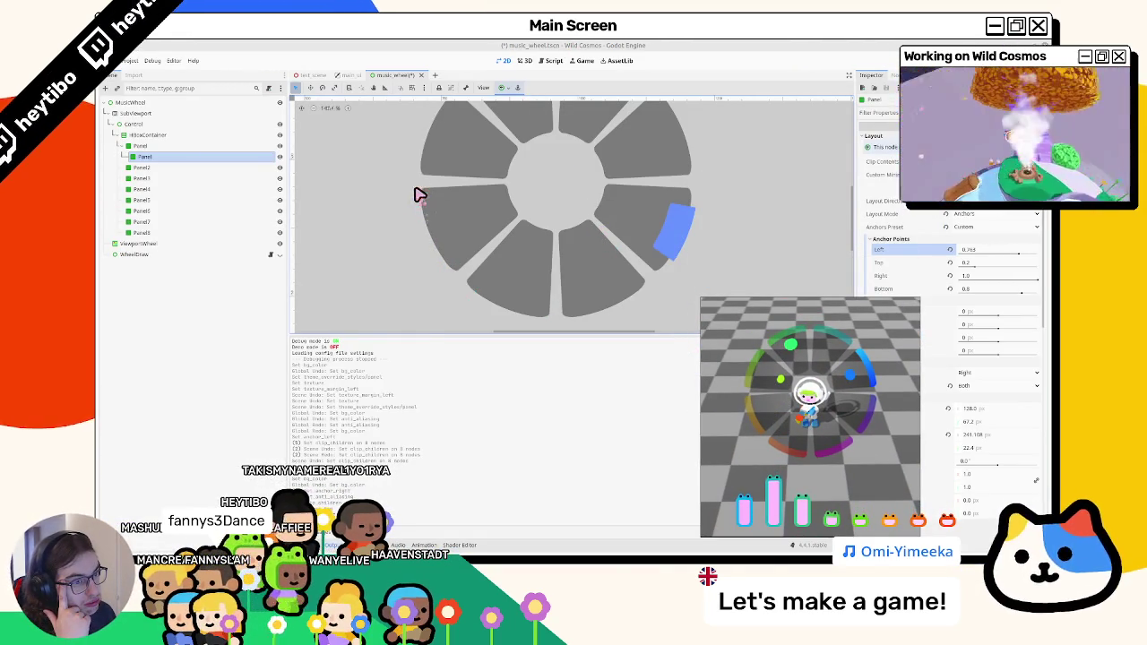
Delete the inner Panel1 highlight node and reselect the first wheel panel.
click(140, 167)
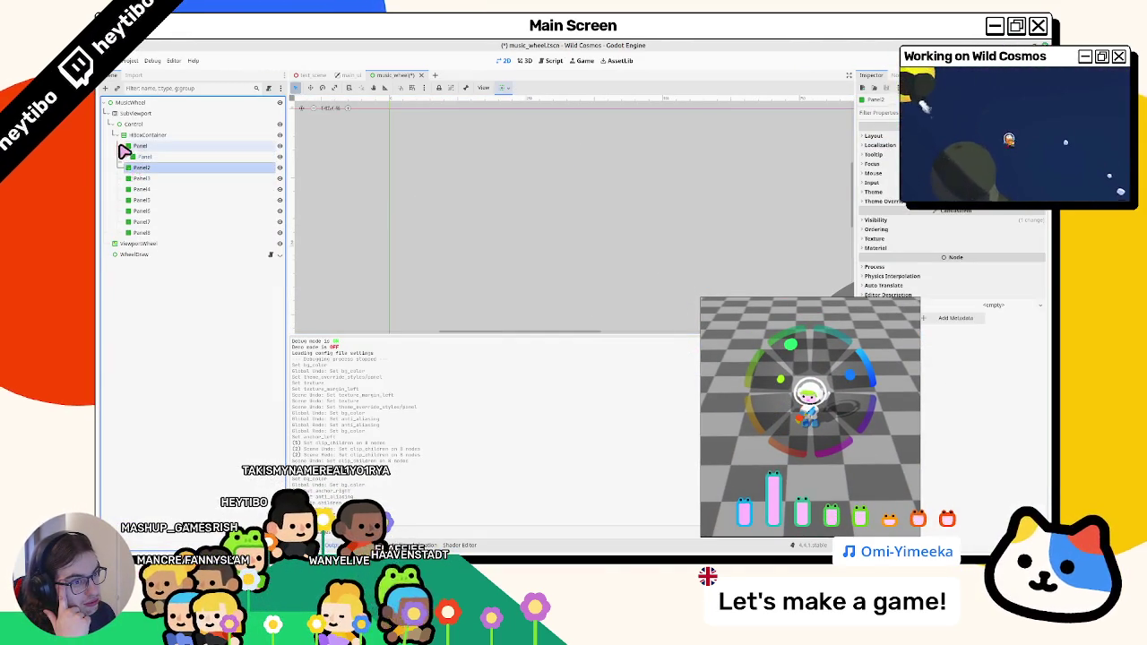
click(125, 147)
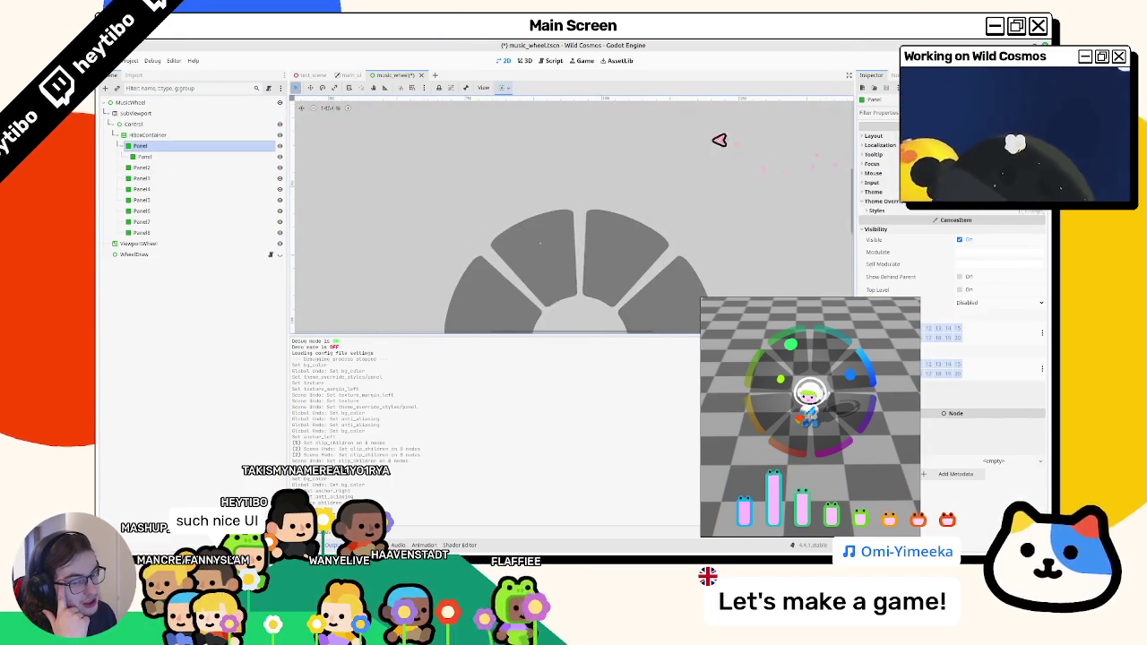
click(158, 158)
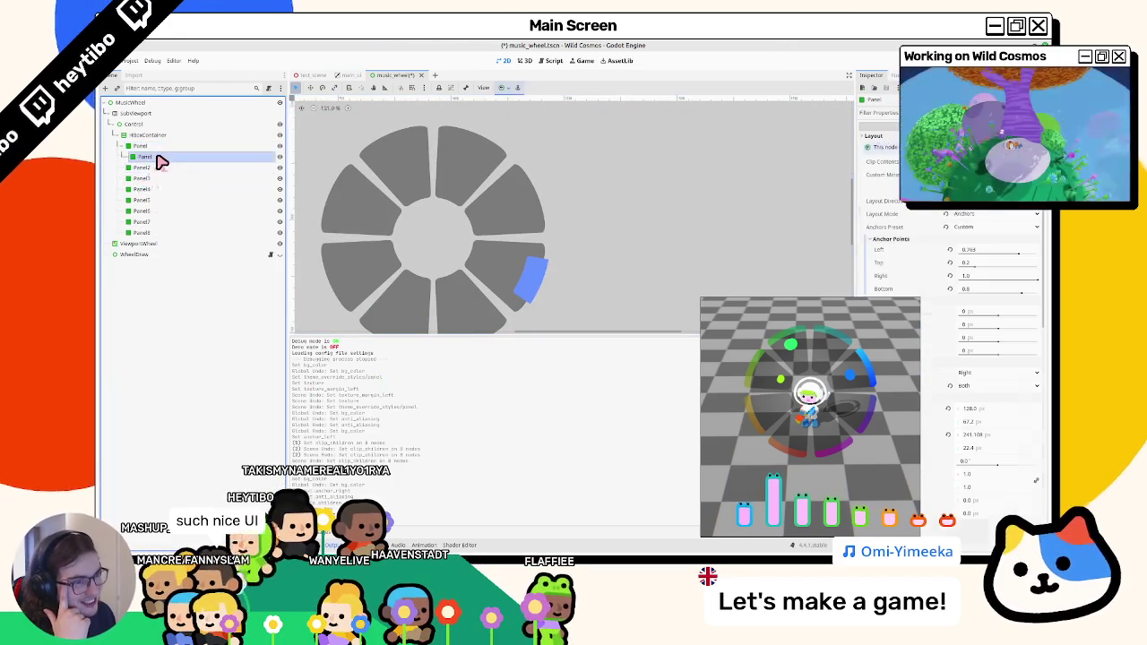
key(Delete)
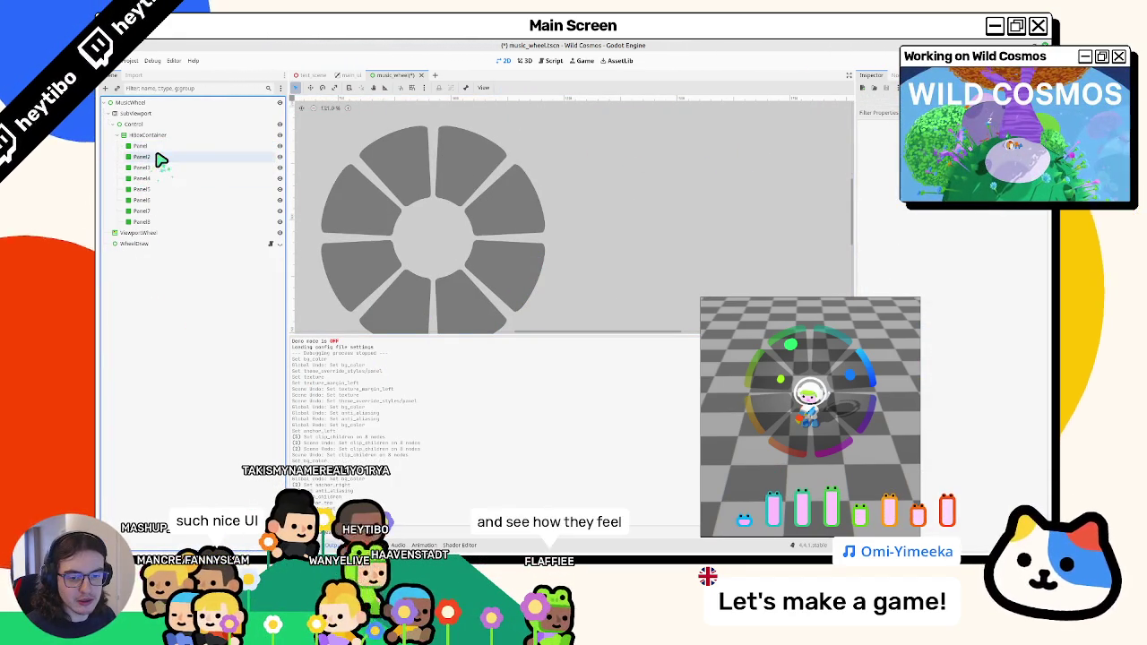
click(157, 146)
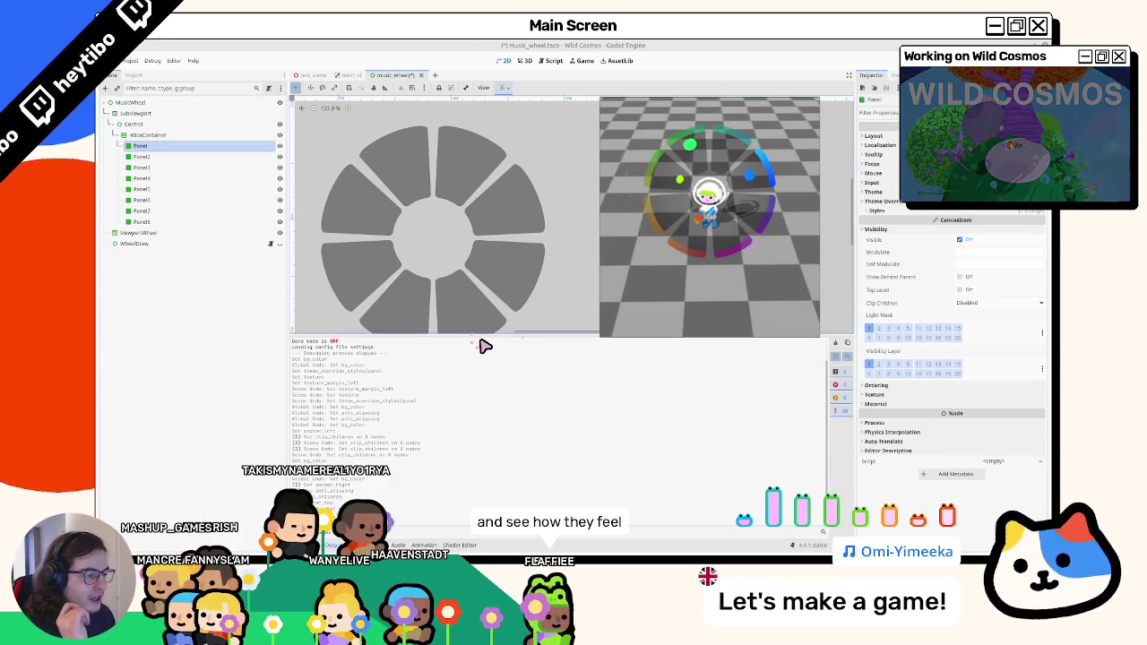
Shrink the bottom output area, review the reported errors, and check the panel's style box.
drag(481, 341, 472, 462)
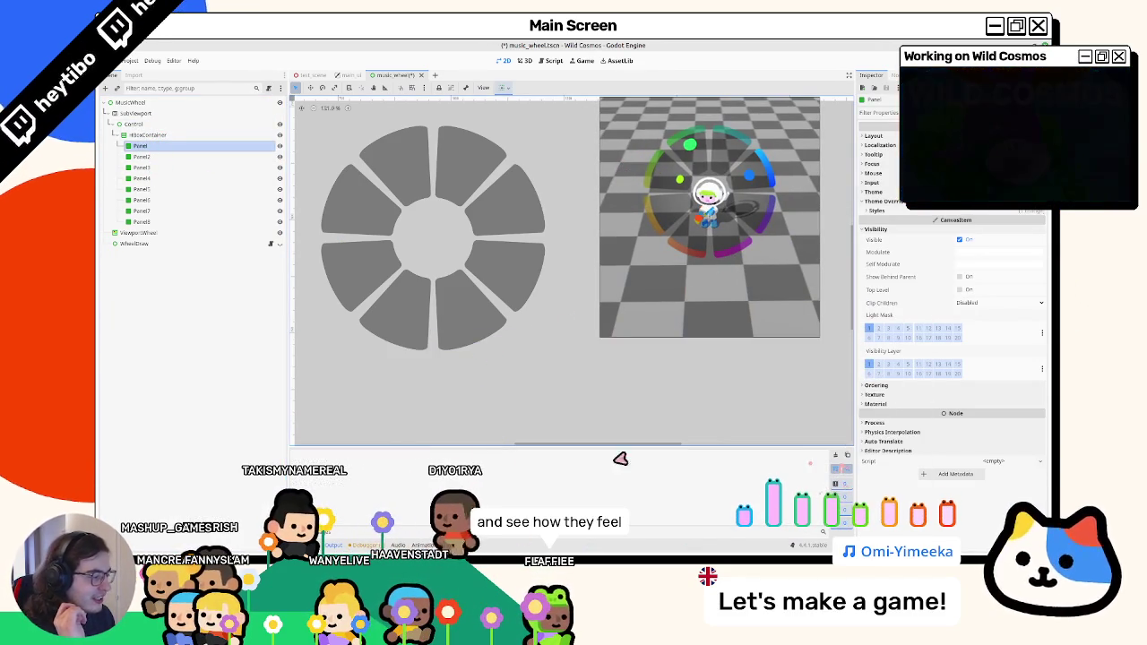
click(350, 451)
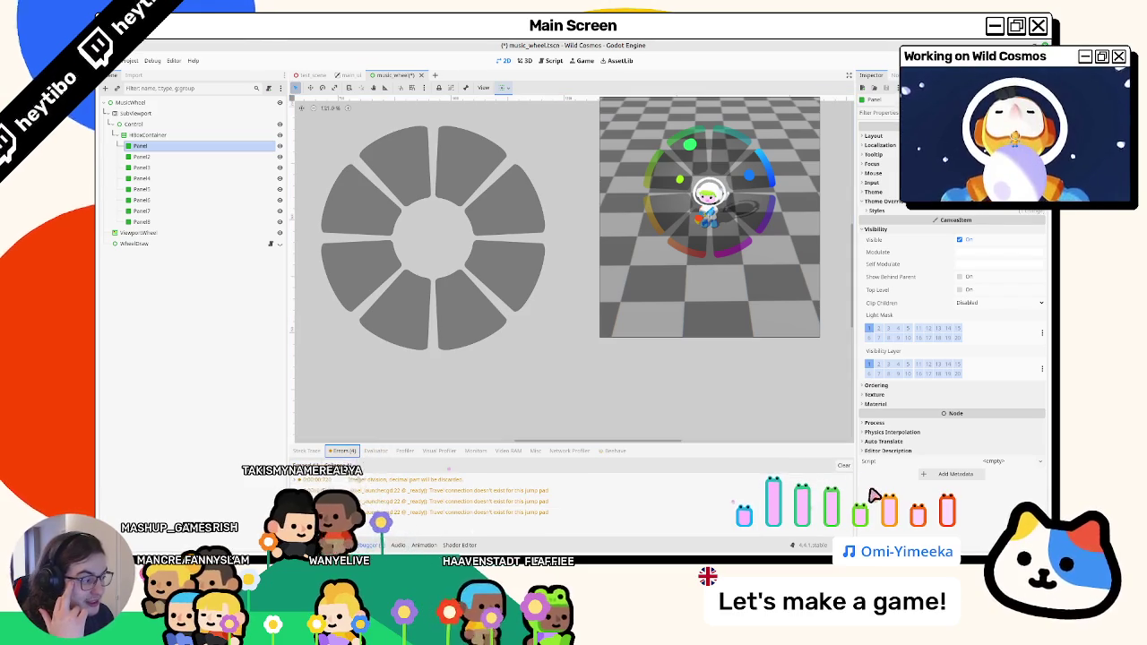
click(360, 545)
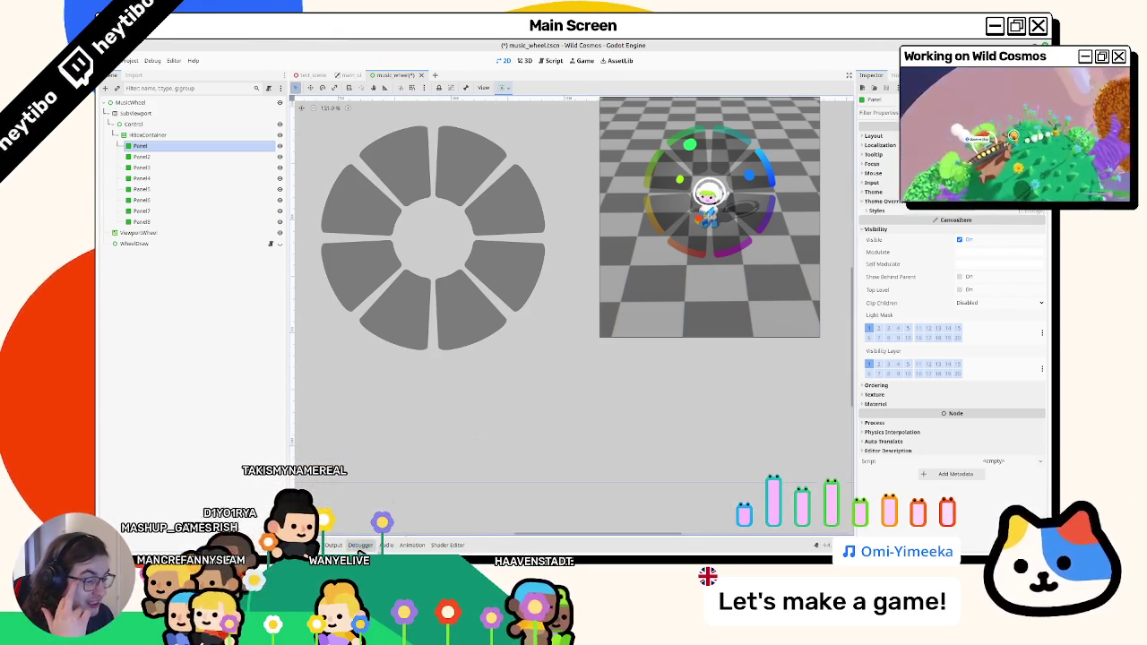
scroll(478, 482, up, 3)
scroll(454, 489, up, 2)
scroll(494, 479, down, 3)
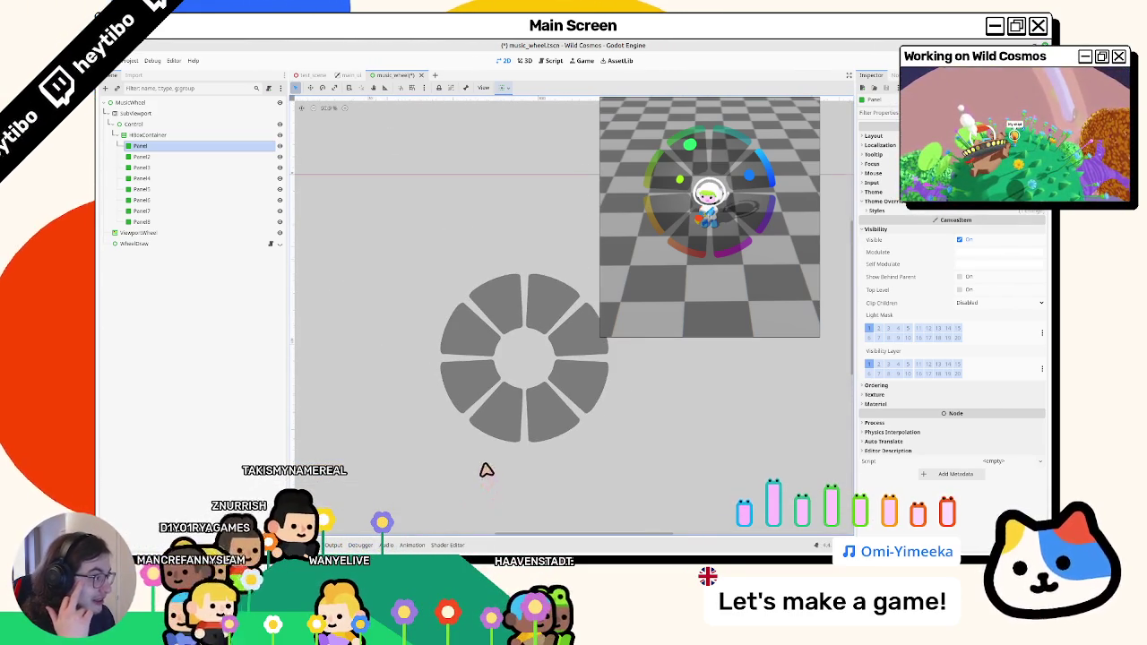
click(915, 210)
click(997, 222)
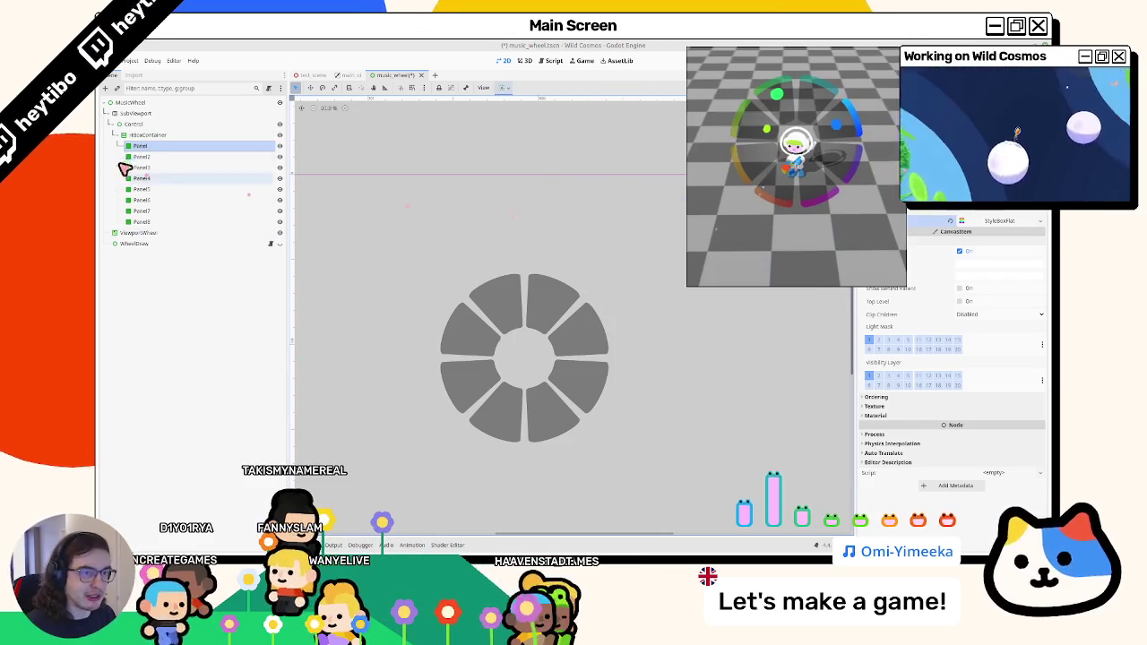
Delete Panel5 through Panel8, then open the wheel shader code with HBoxContainer selected.
click(156, 224)
shift+click(154, 202)
shift+click(154, 192)
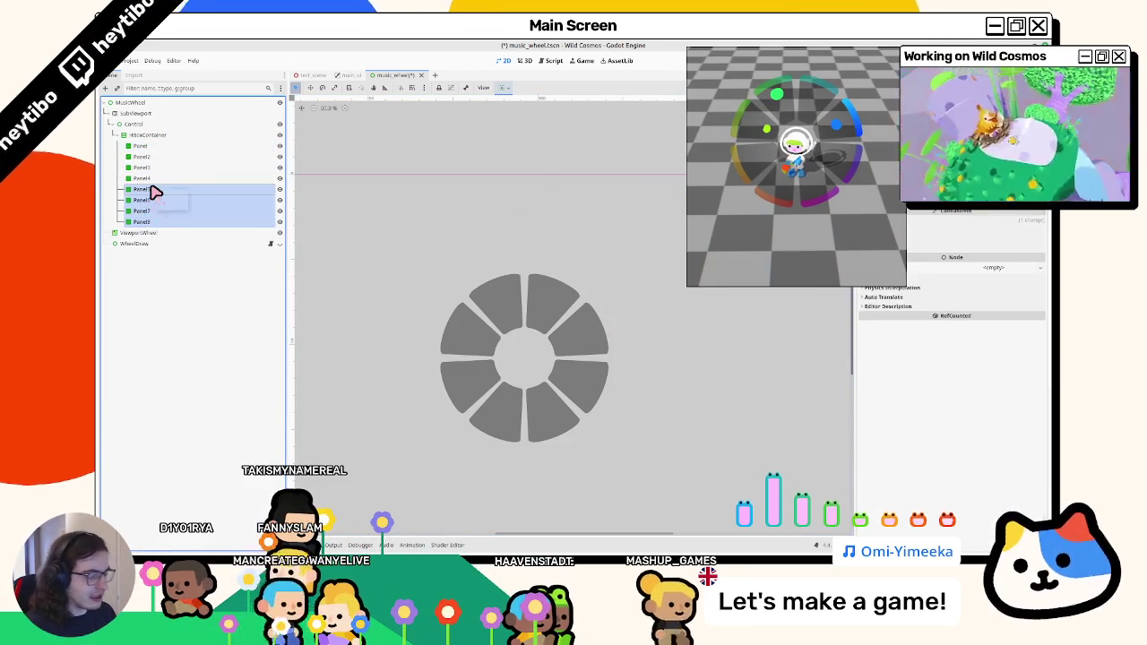
key(Delete)
key(Return)
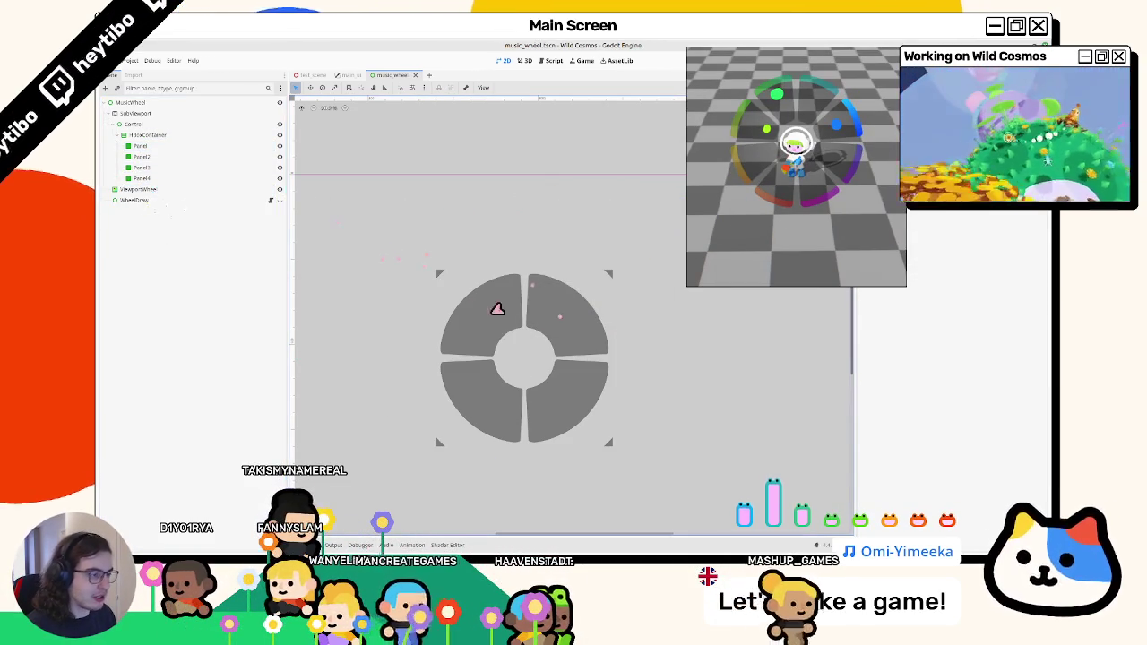
click(447, 545)
click(151, 135)
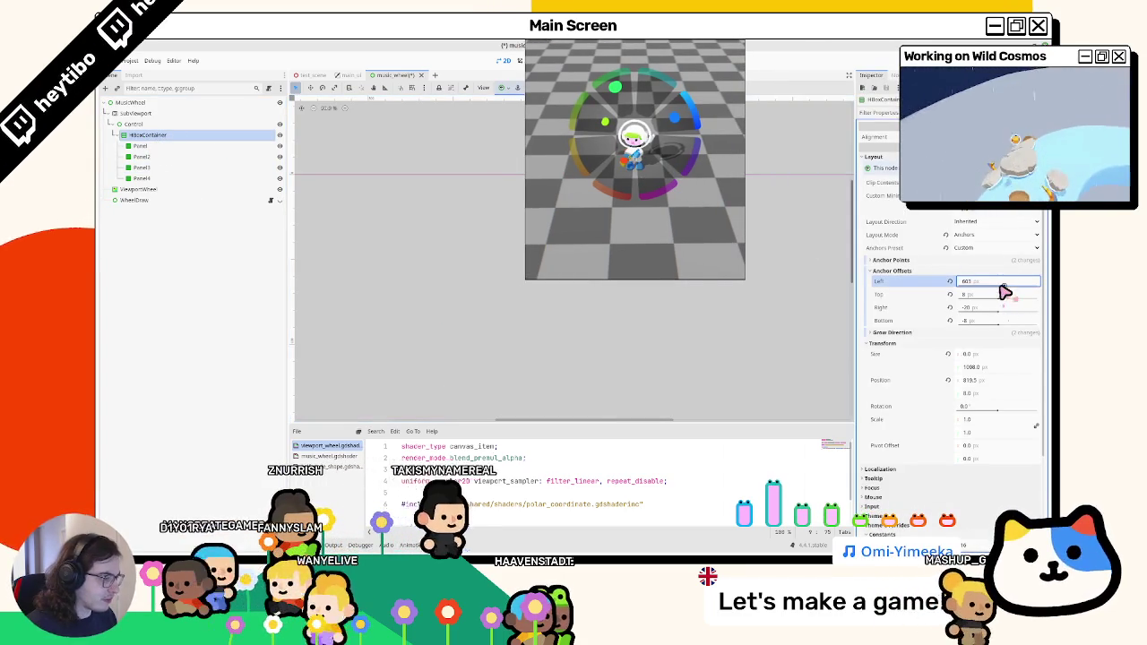
drag(1006, 296, 1026, 296)
key(ctrl+z)
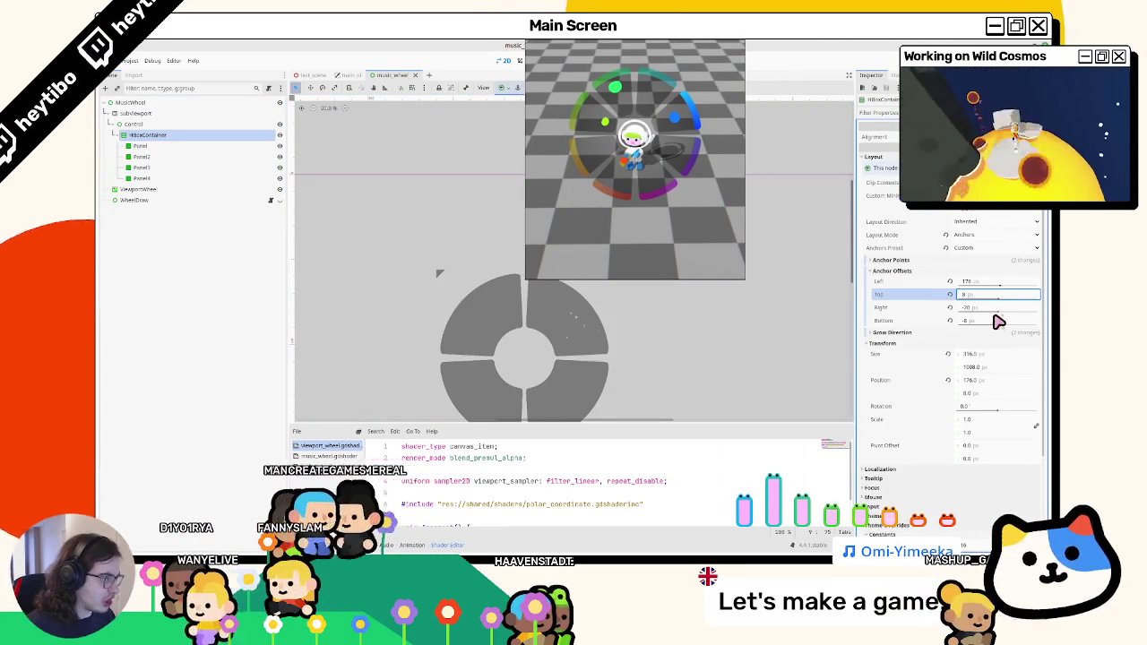
click(995, 307)
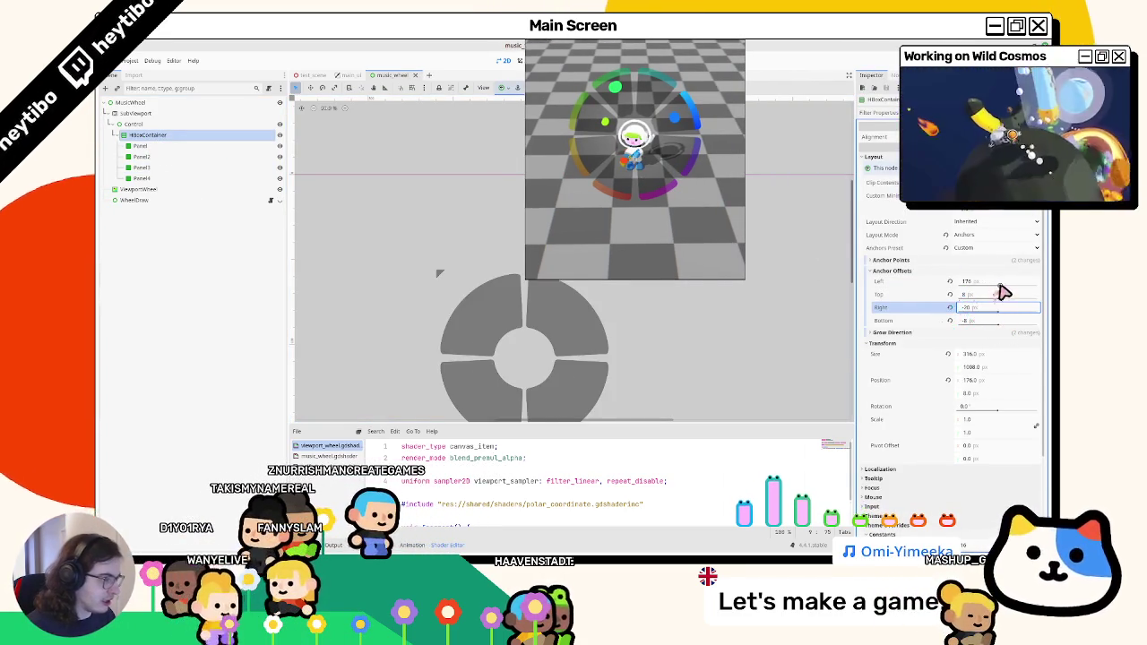
drag(1002, 285, 1004, 289)
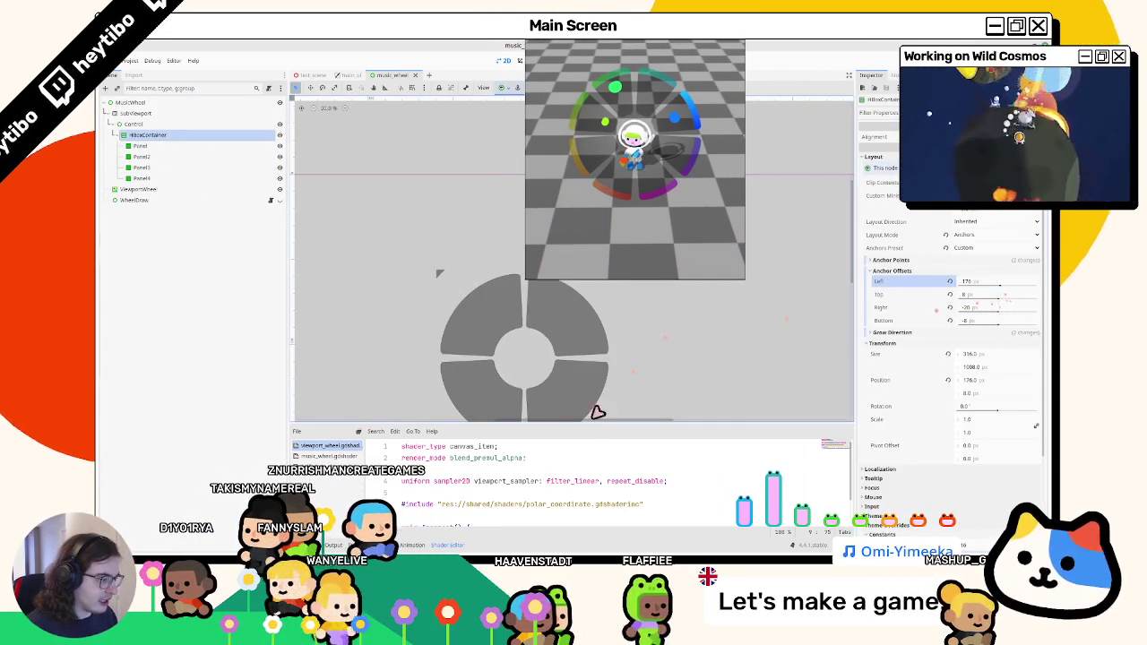
scroll(573, 484, down, 1)
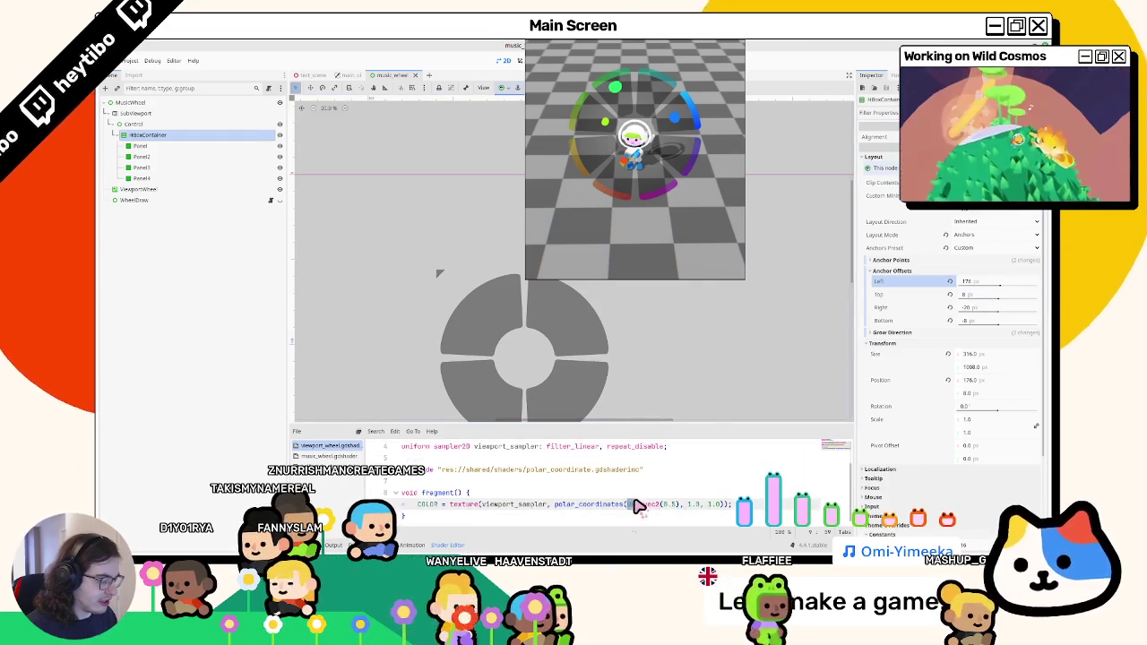
scroll(628, 501, up, 1)
double_click(613, 483)
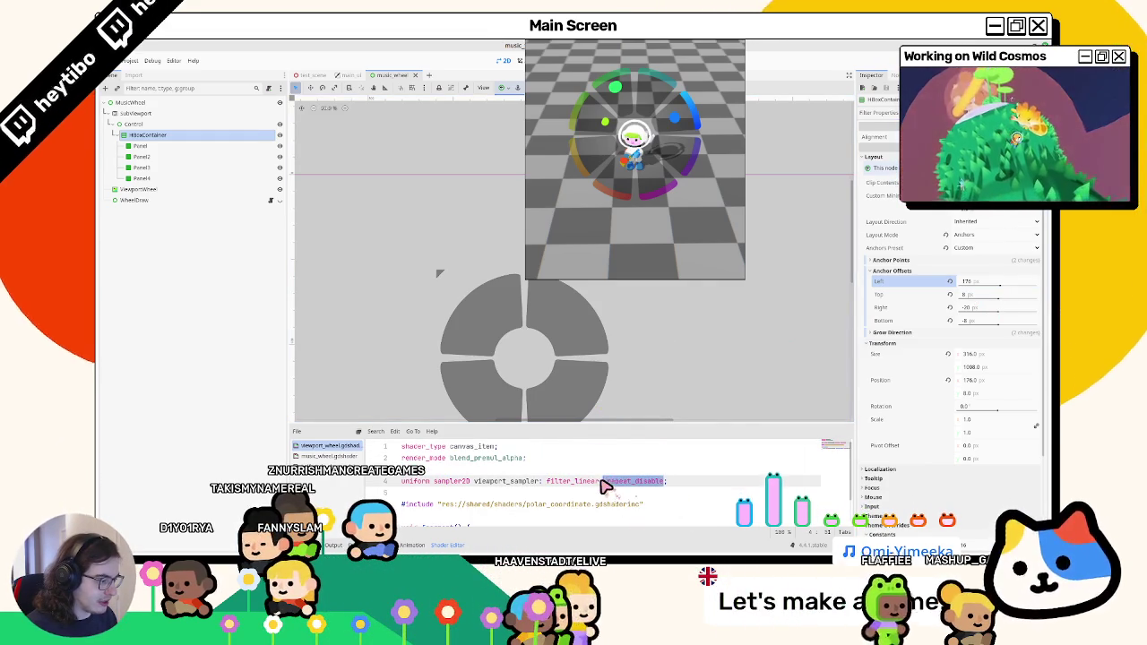
shift+click(599, 481)
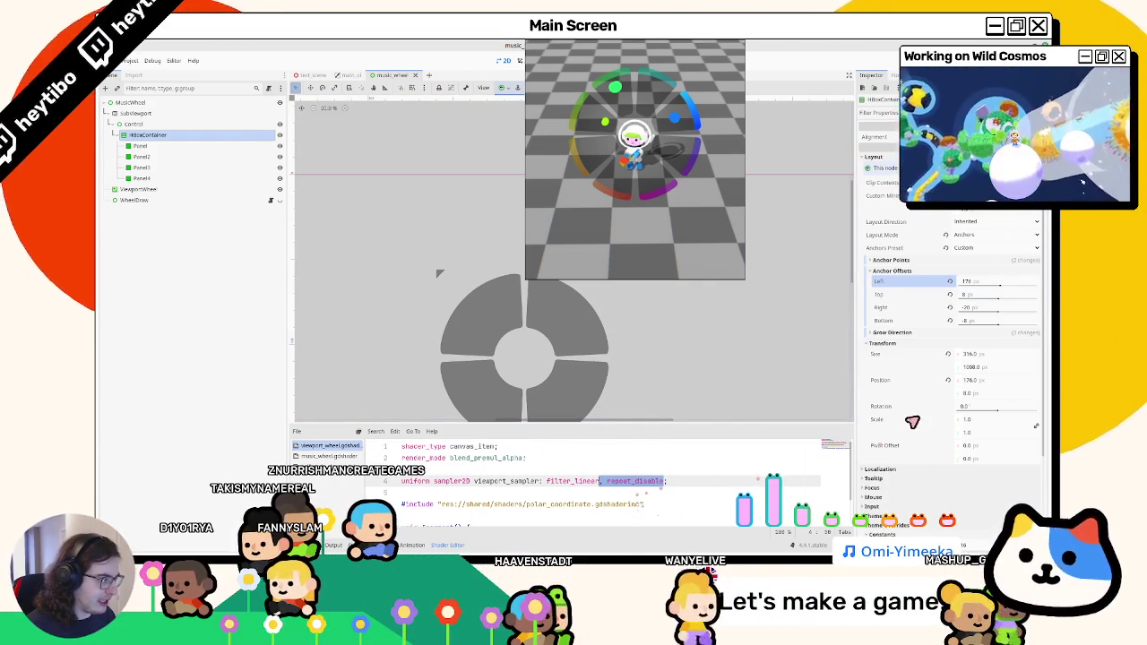
scroll(912, 421, down, 2)
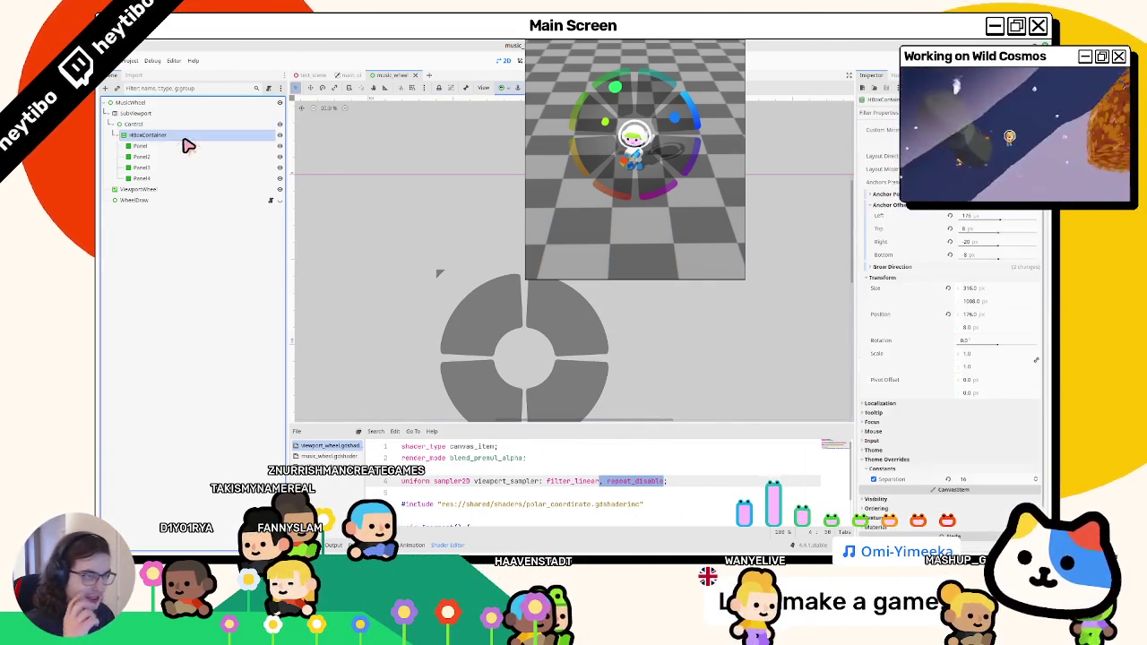
Select the full polar_coordinates call in the viewport_wheel shader and try wrapping it in clamp(.
click(187, 126)
key(Escape)
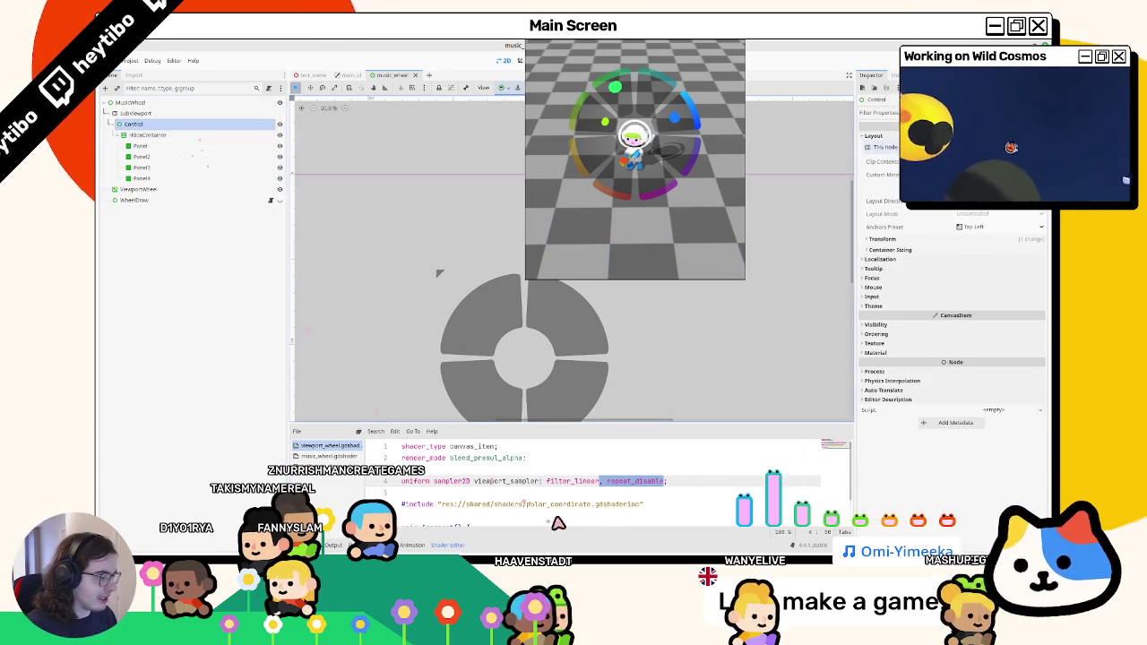
scroll(605, 511, down, 3)
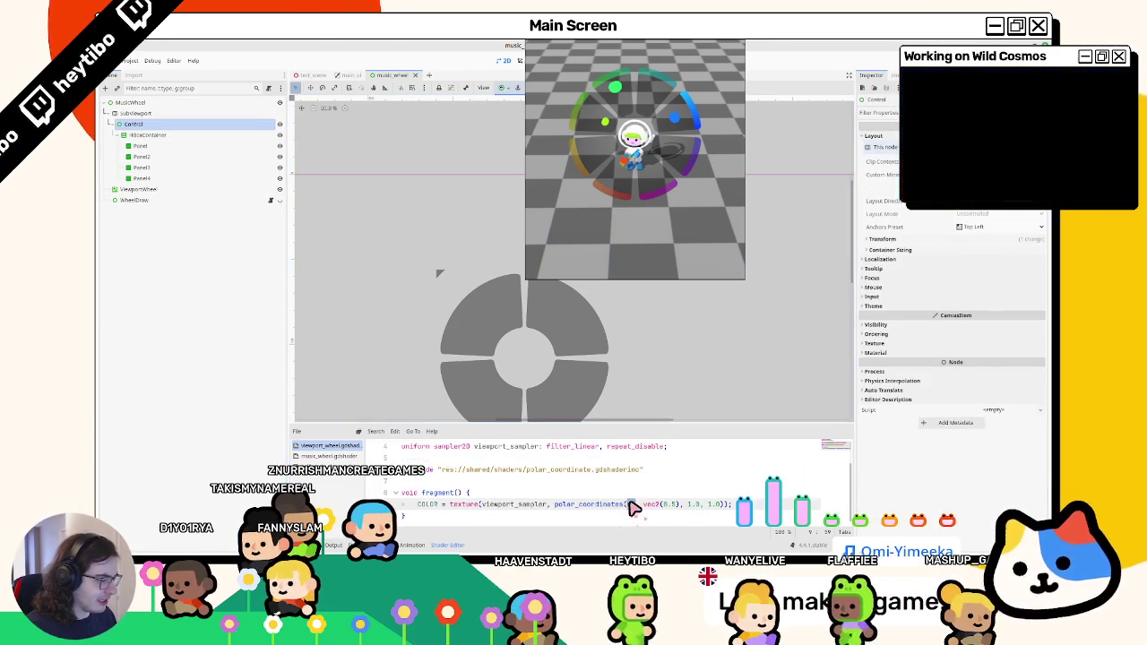
double_click(608, 508)
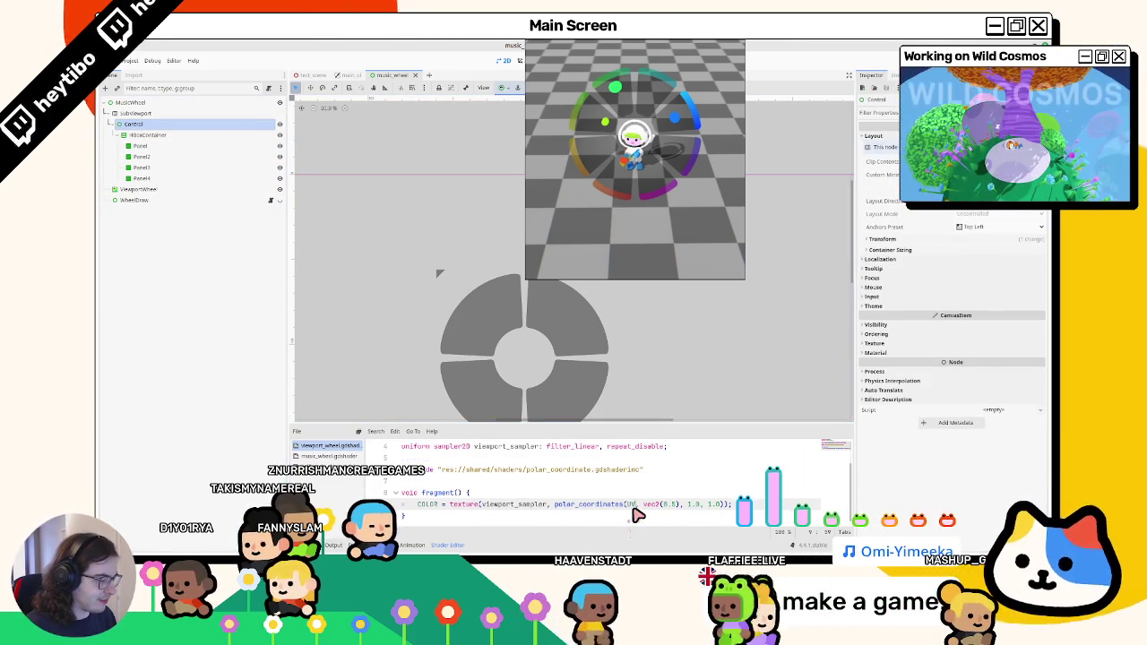
click(583, 517)
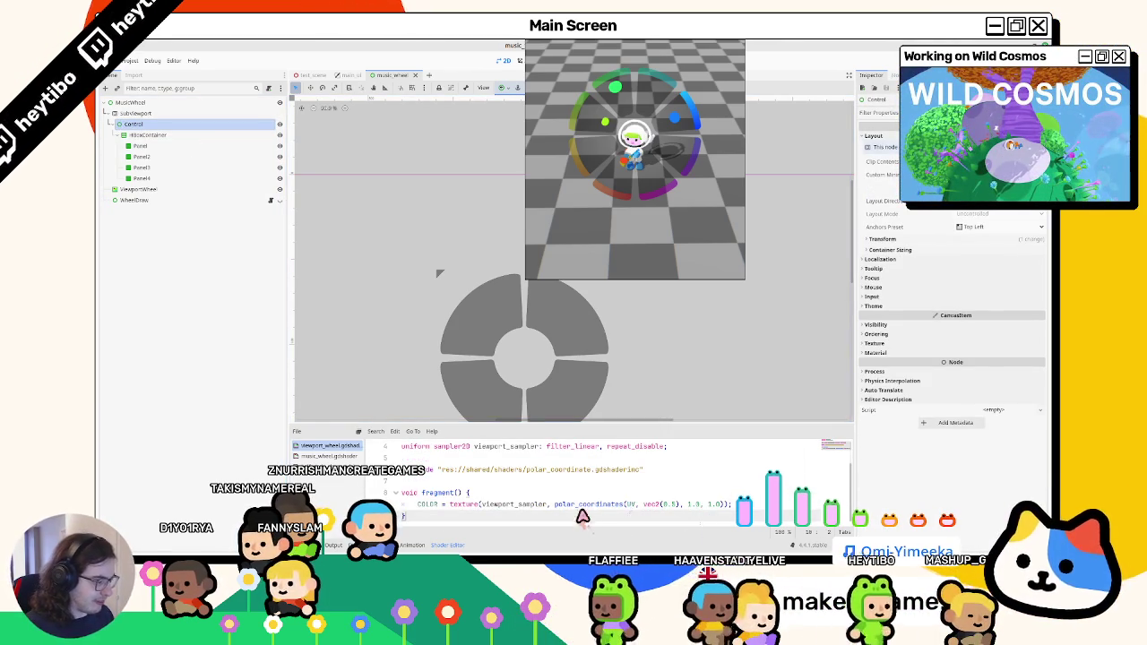
drag(555, 504, 726, 507)
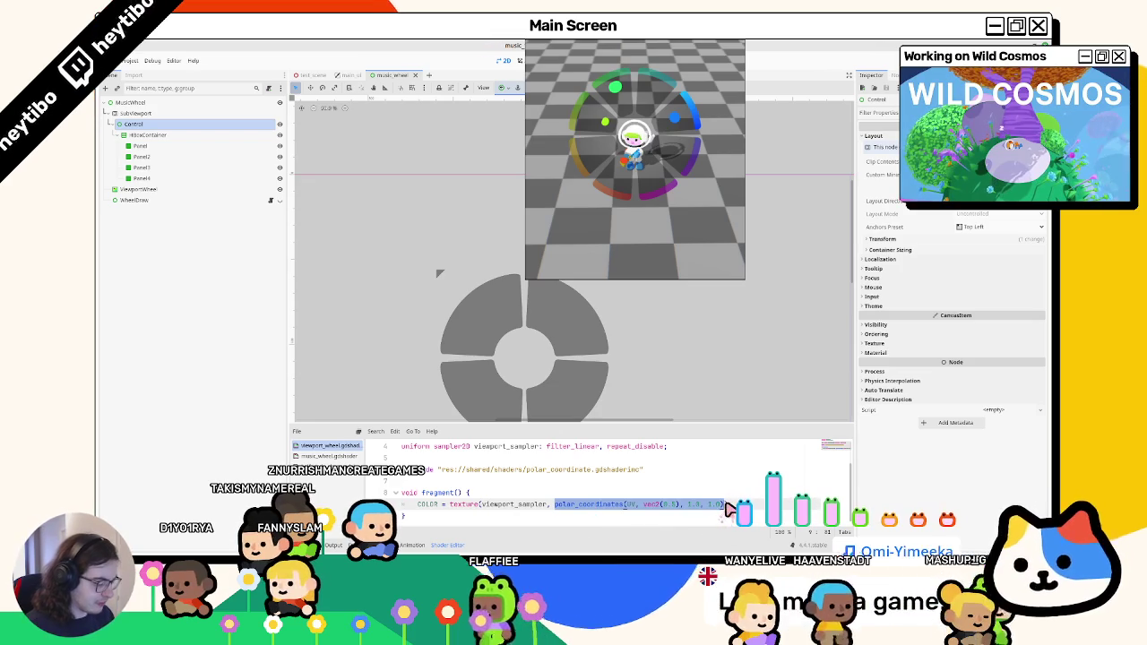
key(Left)
text(clamp()
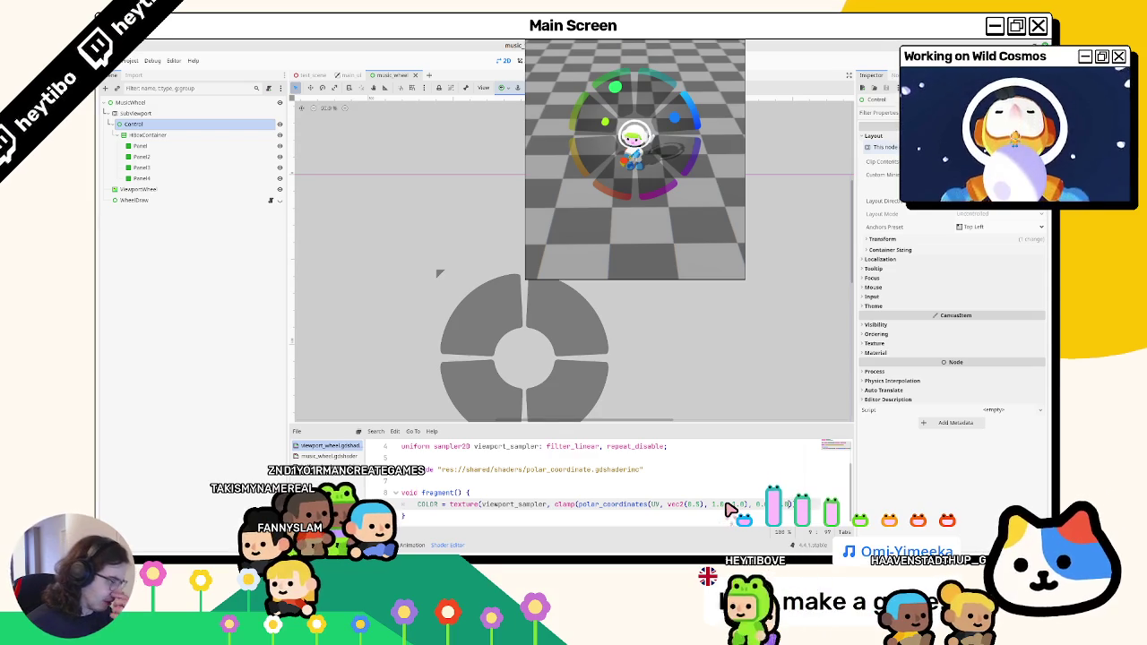
drag(725, 504, 555, 505)
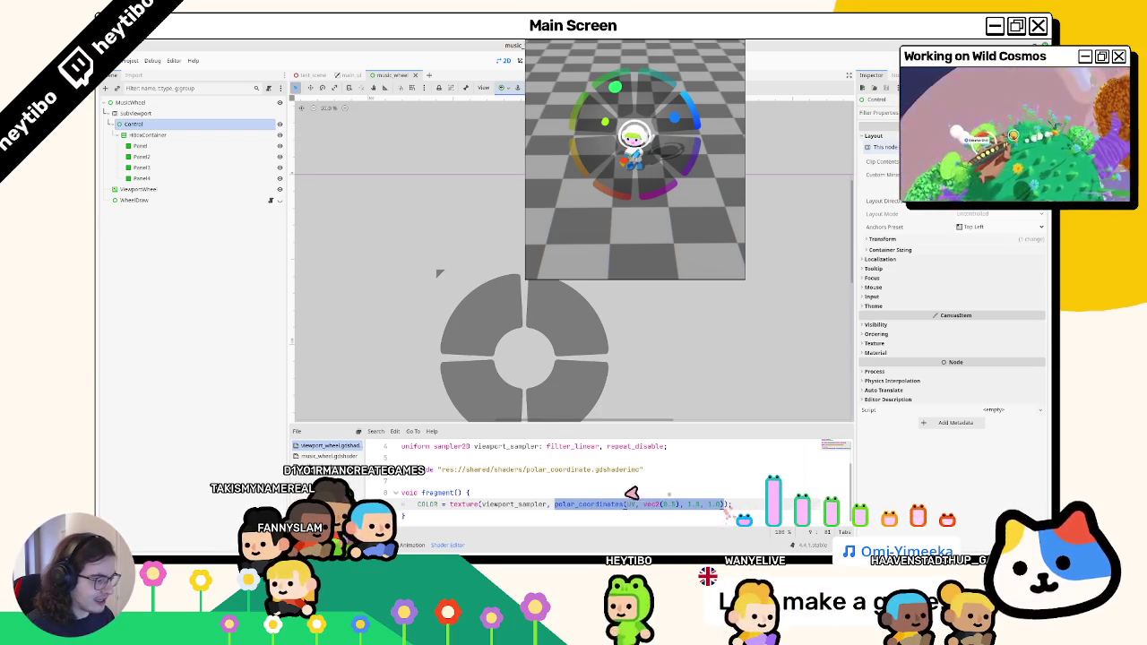
scroll(486, 332, down, 3)
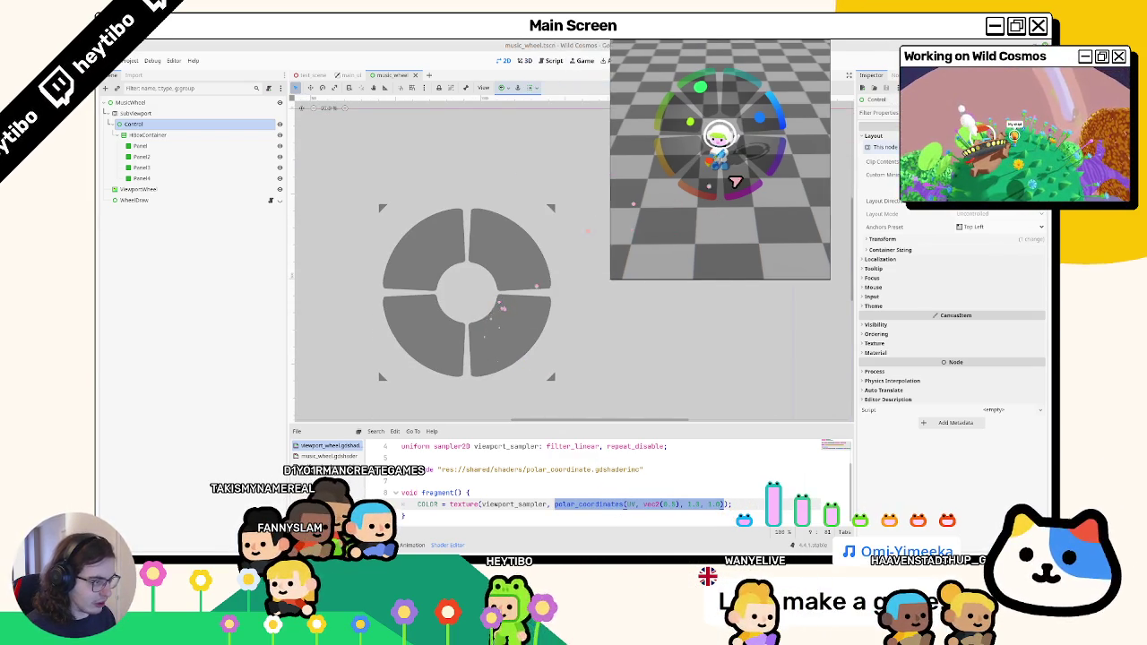
Duplicate Panel5–Panel8 then undo it, keeping the four-segment wheel, and view more shader lines.
scroll(562, 284, left, 2)
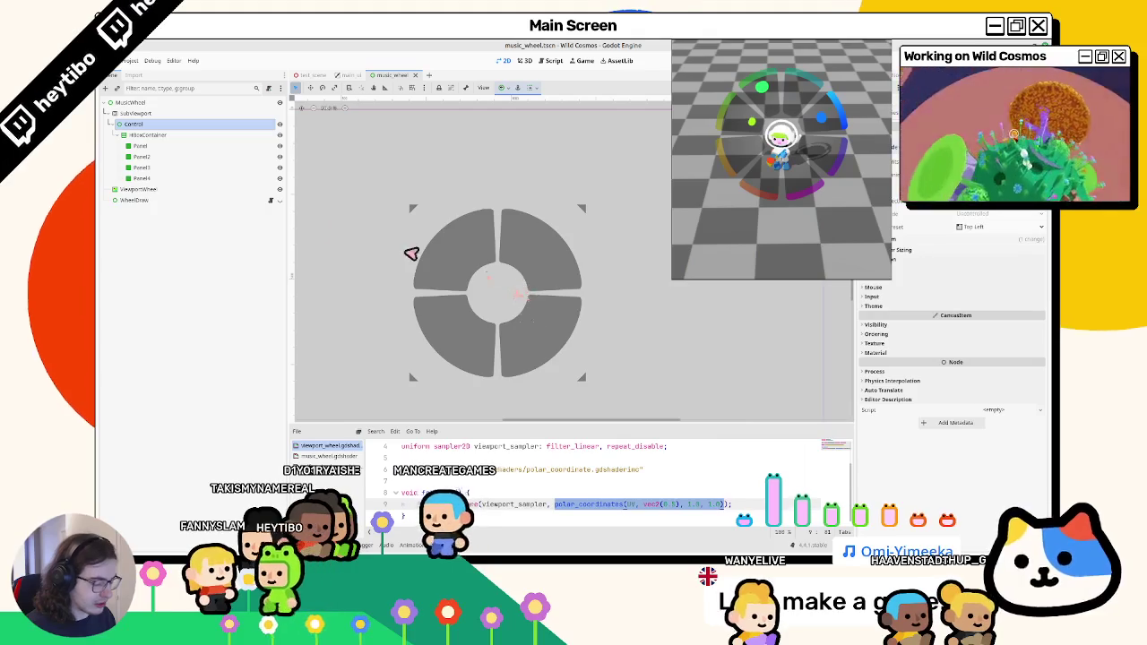
click(192, 147)
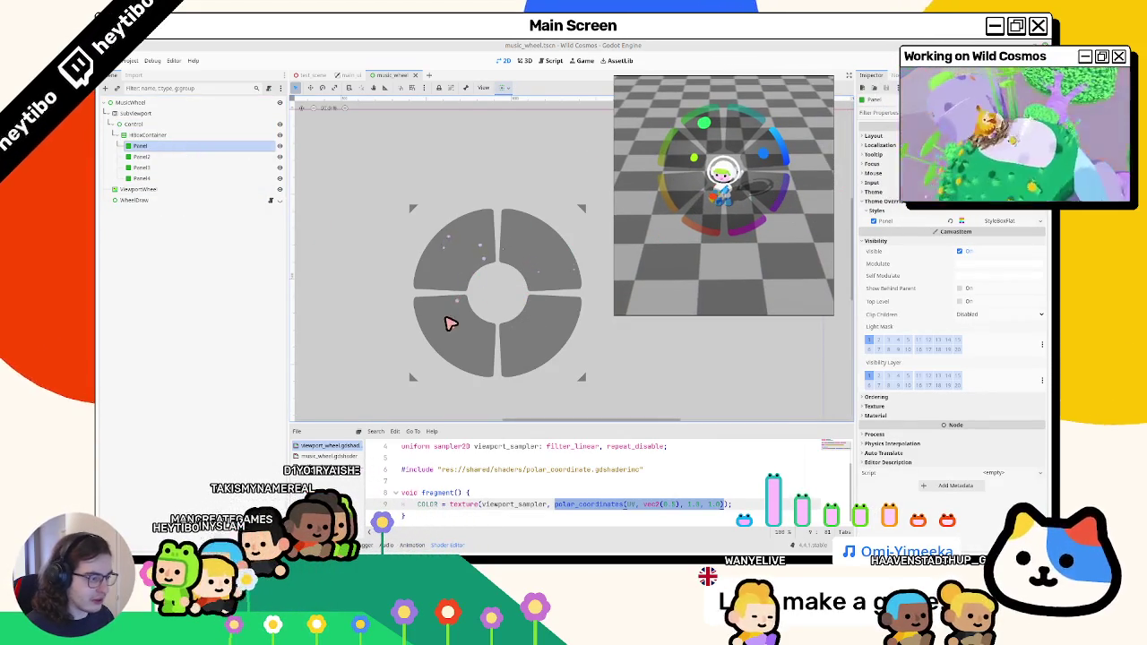
click(665, 506)
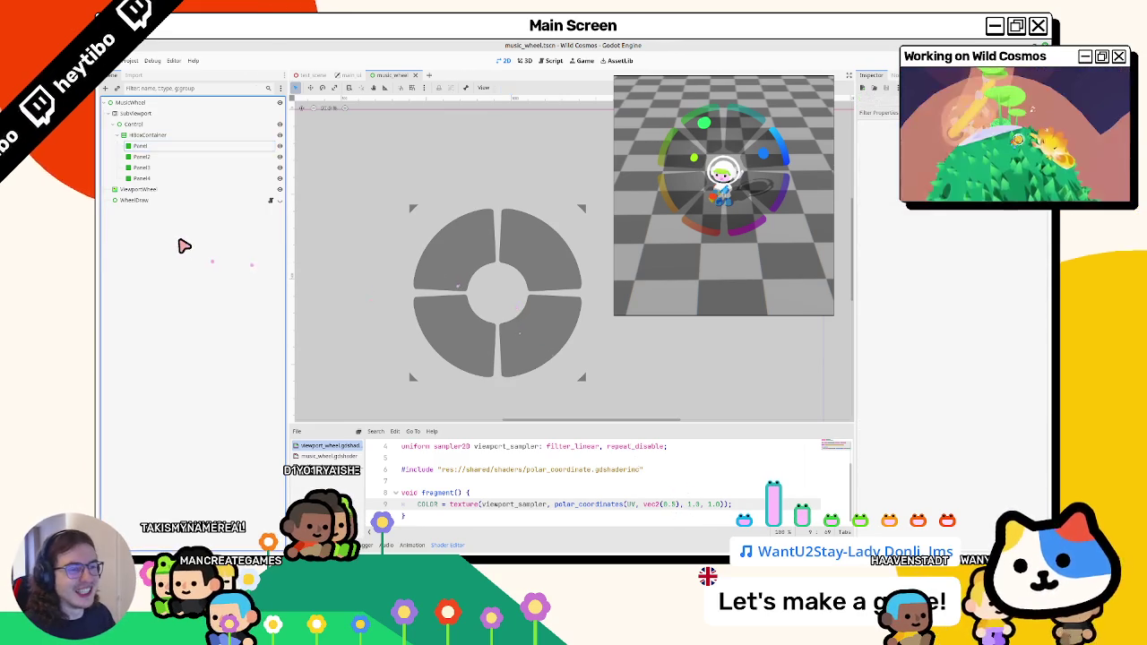
key(ctrl+d)
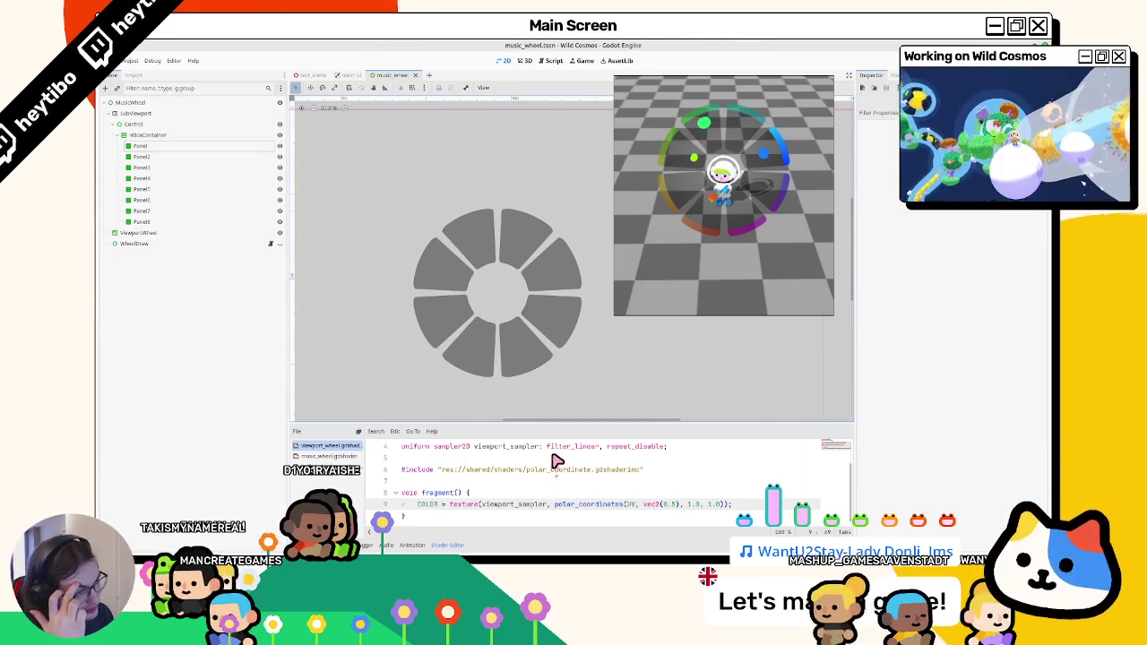
key(ctrl+z)
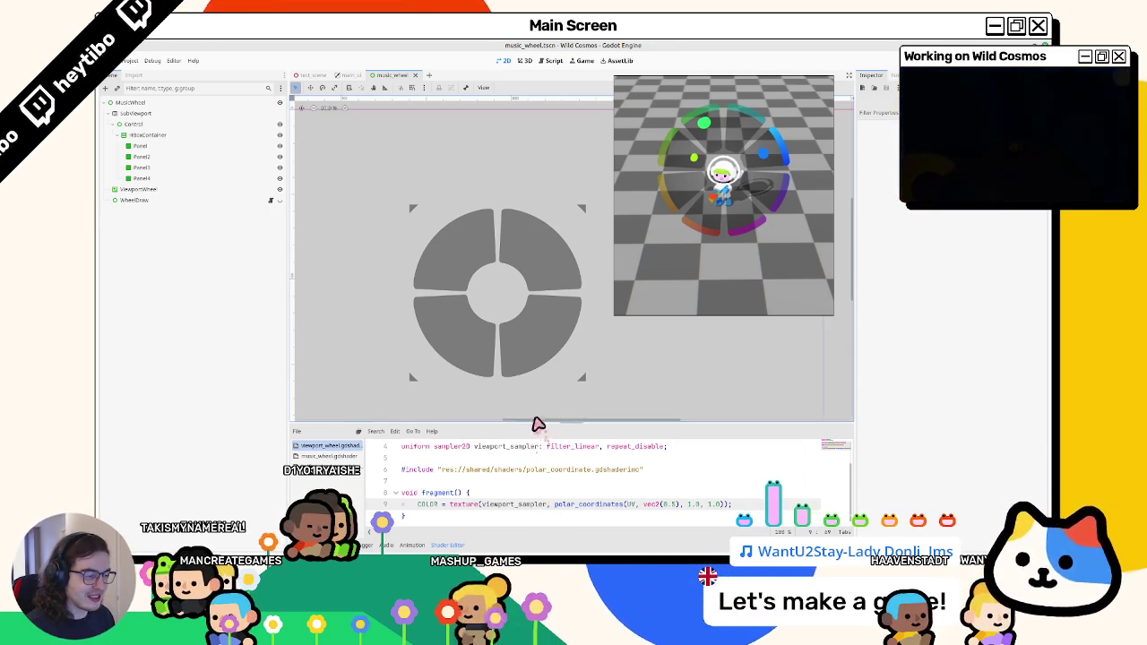
drag(537, 424, 536, 389)
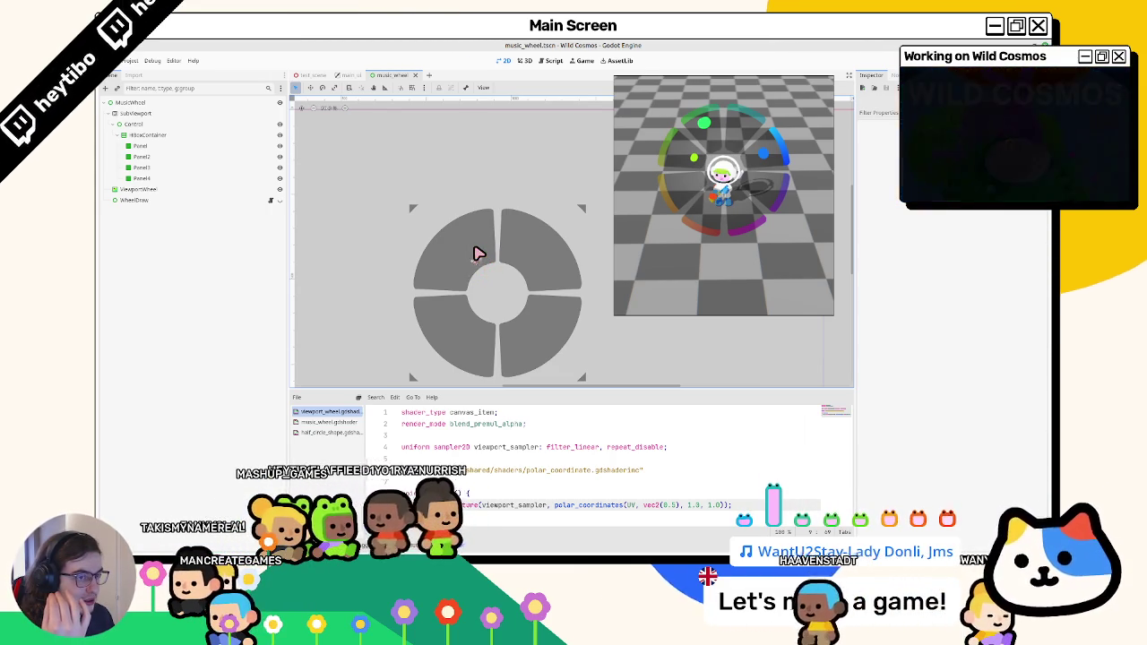
Collapse SubViewport, then attach a new music_wheel.gd script to the MusicWheel root node.
click(126, 114)
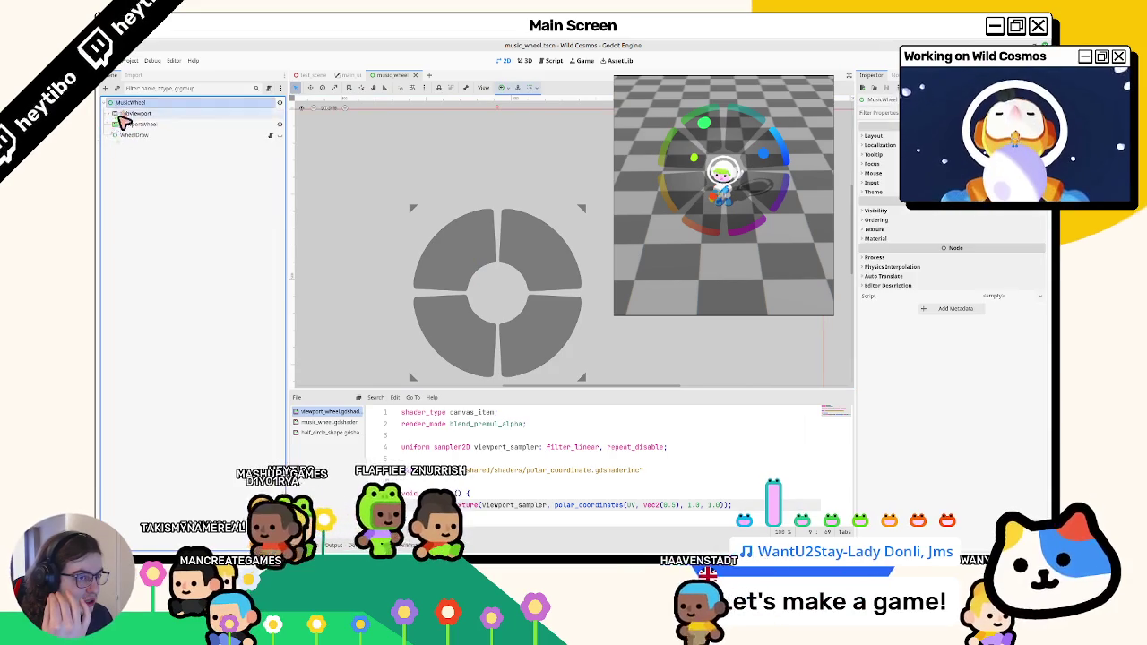
click(128, 135)
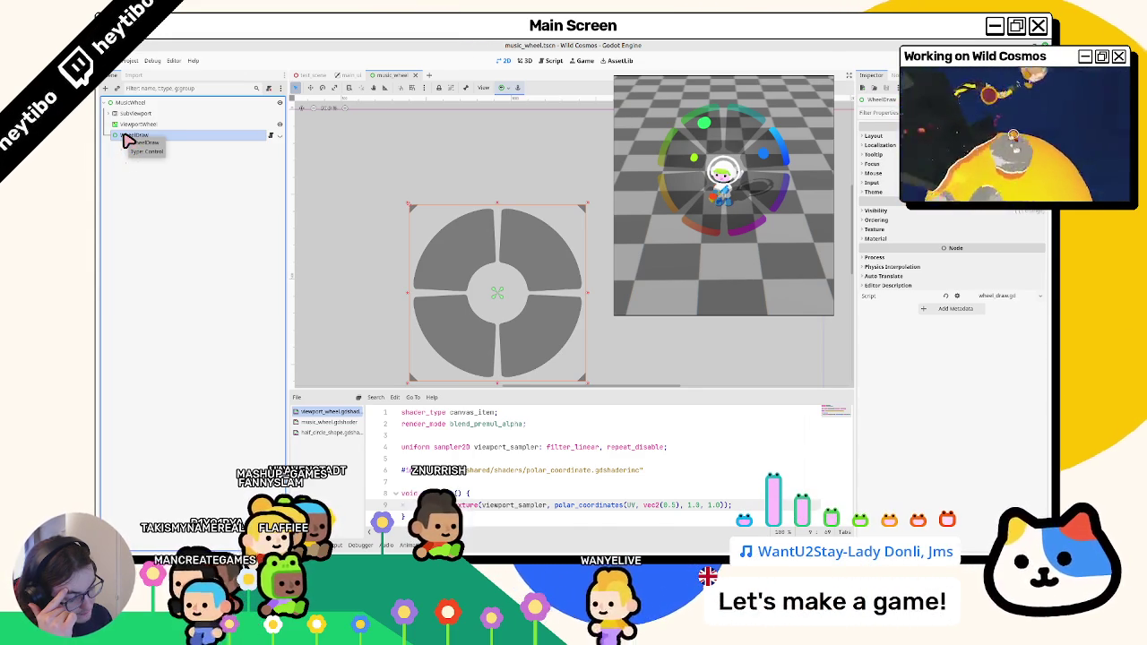
click(526, 60)
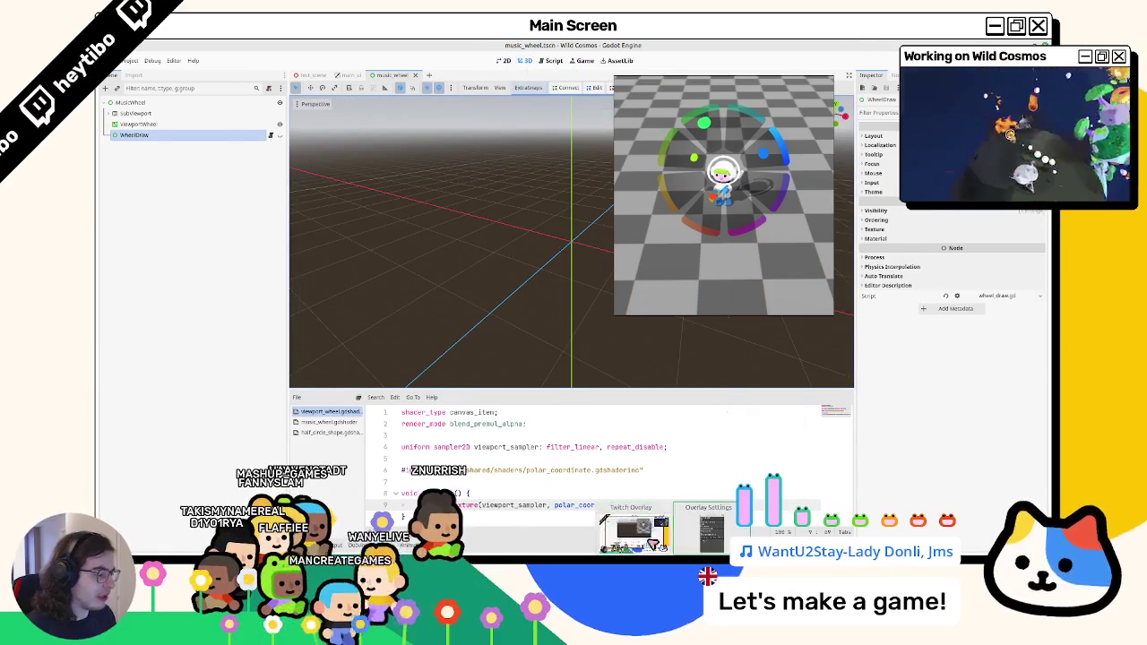
click(205, 114)
click(202, 102)
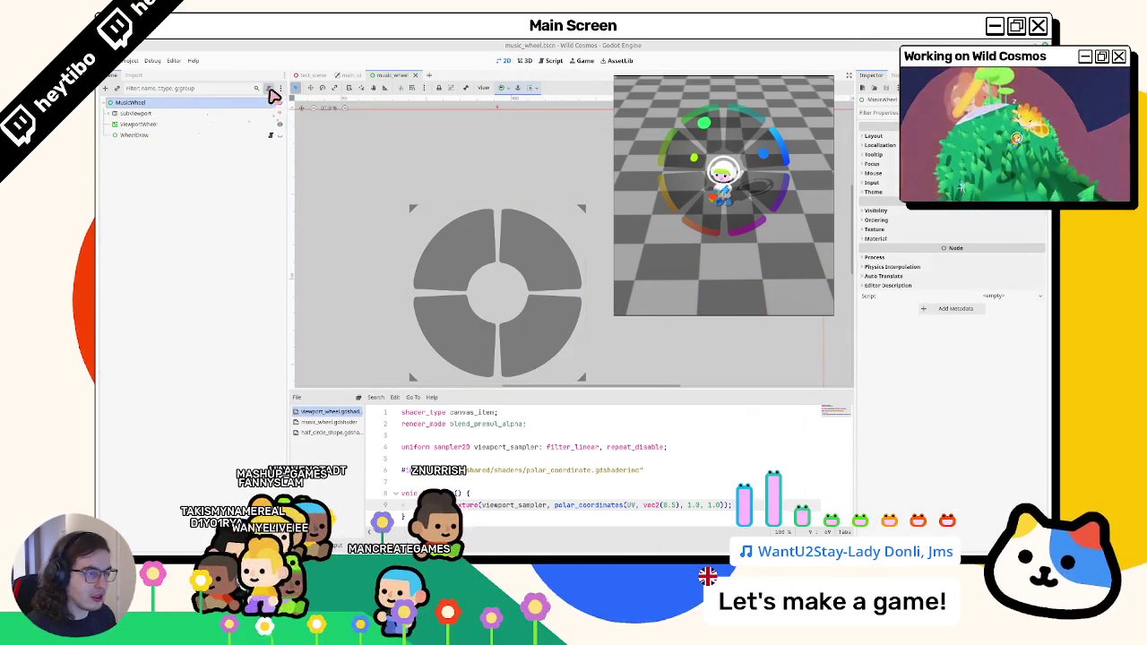
click(272, 91)
key(Return)
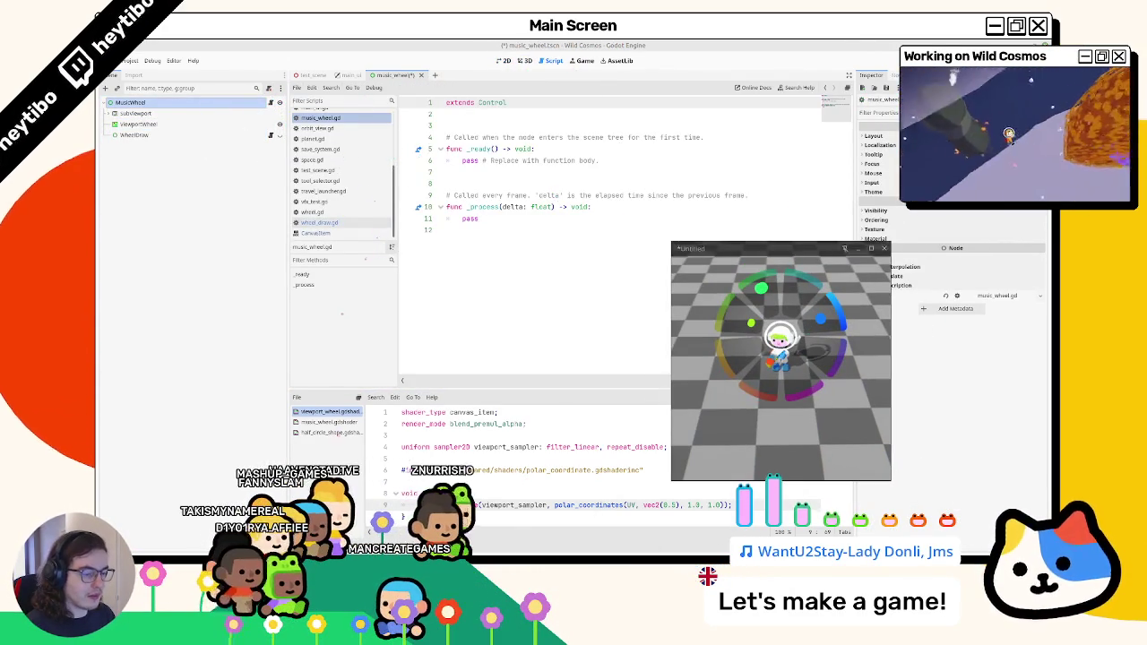
Delete the old wheel.gd file from the FileSystem dock.
drag(744, 248, 809, 168)
click(589, 441)
key(Delete)
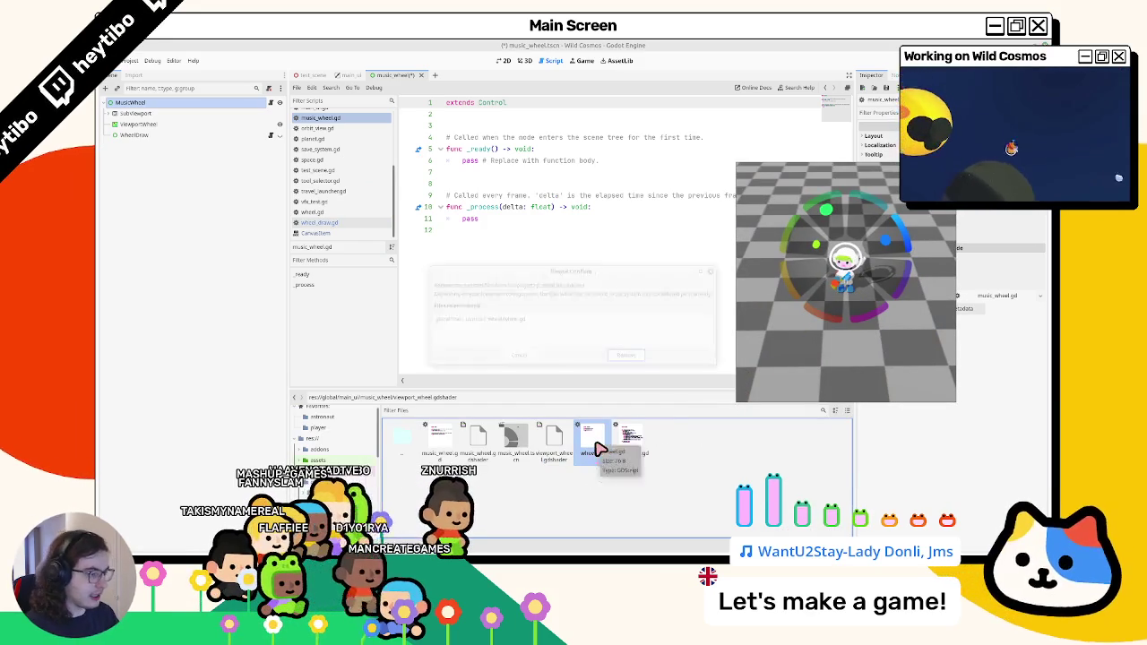
key(Return)
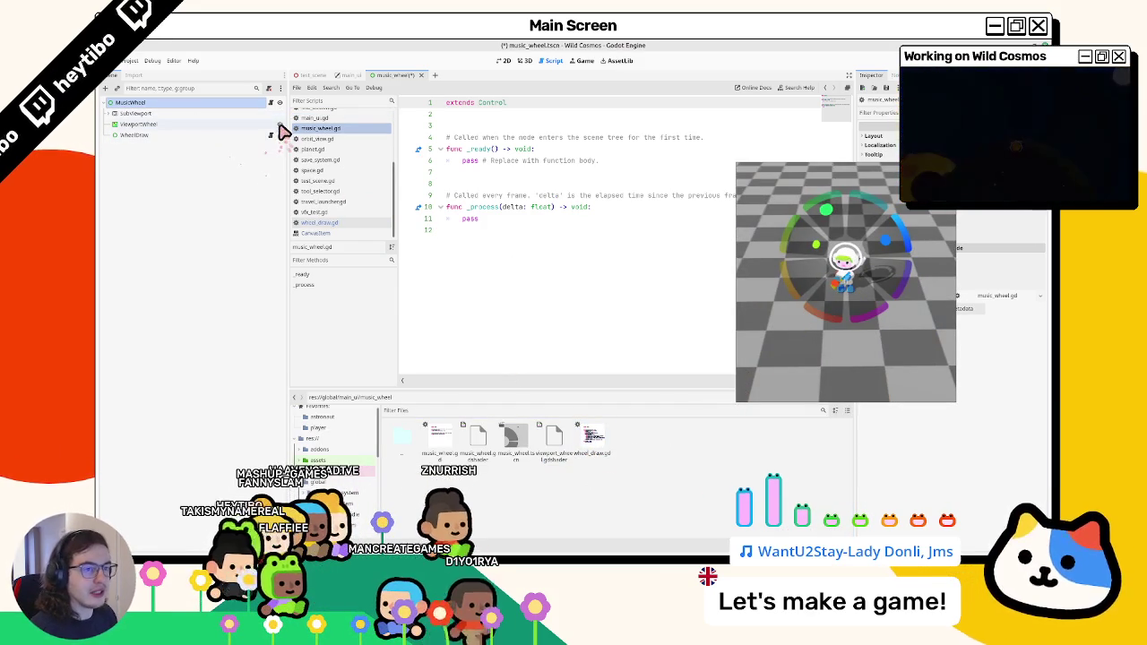
Remove the template comments above _ready and _process in music_wheel.gd, then return to 2D.
drag(525, 170, 453, 135)
click(502, 143)
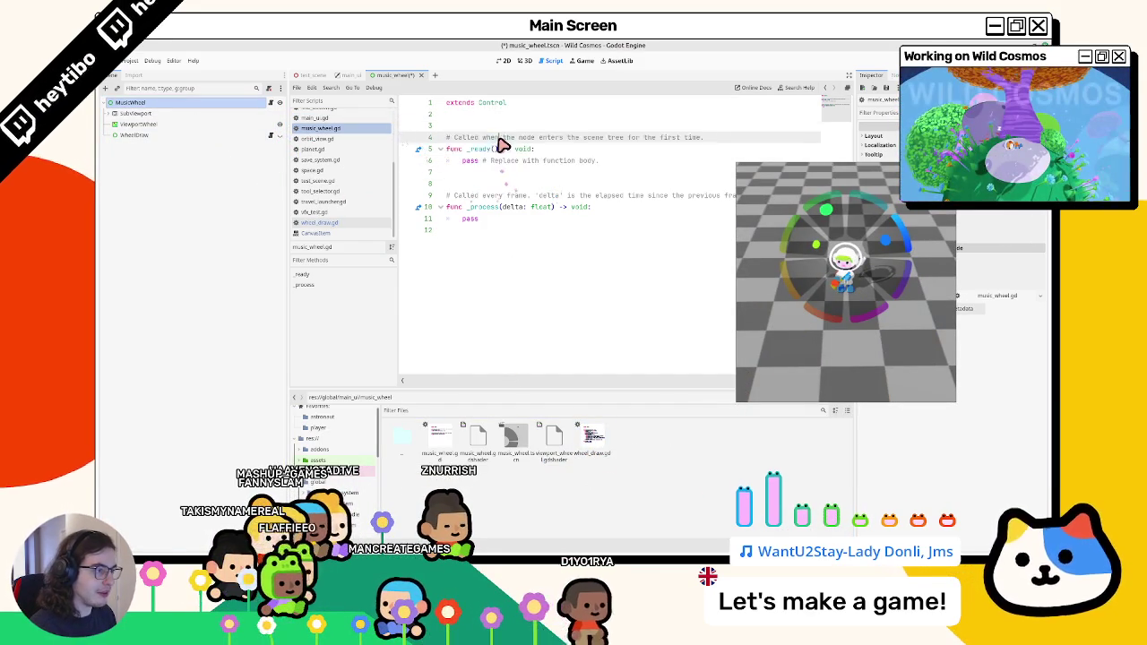
key(ctrl+shift+k)
mouse_move(481, 189)
mouse_down()
mouse_move(494, 184)
mouse_move(487, 176)
mouse_up()
key(ctrl+shift+k)
key(Up)
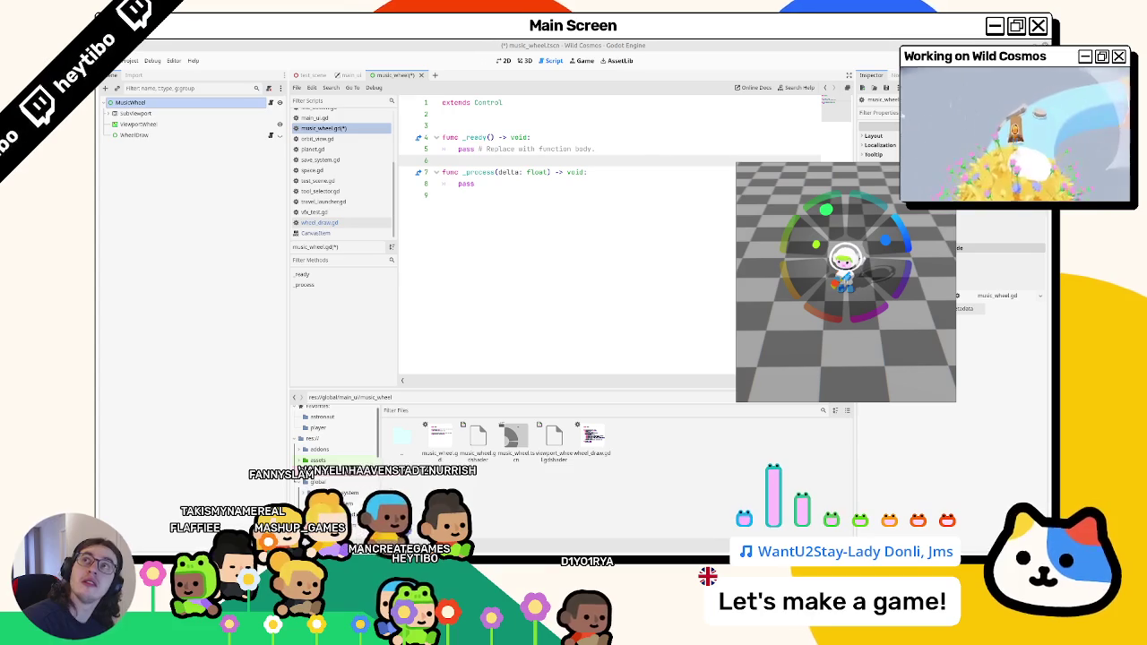
click(486, 148)
click(507, 61)
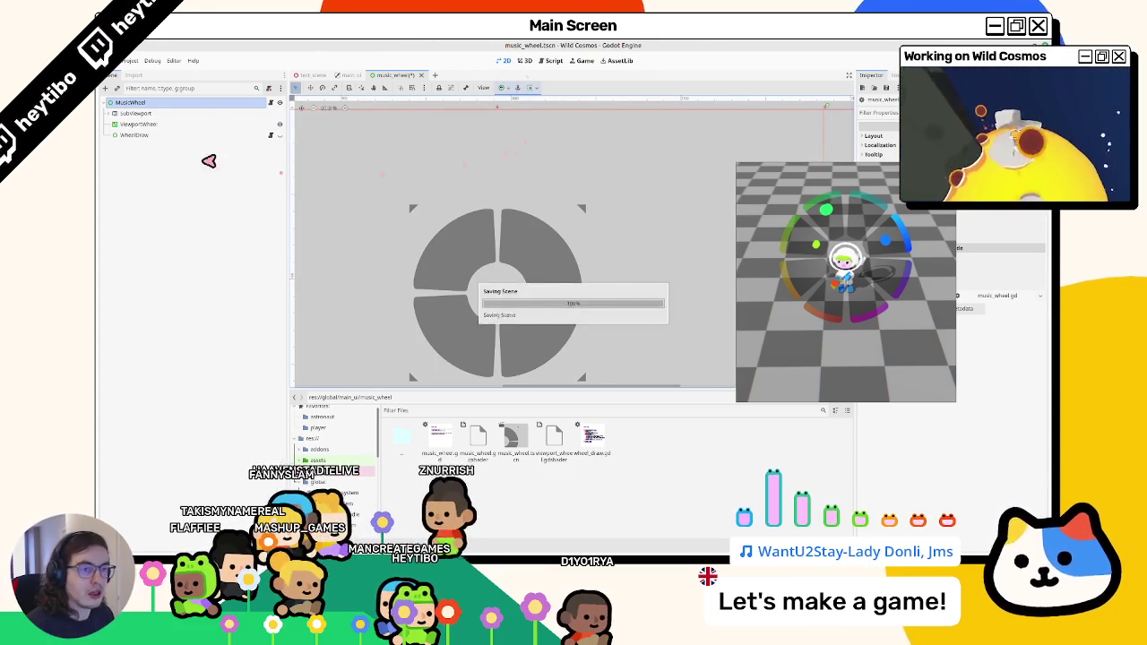
Hide WheelDraw's grey wheel with its eye icon and run the game with F5.
click(279, 135)
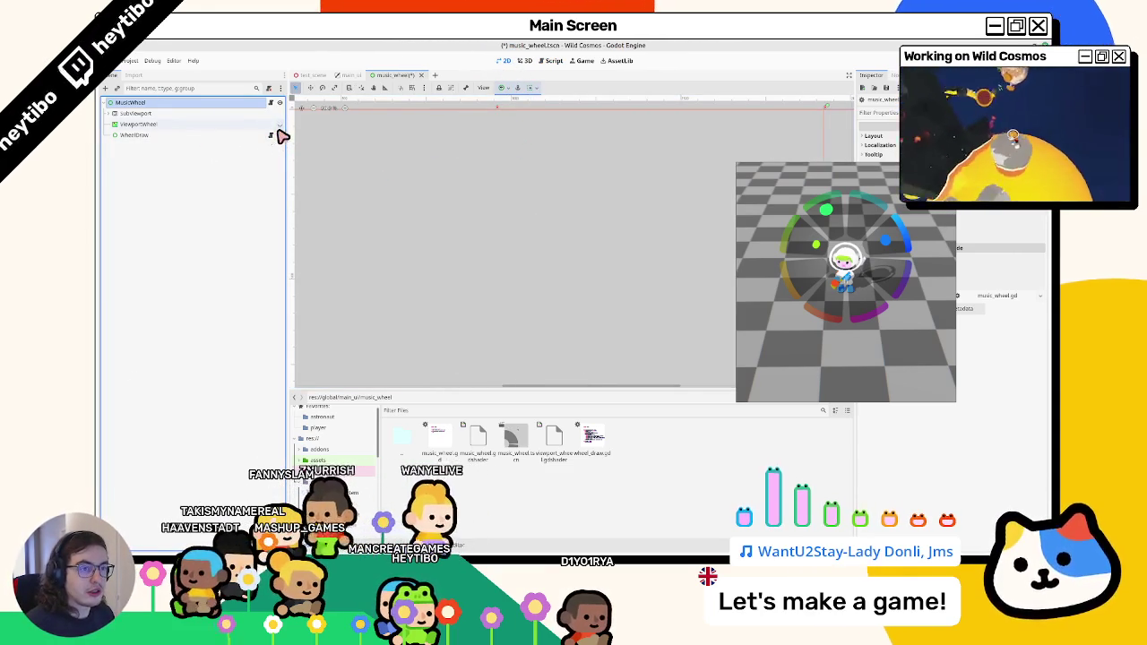
click(280, 135)
click(281, 135)
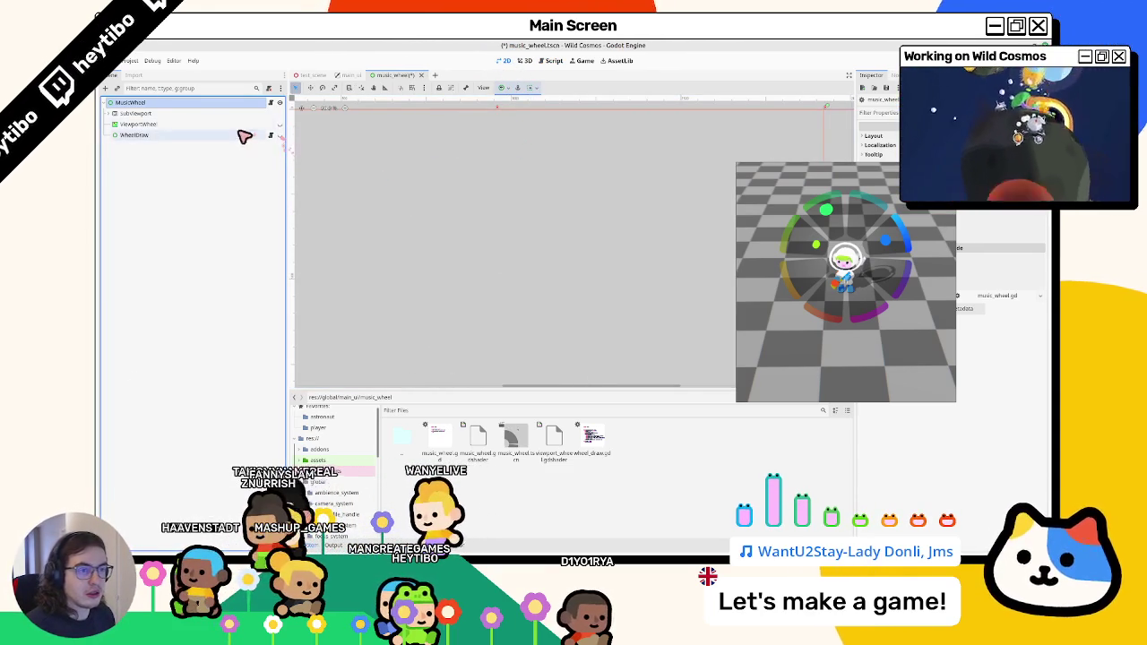
key(F5)
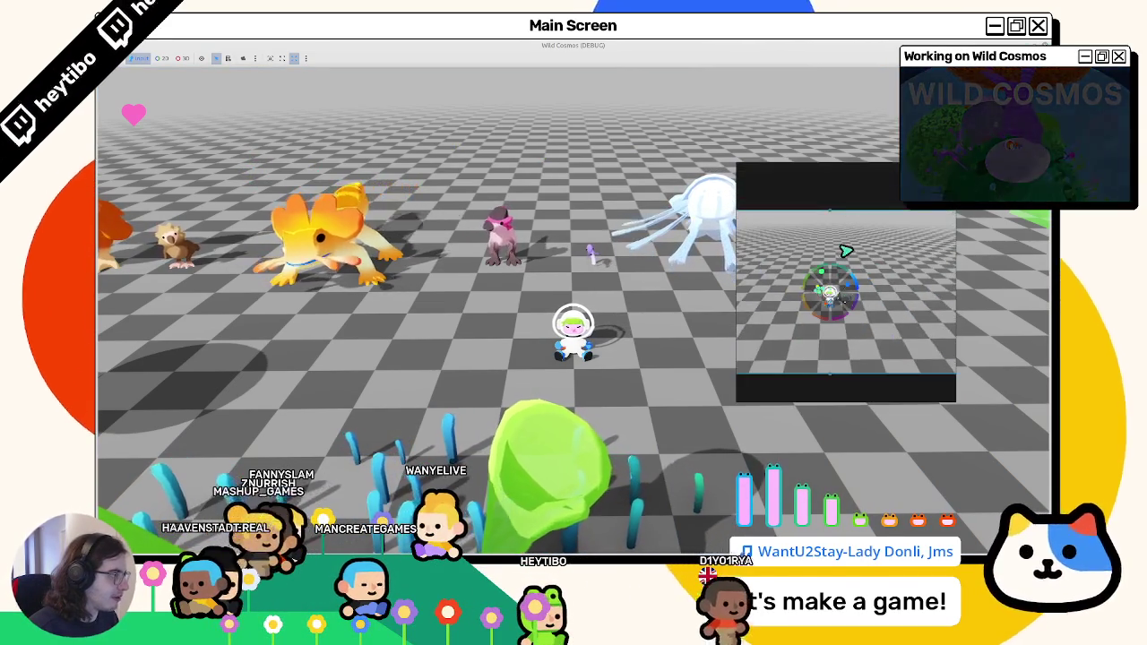
Stop the running game with F8 and relaunch it with F5.
key(F8)
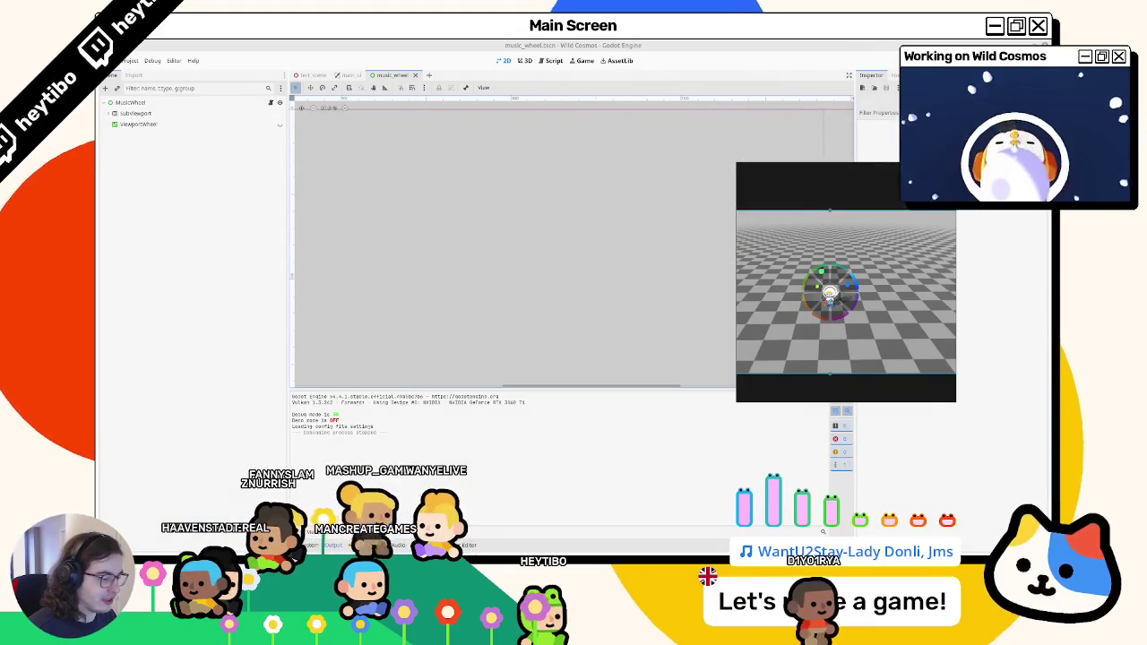
key(F5)
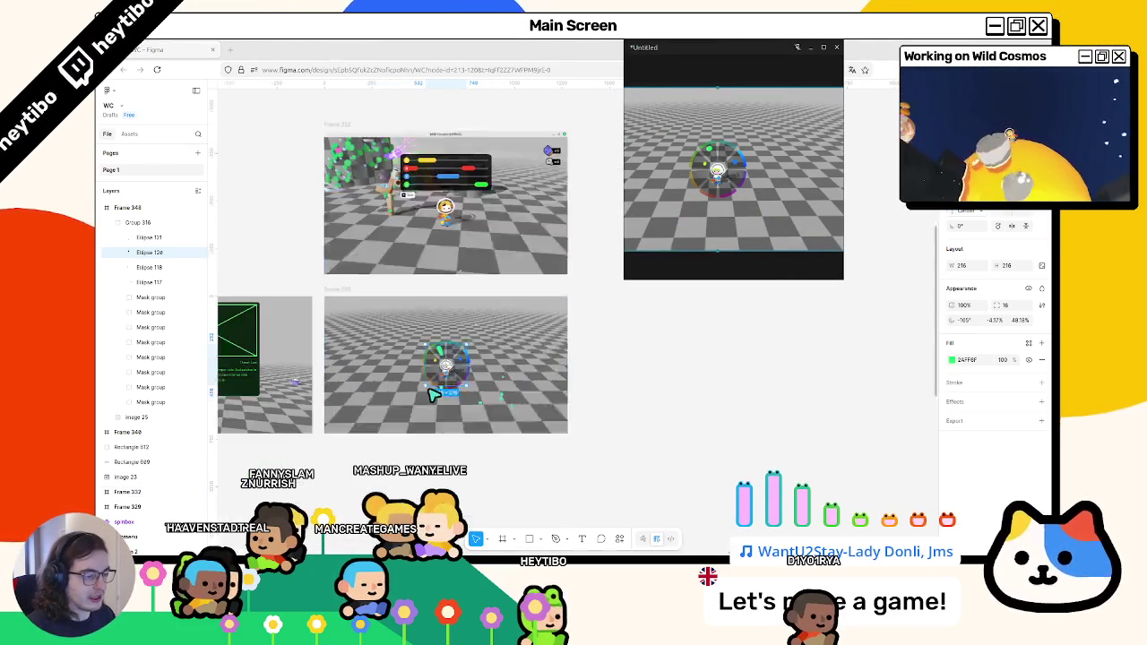
Paste the game screenshot into Frame 349 and draw three narrow vertical bars around the character.
key(shift+2)
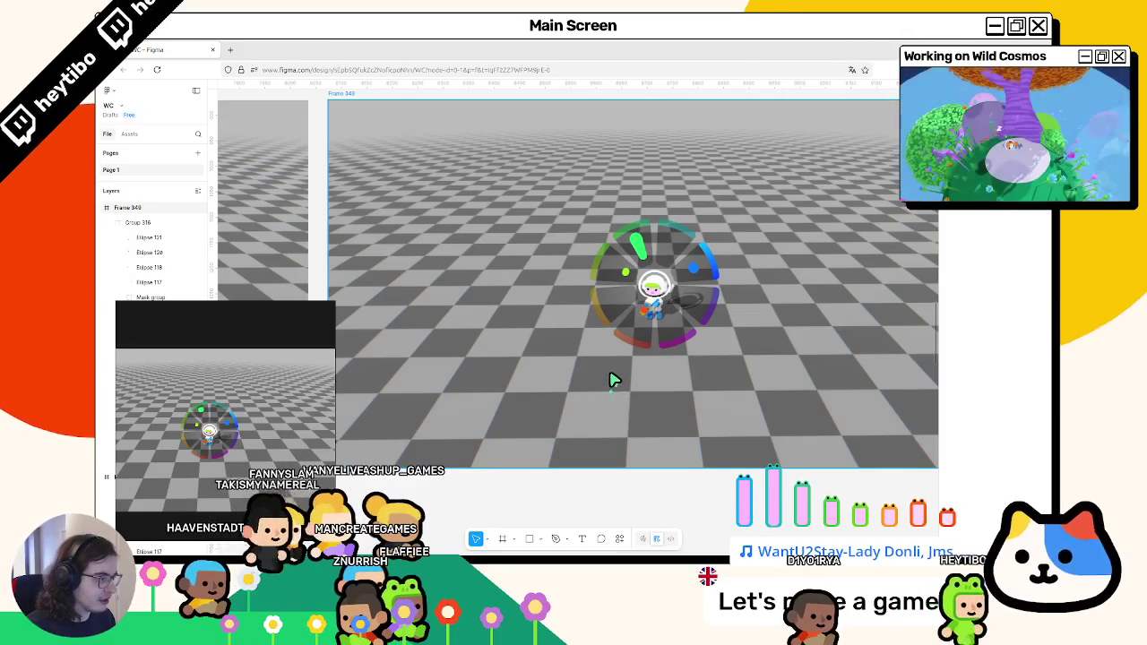
key(ctrl+v)
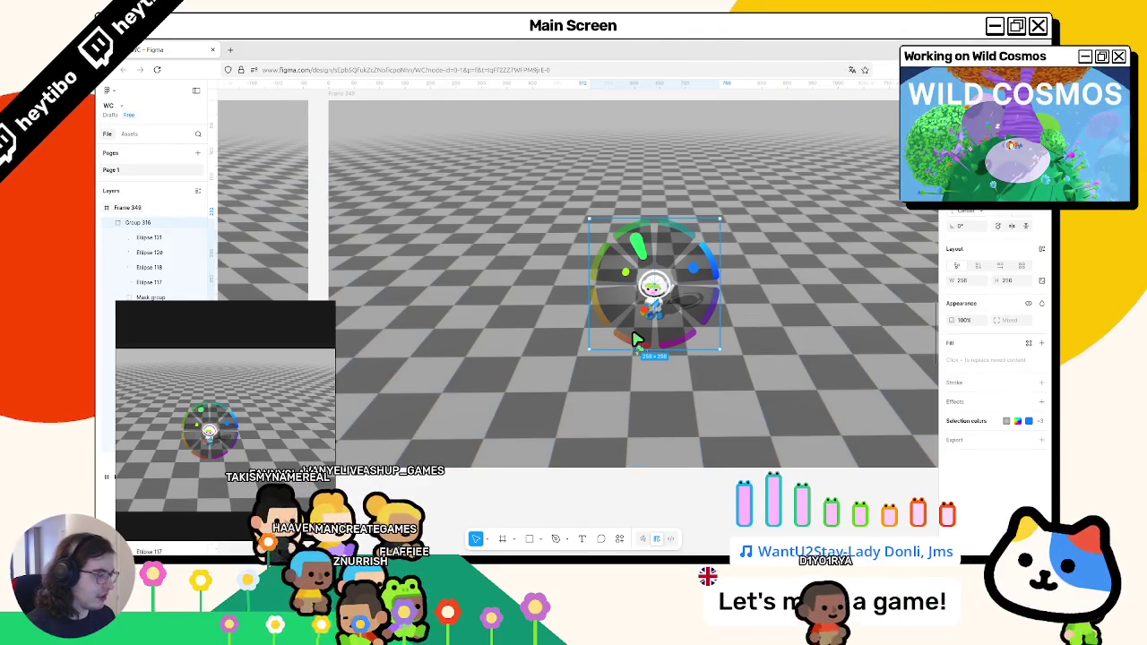
key(Escape)
key(r)
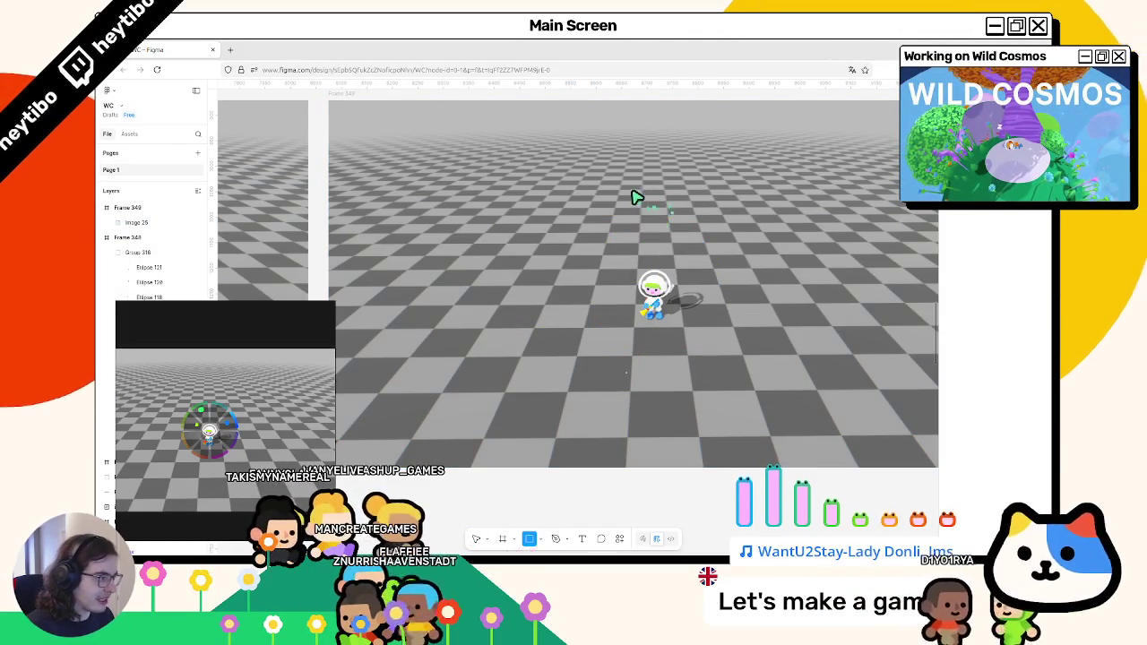
drag(641, 173, 659, 259)
key(r)
drag(643, 320, 667, 410)
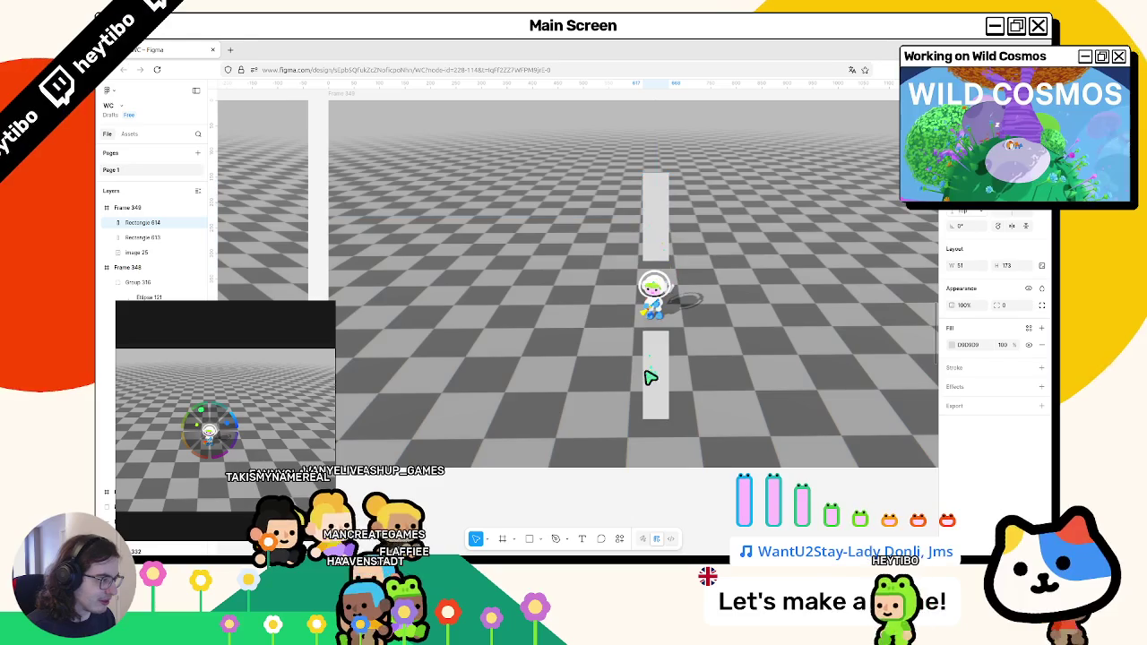
key(r)
drag(642, 486, 667, 573)
scroll(654, 358, down, 2)
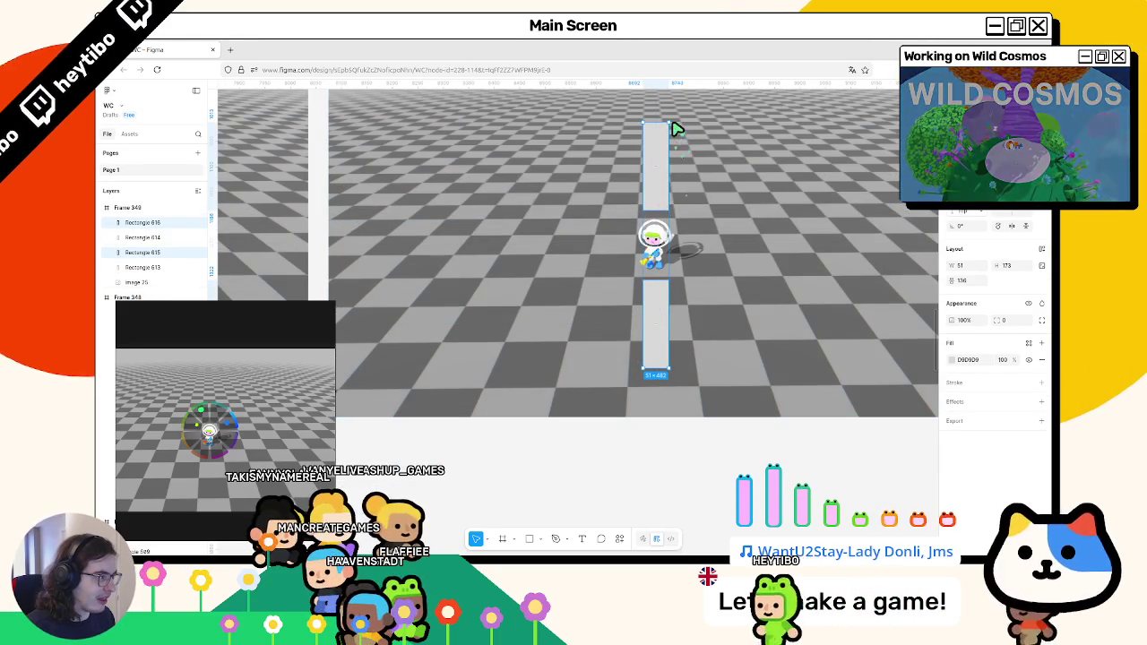
Rotate a copy of the bars sideways and draw a 35×35 square filled 000000.
mouse_move(676, 128)
mouse_down()
mouse_move(780, 297)
mouse_move(780, 269)
mouse_up()
scroll(725, 435, up, 3)
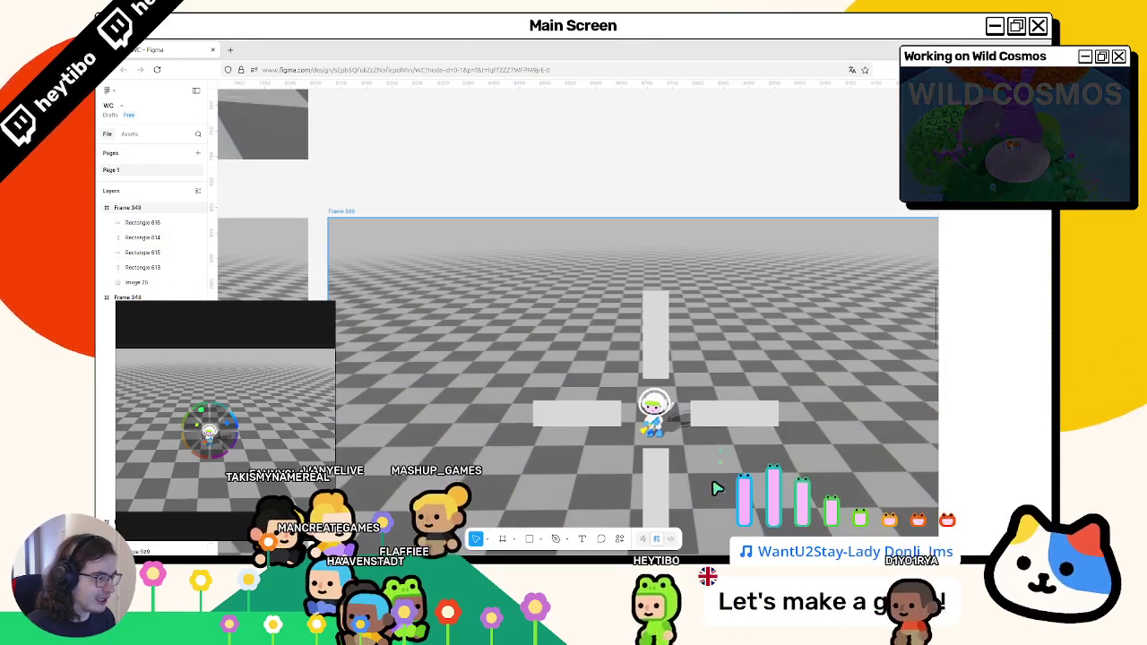
scroll(540, 340, down, 1)
key(r)
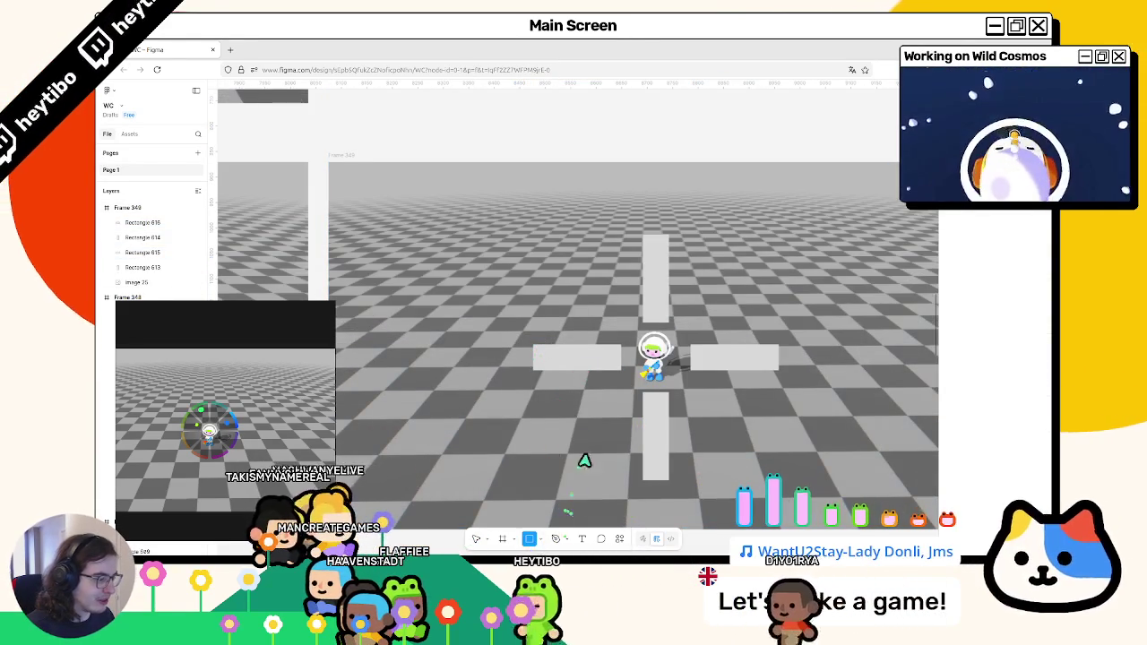
scroll(583, 457, up, 2)
drag(540, 320, 564, 342)
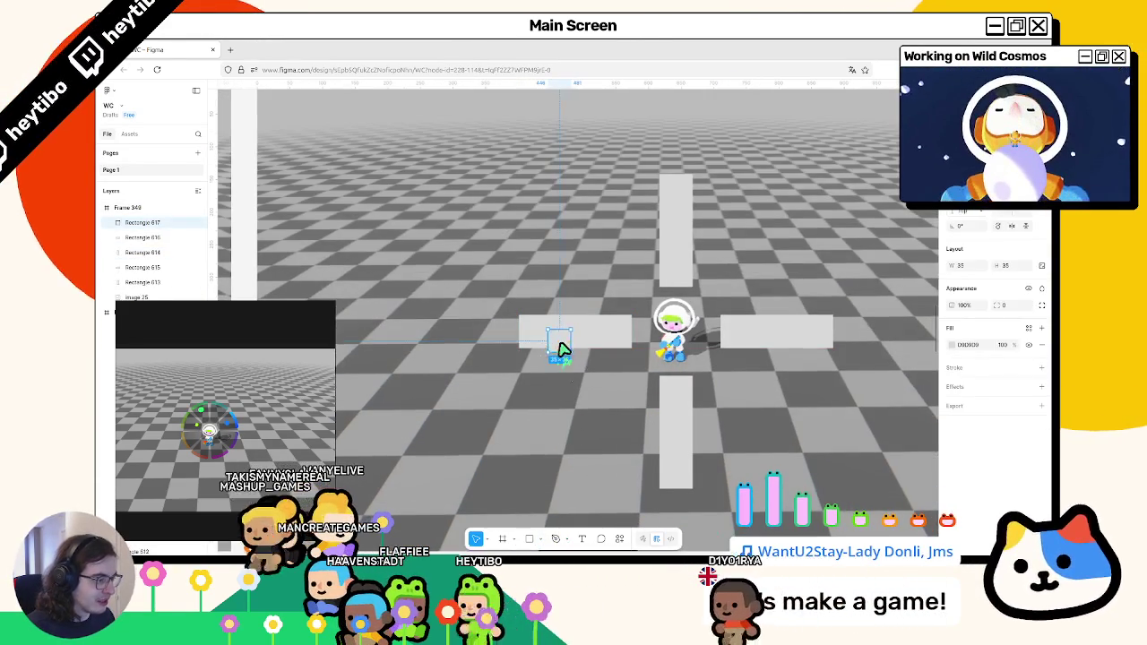
click(955, 345)
text(000000)
key(Return)
key(Escape)
Position the black square on the left bar and switch back to Godot.
mouse_move(549, 330)
mouse_down()
mouse_move(618, 331)
mouse_move(532, 330)
mouse_up()
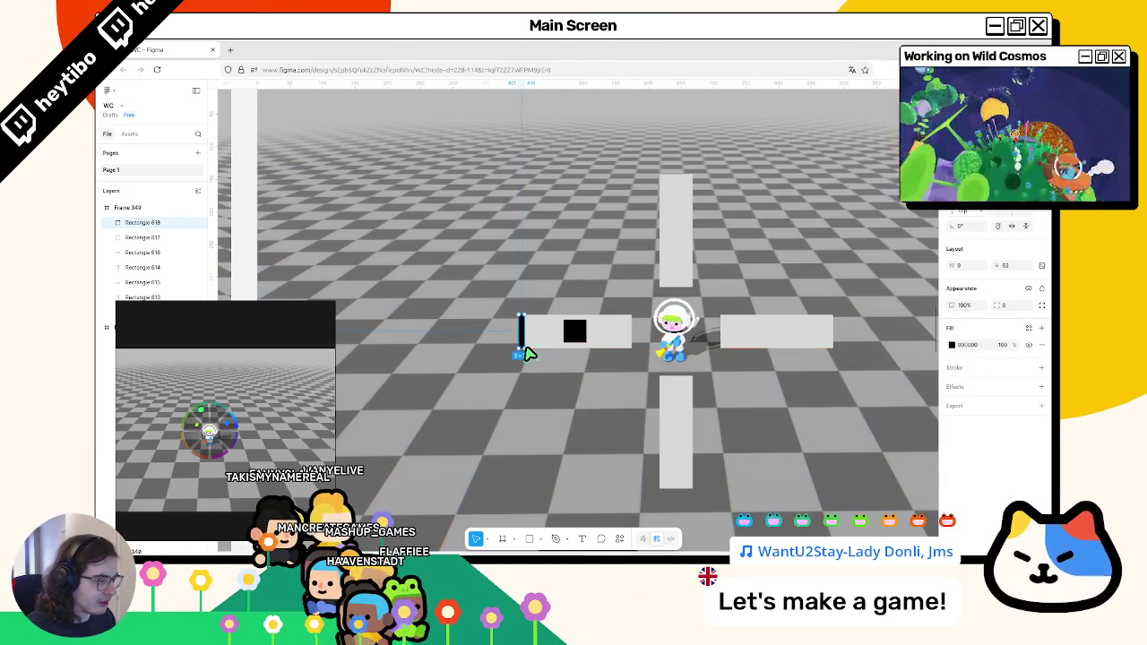
mouse_move(574, 339)
mouse_down()
mouse_move(621, 341)
mouse_move(533, 333)
mouse_move(588, 345)
mouse_up()
scroll(573, 339, down, 5)
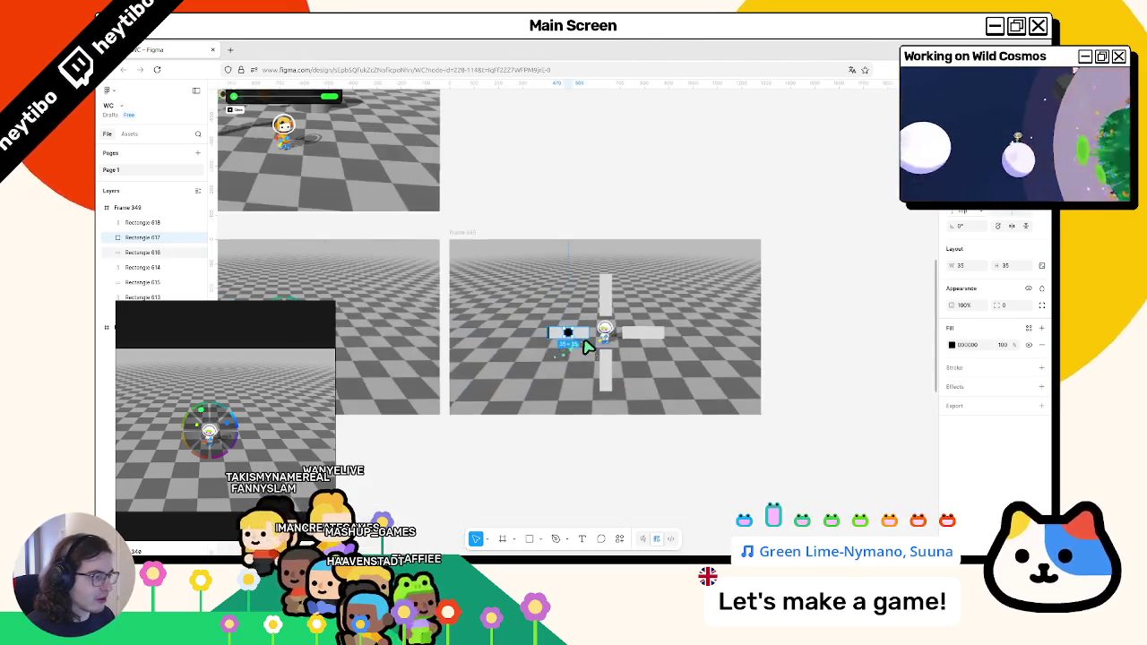
scroll(601, 359, up, 2)
scroll(676, 365, right, 10)
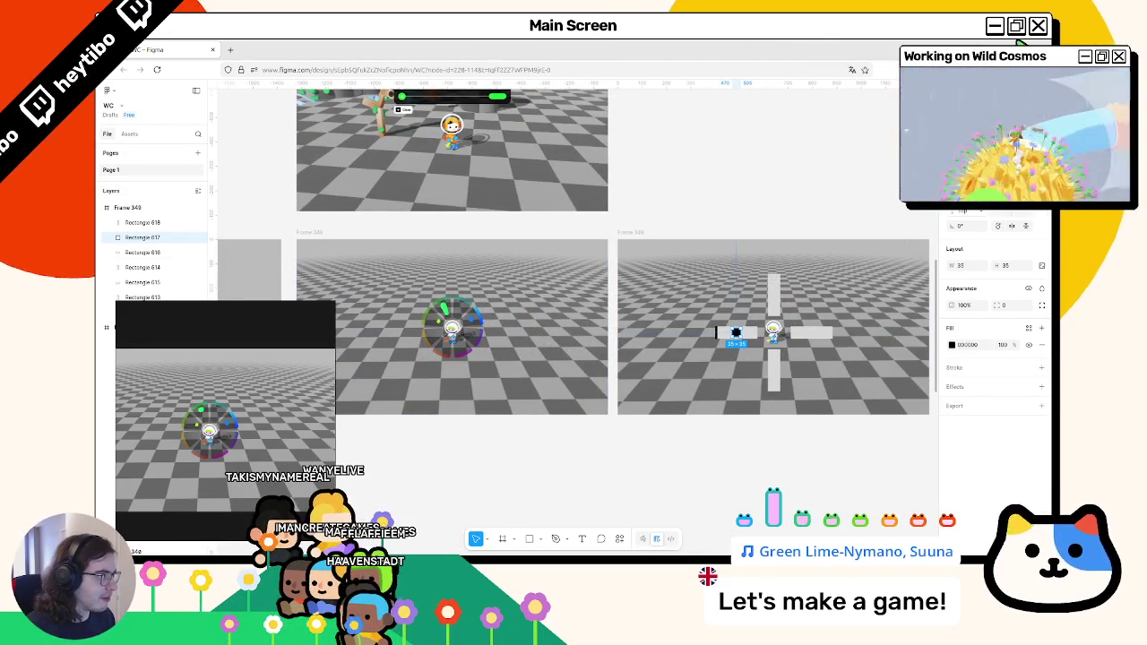
key(alt+Tab)
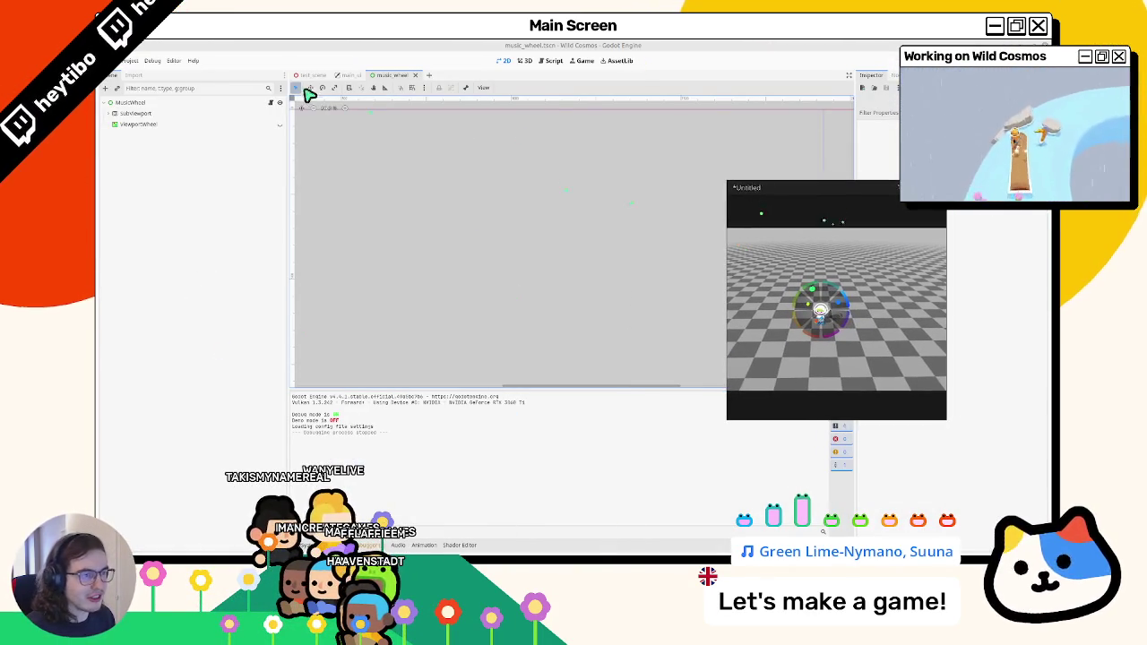
Unhide ViewportWheel under SubViewport, open the shader panel, and run the scene with F6.
click(113, 113)
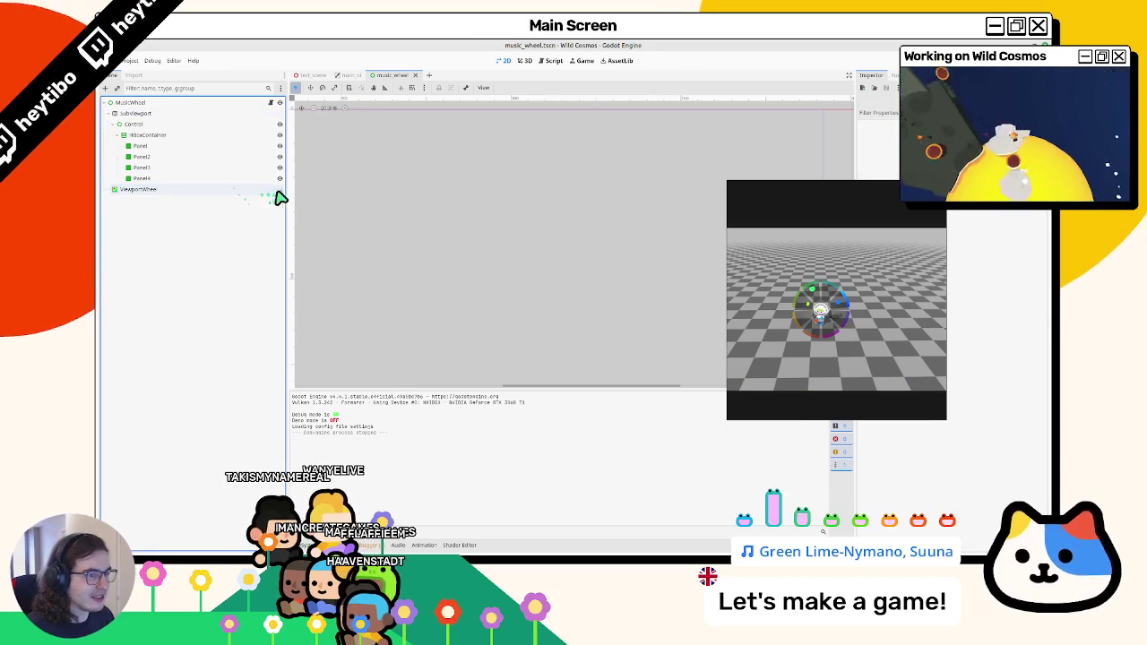
click(279, 189)
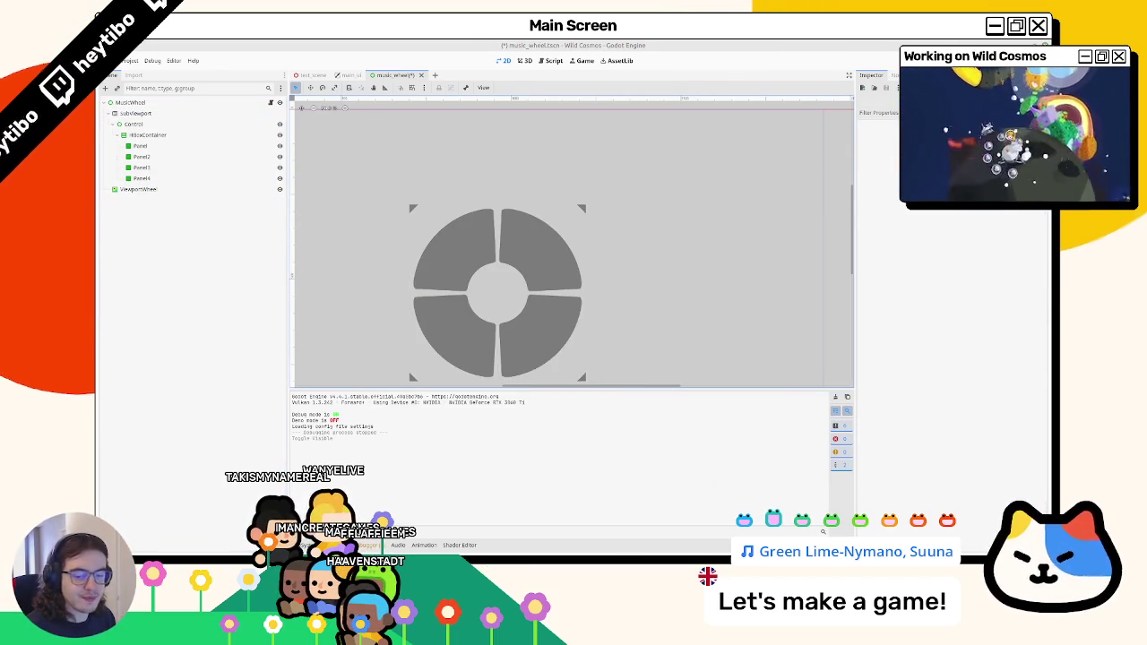
click(457, 545)
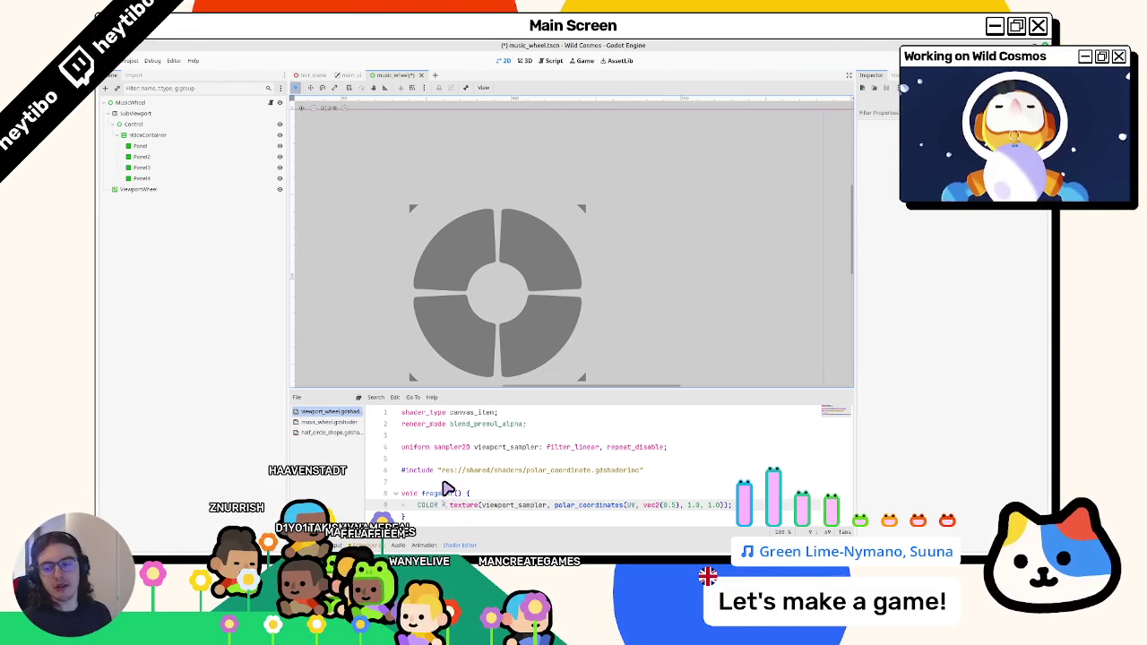
key(F6)
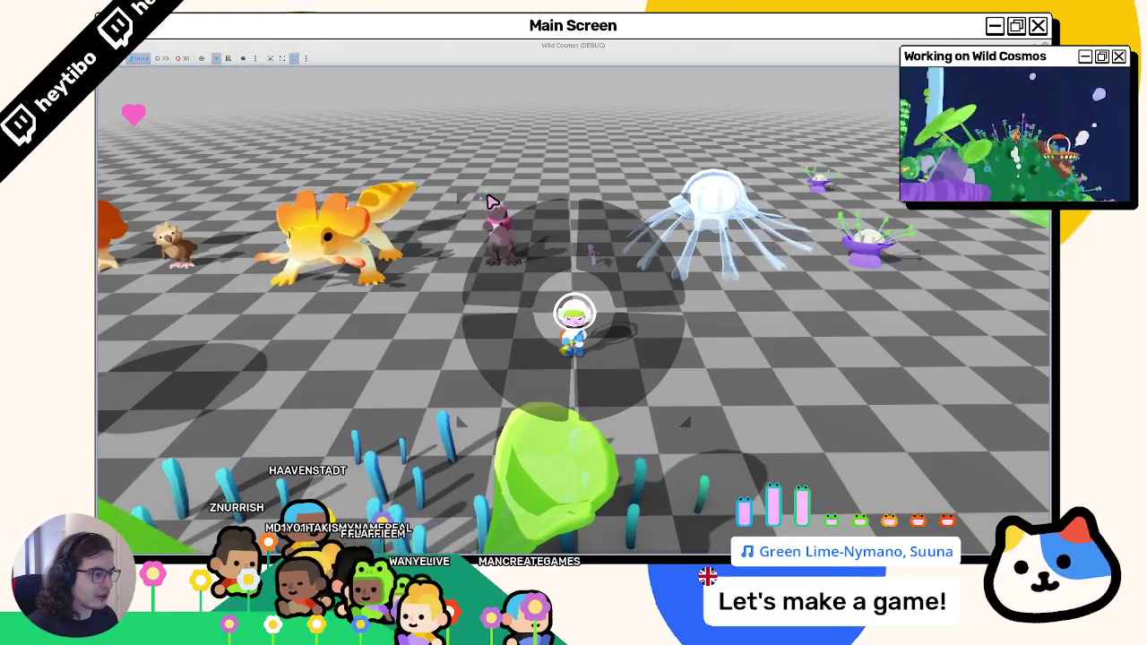
Stop the game, select the MusicWheel node in main_ui, and relaunch with F5.
key(F8)
click(349, 75)
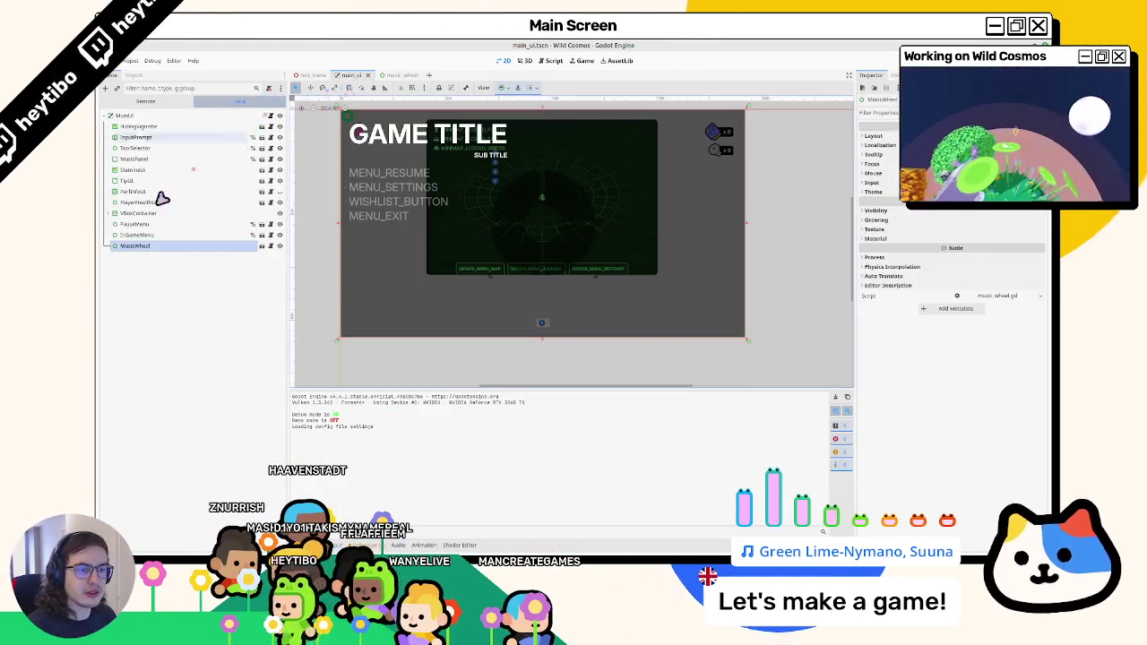
click(144, 247)
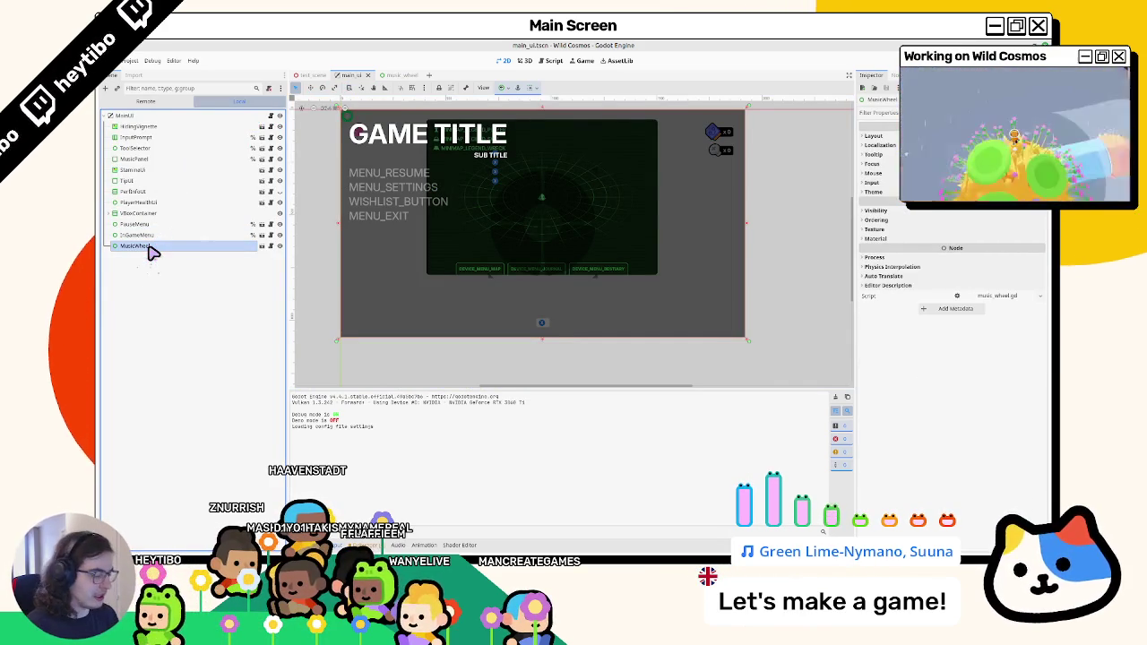
key(F5)
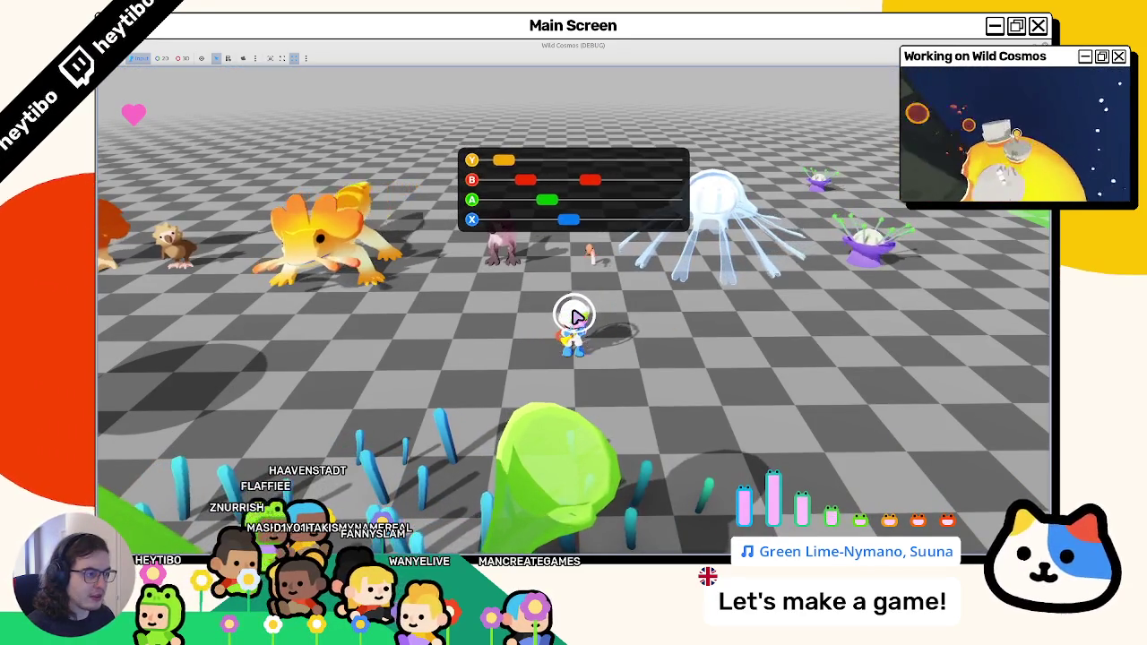
Run the astronaut left and right to watch the note panel hide and reappear, then stop the game.
key(d)
key(d)
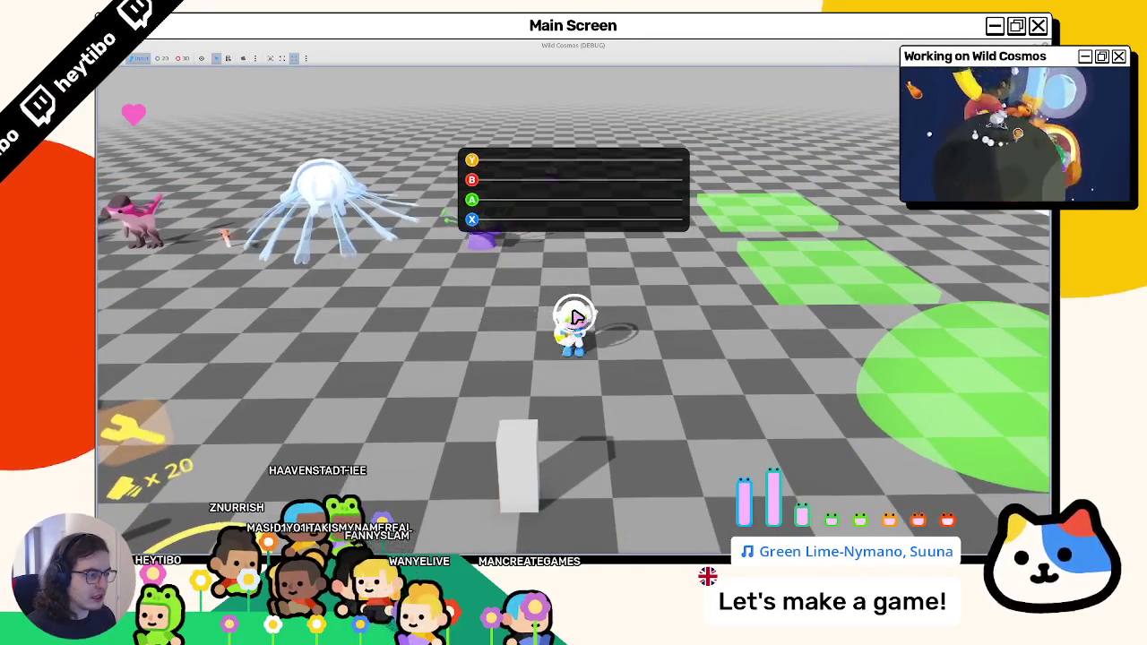
key(a)
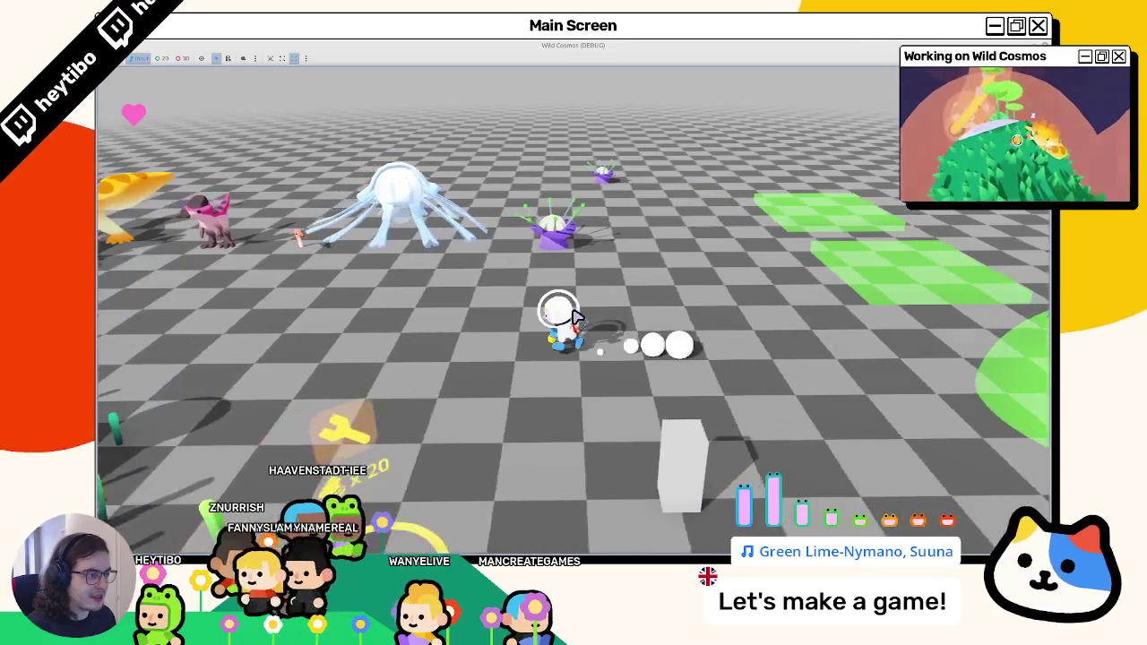
key(a)
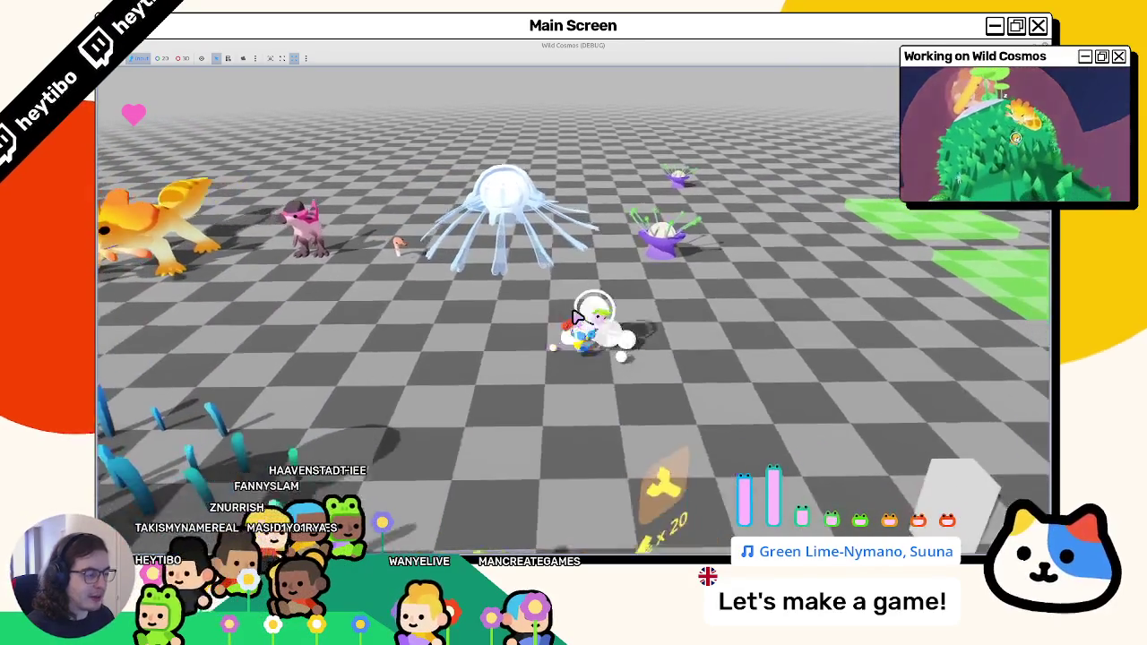
key(a)
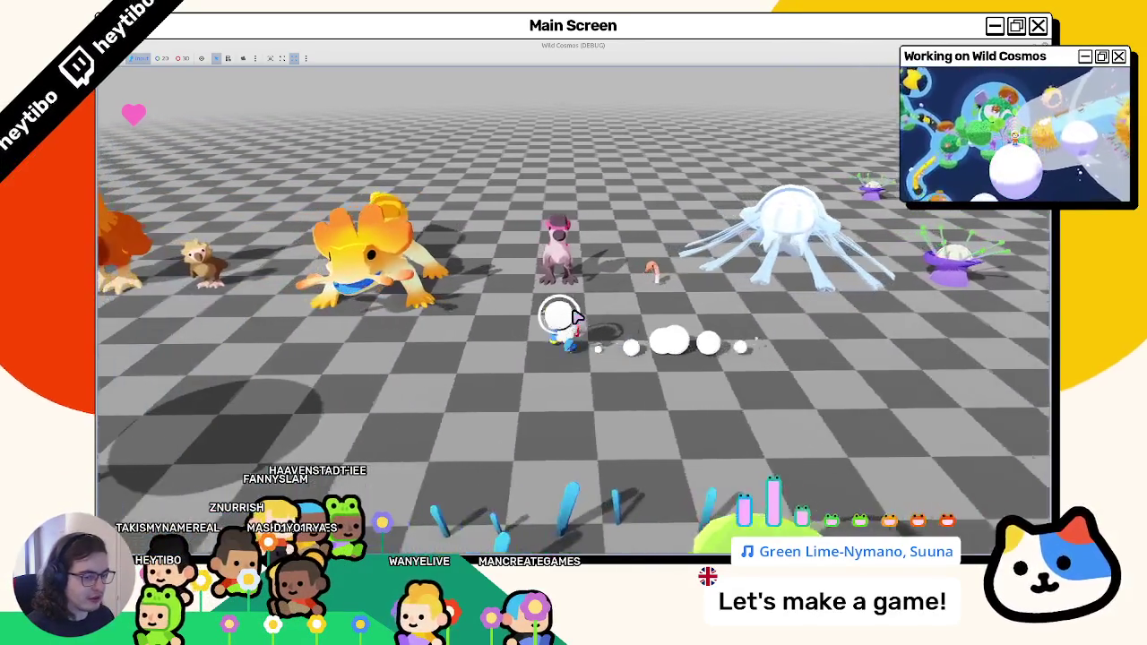
key(a)
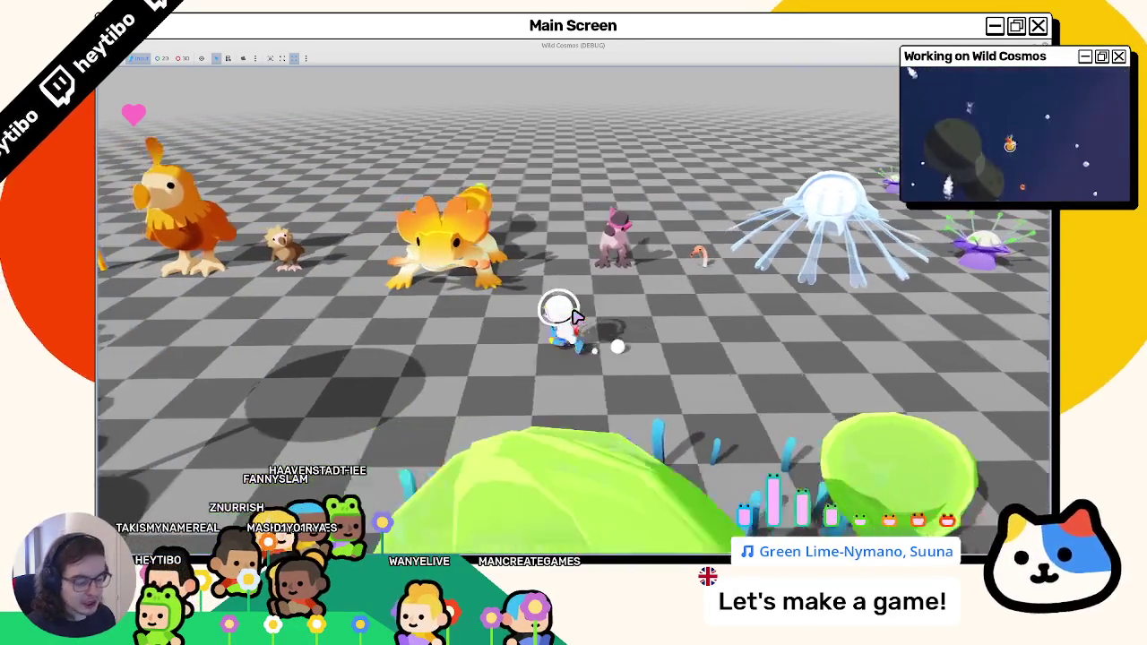
key(a)
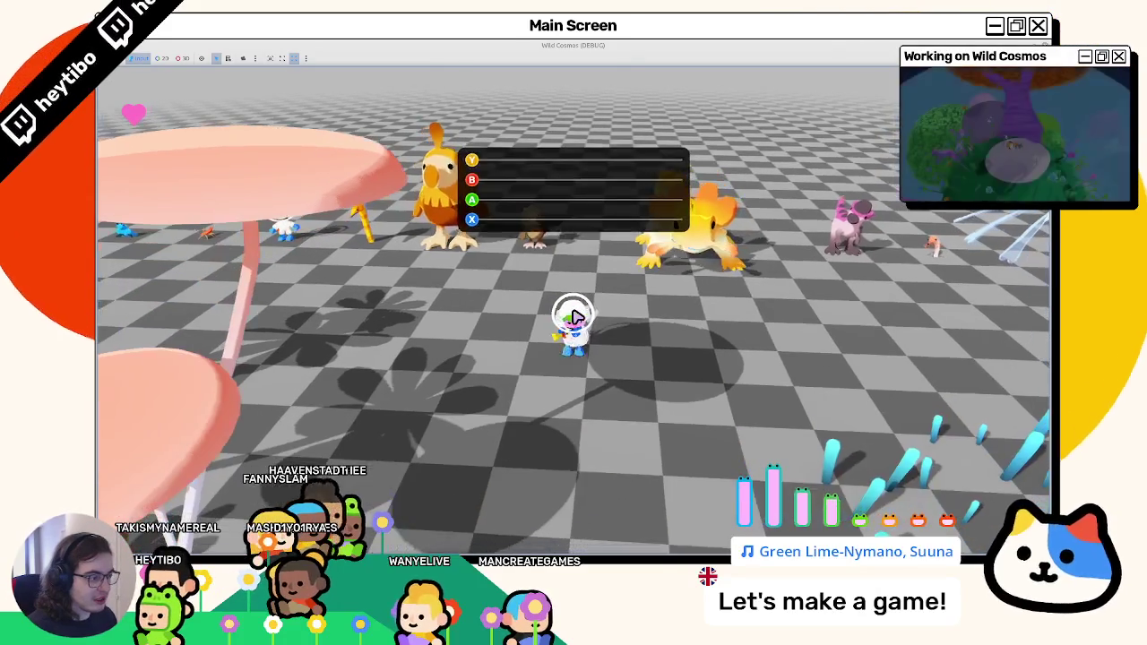
key(a)
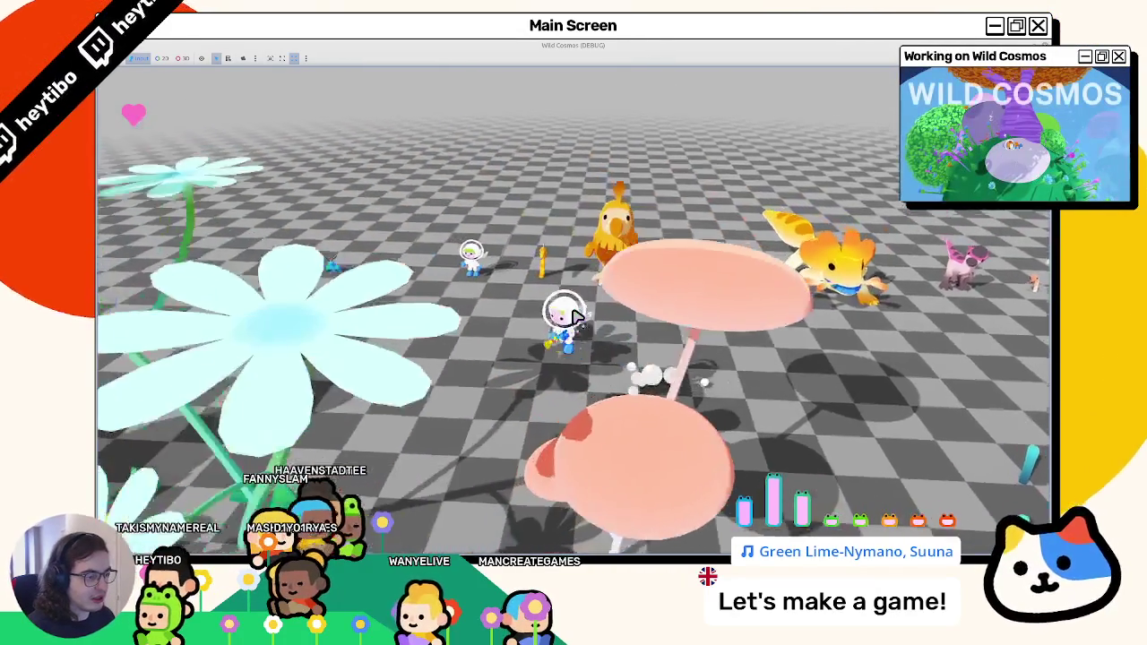
key(a)
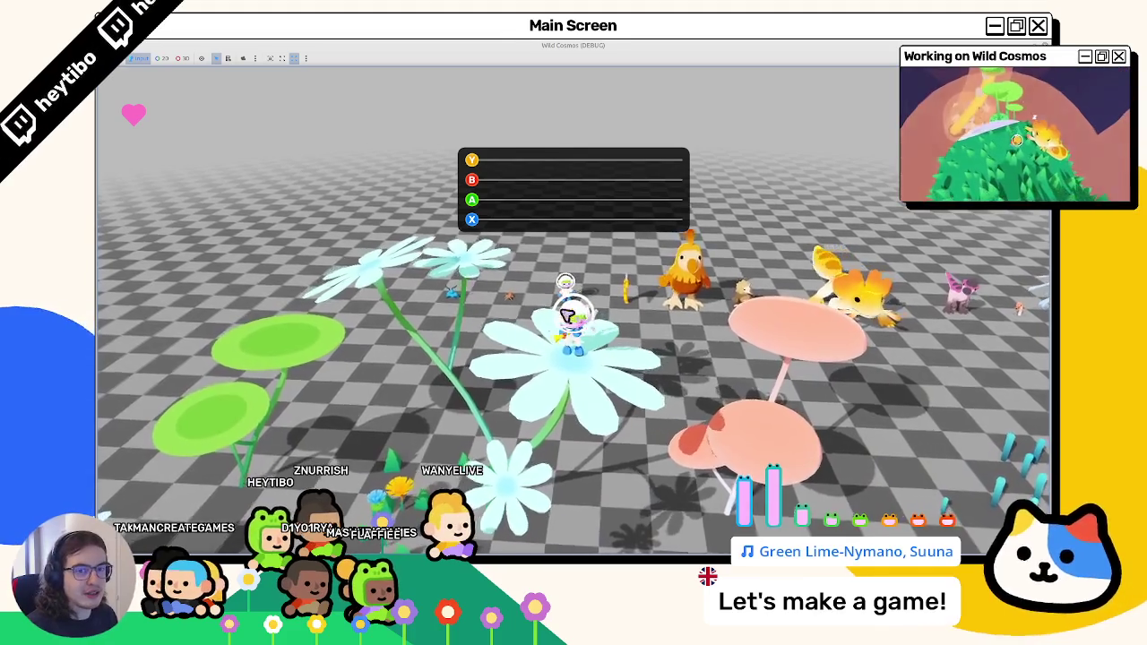
key(F8)
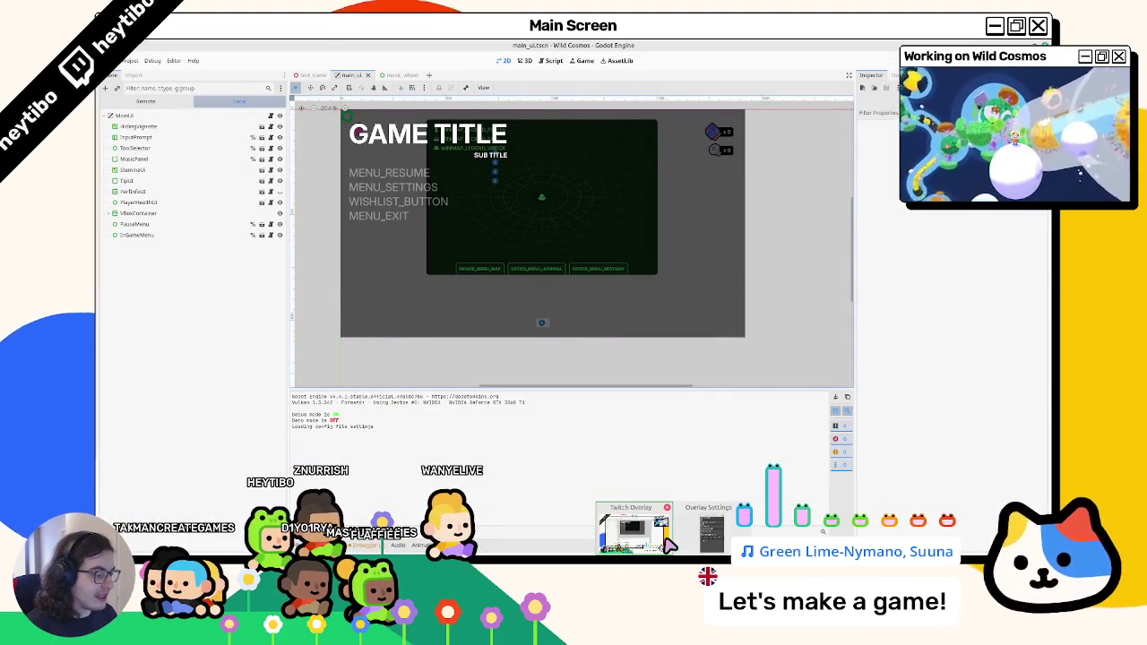
Bring the running Wild Cosmos debug window back to the front.
click(683, 526)
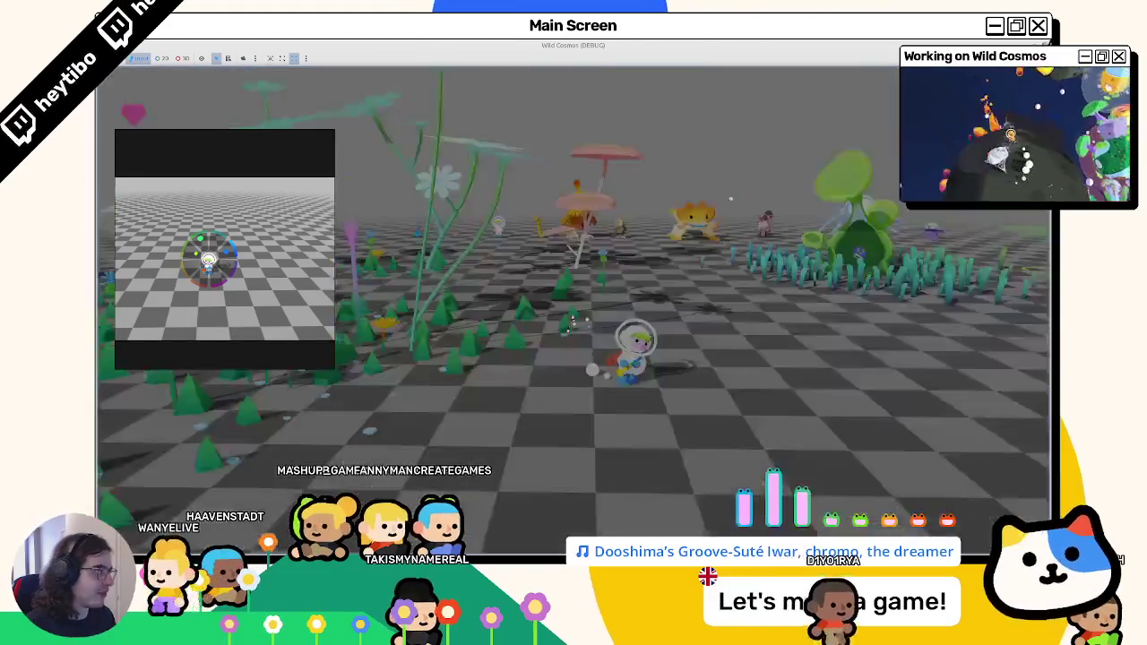
Stop the running game with F8.
key(F8)
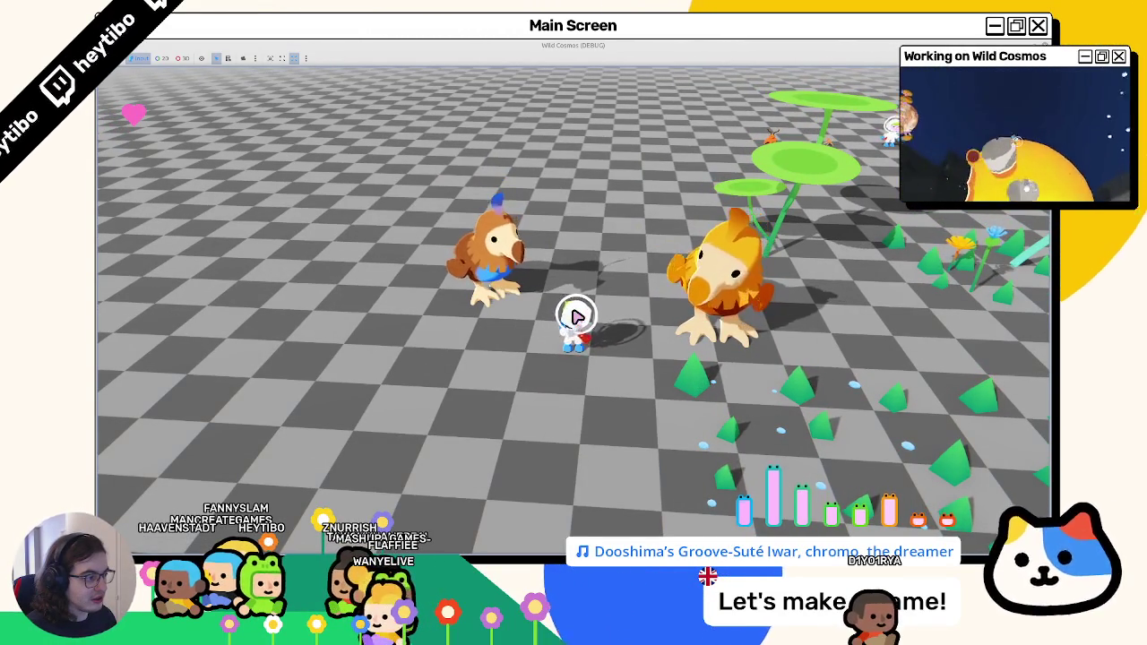
Stop the game, open test_scene, and frame the 3D view on the Spawn node.
key(F8)
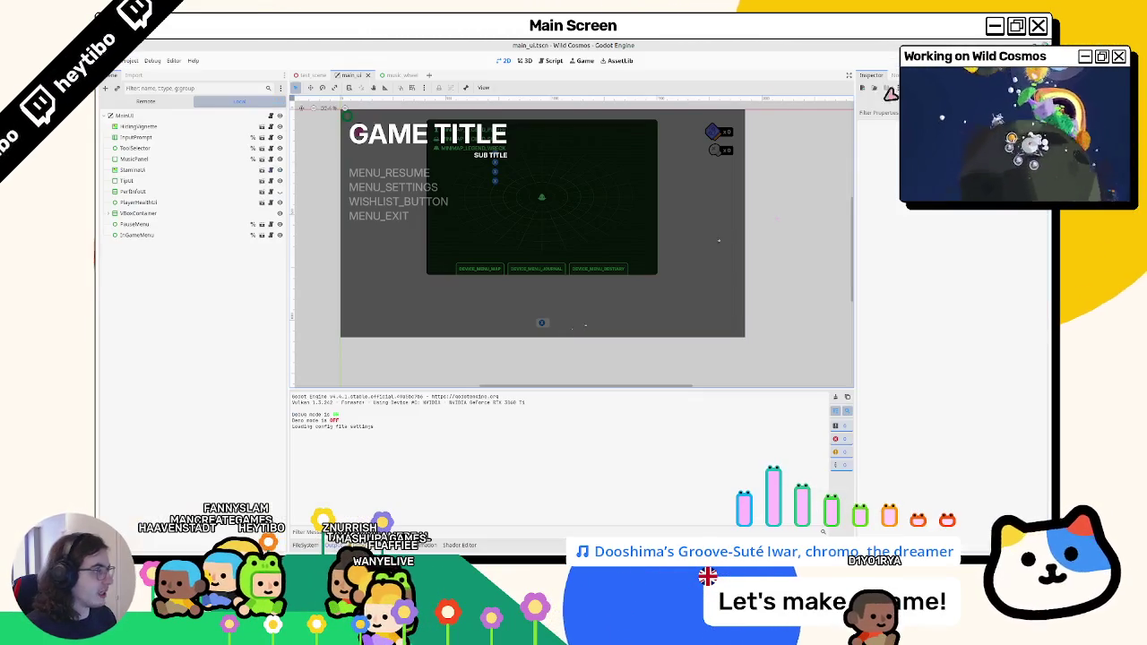
click(525, 60)
click(504, 61)
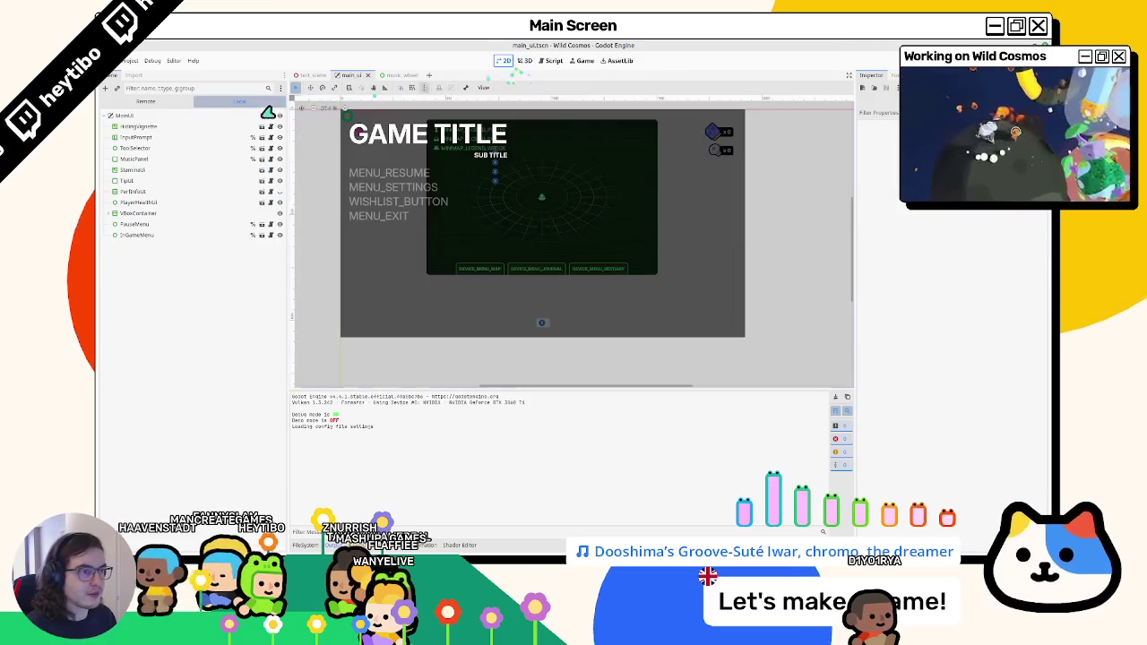
click(312, 75)
scroll(144, 192, up, 5)
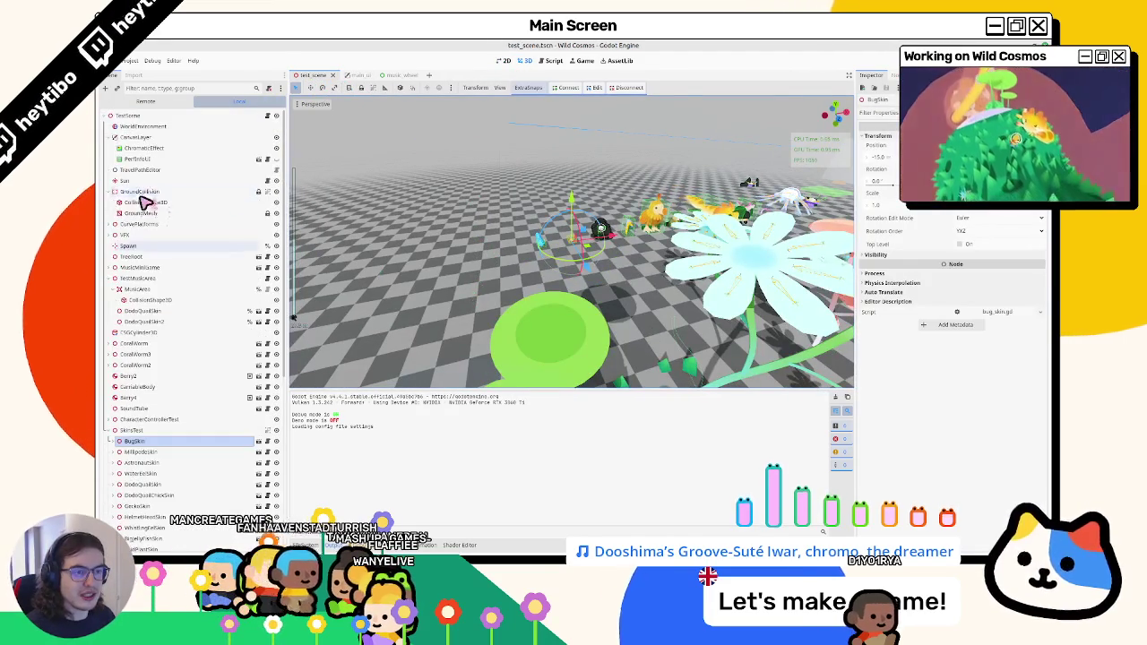
click(143, 245)
key(f)
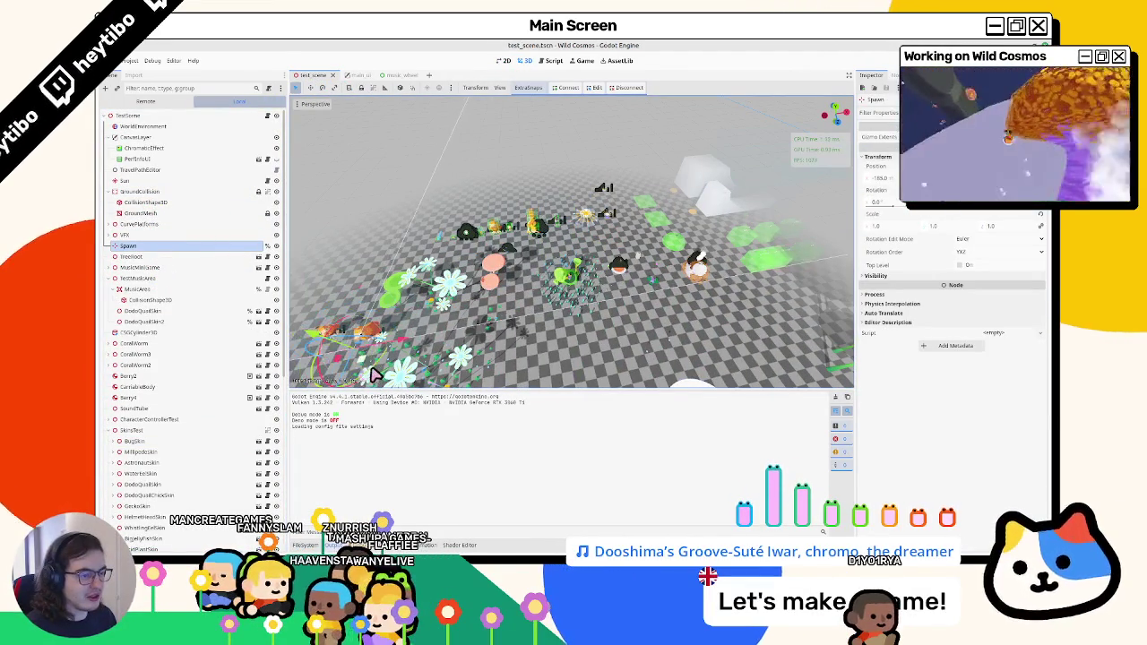
drag(385, 341, 411, 338)
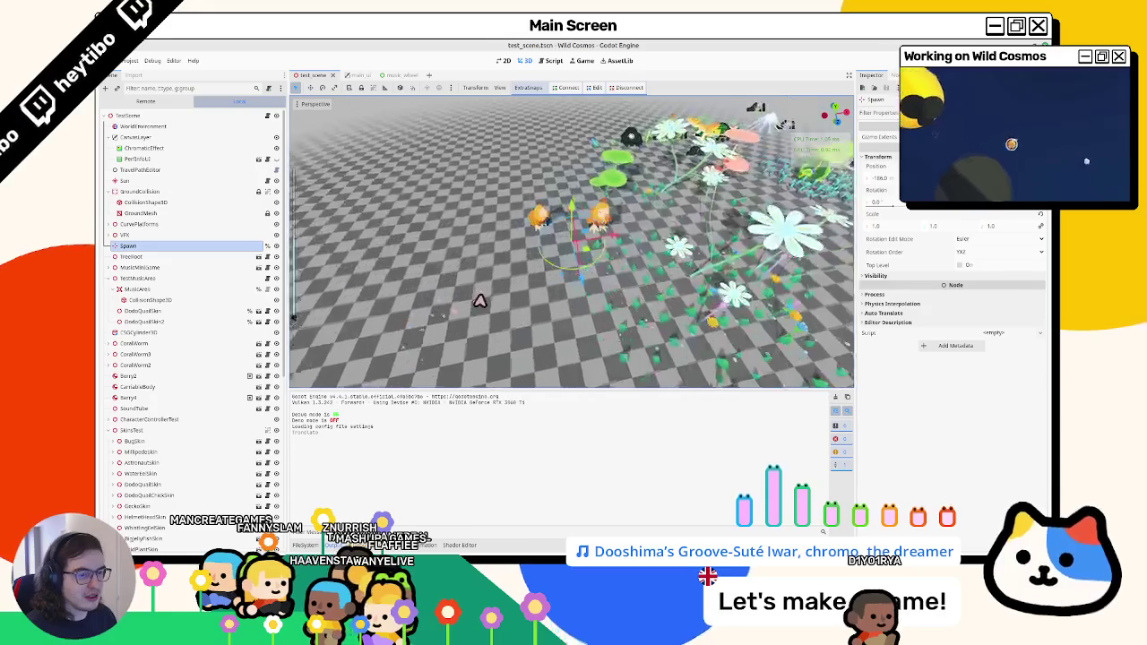
click(405, 76)
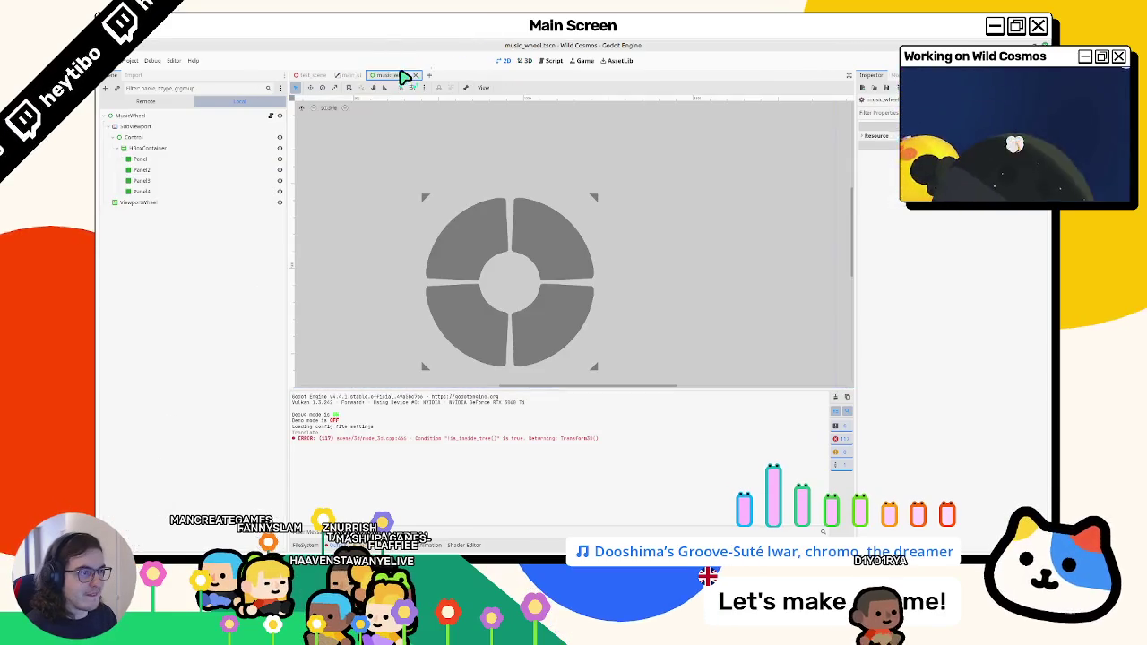
click(347, 76)
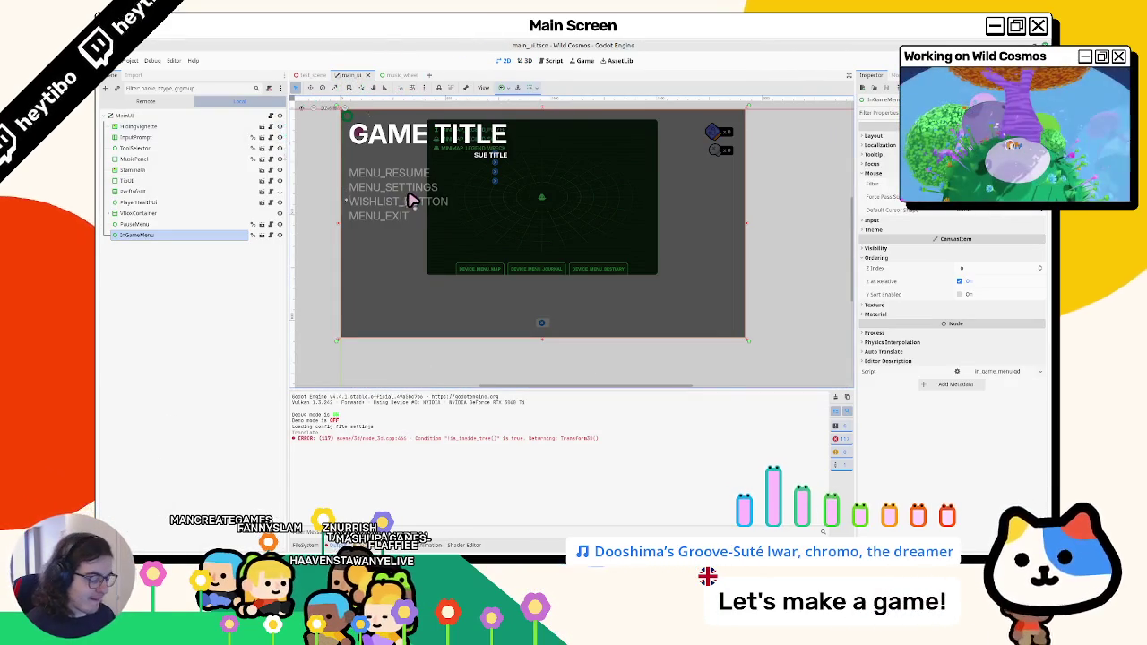
Quick-open player.tscn by searching 'player' and open the Player node's script.
key(ctrl+shift+o)
text(player)
key(Return)
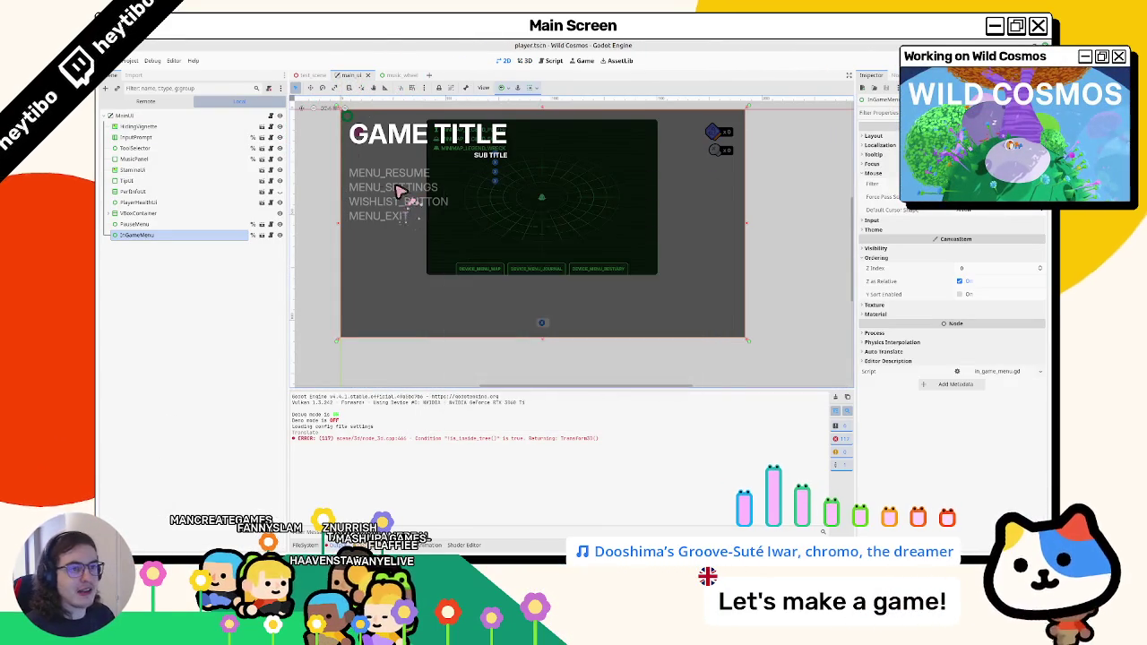
click(272, 117)
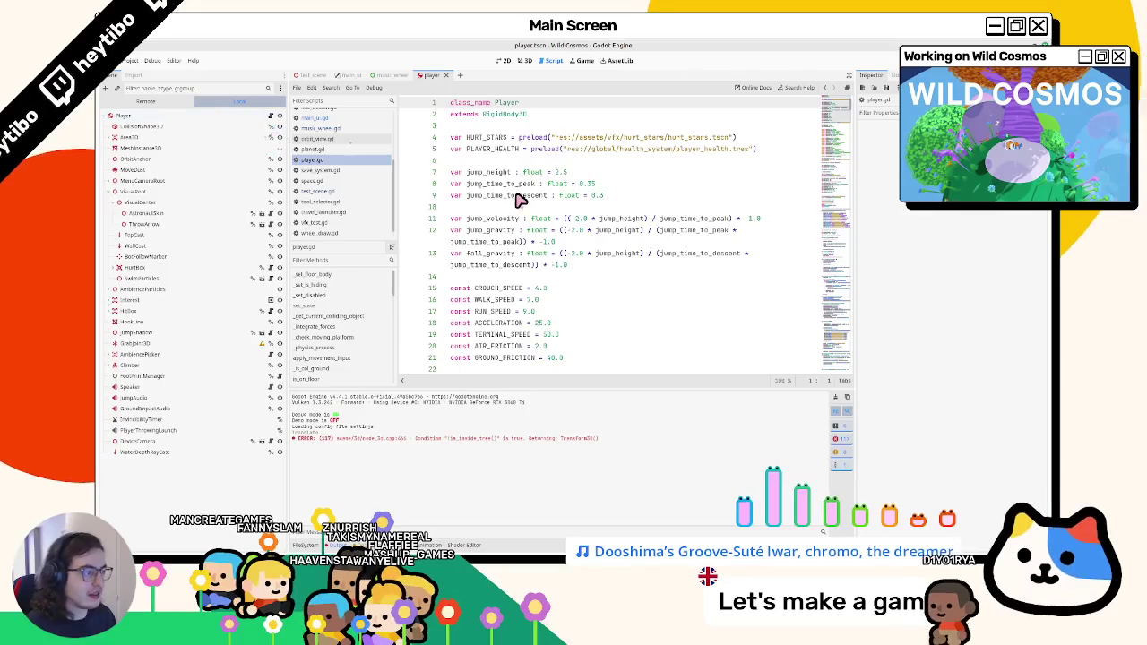
Search player.gd for 'flu' and 'playing_fl', landing on the PLAYING_FLUTE entry at line 112.
key(ctrl+f)
text(fl)
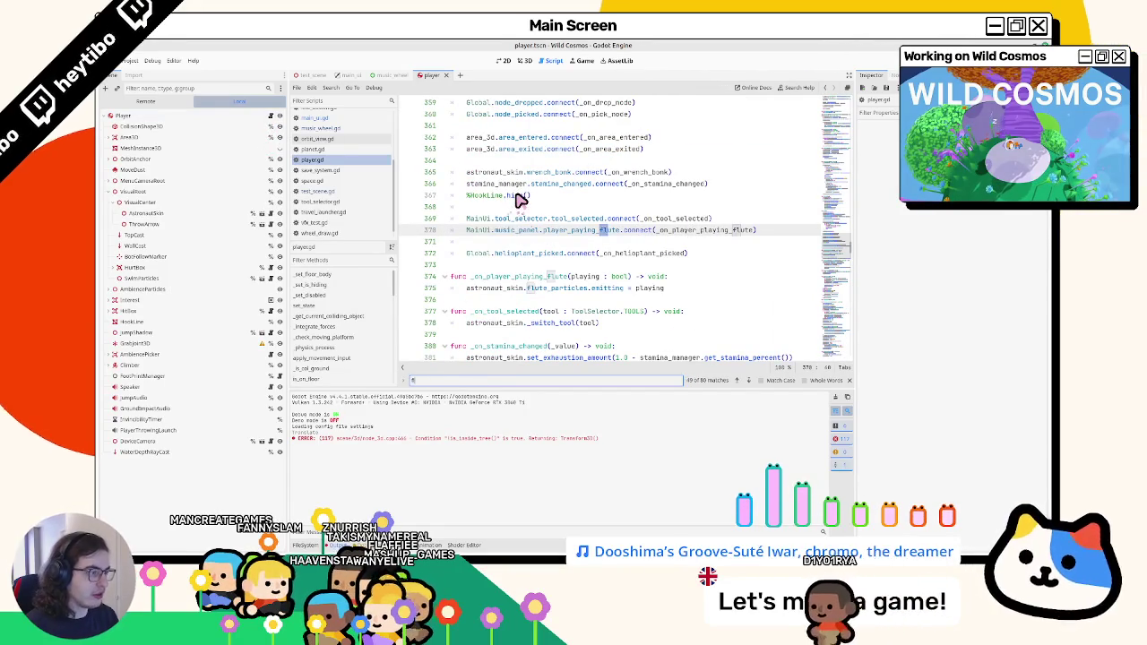
text(u)
key(Return)
key(Return)
key(Return)
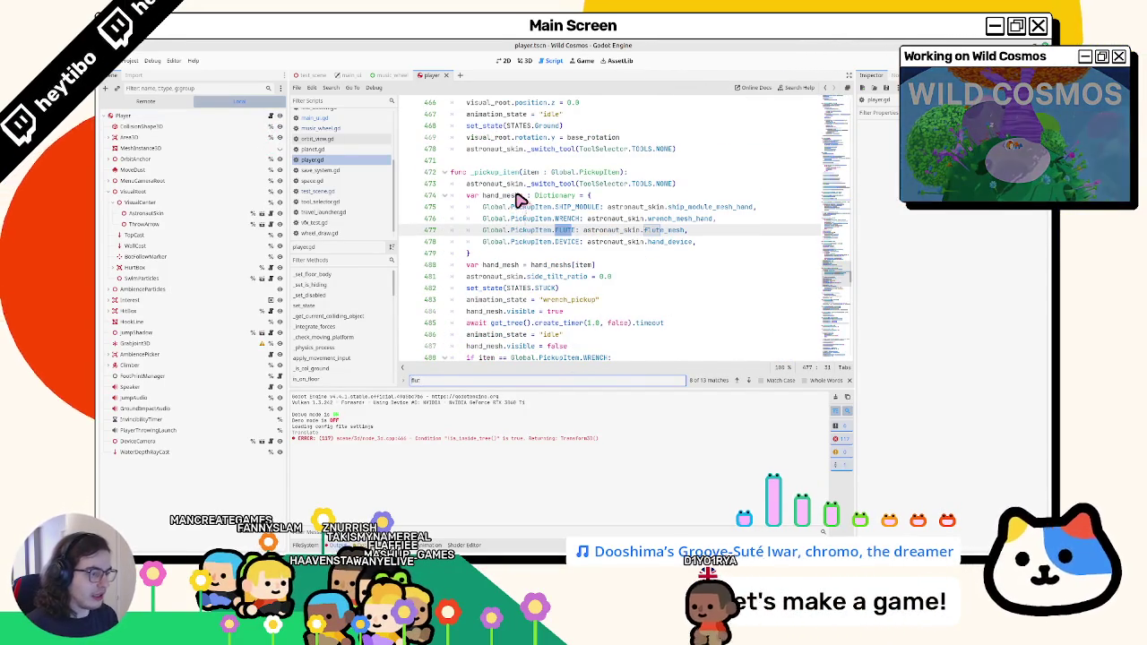
key(Return)
key(Return)
key(Return)
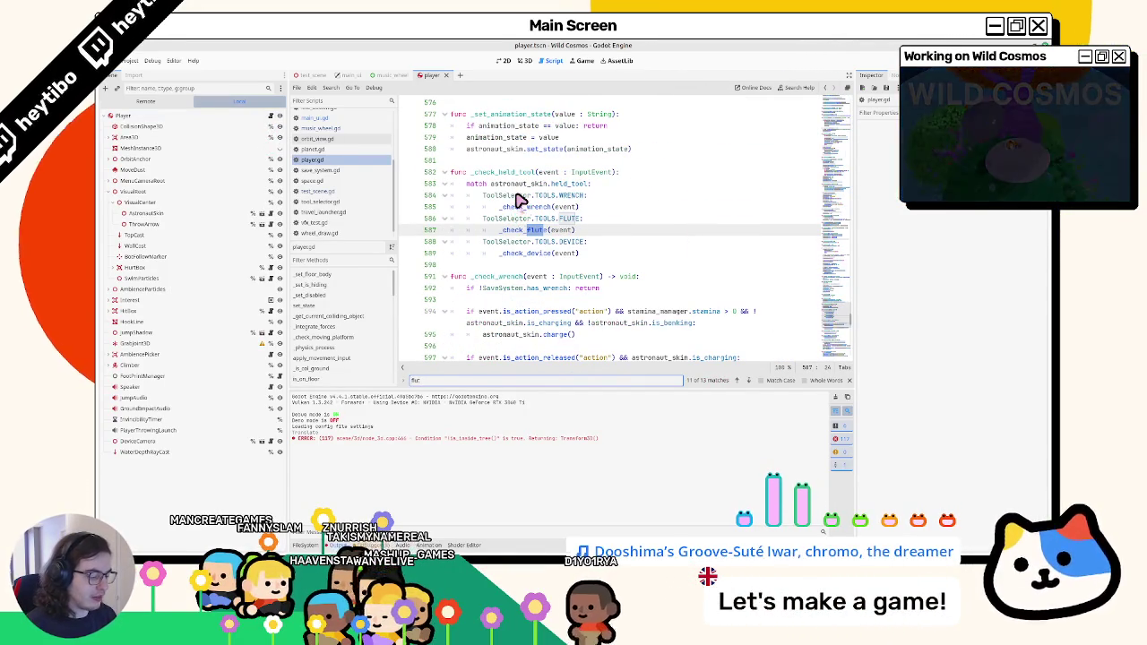
key(ctrl+a)
text(playing_f)
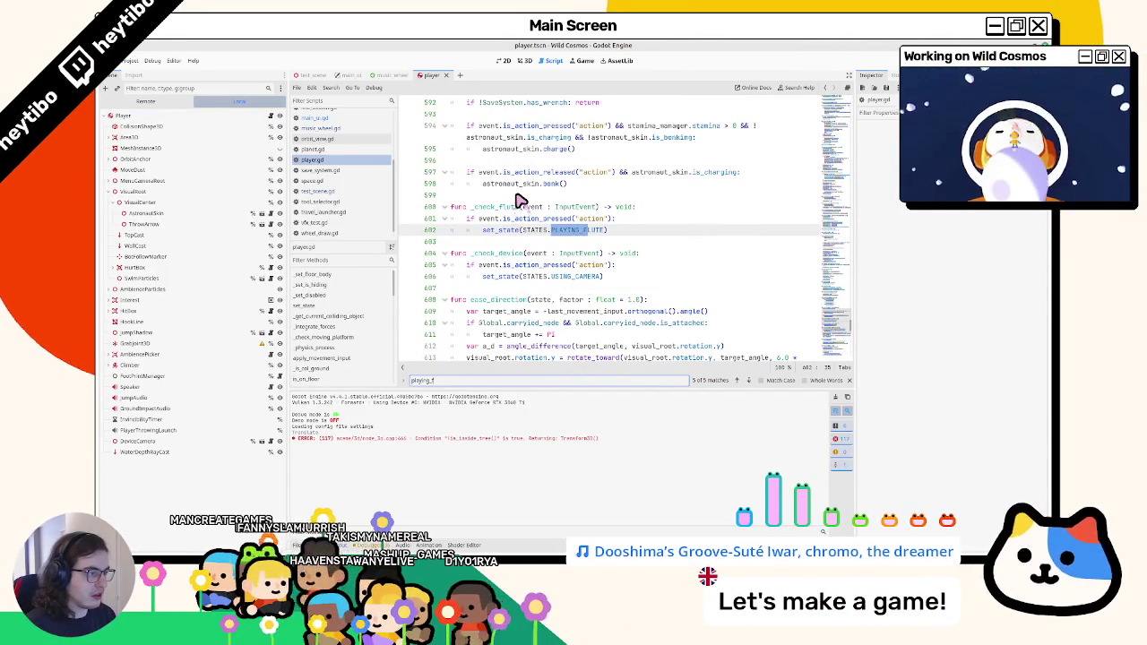
text(l)
key(Return)
key(Escape)
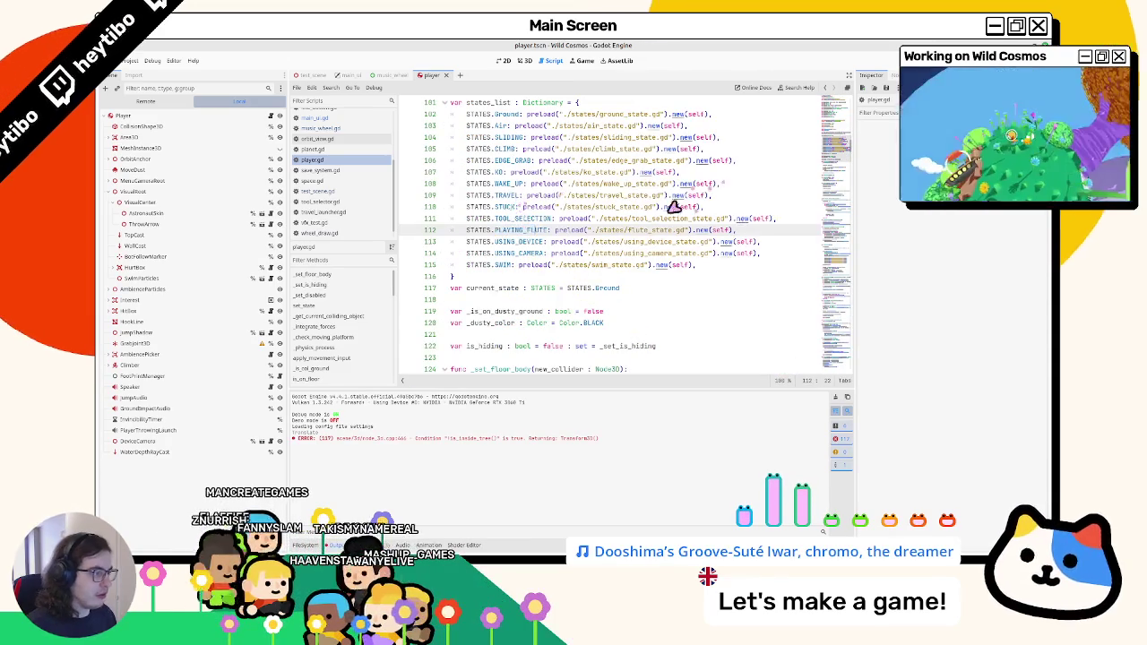
Close wheel_draw.gd, travel_launcher.gd and the other open scripts, leaving only flute_state.gd.
click(302, 116)
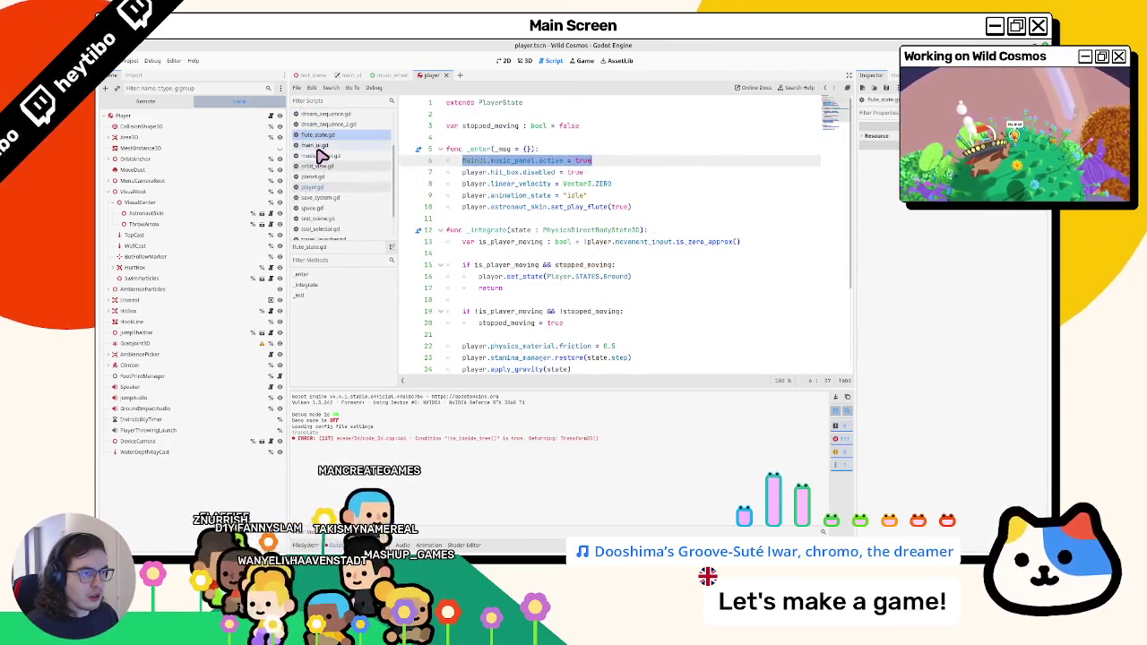
click(322, 154)
click(323, 157)
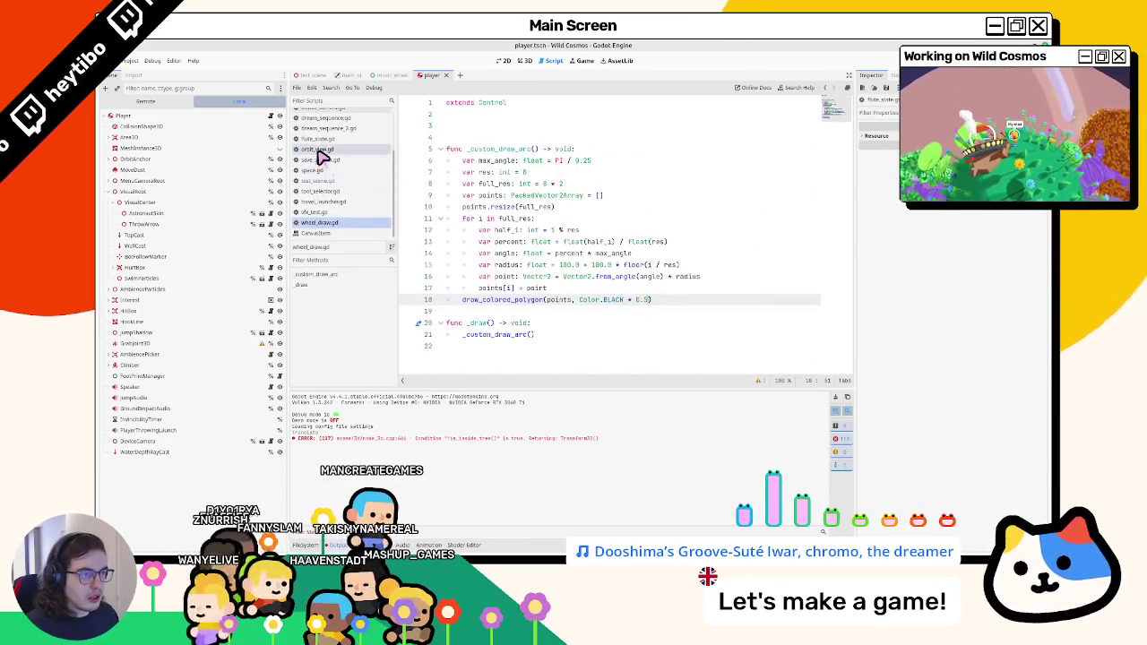
middle_click(311, 222)
middle_click(313, 223)
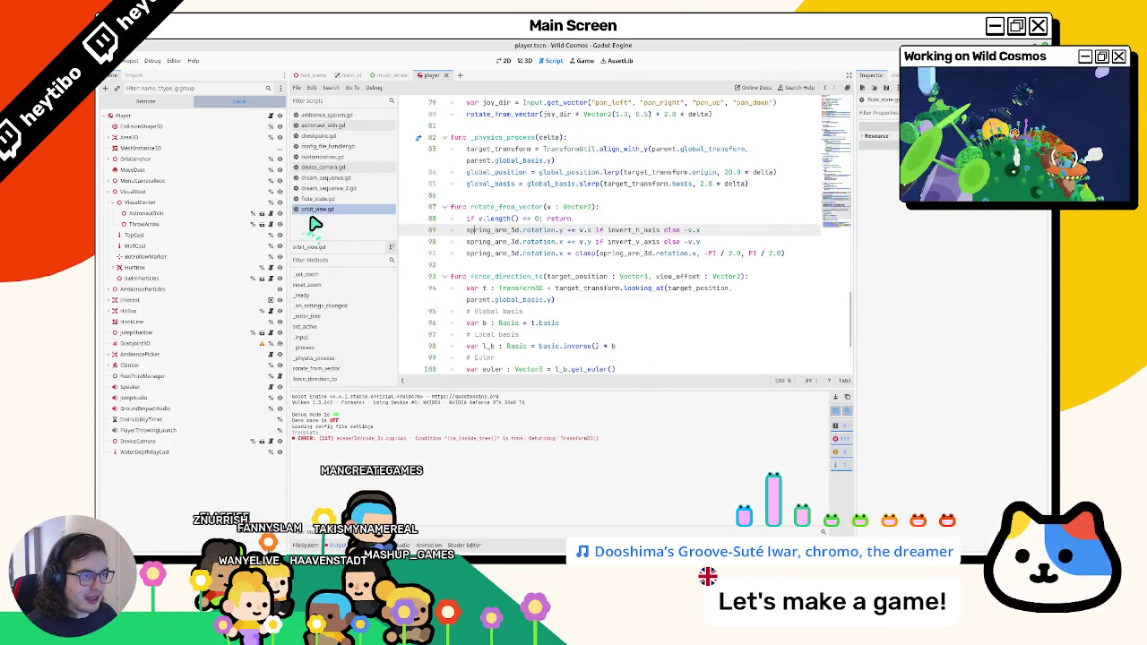
middle_click(328, 116)
middle_click(328, 117)
middle_click(329, 117)
middle_click(329, 116)
middle_click(330, 117)
middle_click(330, 116)
middle_click(332, 116)
middle_click(331, 117)
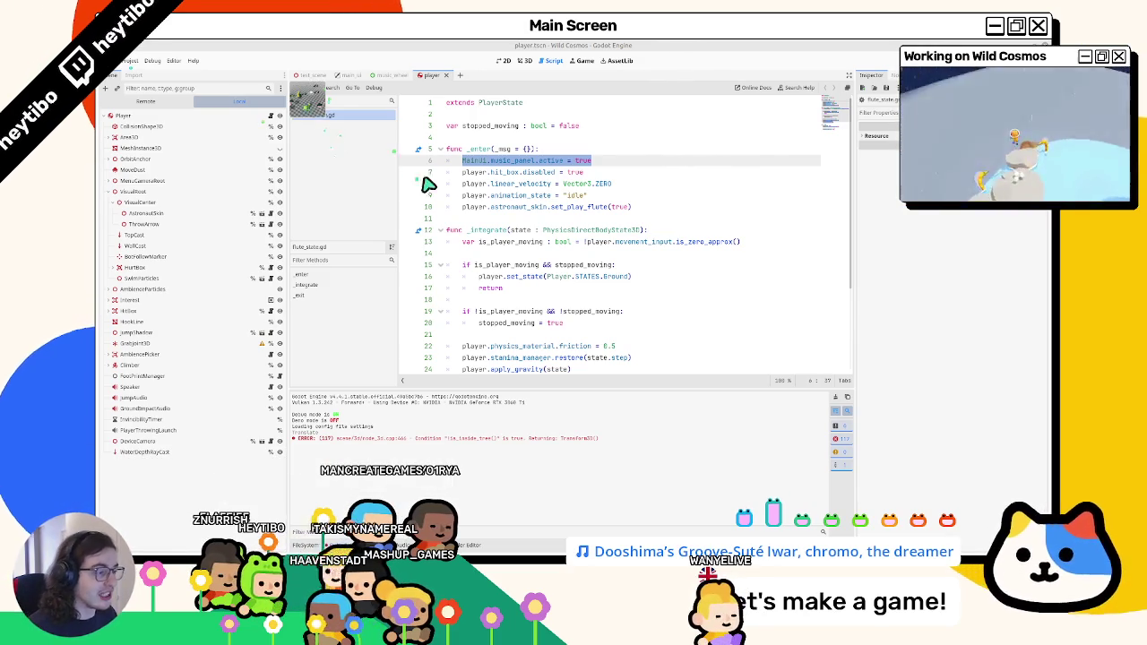
Inspect where stopped_moving is used in flute_state.gd by highlighting its occurrences.
scroll(525, 230, down, 4)
scroll(525, 235, up, 4)
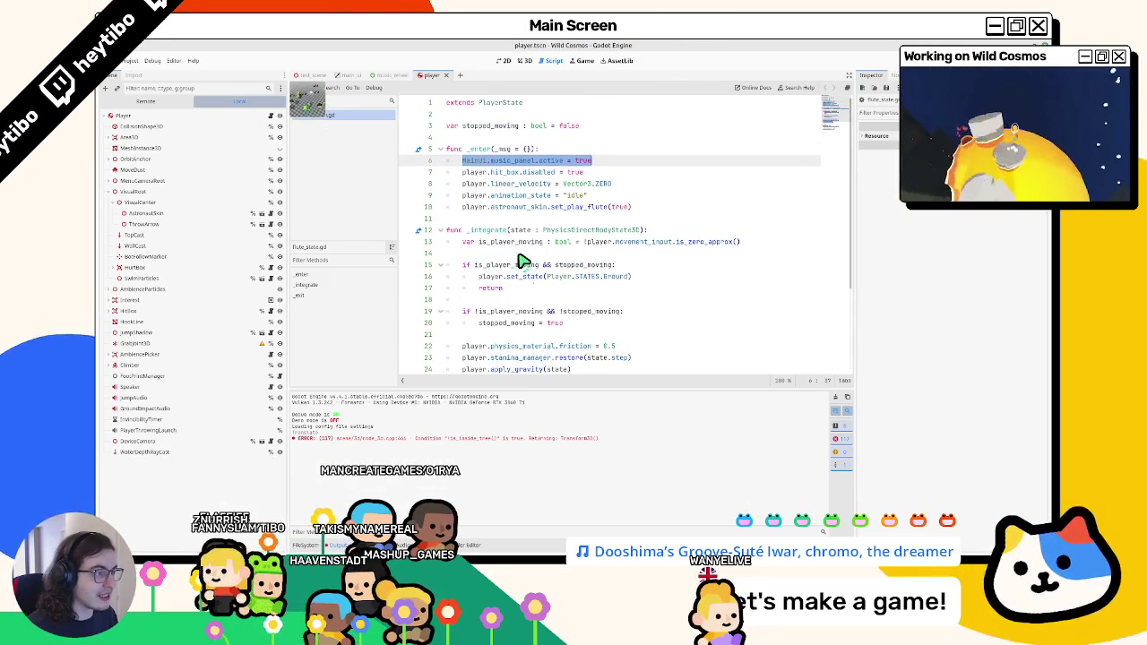
scroll(493, 248, down, 4)
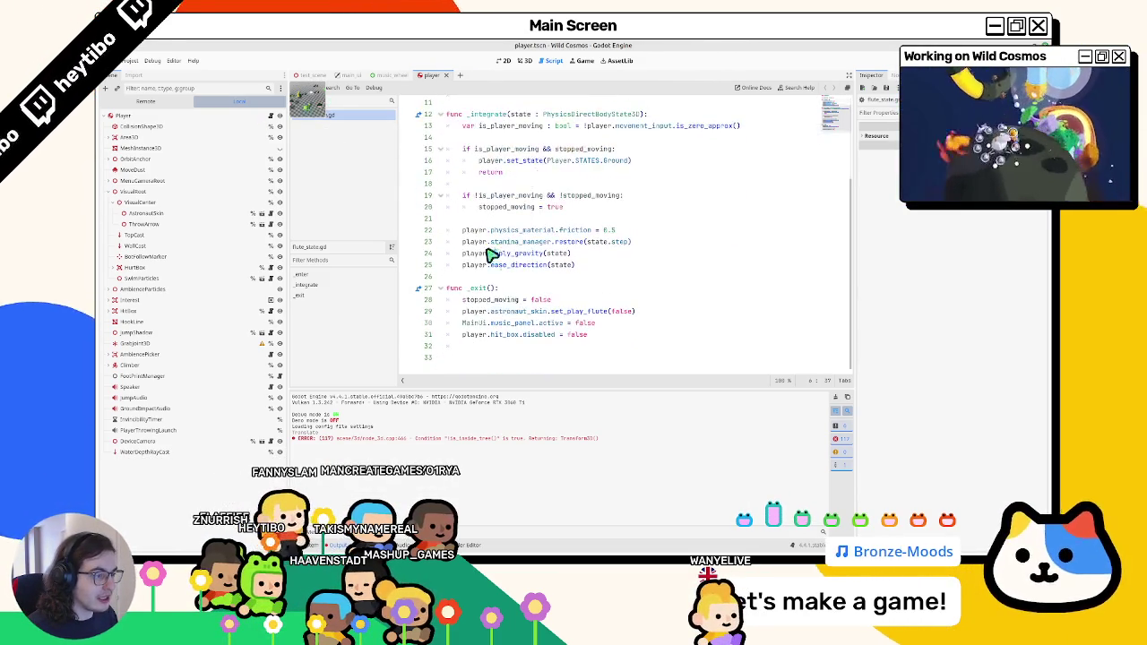
double_click(484, 300)
double_click(475, 310)
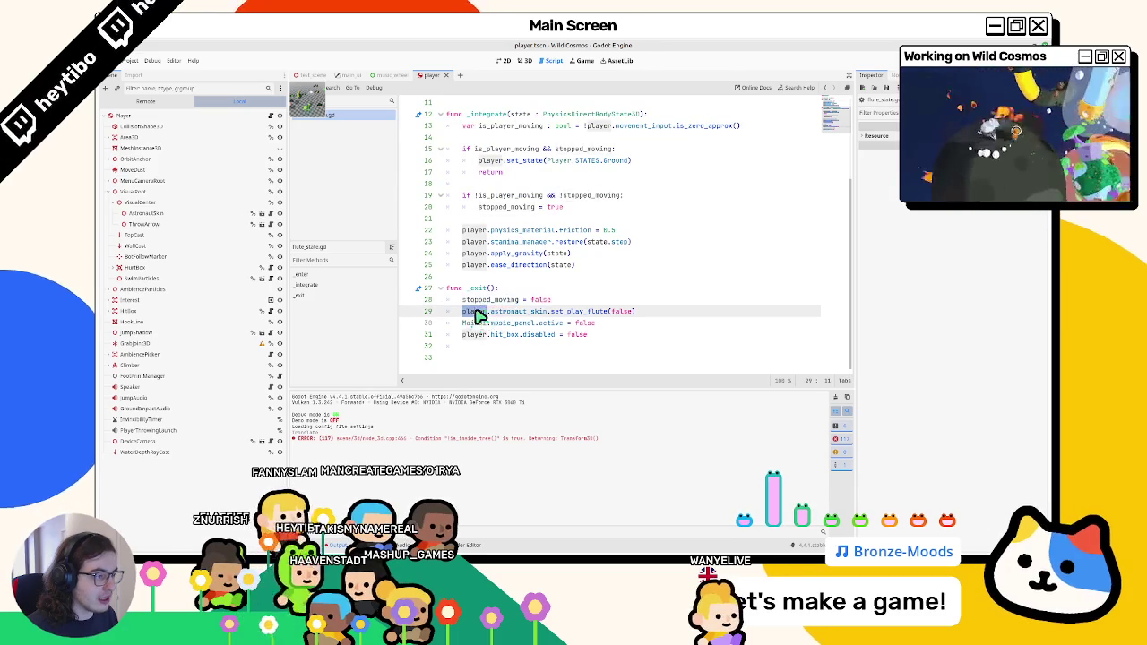
scroll(530, 316, up, 1)
scroll(529, 317, up, 2)
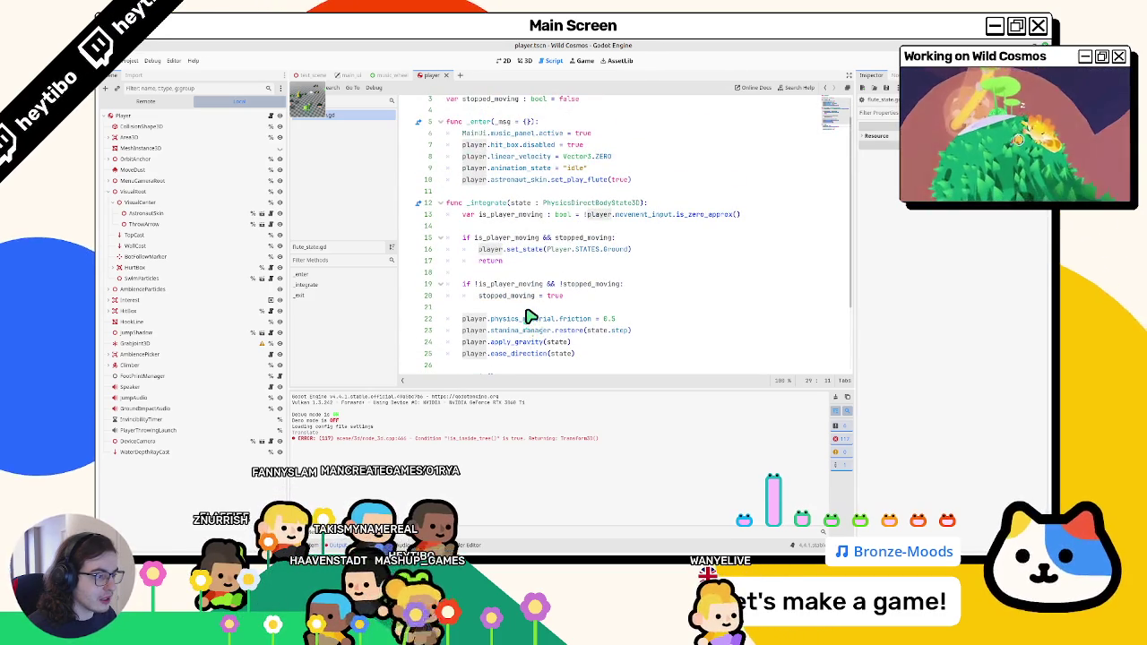
scroll(529, 317, down, 1)
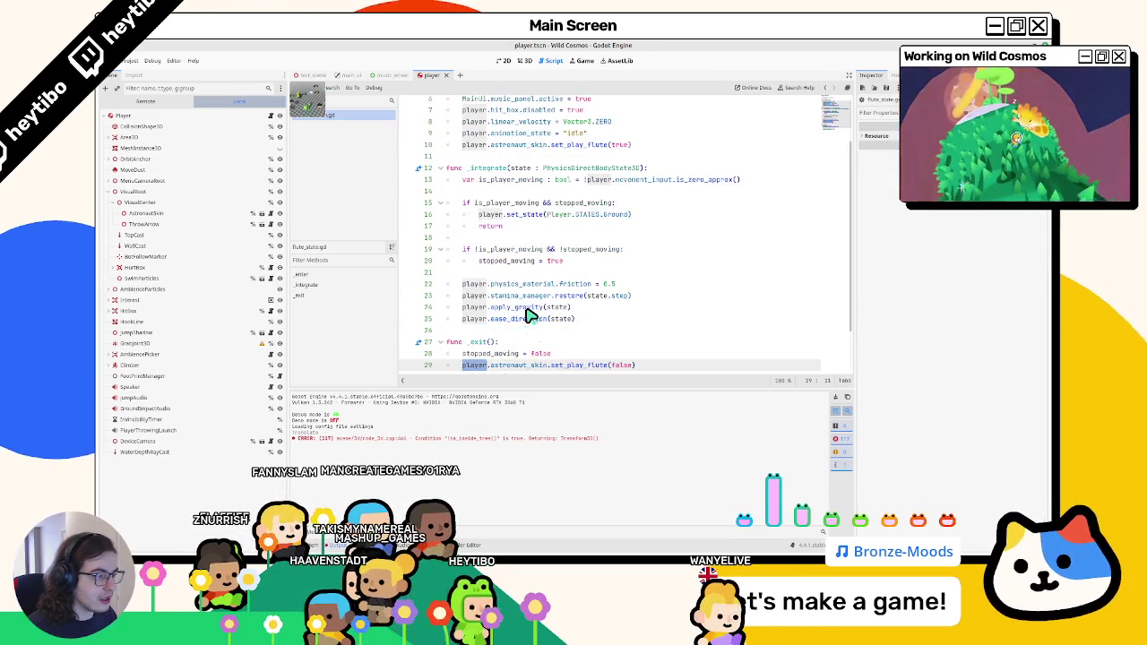
double_click(519, 203)
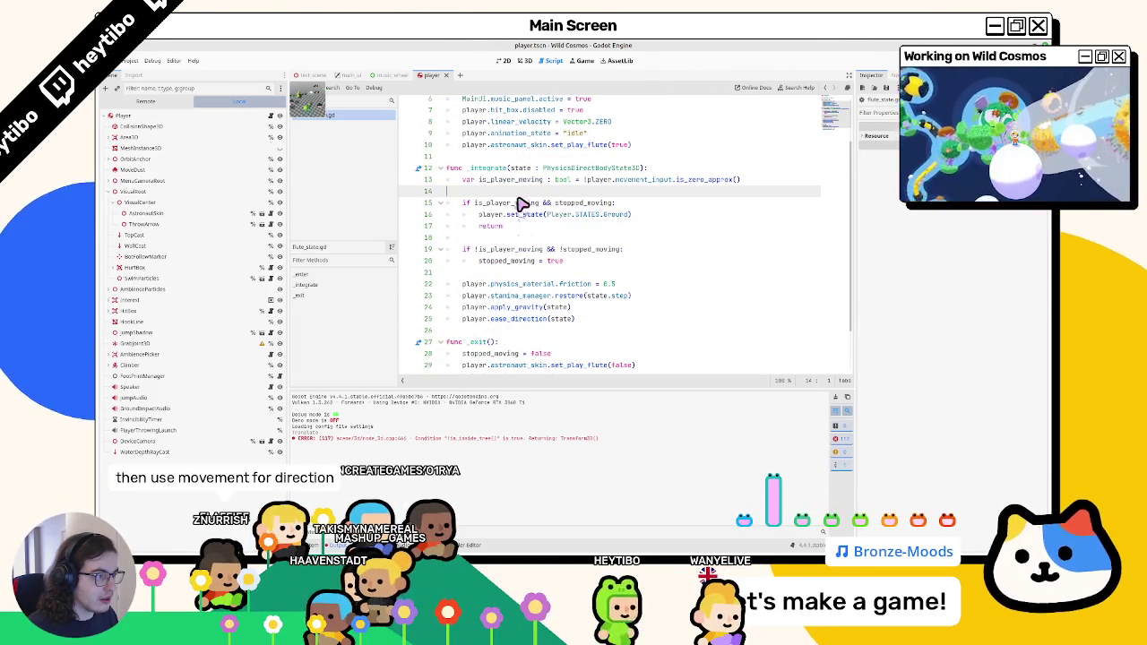
triple_click(513, 203)
Comment out lines 13–17 with Ctrl+K, then undo to restore them.
triple_click(512, 180)
mouse_move(512, 184)
mouse_down()
mouse_move(529, 245)
mouse_move(511, 233)
mouse_move(526, 231)
mouse_up()
key(ctrl+k)
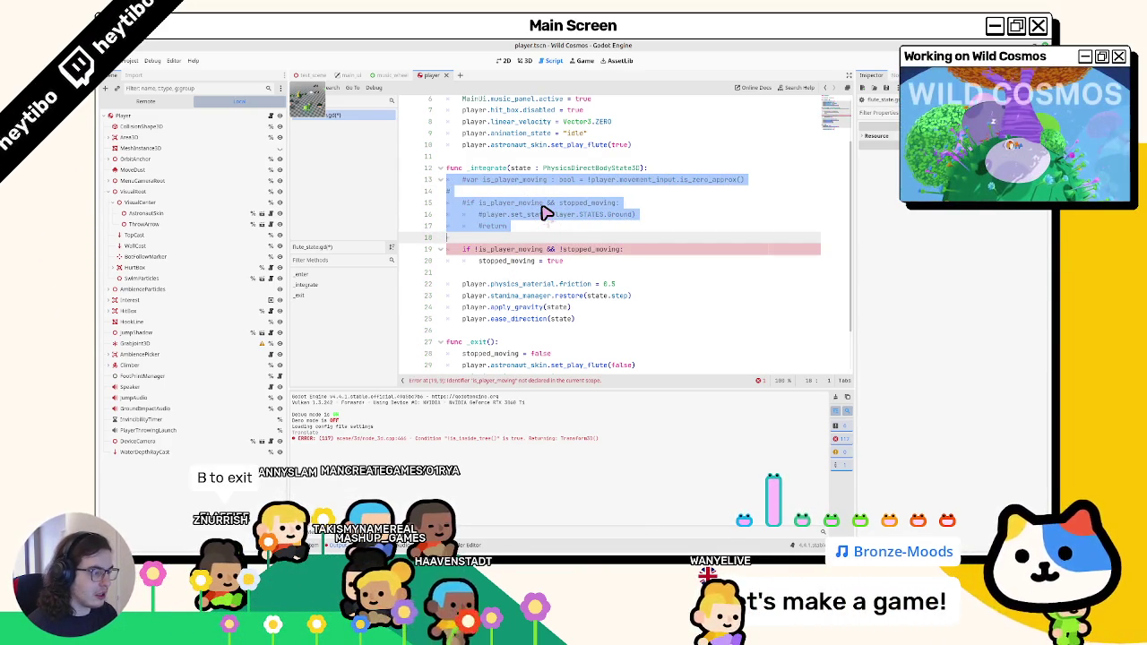
key(ctrl+z)
click(516, 260)
Comment out lines 13–20, the stopped-moving checks in _integrate, with Ctrl+K.
double_click(516, 260)
scroll(529, 286, up, 2)
scroll(531, 309, down, 3)
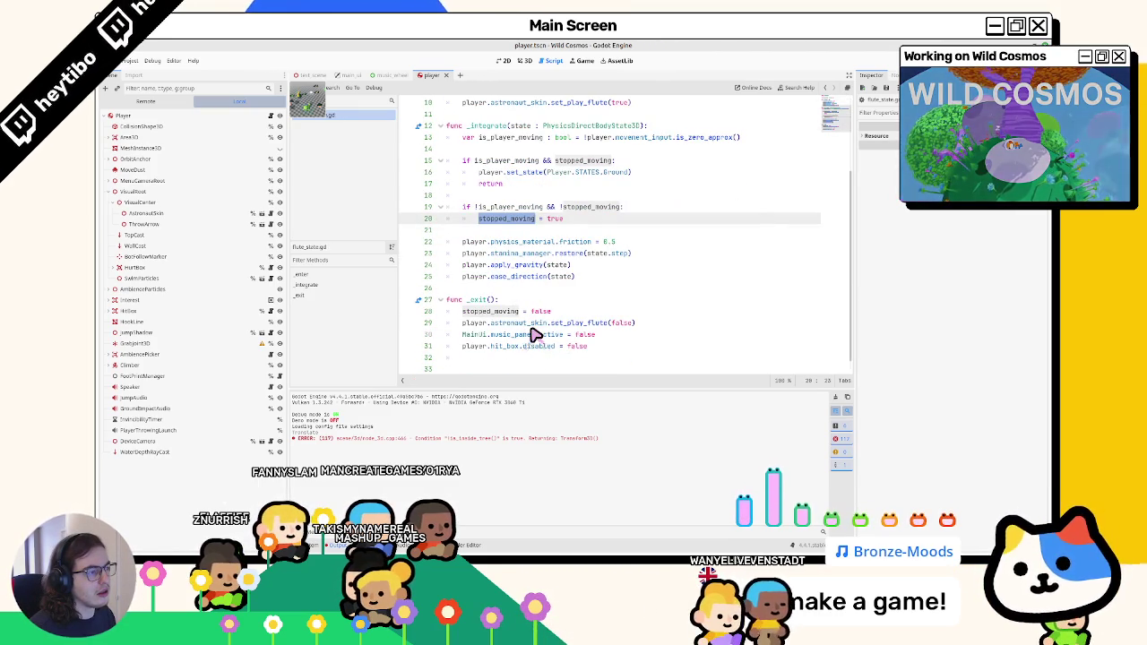
scroll(535, 334, up, 3)
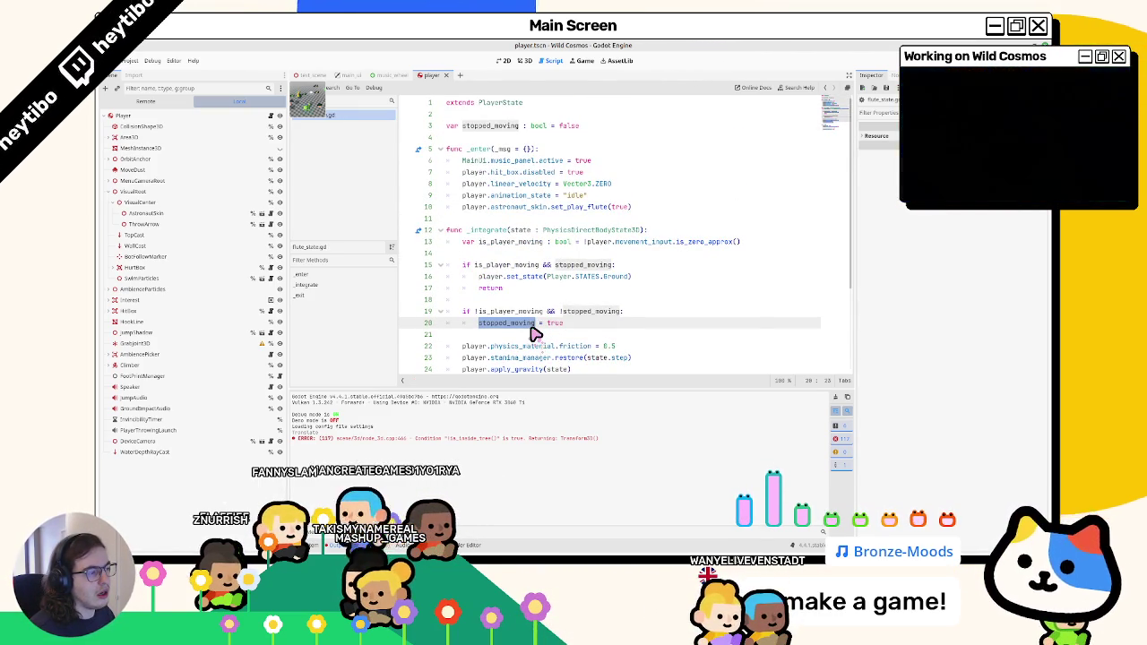
scroll(535, 334, down, 3)
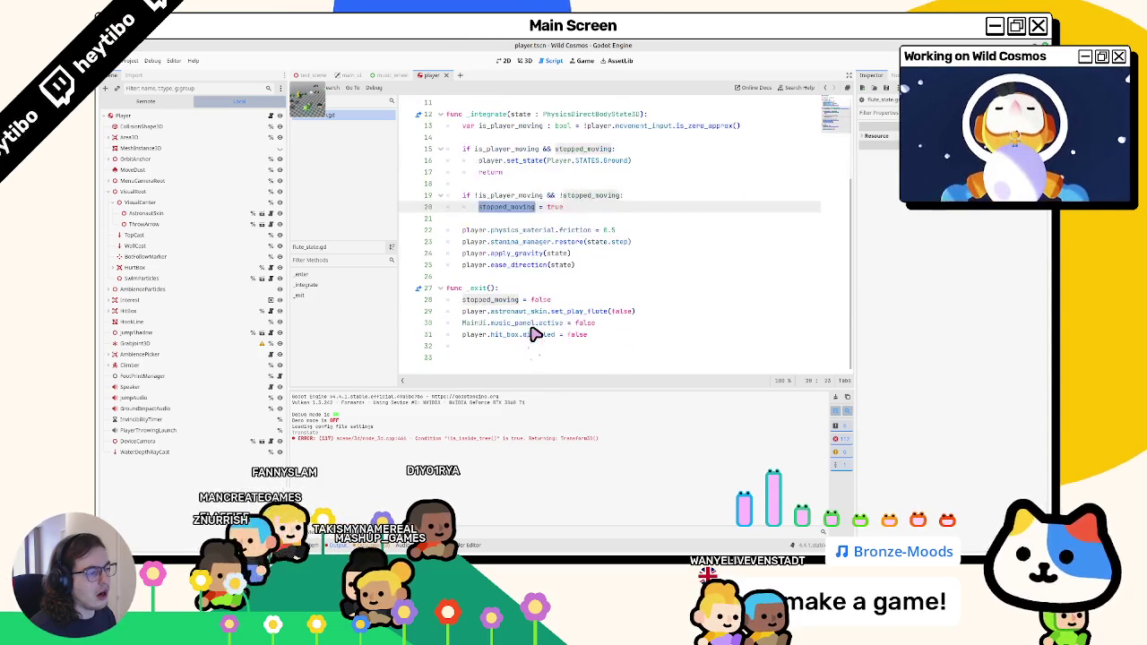
drag(462, 299, 532, 301)
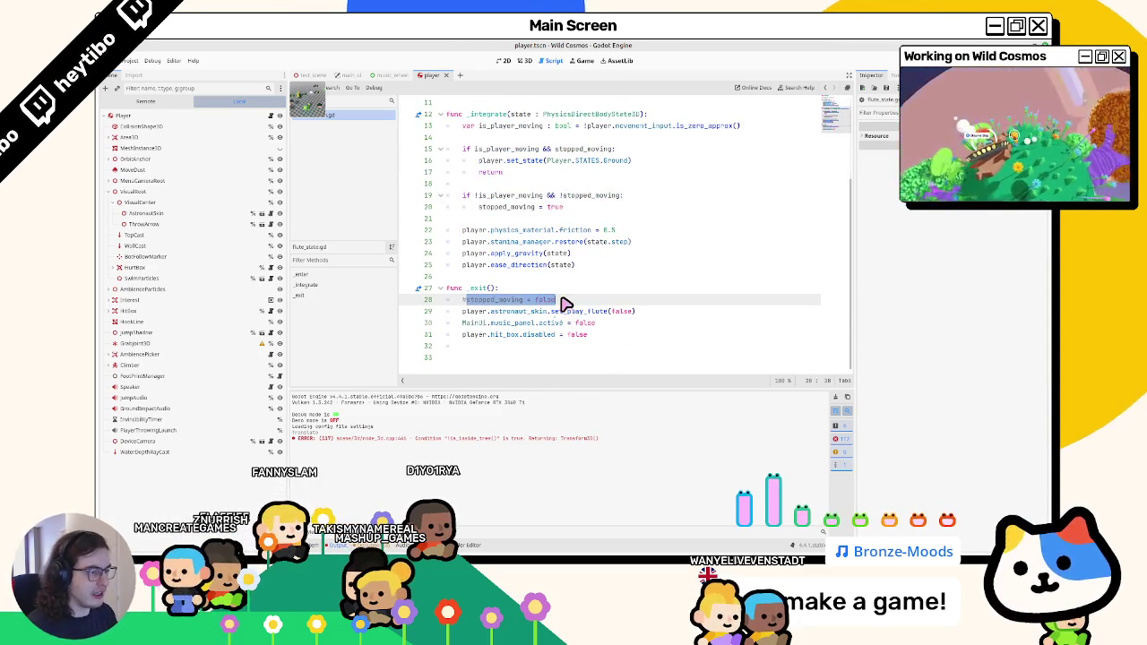
mouse_move(564, 212)
mouse_down()
mouse_move(407, 172)
mouse_move(409, 134)
mouse_up()
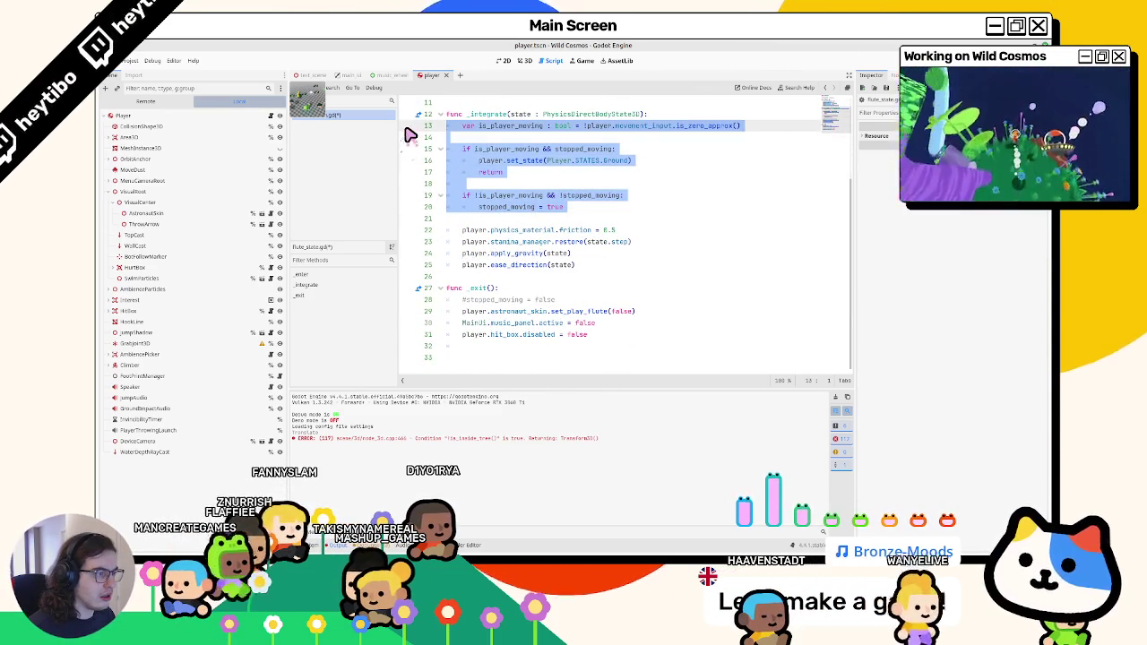
key(ctrl+k)
Select the stopped_moving variable declaration and run the game with F5.
scroll(622, 223, up, 3)
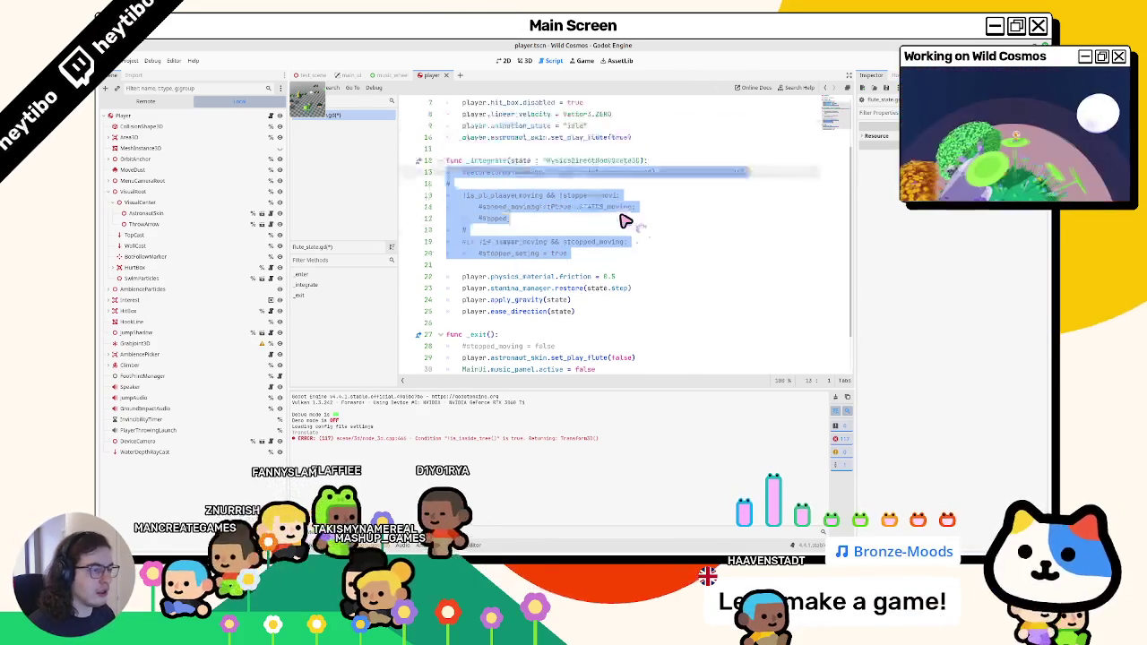
triple_click(518, 133)
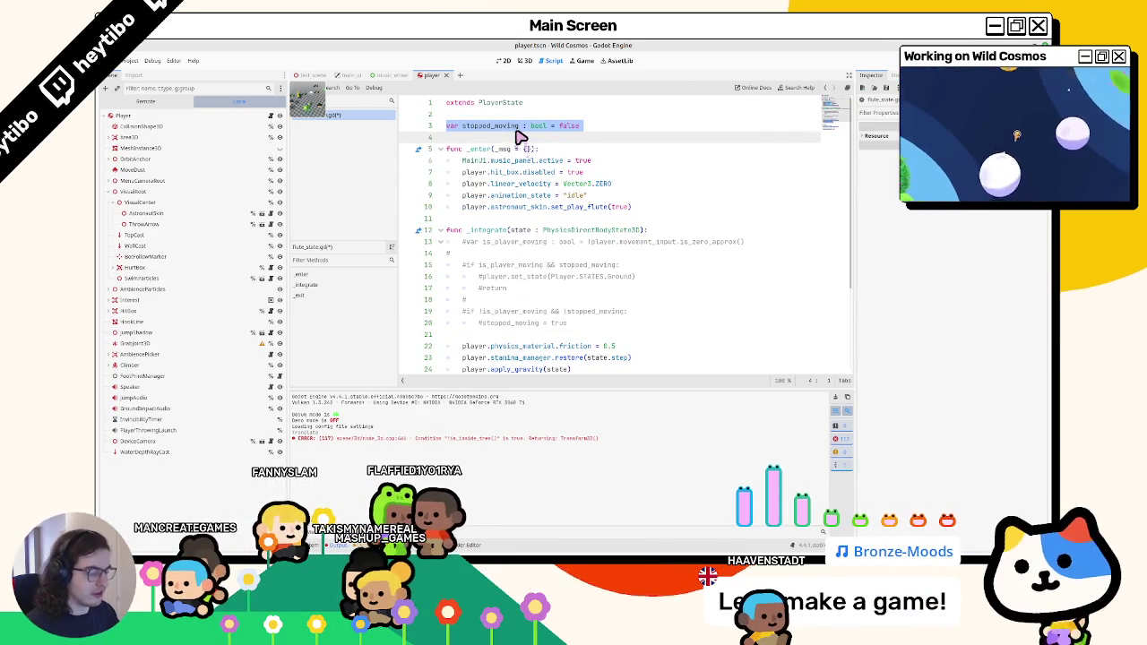
key(F5)
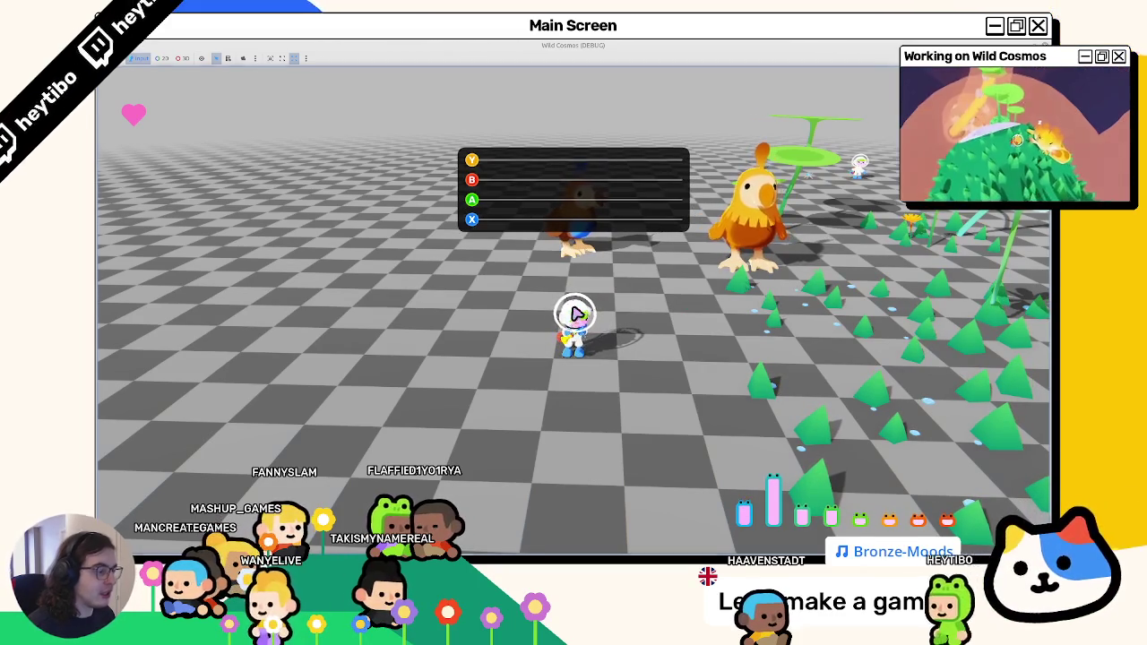
Stop the flute-panel test run with F8.
key(F8)
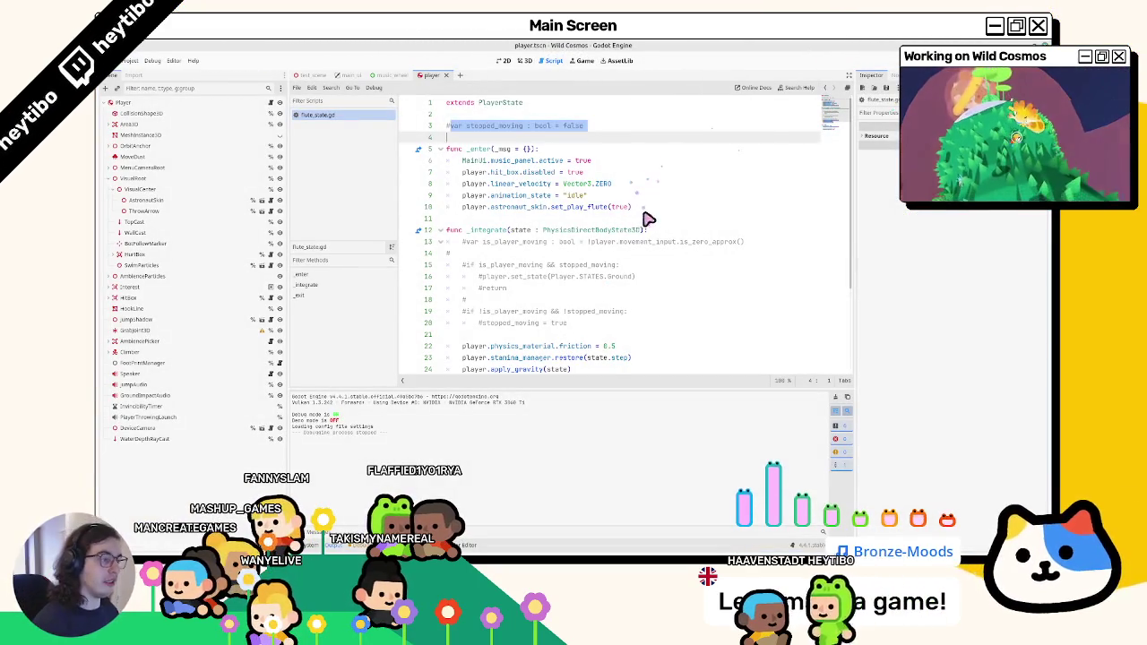
Add a blank line after line 10, then delete the C key from the cancel action's Input Map.
click(643, 207)
key(Return)
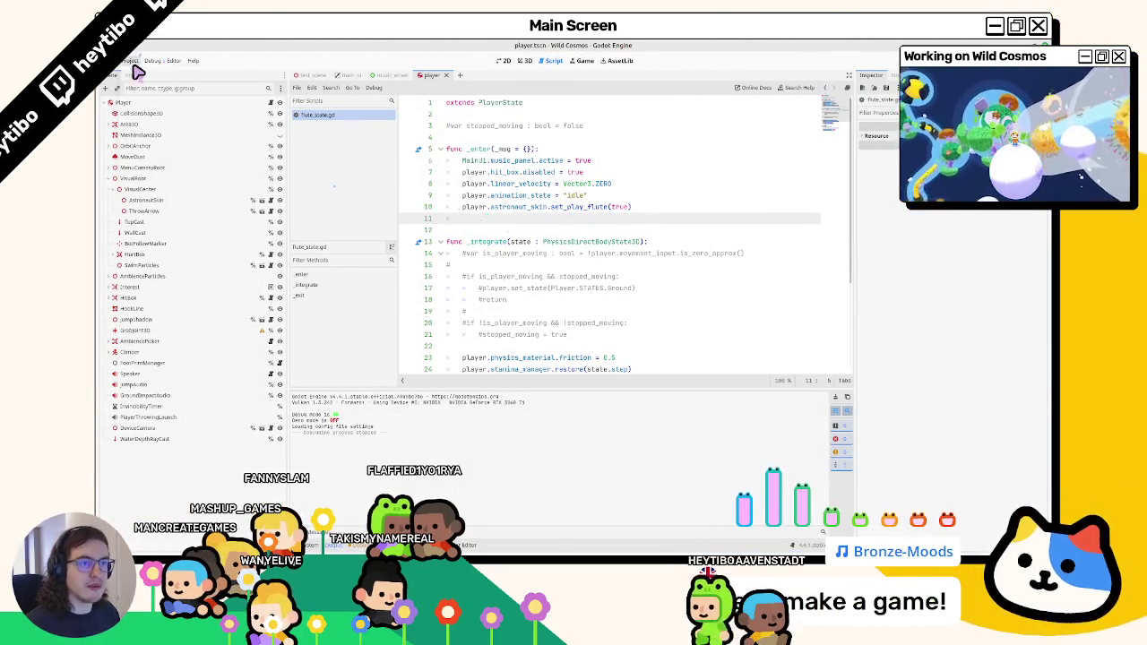
click(133, 62)
click(170, 79)
click(399, 124)
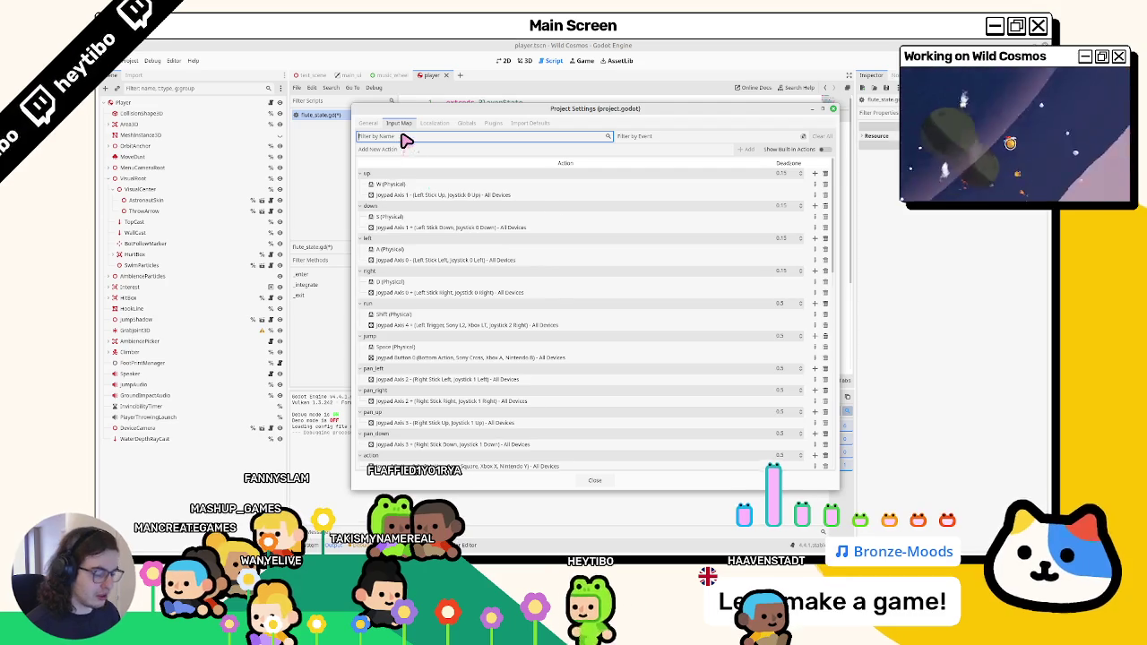
text(cancel)
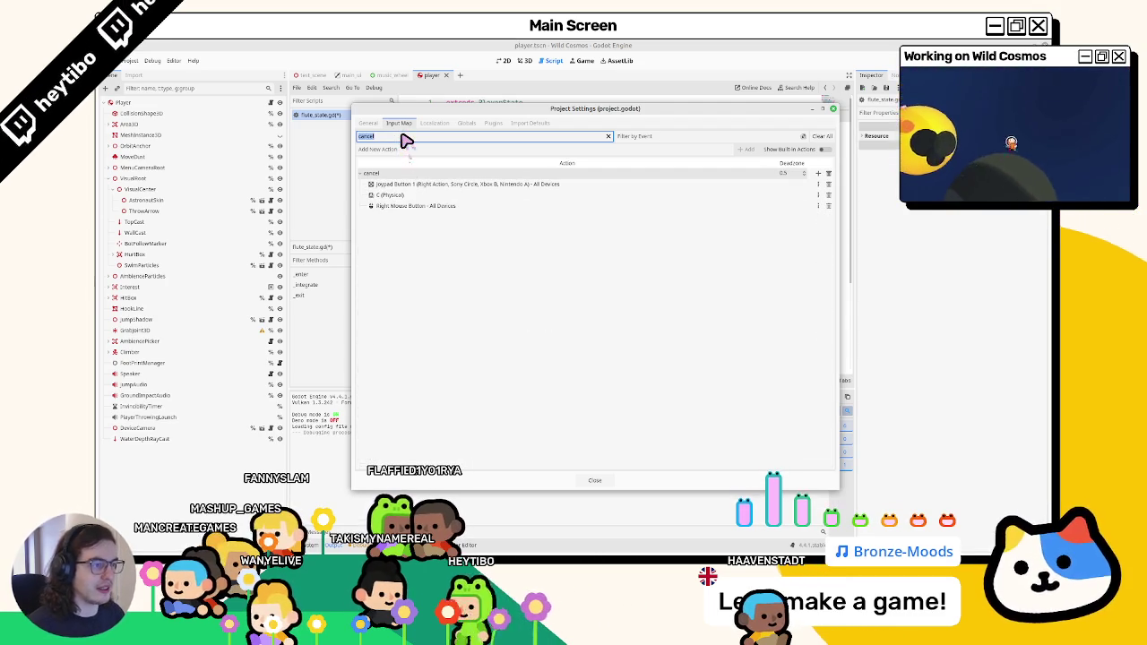
mouse_move(410, 186)
mouse_down()
mouse_move(409, 206)
mouse_move(765, 208)
mouse_up()
click(829, 196)
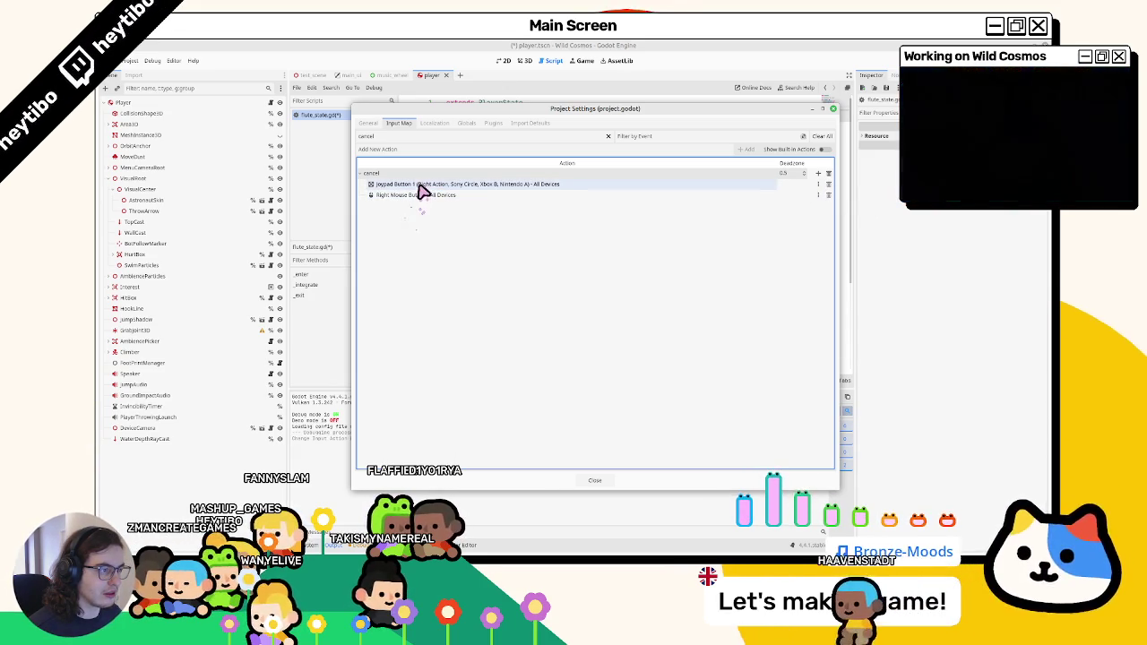
click(595, 481)
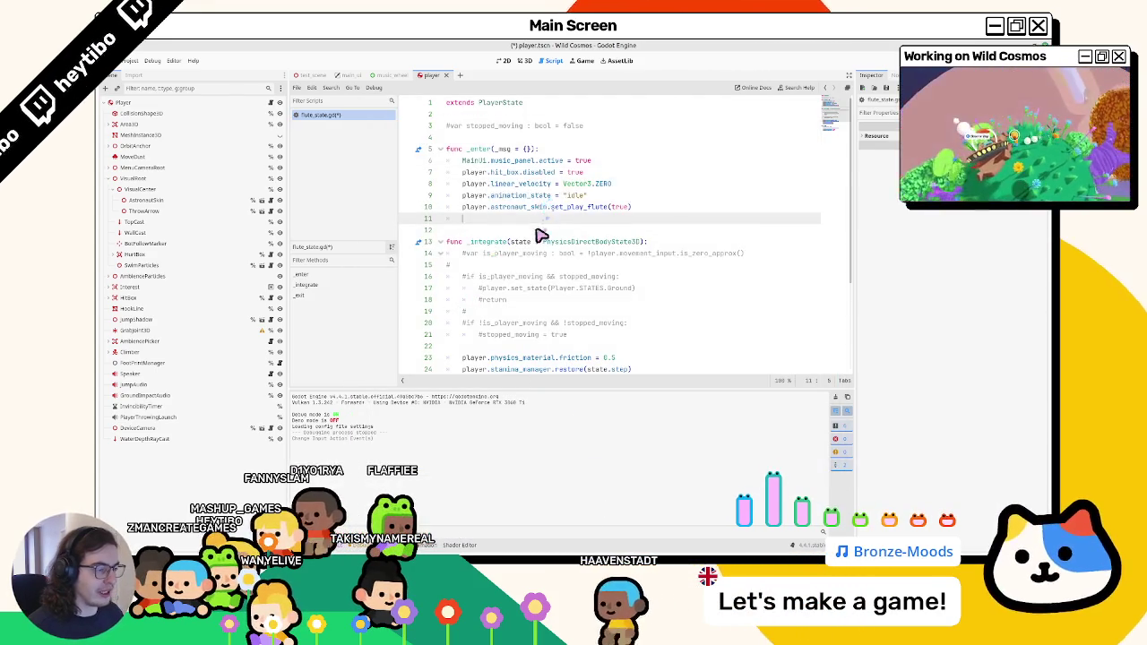
Insert empty lines after line 22 in flute_state.gd's _integrate to make room for new code.
scroll(545, 242, down, 4)
scroll(549, 242, up, 4)
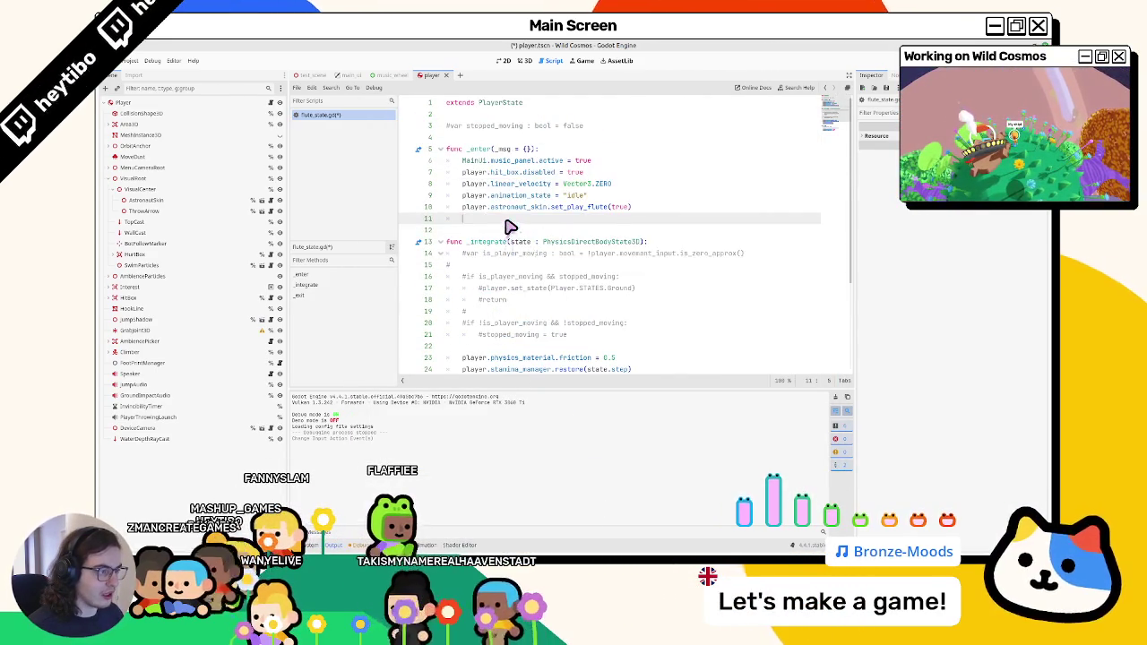
scroll(509, 242, down, 2)
click(524, 277)
key(Return)
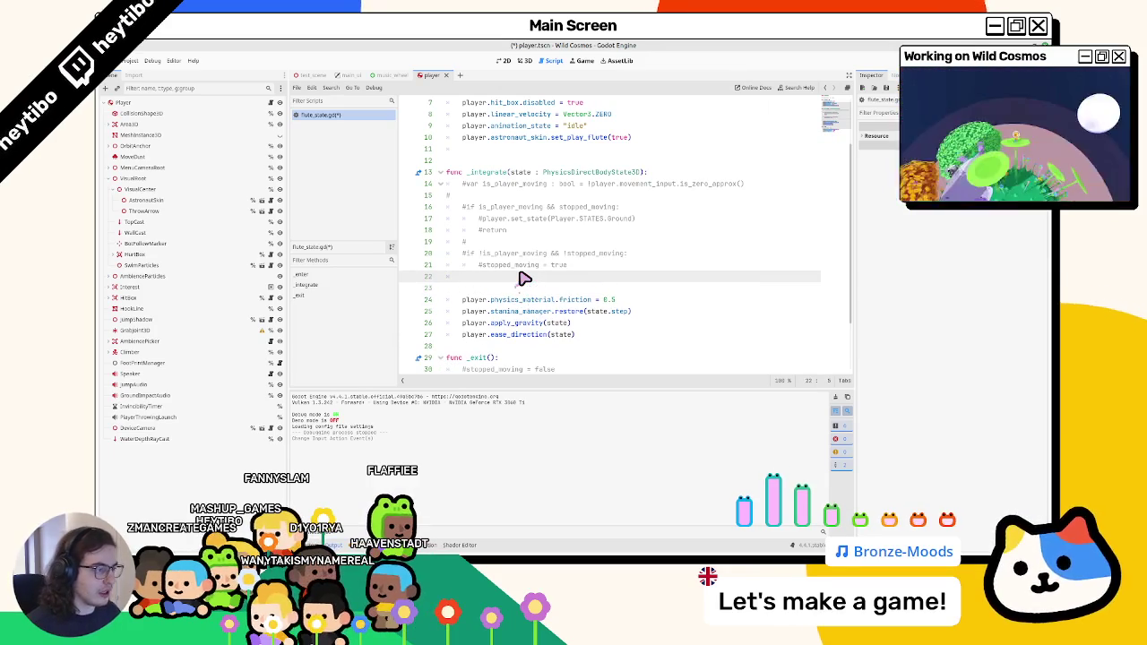
click(496, 220)
triple_click(497, 221)
click(532, 230)
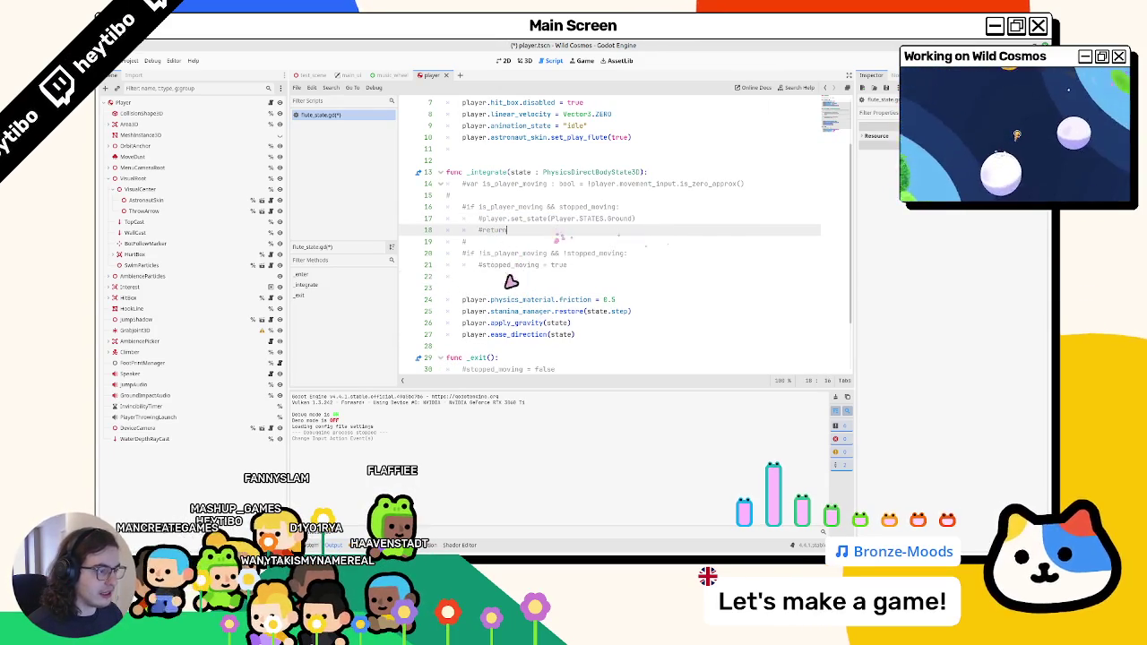
click(507, 287)
key(Return)
click(507, 283)
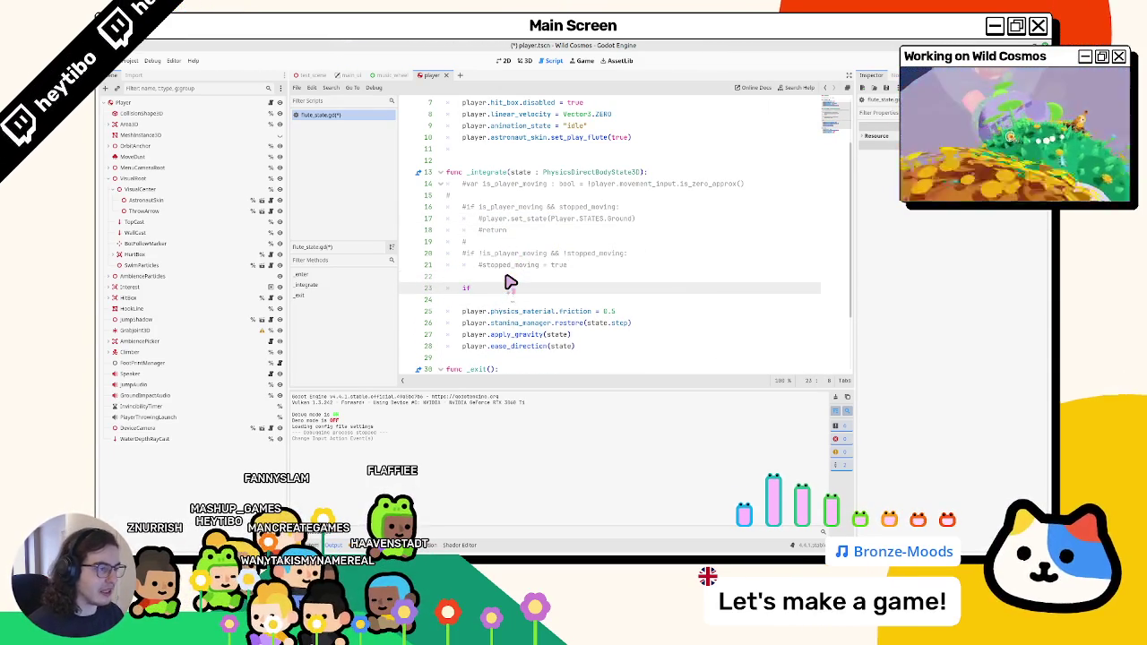
Add the just-pressed 'cancel' check calling player.set_state(Player.STATES.Ground), then run the game with F5.
text(if is_play)
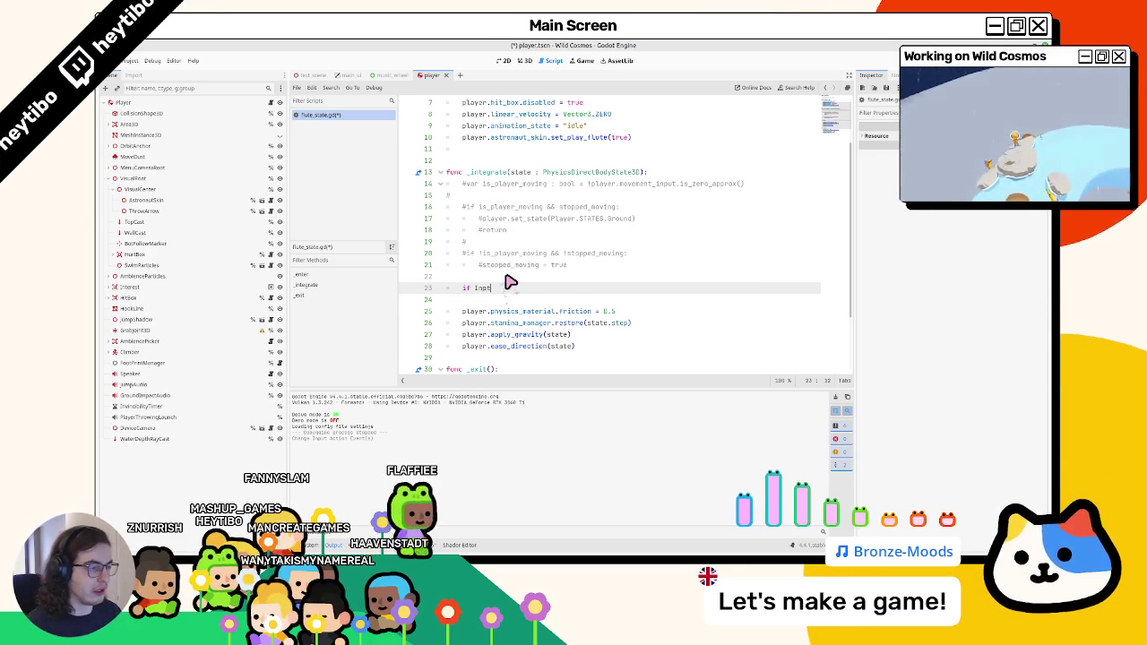
text(t.is_ac)
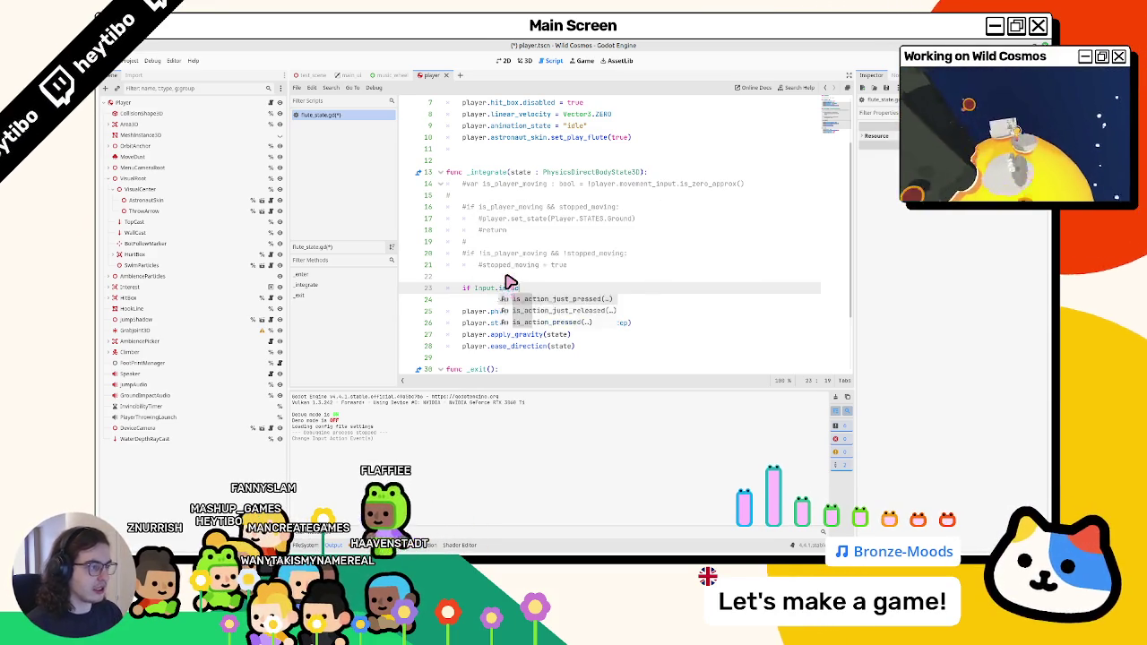
key(Return)
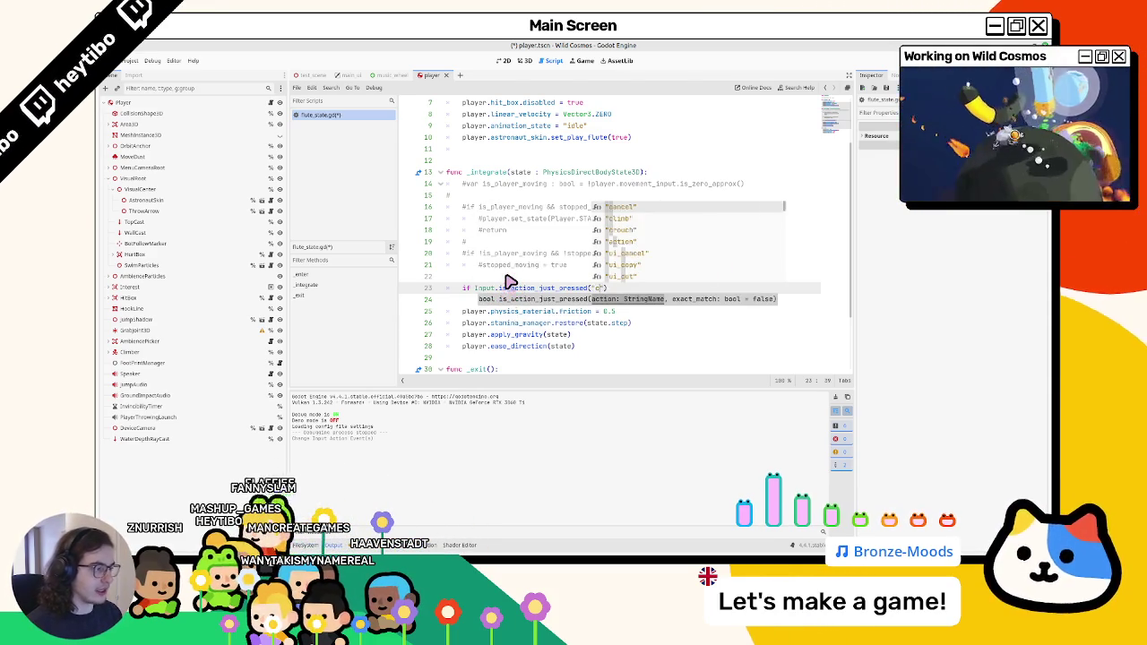
key(Return)
key(Return)
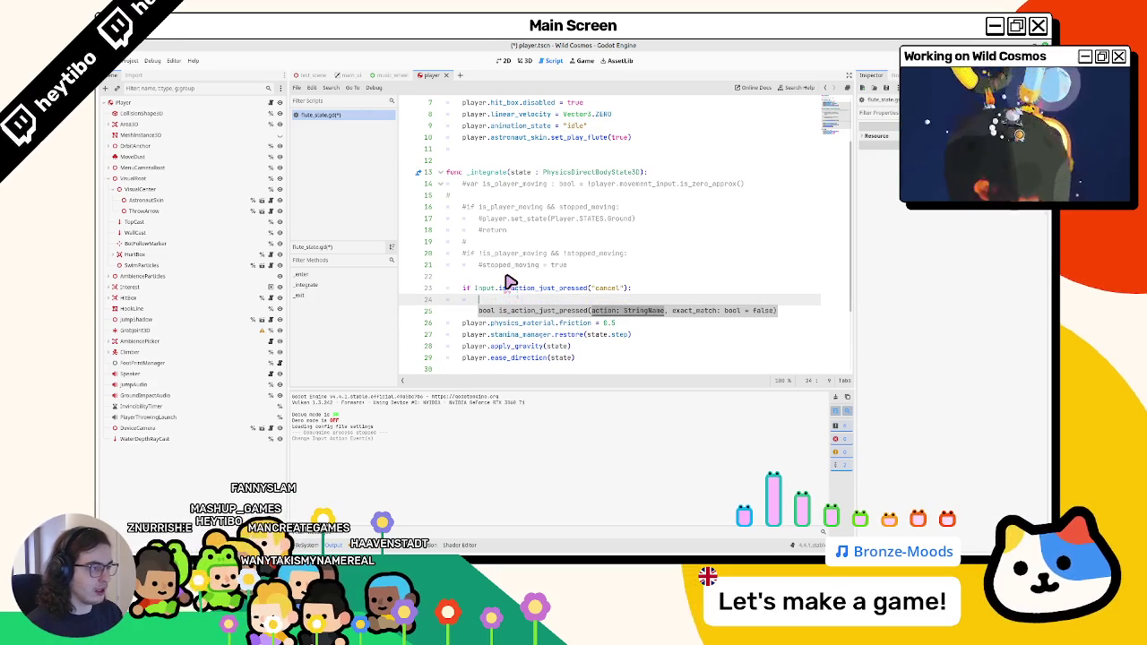
text(player.s)
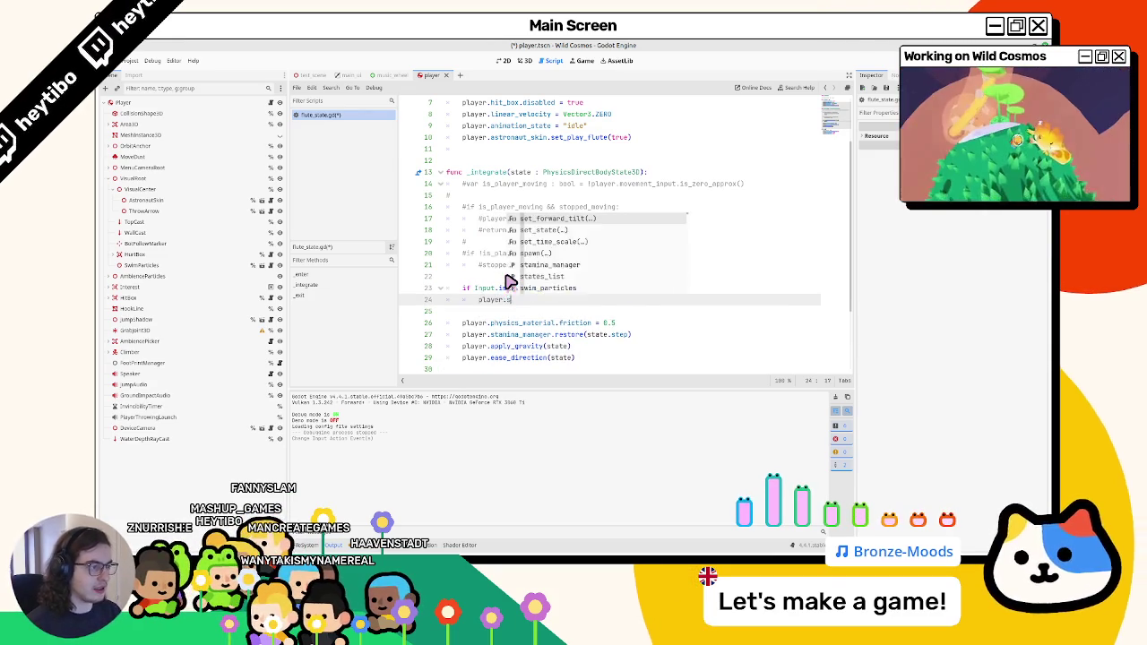
text(et_state(")
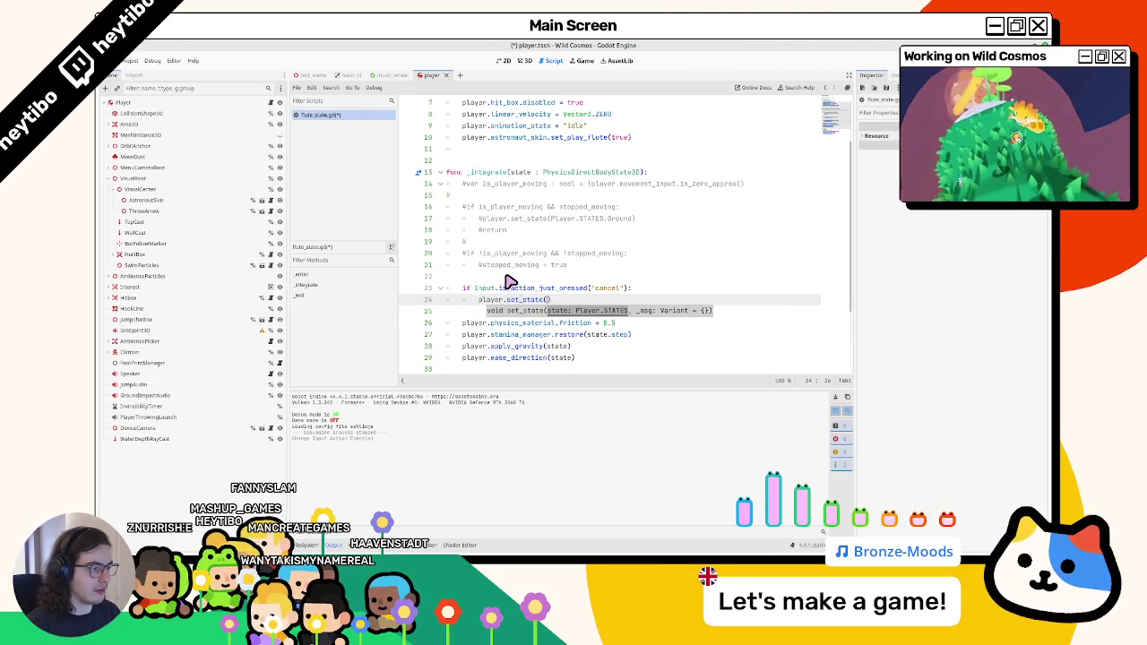
text(Play)
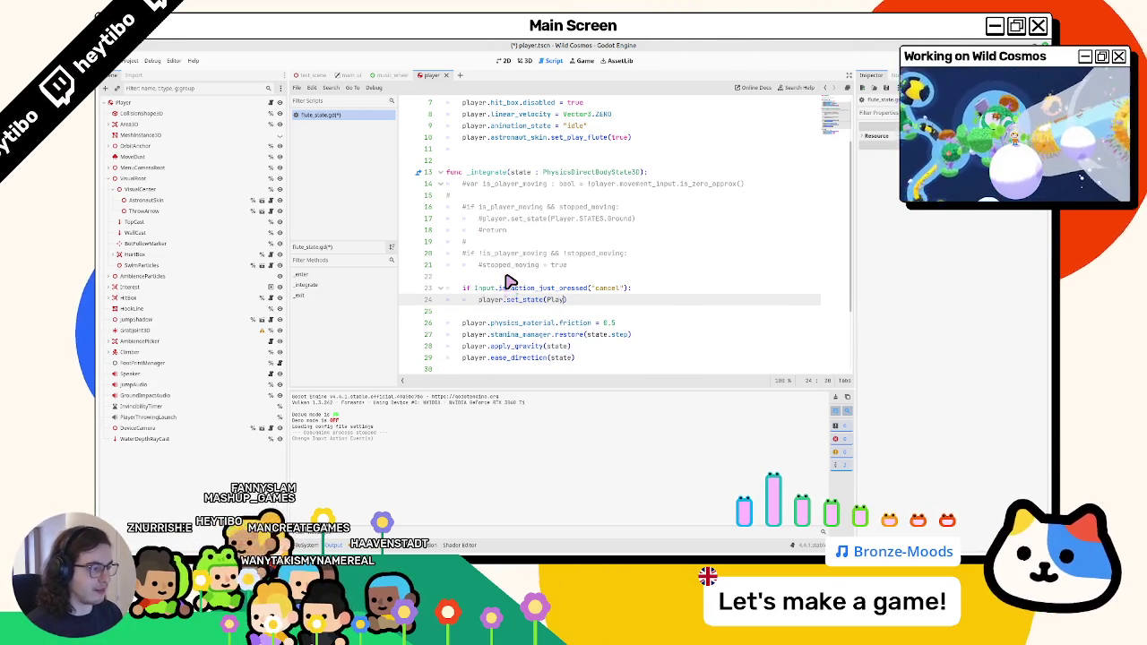
text(er.STAT)
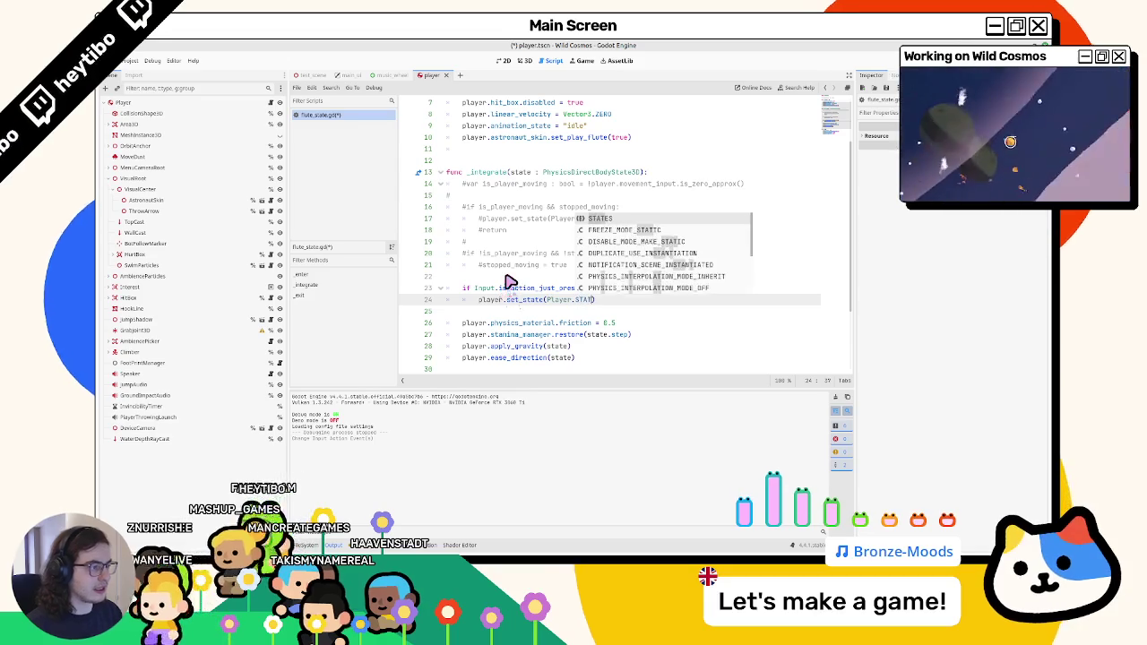
key(Return)
text(.G)
key(Return)
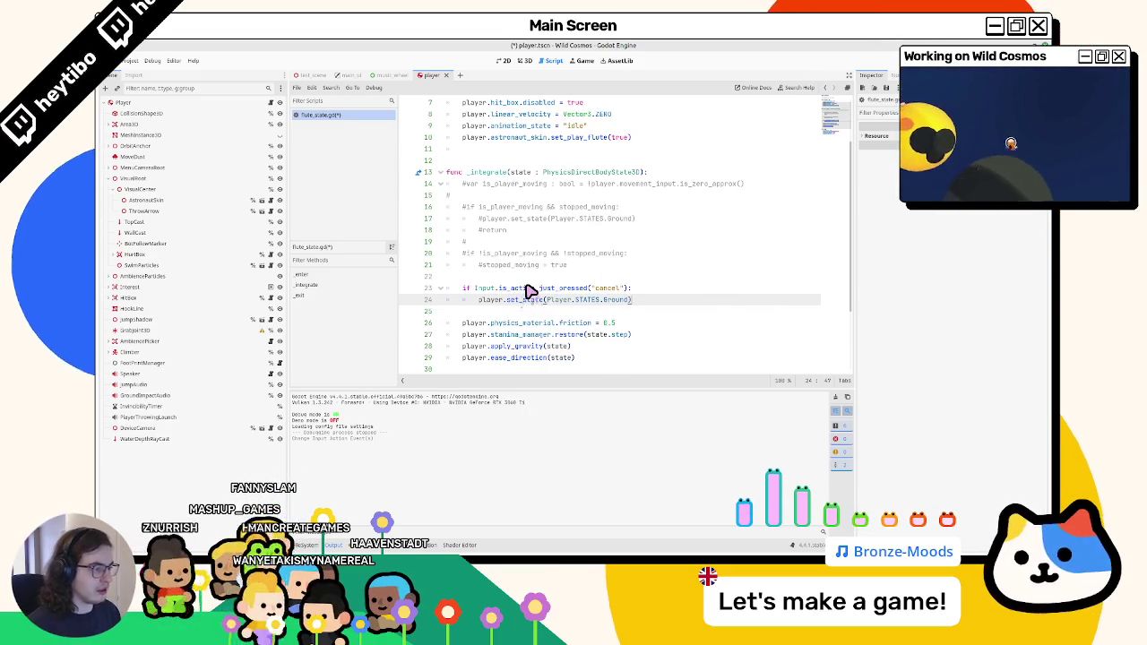
key(Return)
text(return)
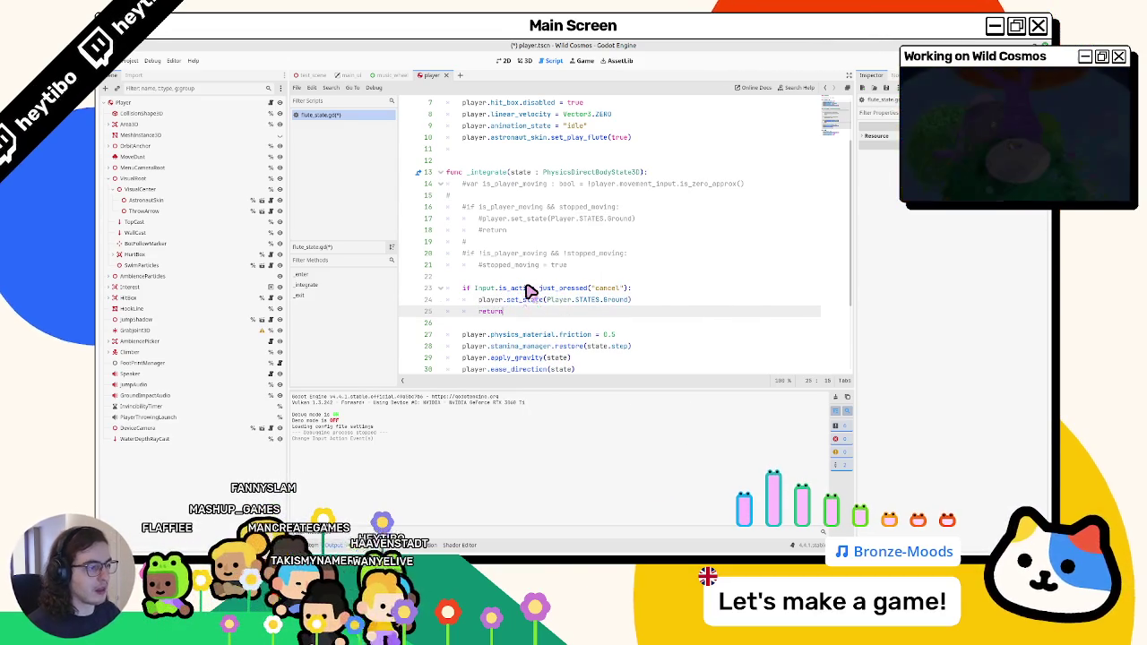
scroll(528, 292, down, 3)
key(F5)
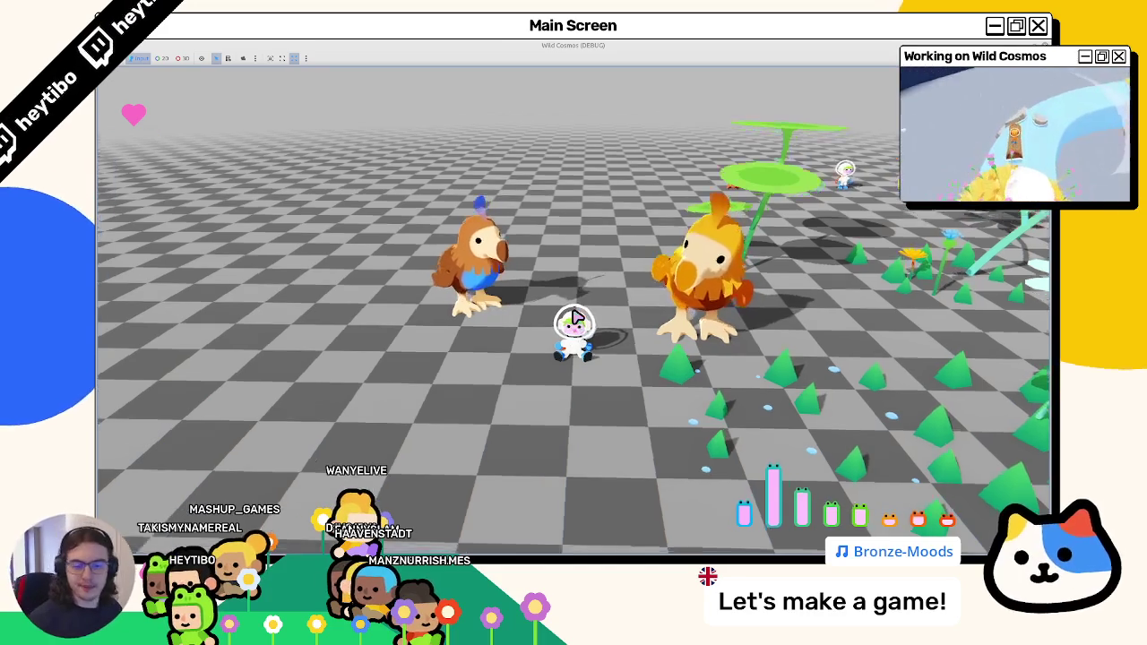
Pause and resume the game, then enter flute mode with Tab and cancel out of it twice.
key(Escape)
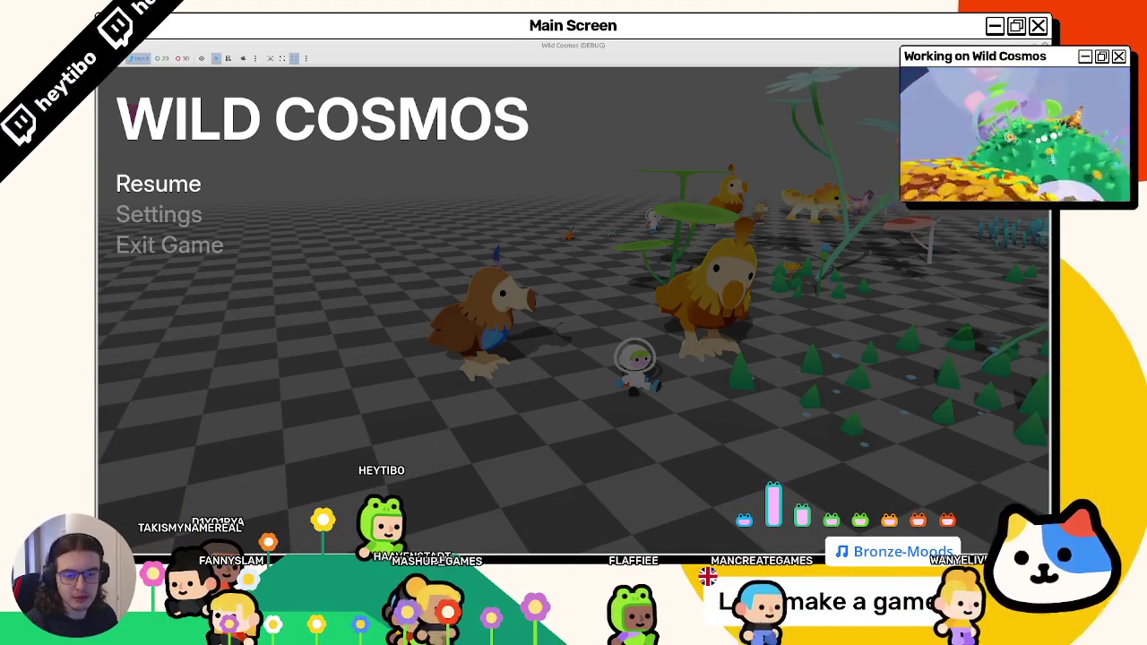
key(Escape)
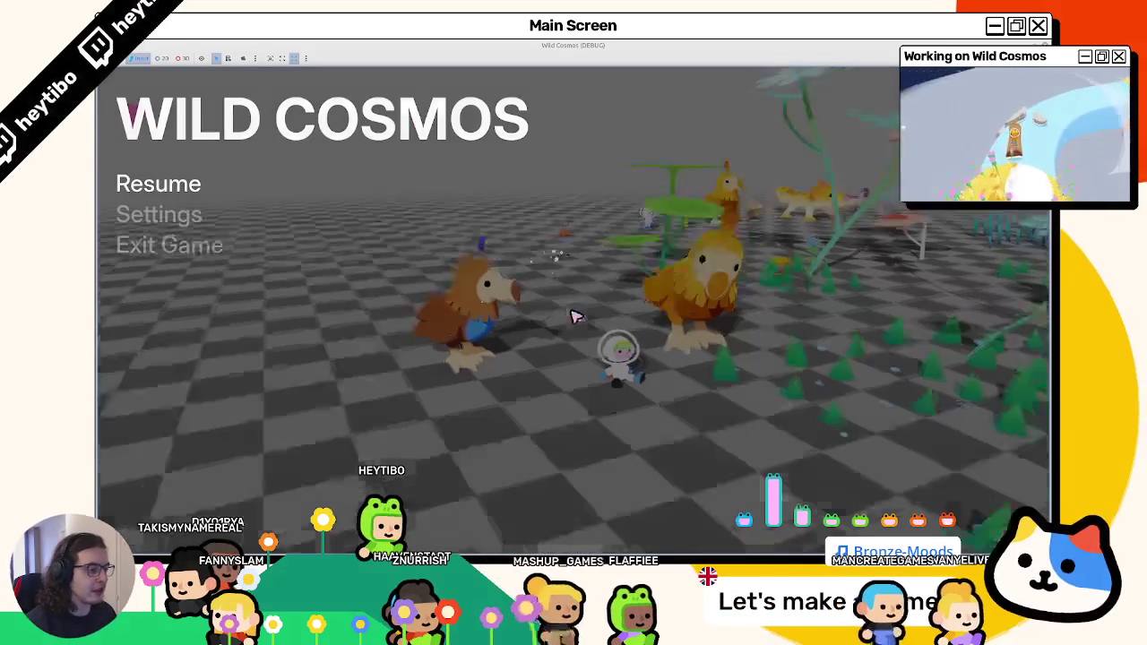
key(Tab)
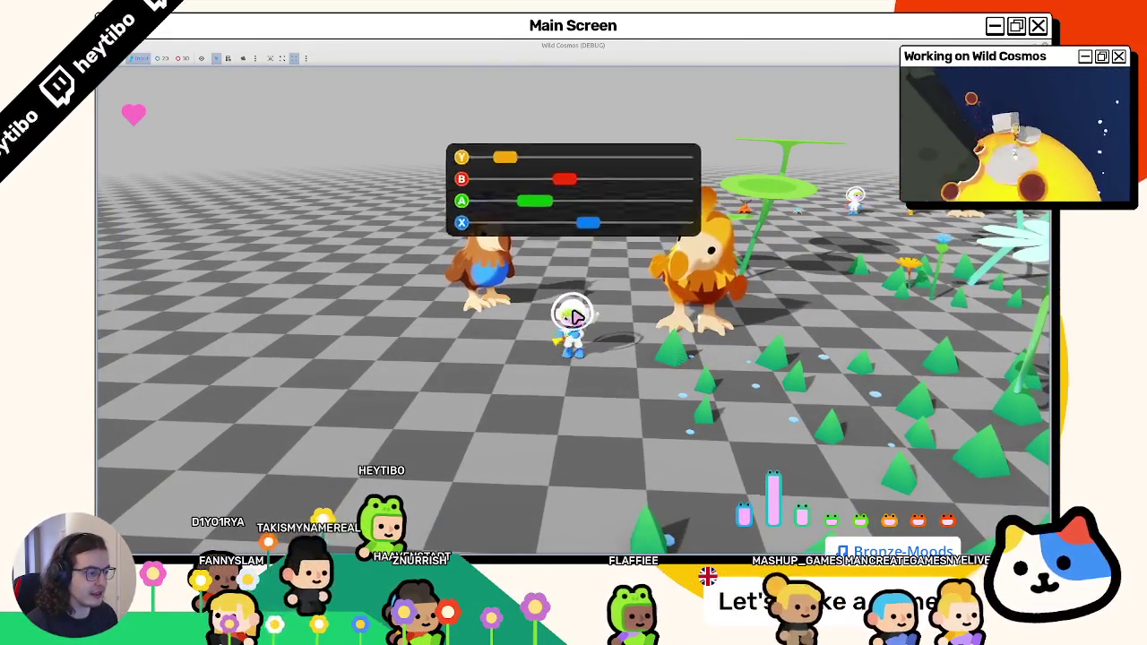
key(s)
key(Tab)
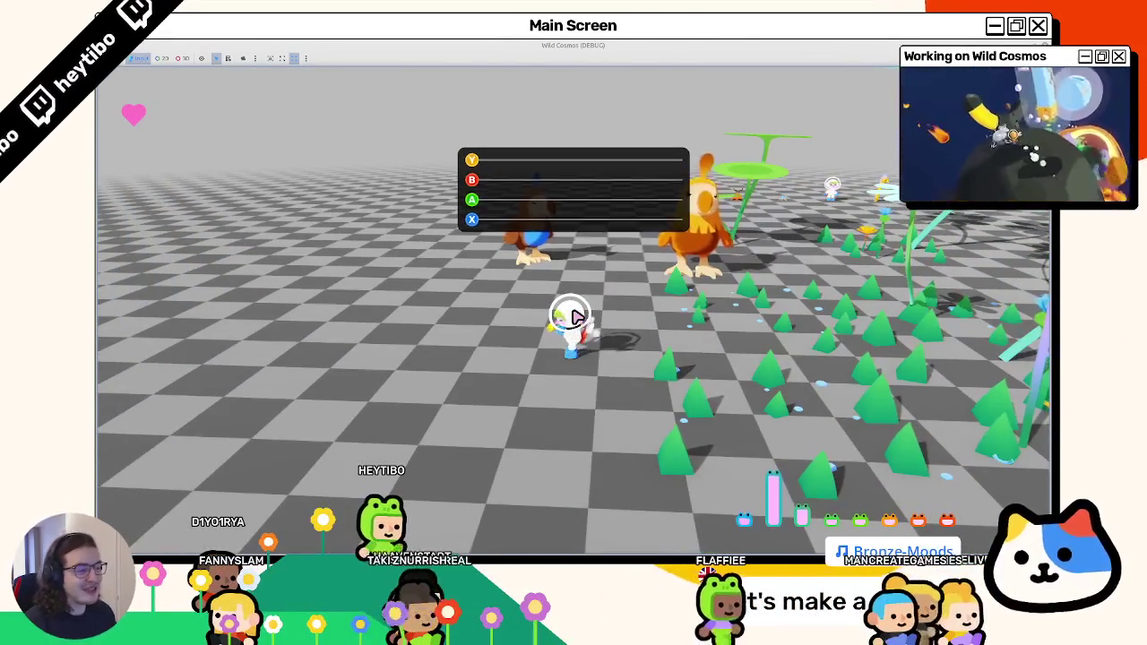
key(a)
key(d)
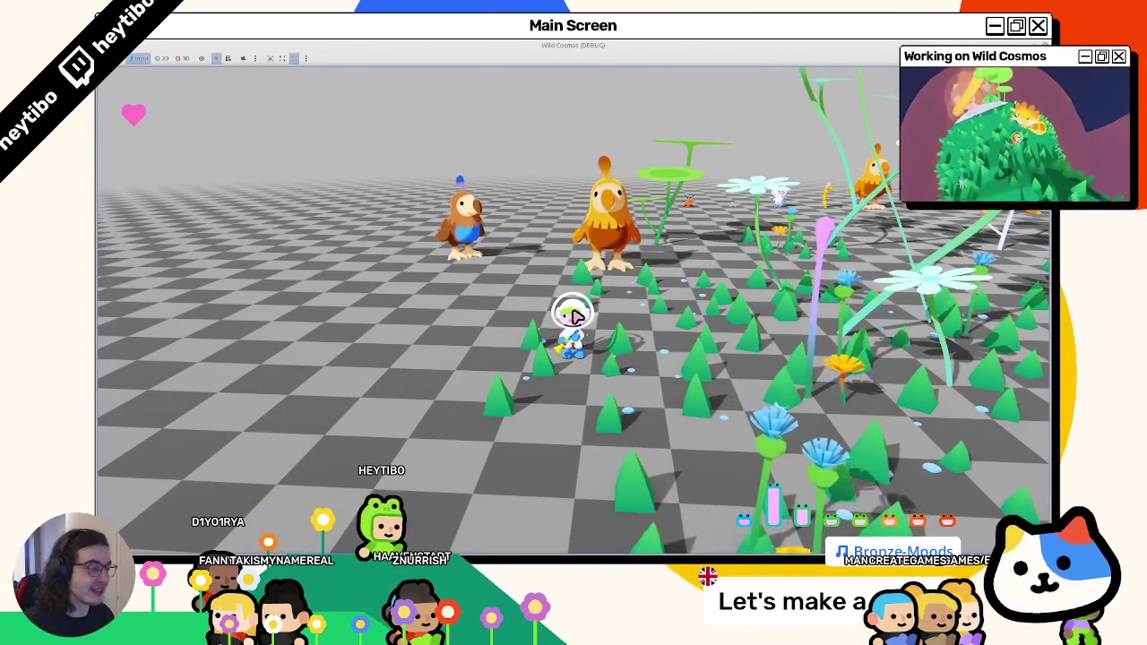
Open and cancel flute mode a couple more times, then stop the game with F8.
key(Tab)
key(w)
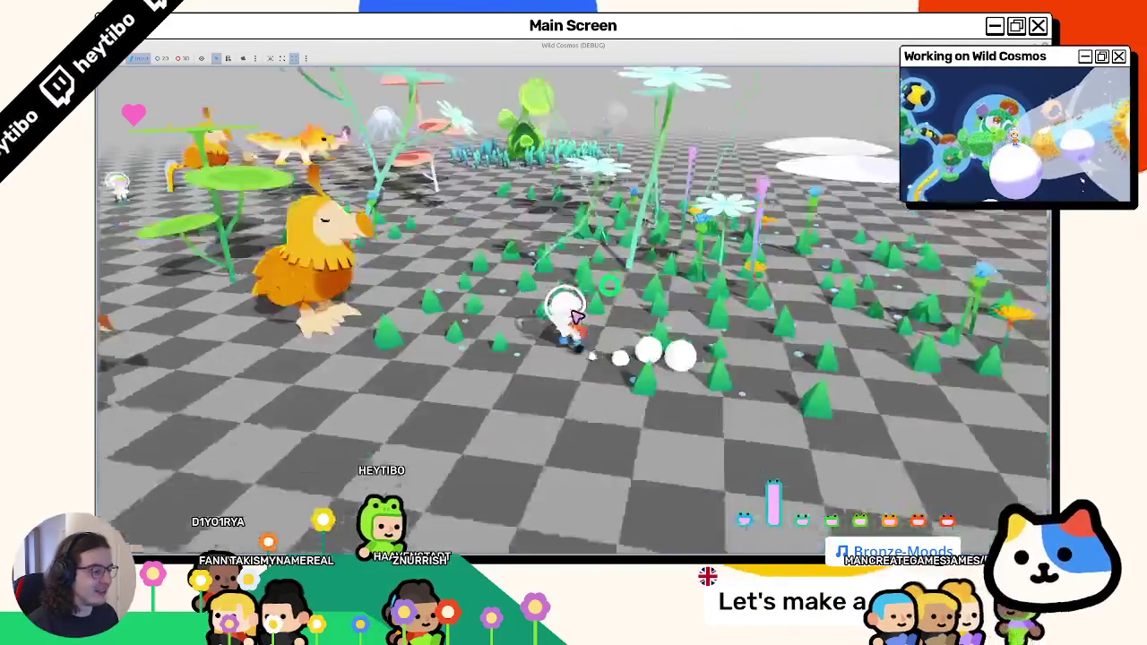
key(Tab)
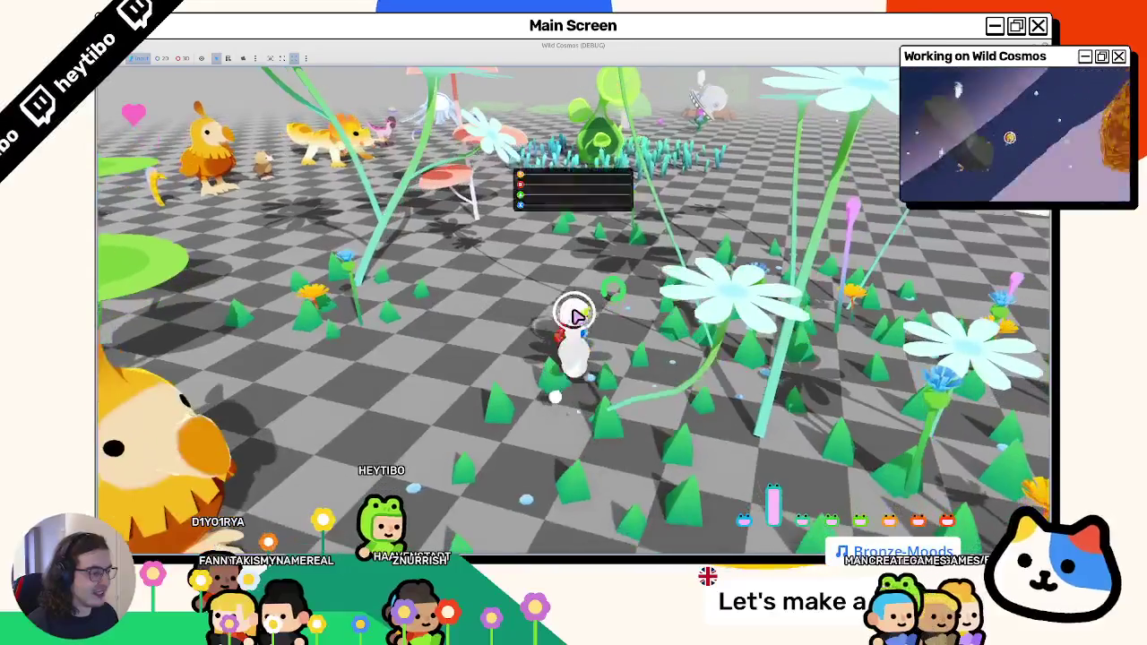
key(F8)
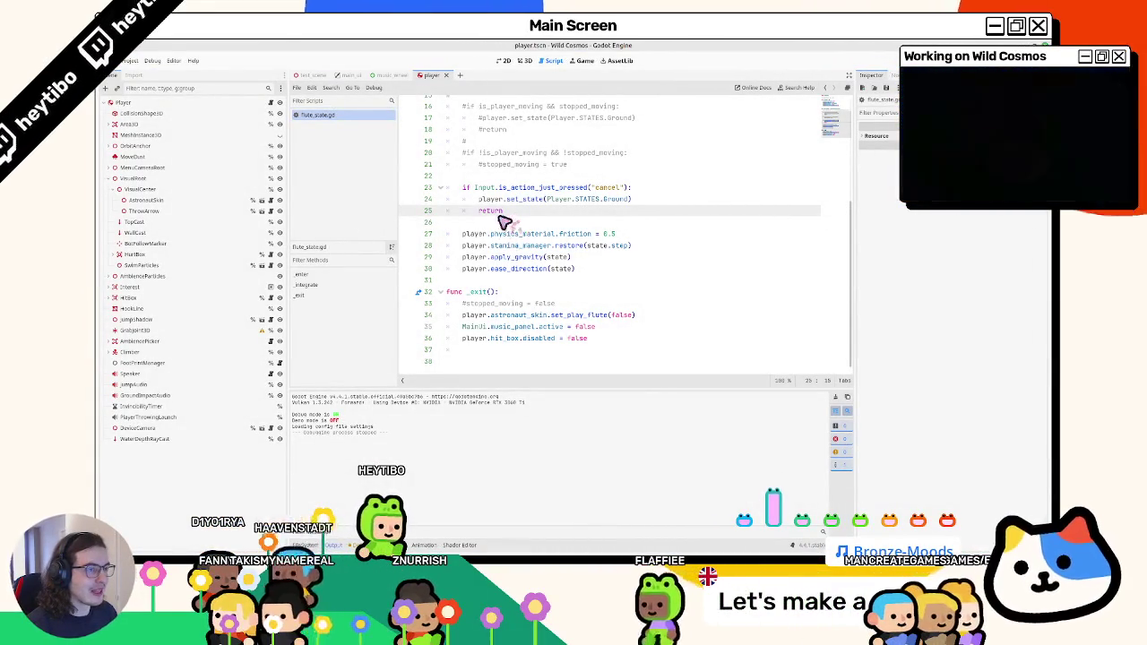
Look over the player and music_wheel scenes in the 2D view and select the Player node.
scroll(425, 154, up, 4)
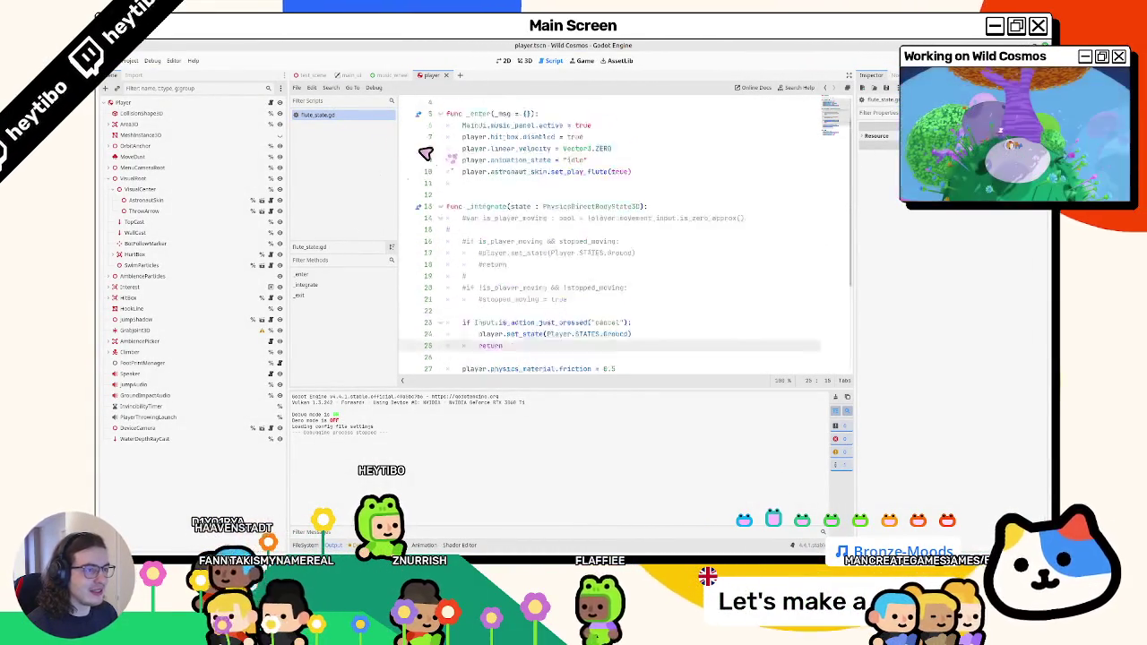
click(504, 60)
click(525, 60)
click(505, 61)
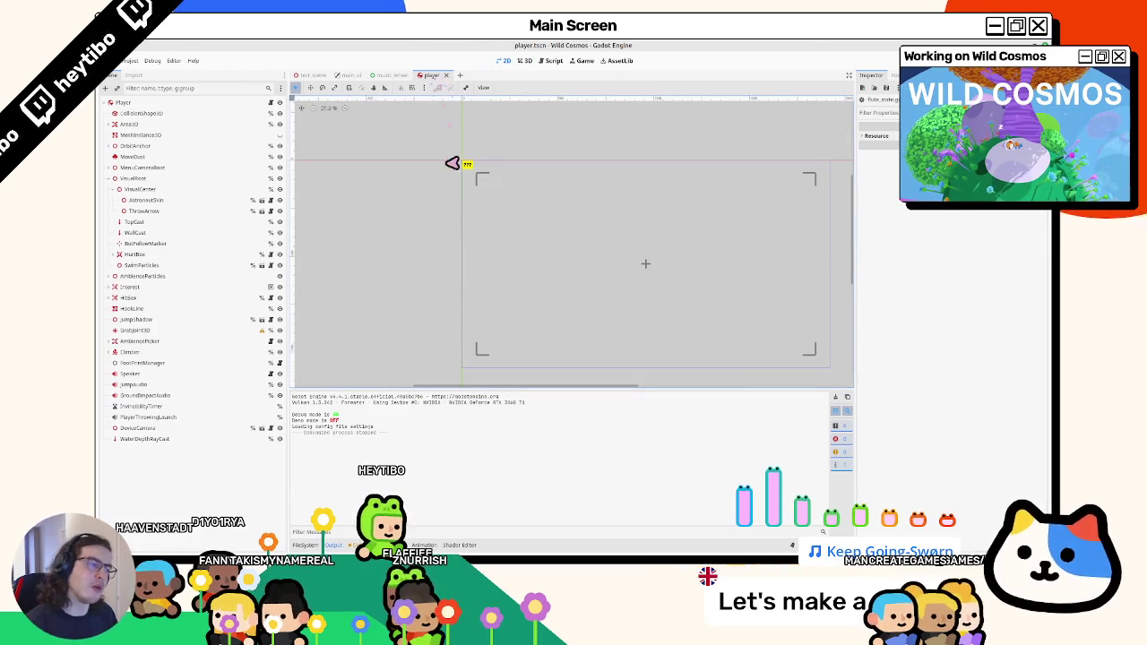
click(399, 76)
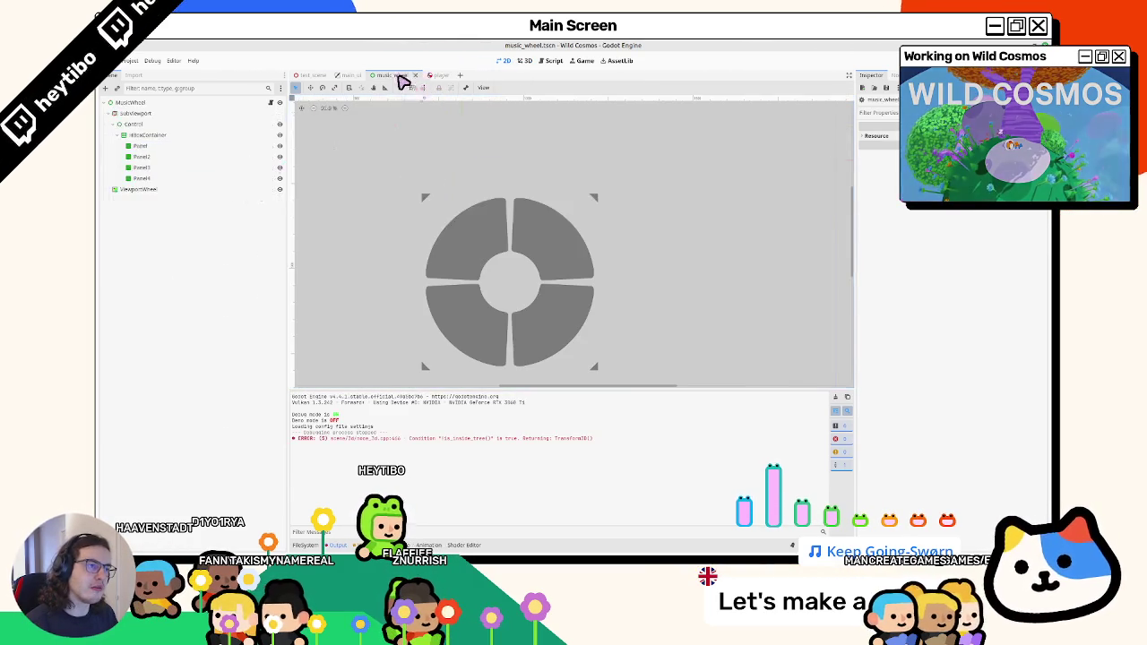
click(428, 76)
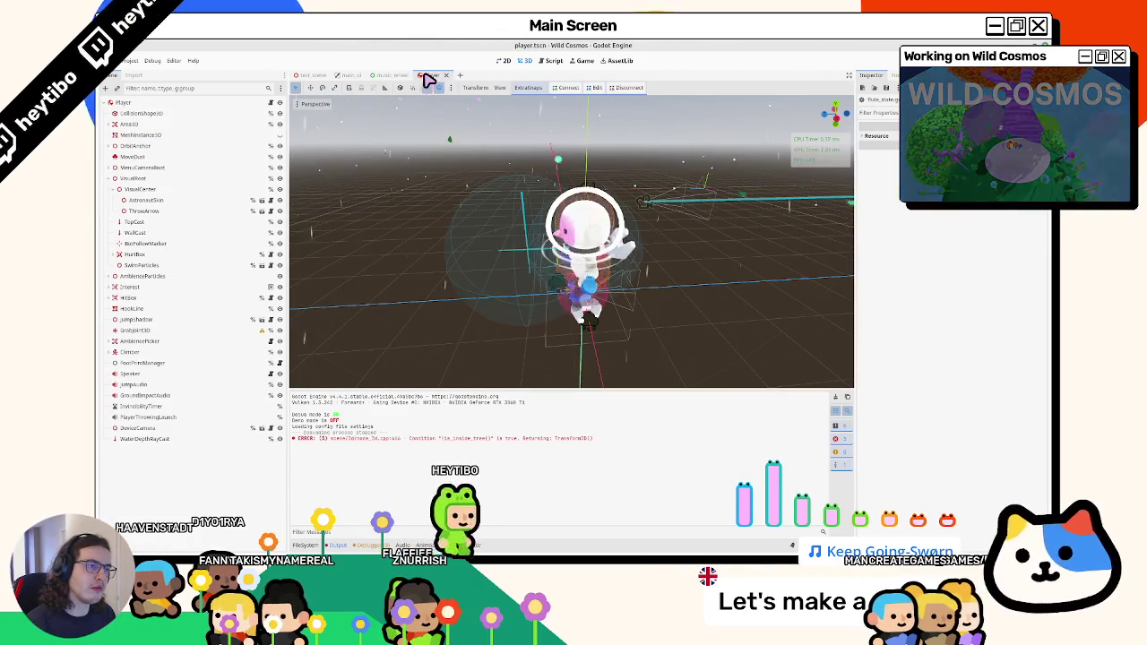
click(504, 61)
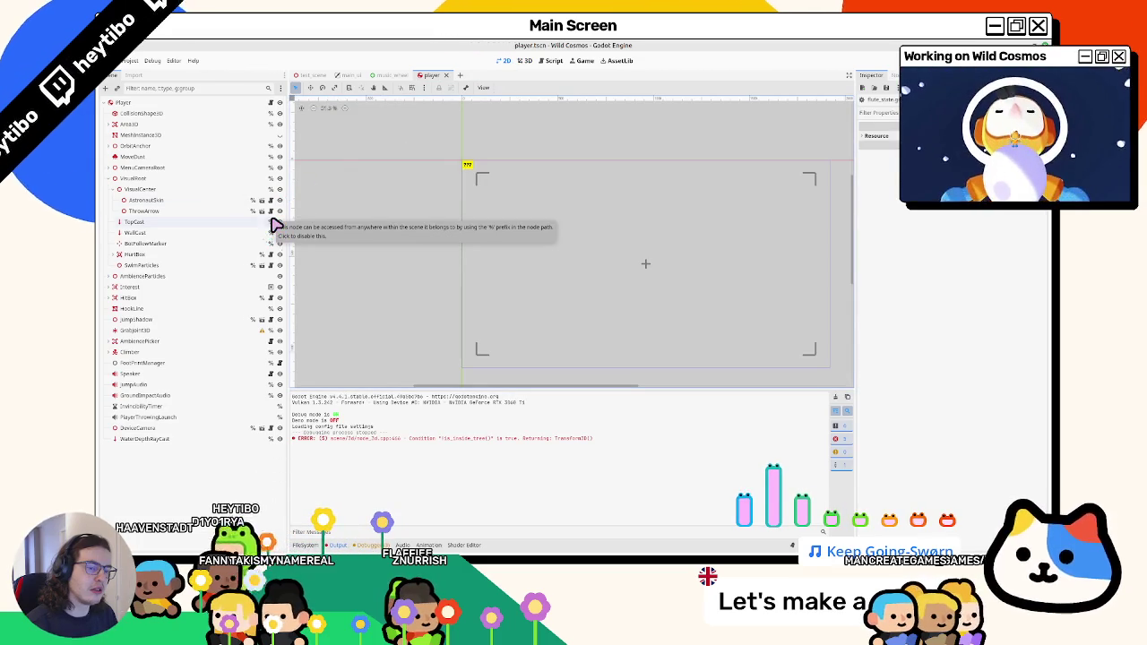
click(180, 90)
text(fl)
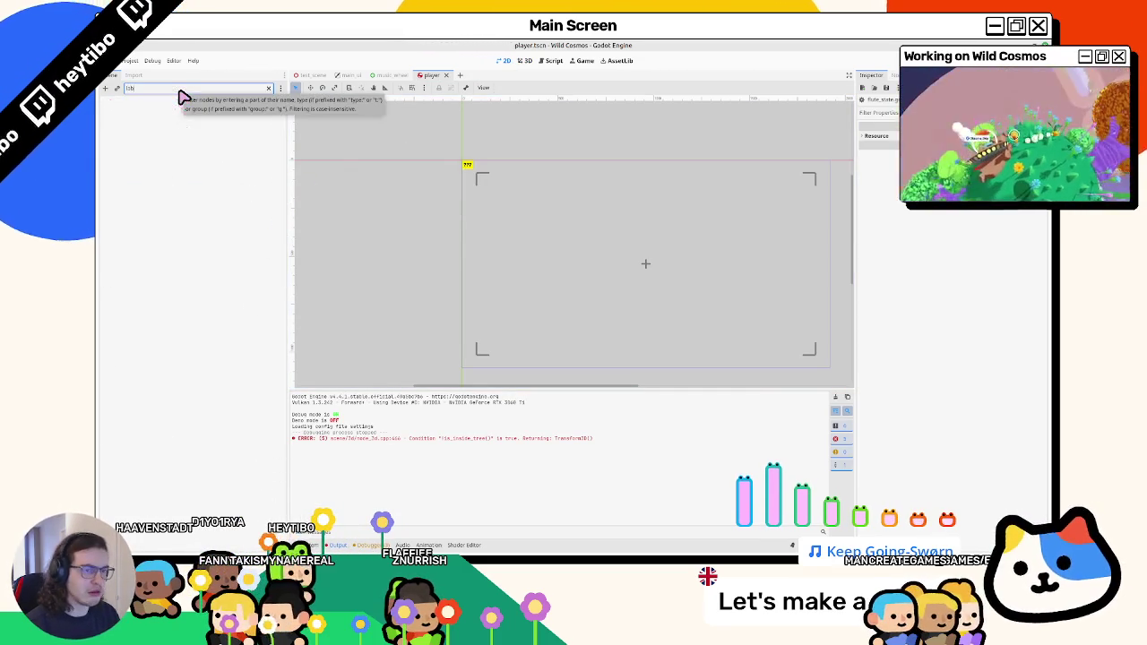
key(BackSpace)
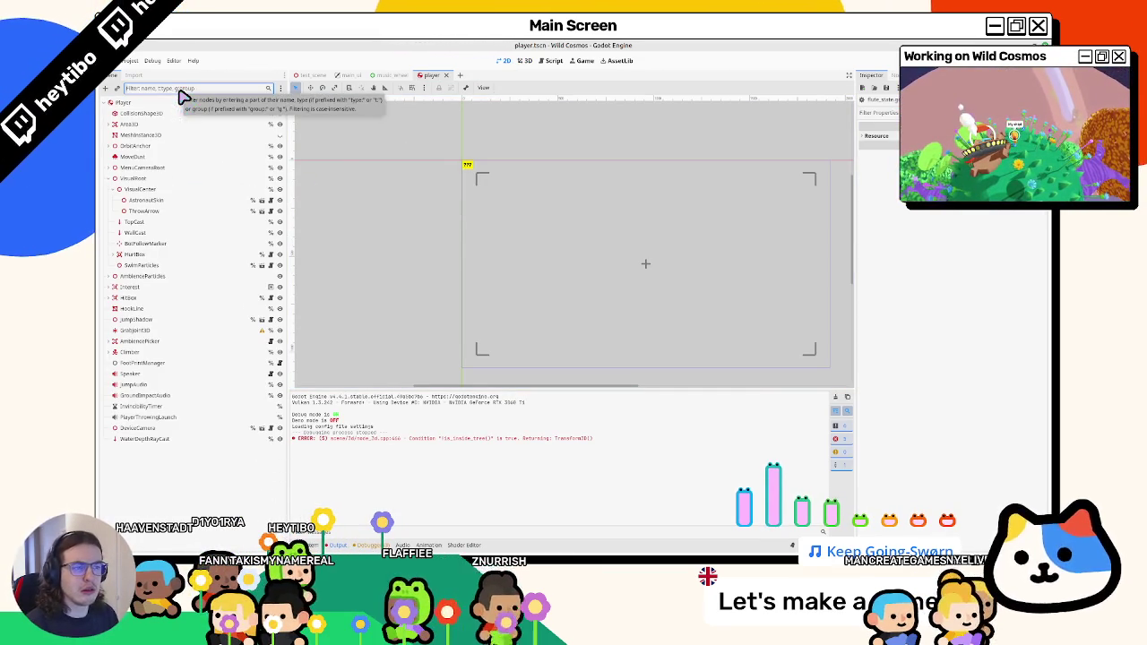
scroll(475, 170, up, 1)
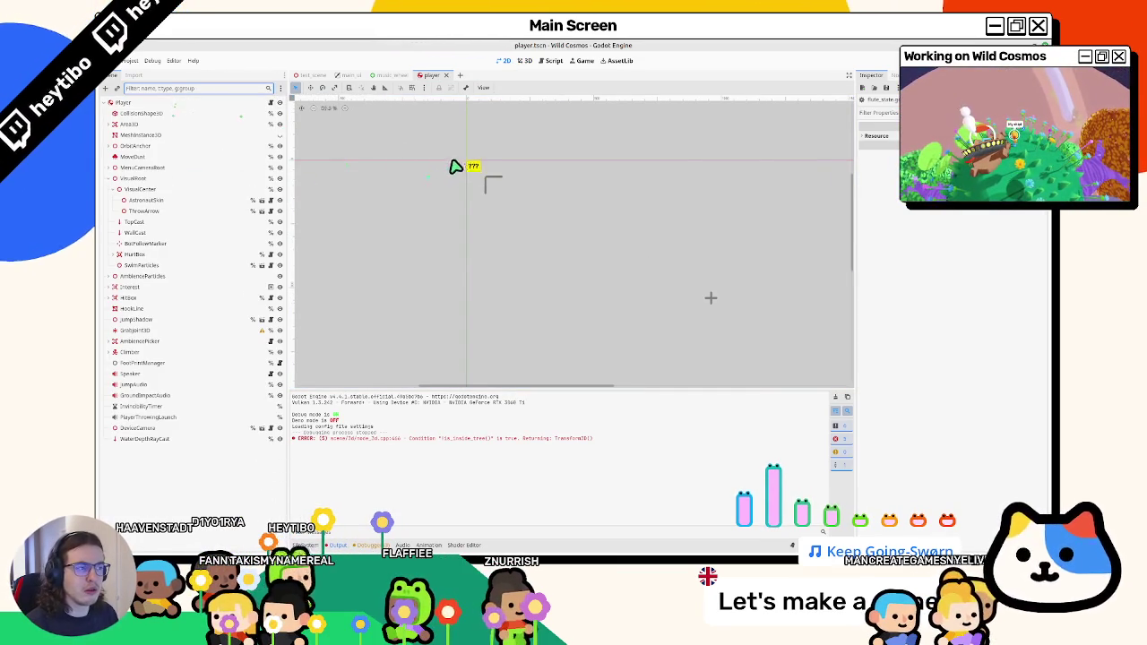
click(206, 124)
click(210, 104)
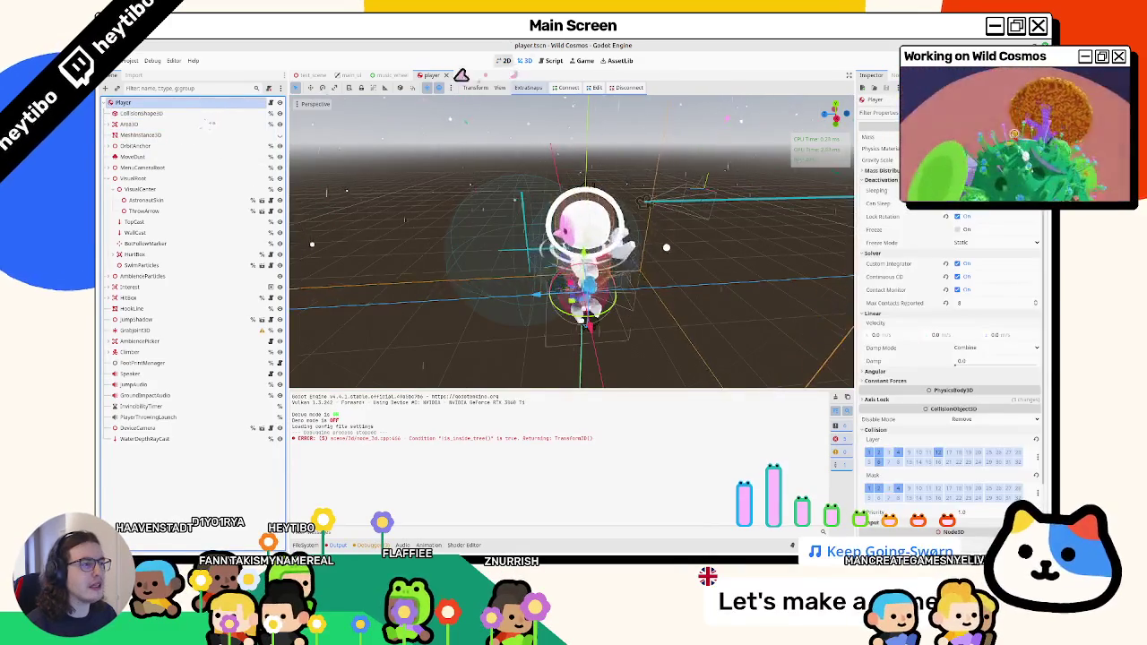
Close the player scene, quick-open music_panel.tscn and open its music_panel.gd script.
key(ctrl+shift+w)
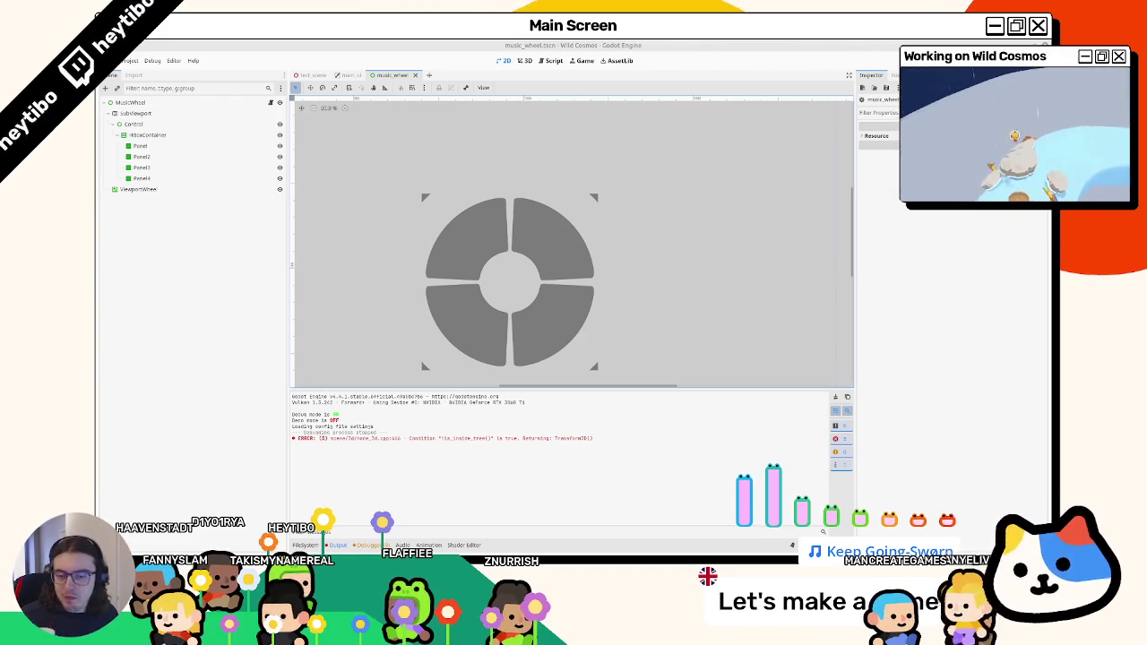
click(415, 75)
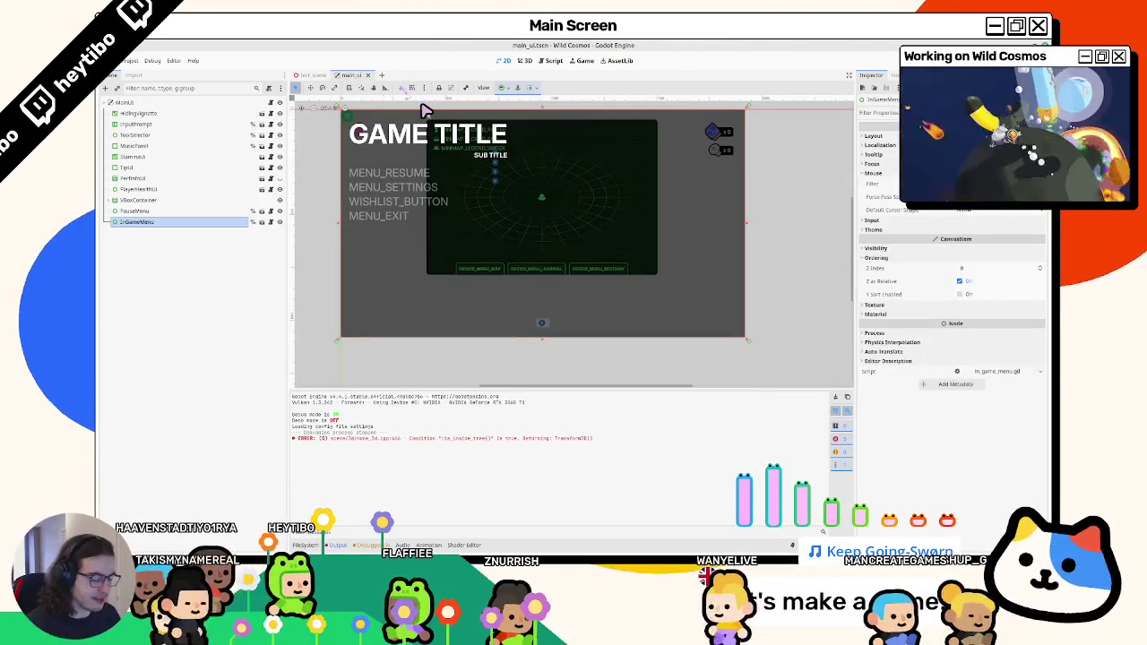
key(ctrl+shift+t)
key(ctrl+shift+o)
text(music_)
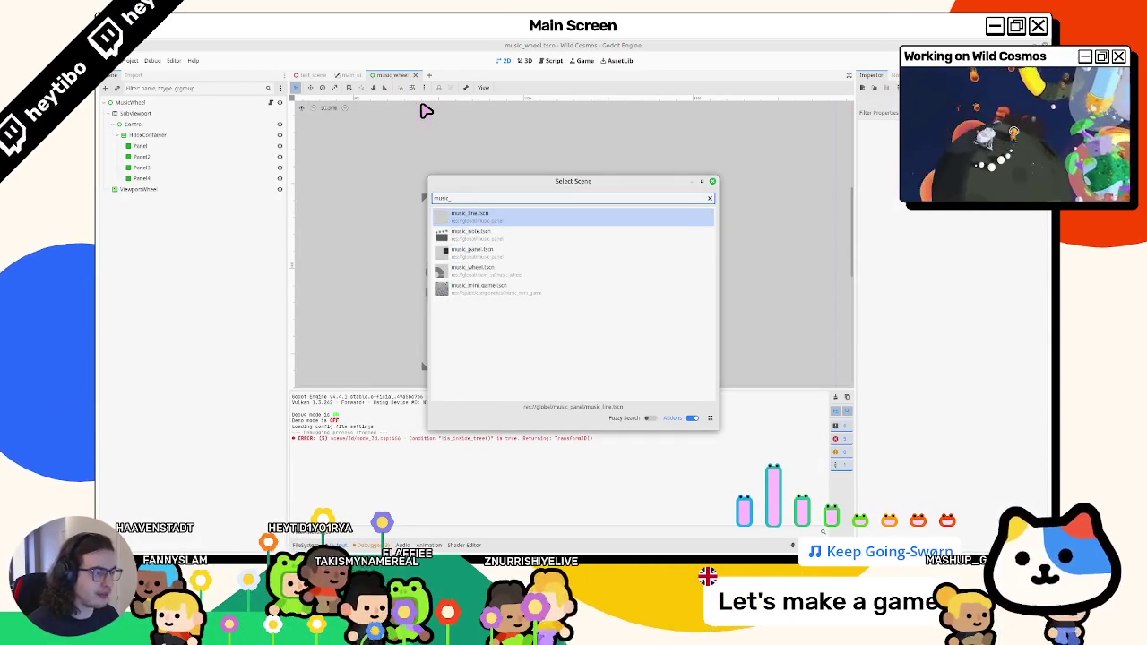
key(Down)
key(Return)
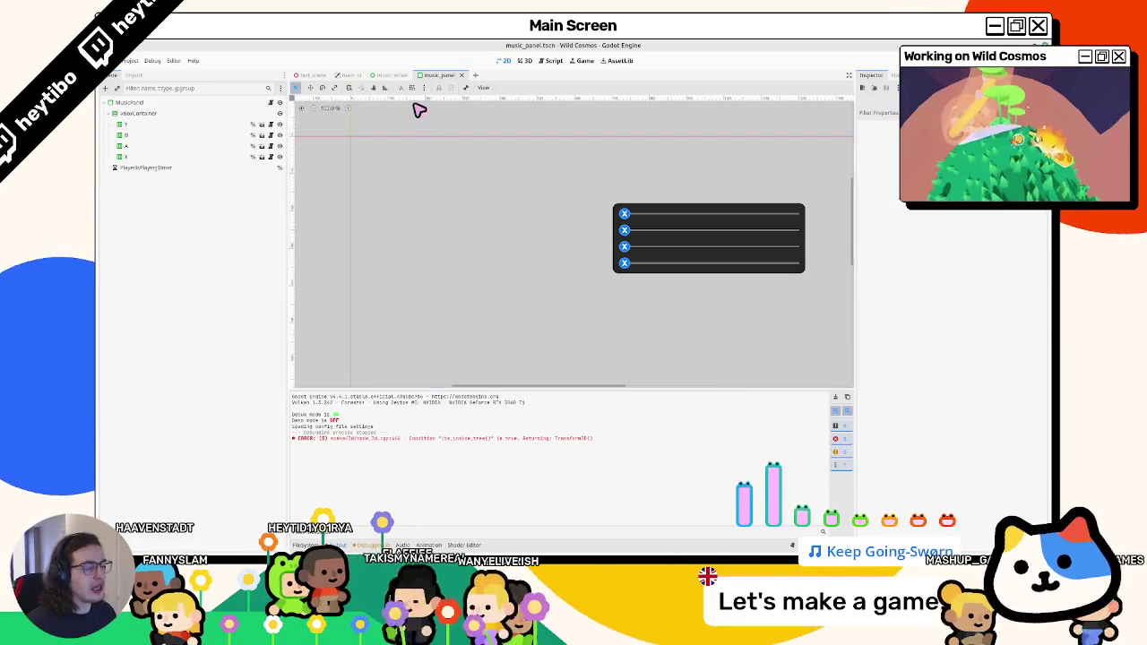
click(272, 103)
scroll(508, 265, down, 5)
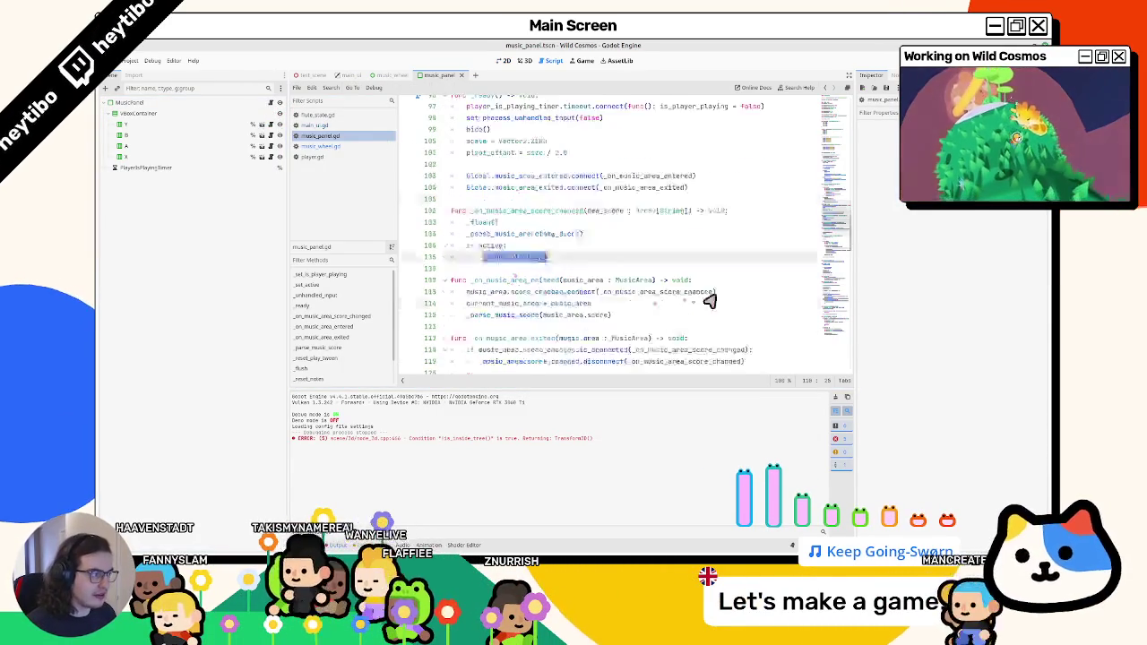
In Project Settings' Input Map filtered by 'play', bind the W key to play_note_y.
click(131, 62)
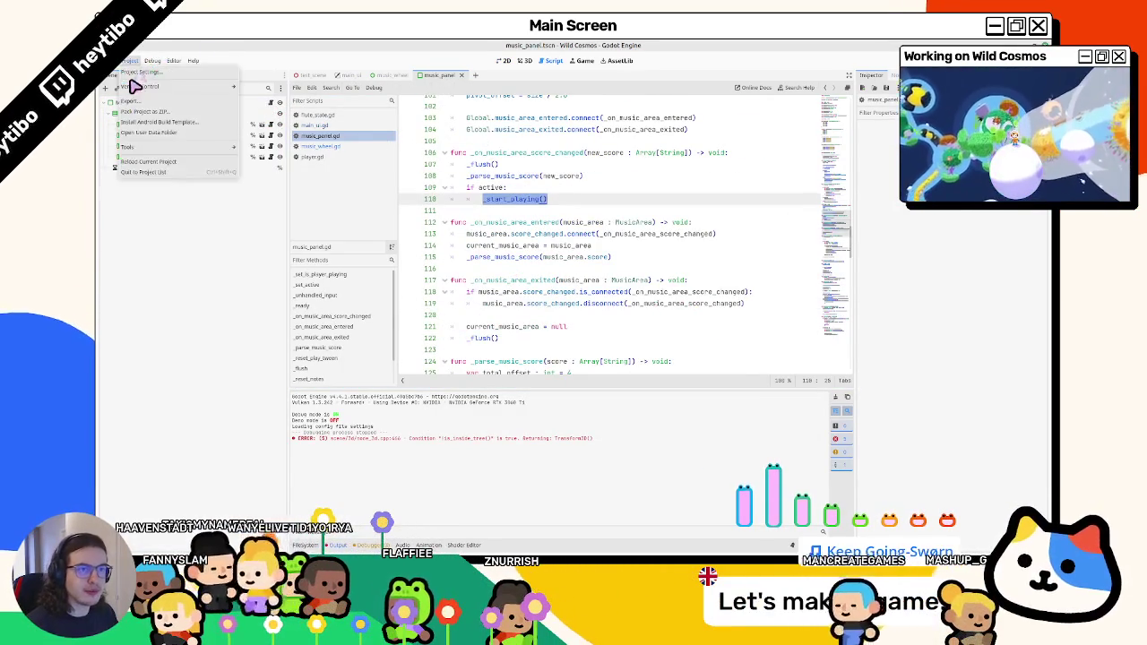
click(152, 73)
text(play)
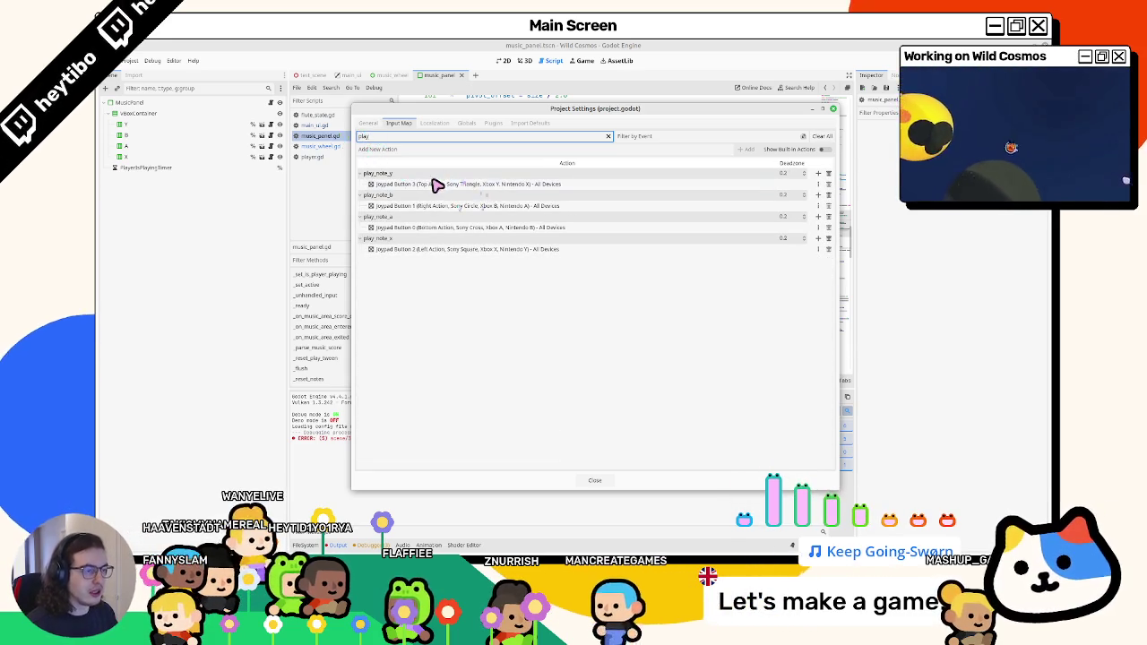
drag(555, 117, 555, 197)
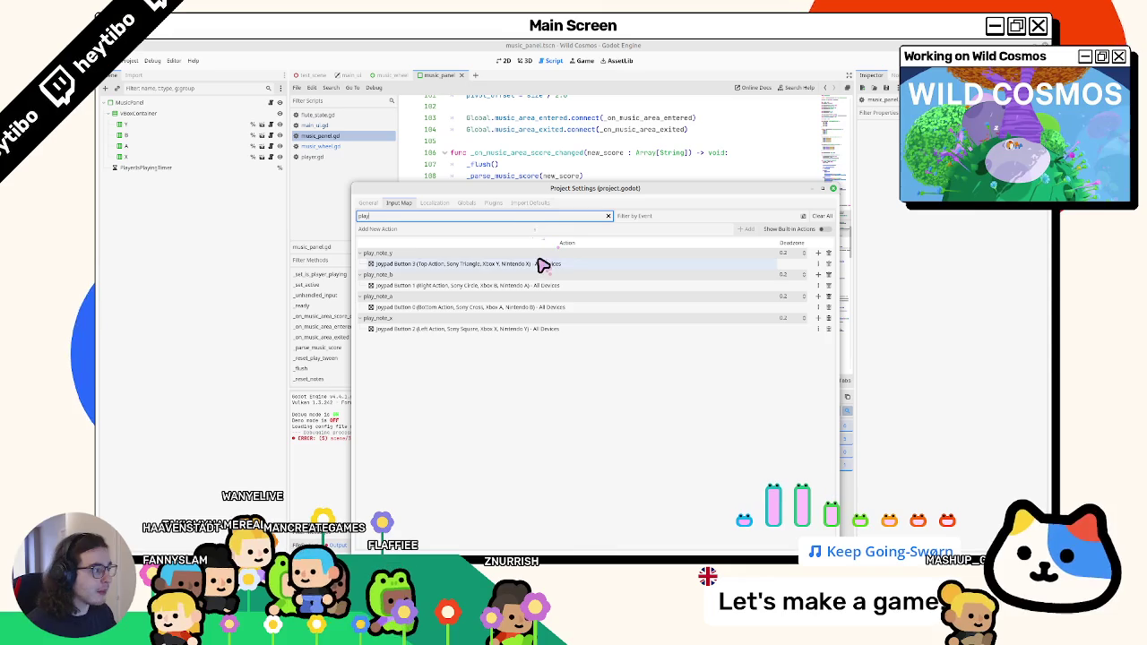
click(807, 256)
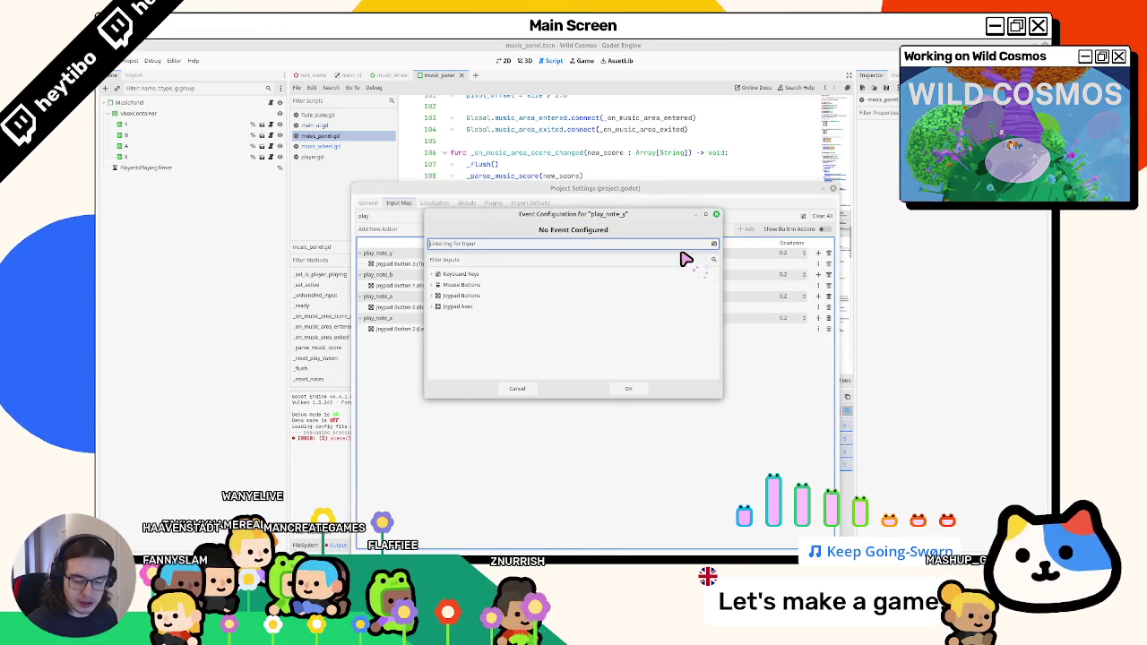
key(w)
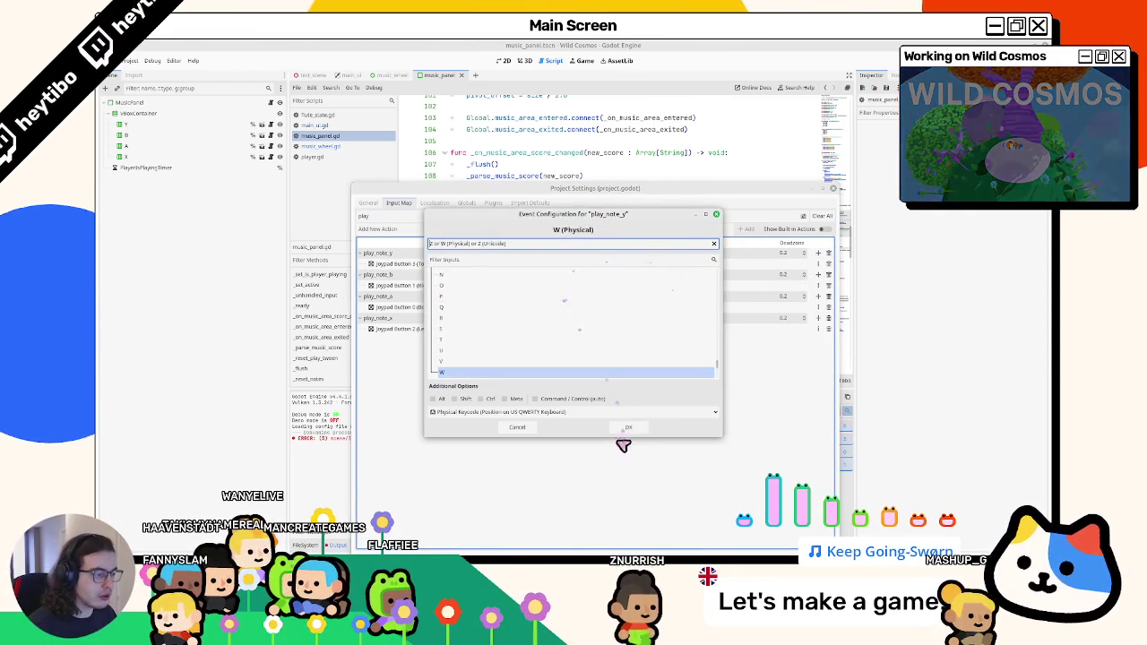
click(627, 427)
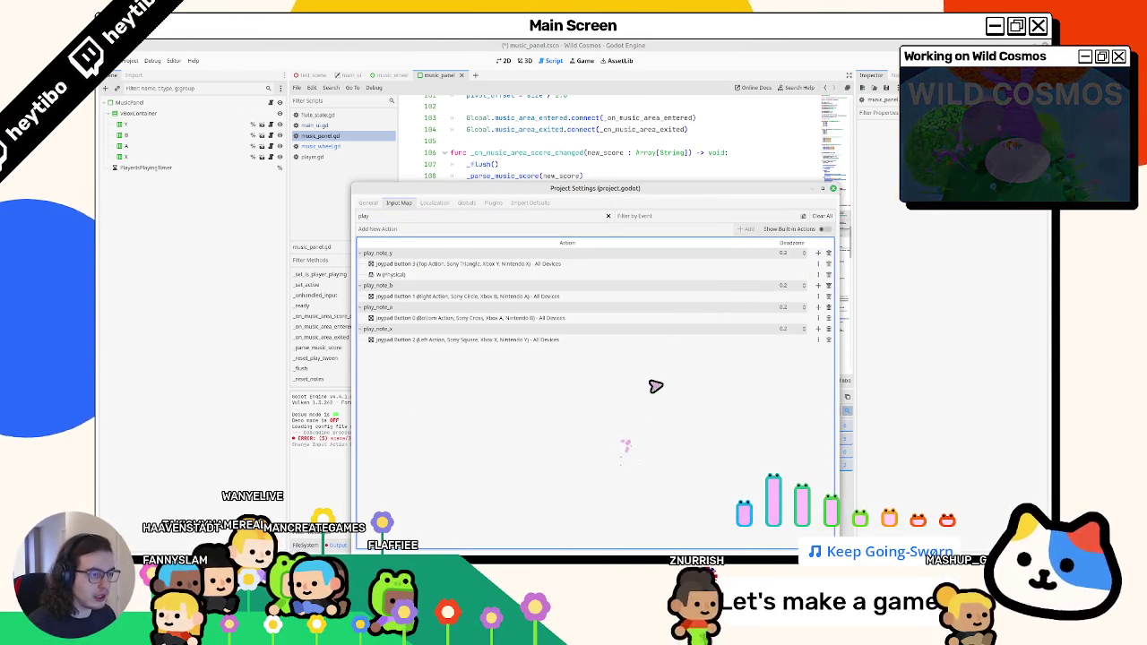
Bind D to play_note_b and S to play_note_a, replacing a mistaken A binding.
click(817, 287)
key(d)
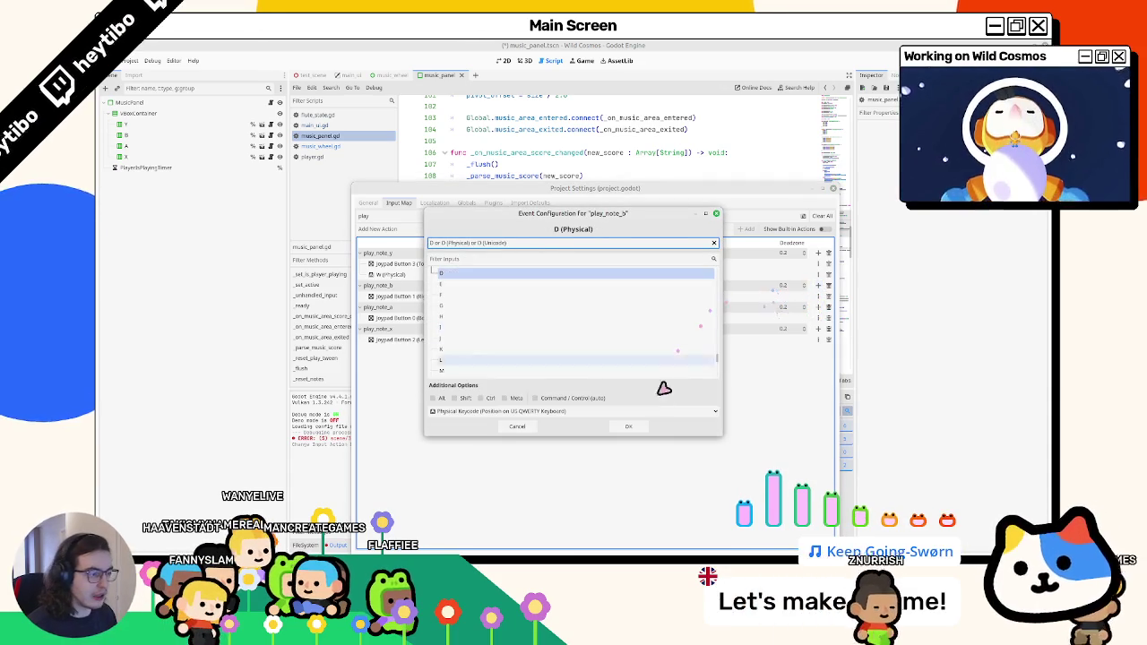
click(629, 428)
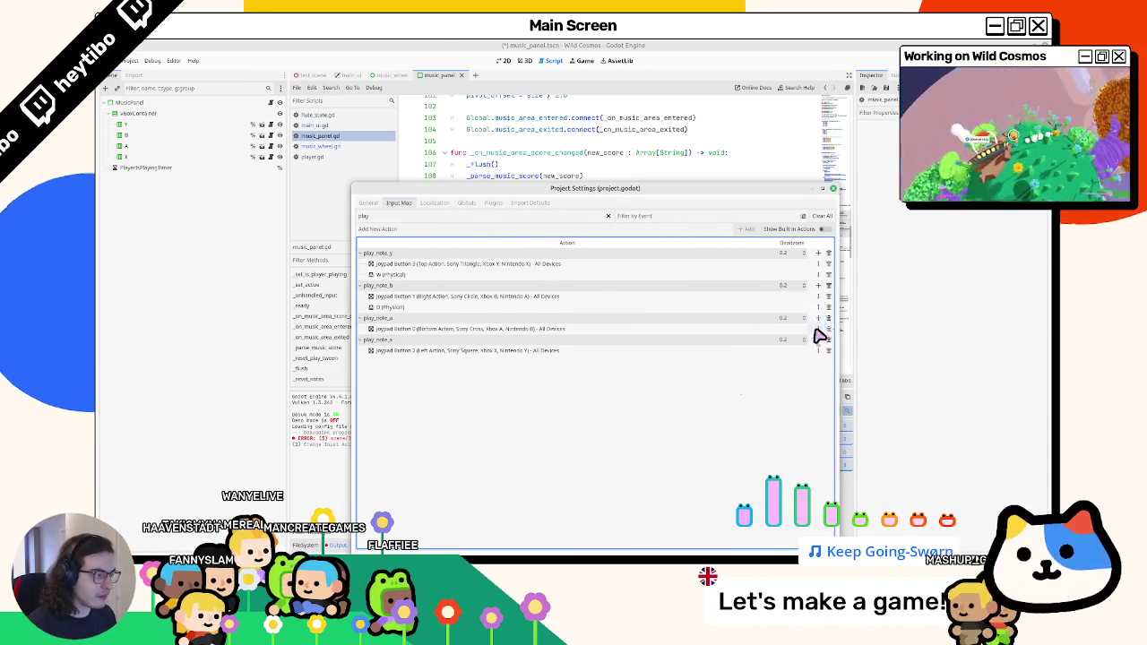
click(817, 319)
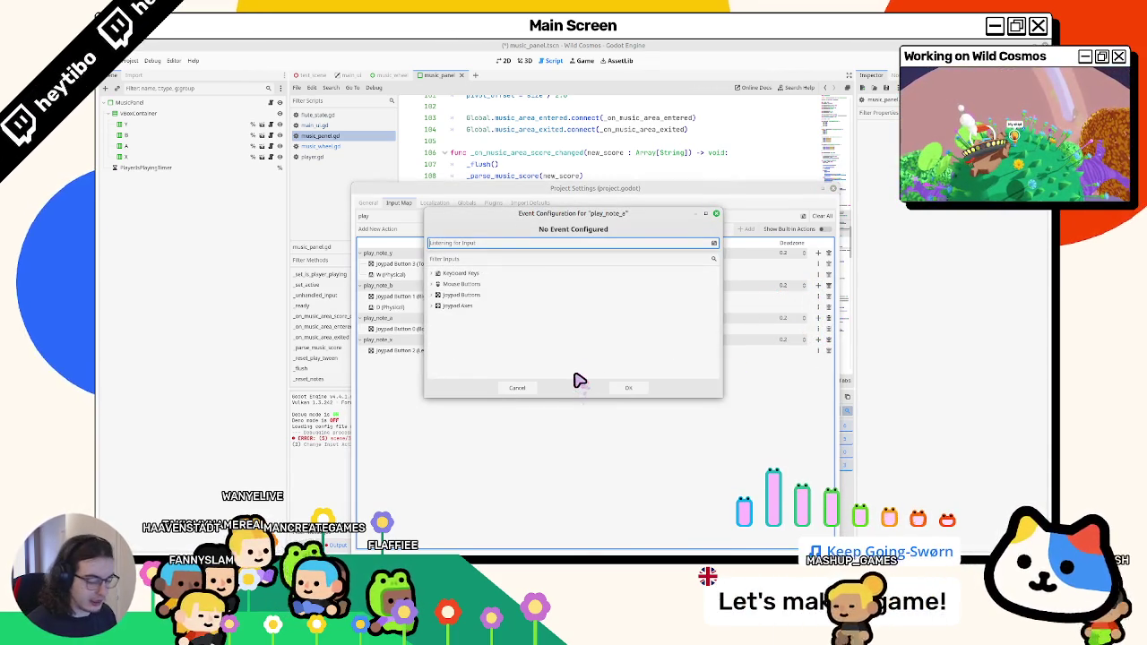
key(a)
click(629, 428)
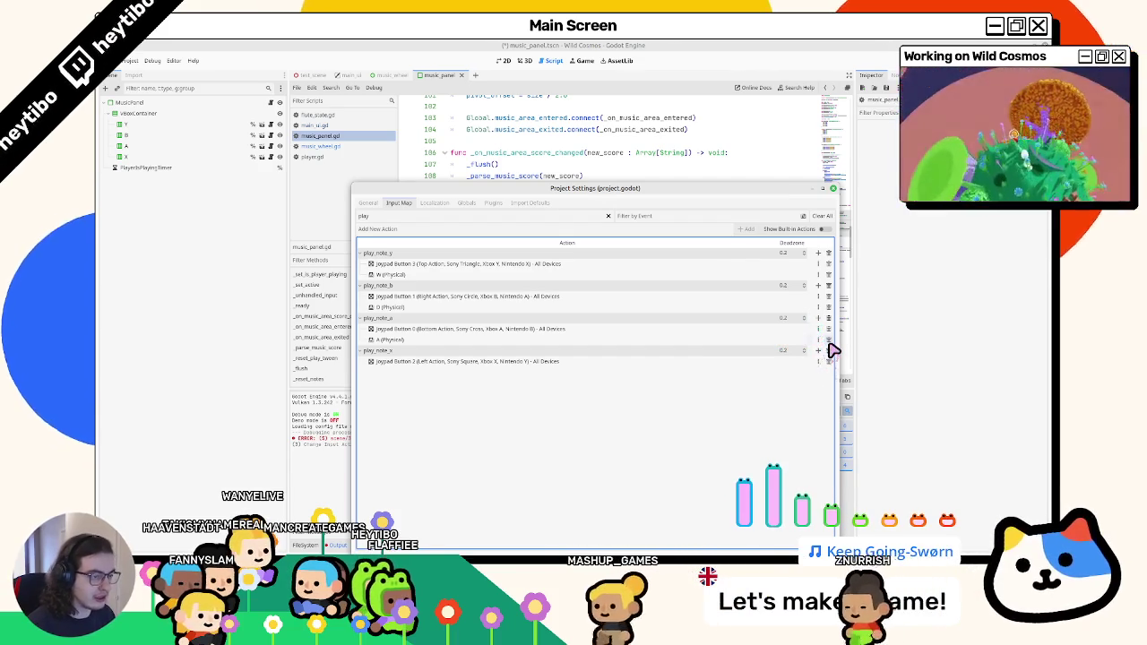
click(828, 340)
click(817, 319)
key(s)
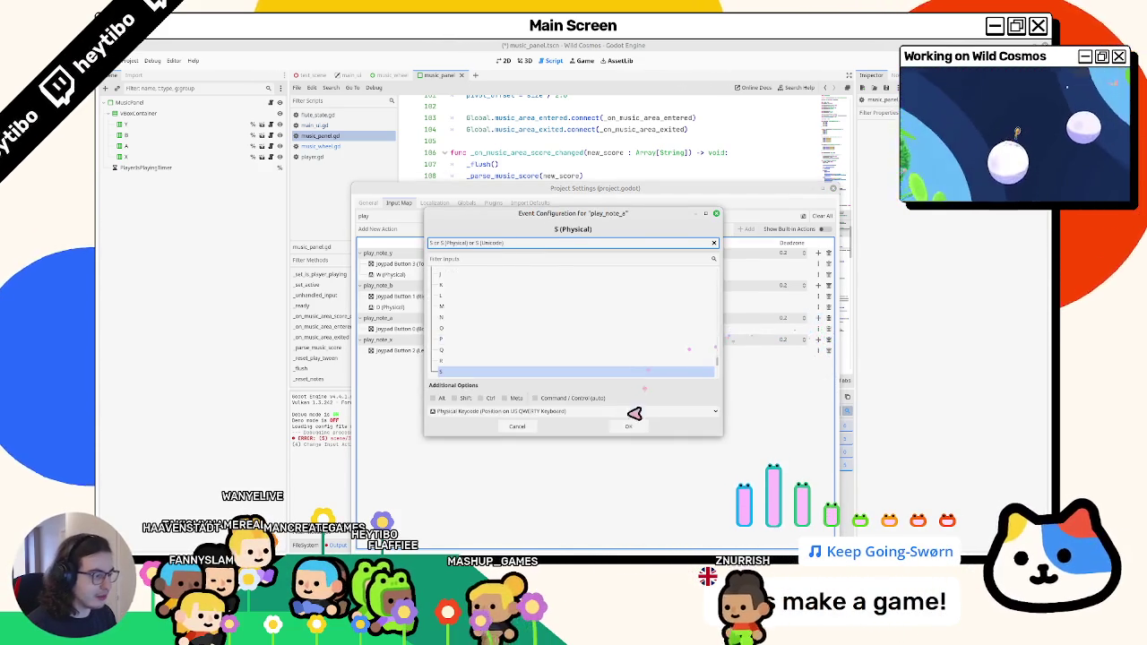
click(640, 421)
Bind A to play_note_x, close Project Settings and save with Ctrl+S.
click(816, 351)
key(a)
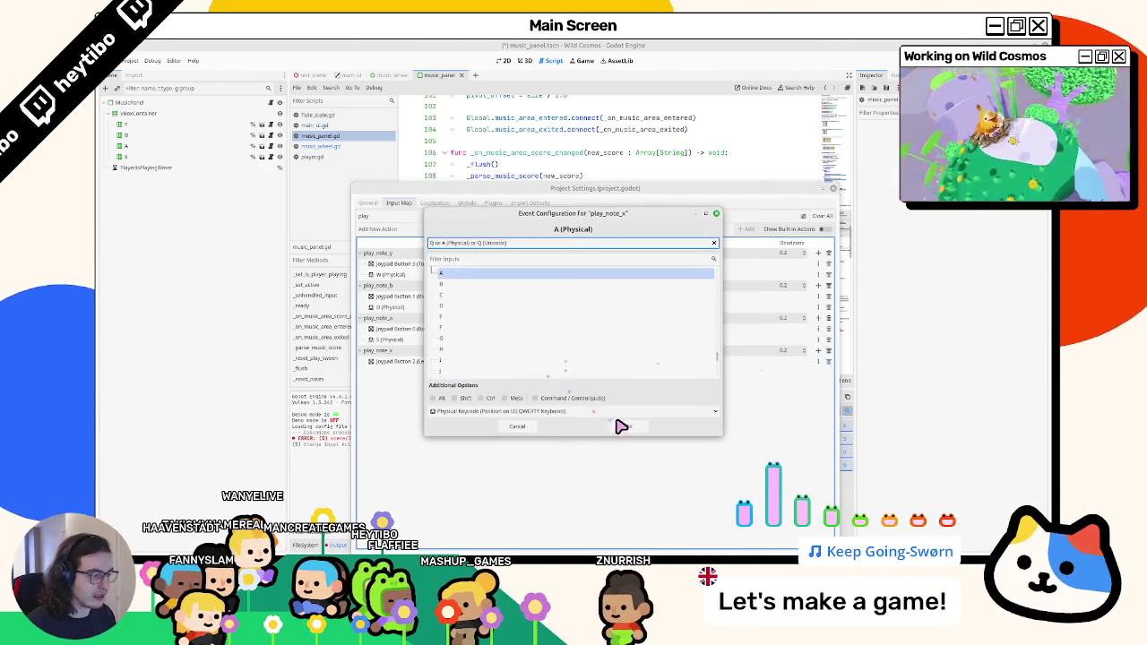
click(618, 423)
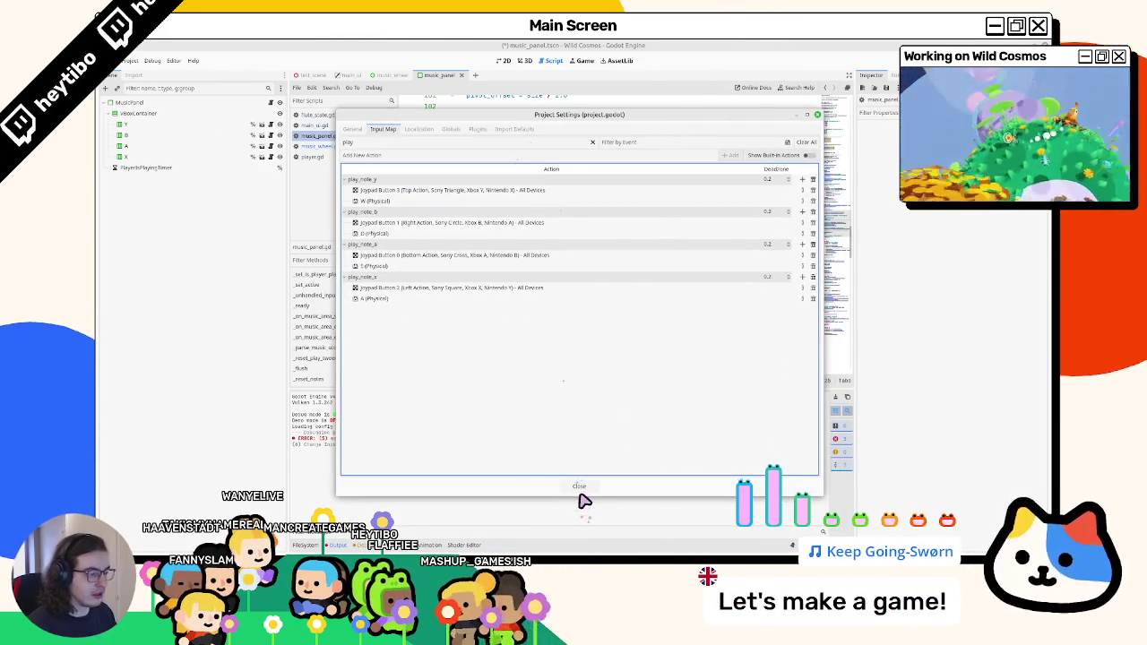
click(578, 489)
key(ctrl+s)
scroll(604, 310, down, 15)
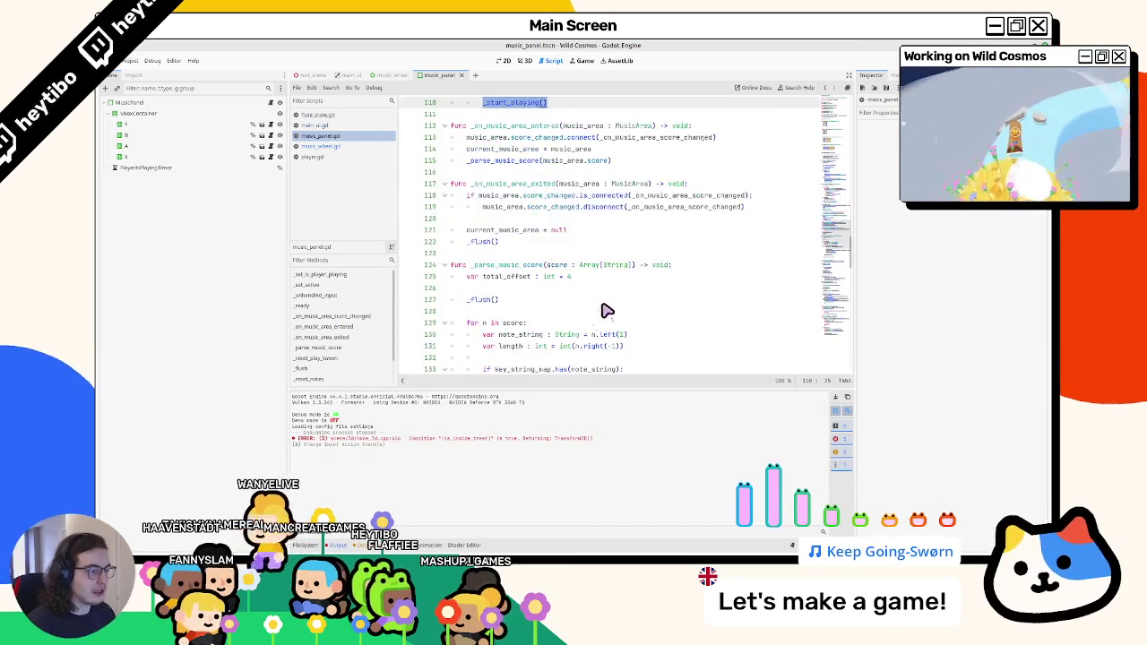
Scroll music_panel.gd, widen the script area, switch to flute_state.gd and run the game with F5.
scroll(847, 309, down, 2)
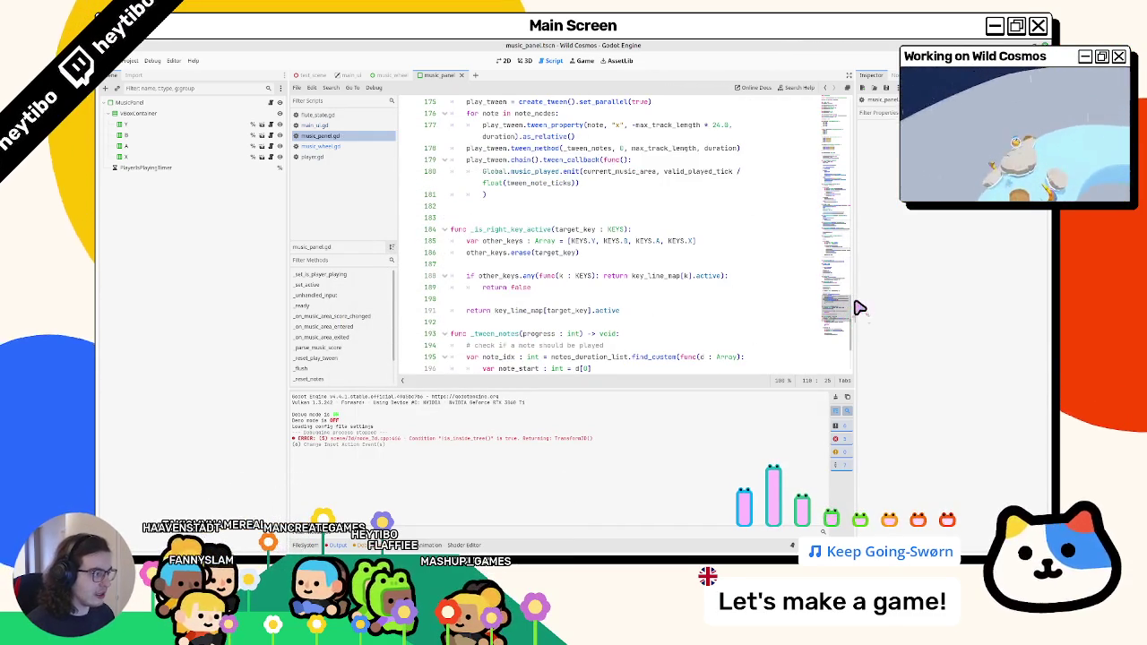
mouse_move(856, 308)
mouse_down()
mouse_move(912, 308)
mouse_move(877, 54)
mouse_up()
click(665, 255)
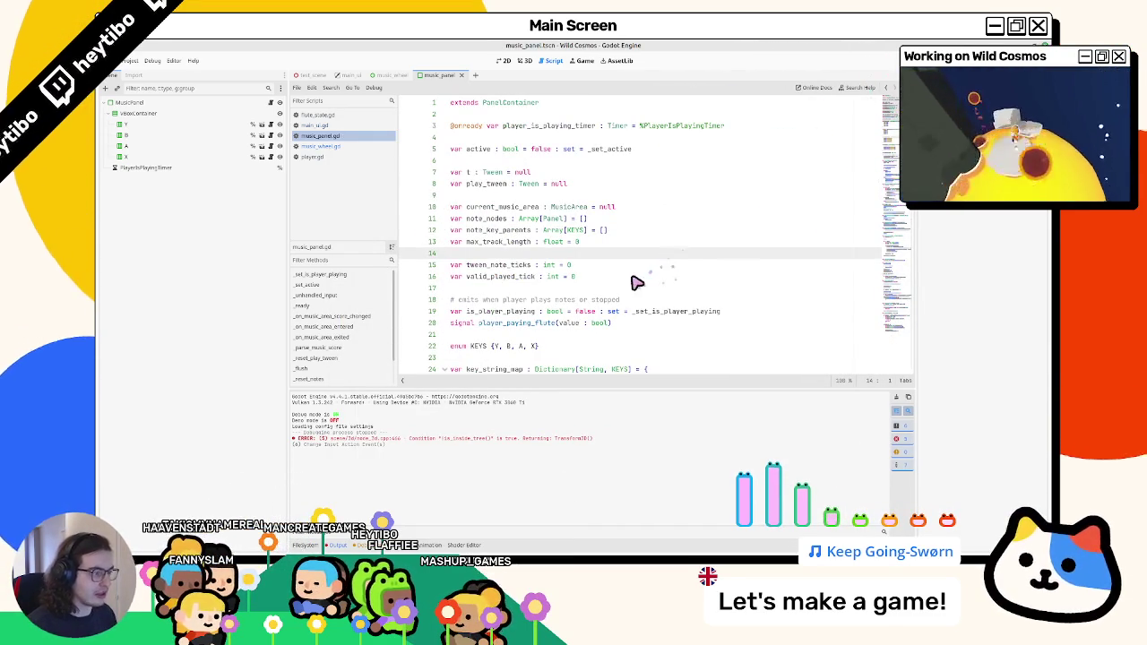
click(339, 117)
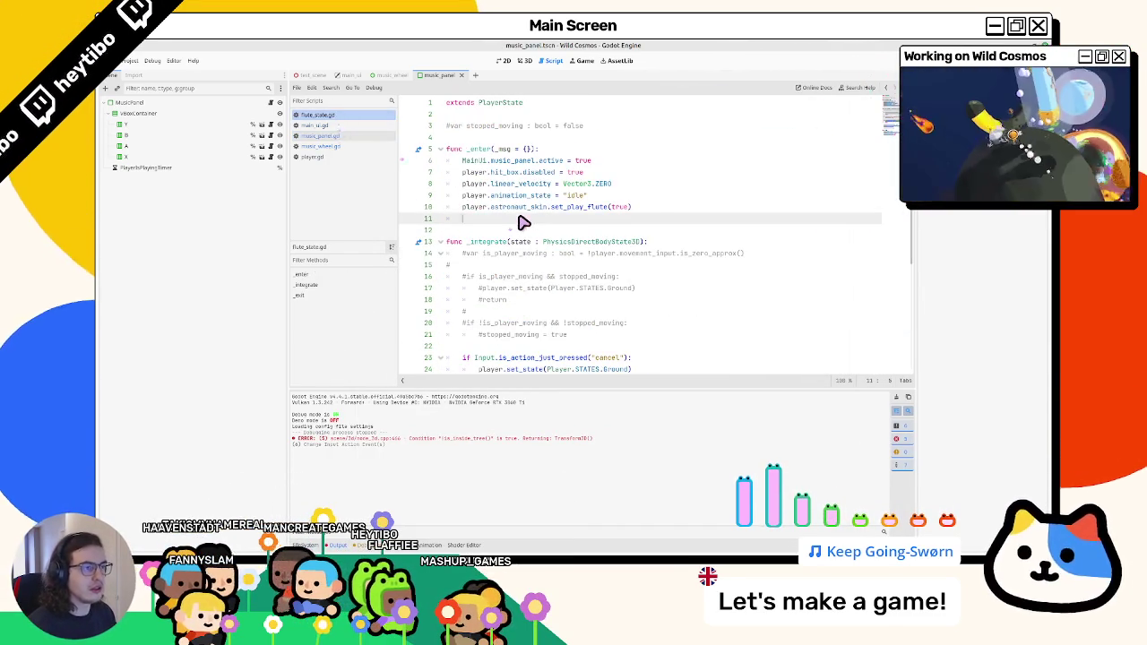
key(F5)
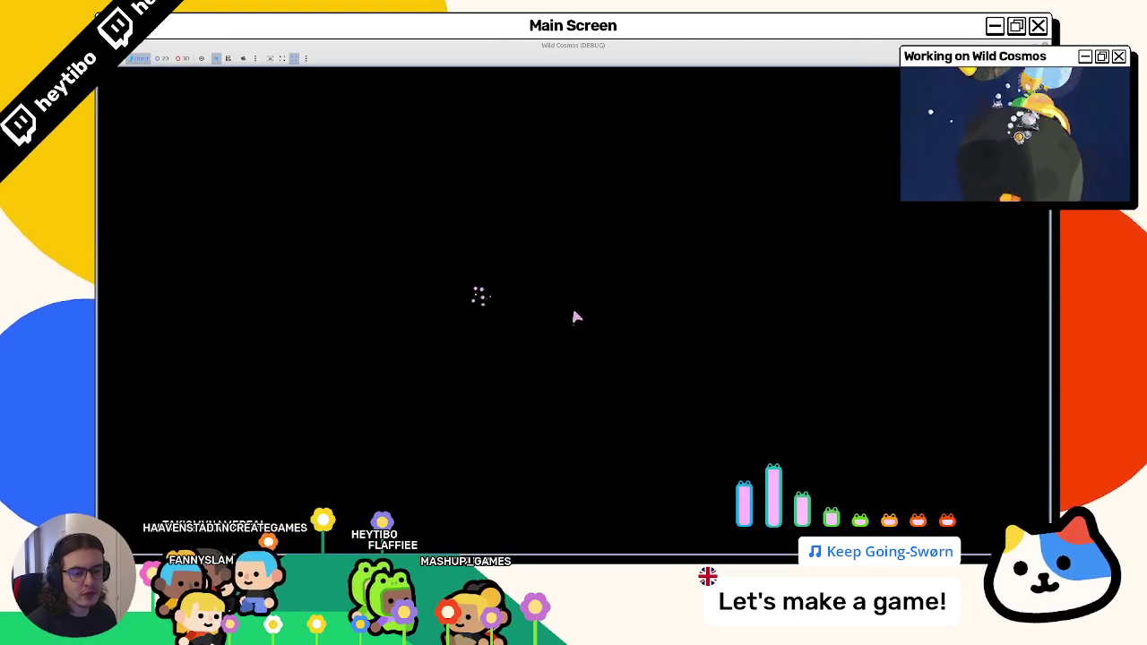
Open the radial tool wheel and pick the flute so the Y/B/A/X note panel appears.
key(Tab)
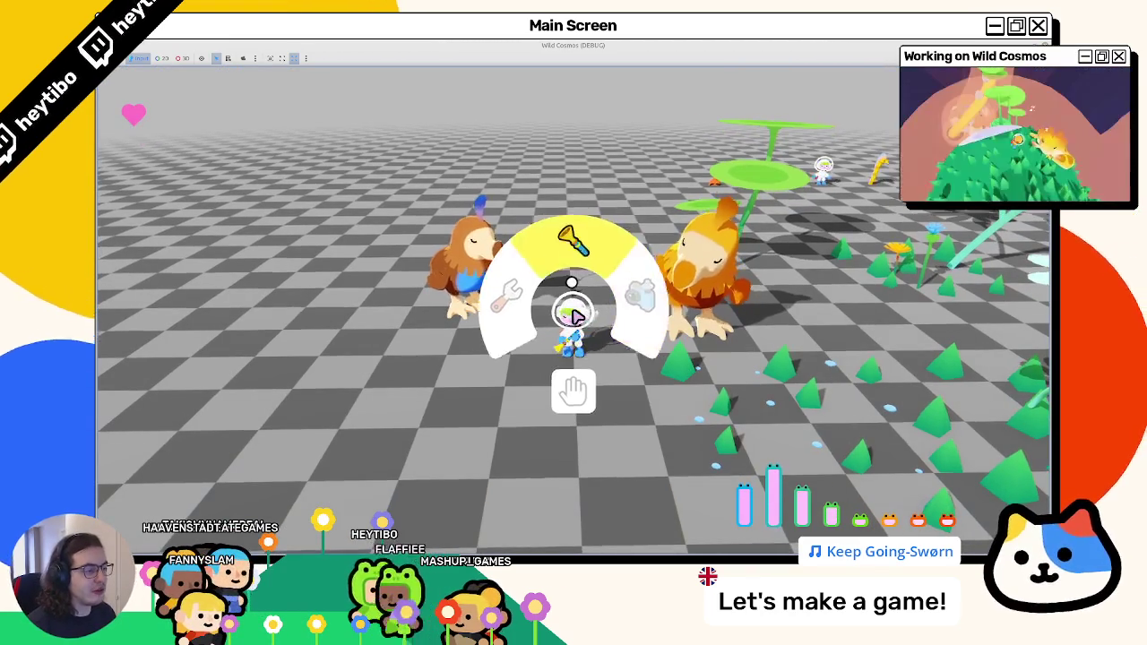
key(Tab)
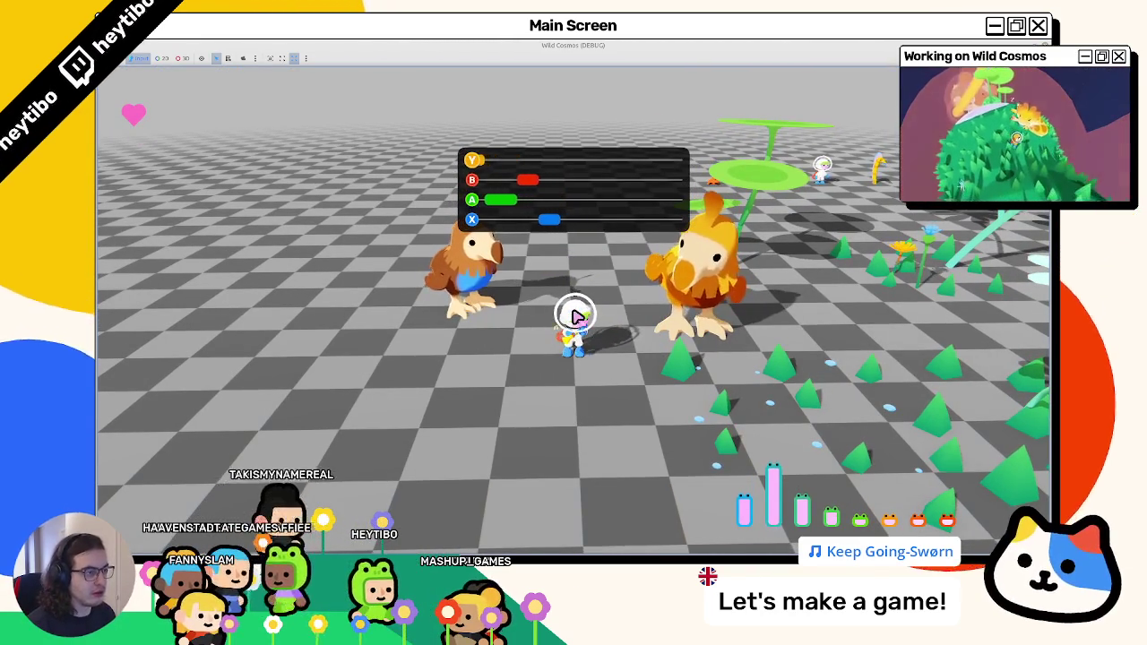
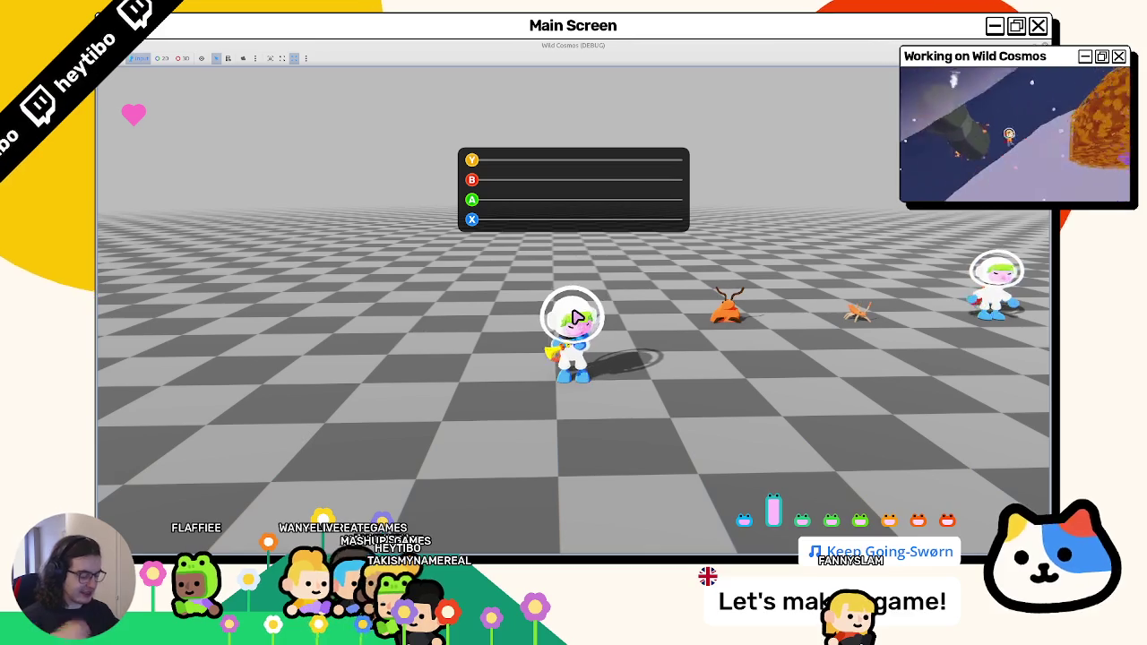
Stop the running Godot game test and switch to the Figma mockup window.
key(F8)
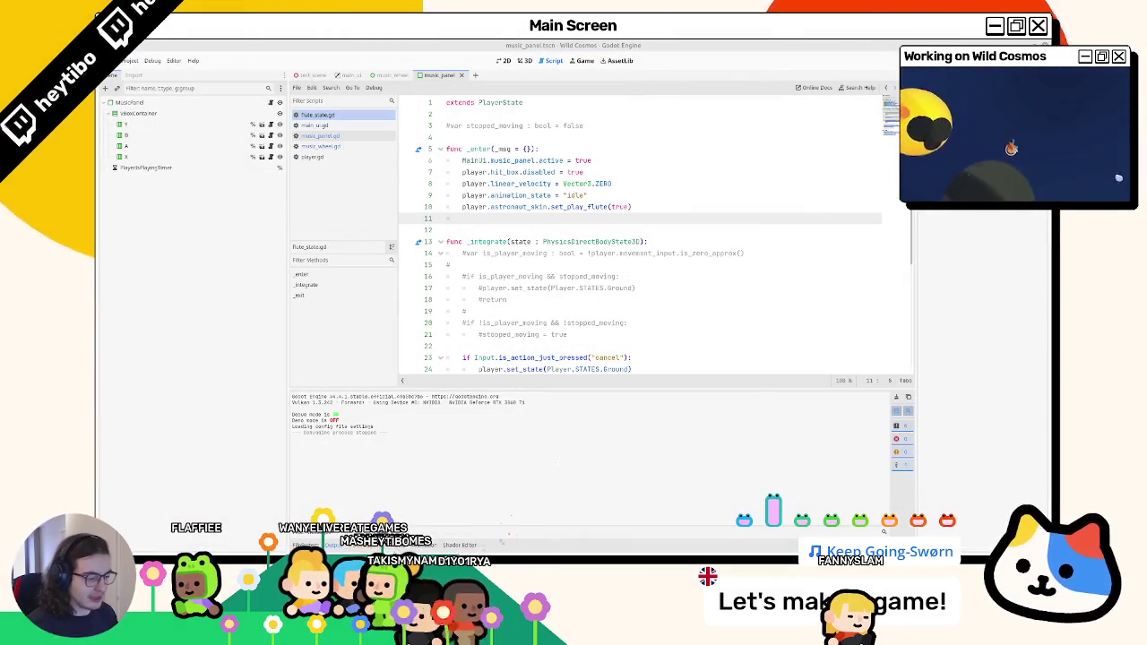
key(alt+Tab)
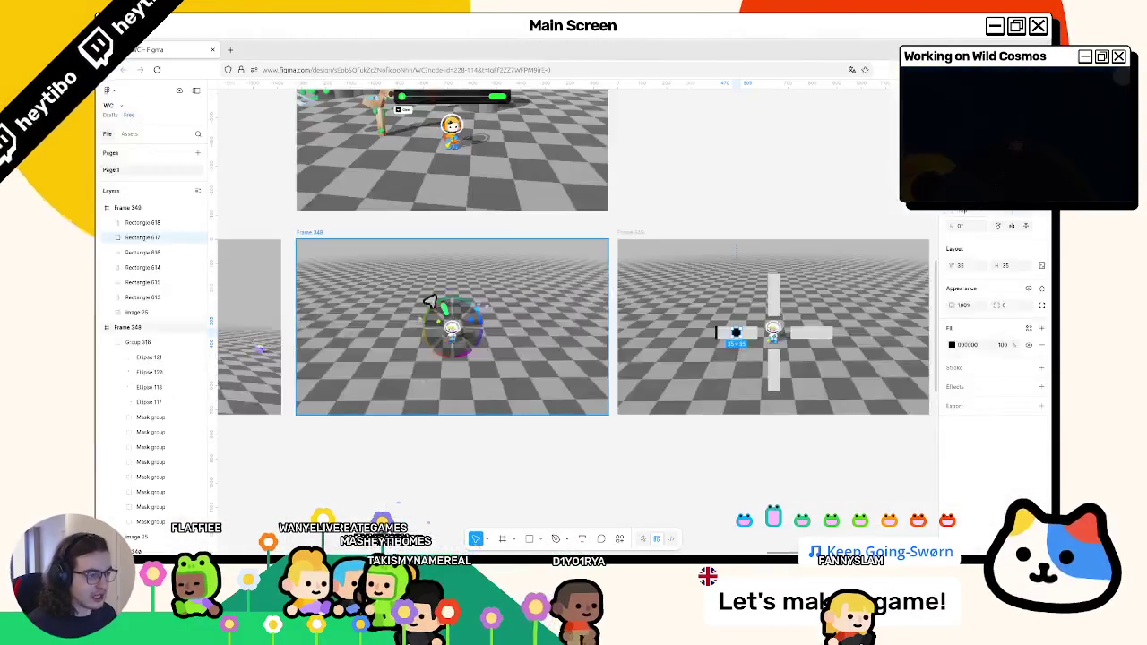
scroll(573, 310, right, 5)
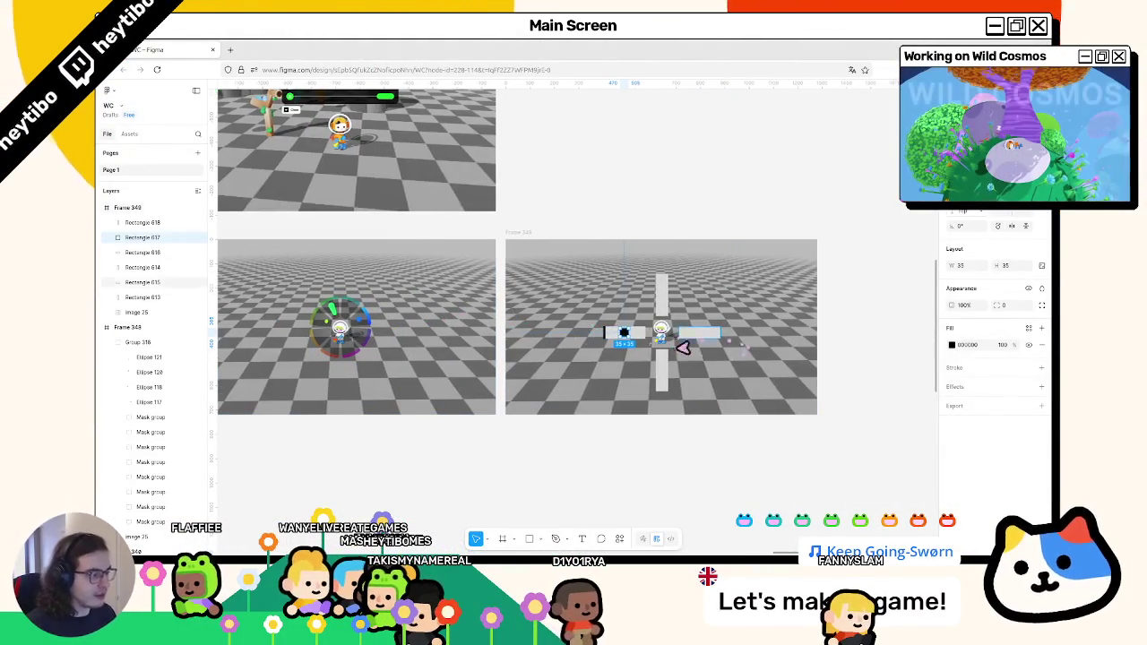
scroll(574, 341, up, 5)
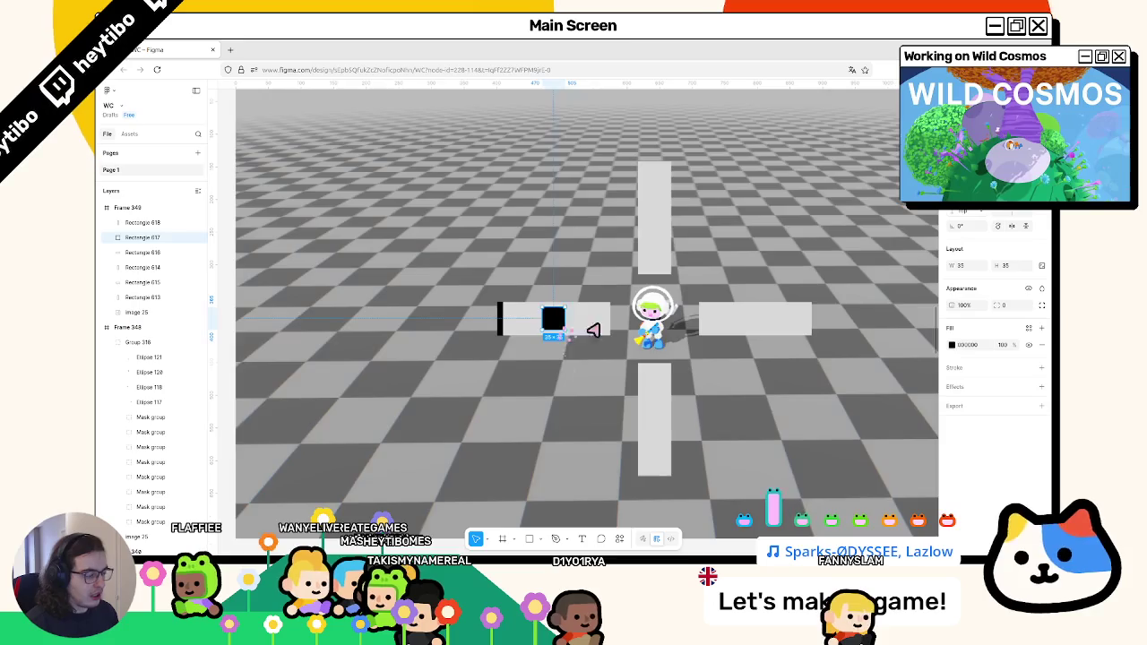
scroll(465, 338, down, 3)
scroll(465, 338, left, 5)
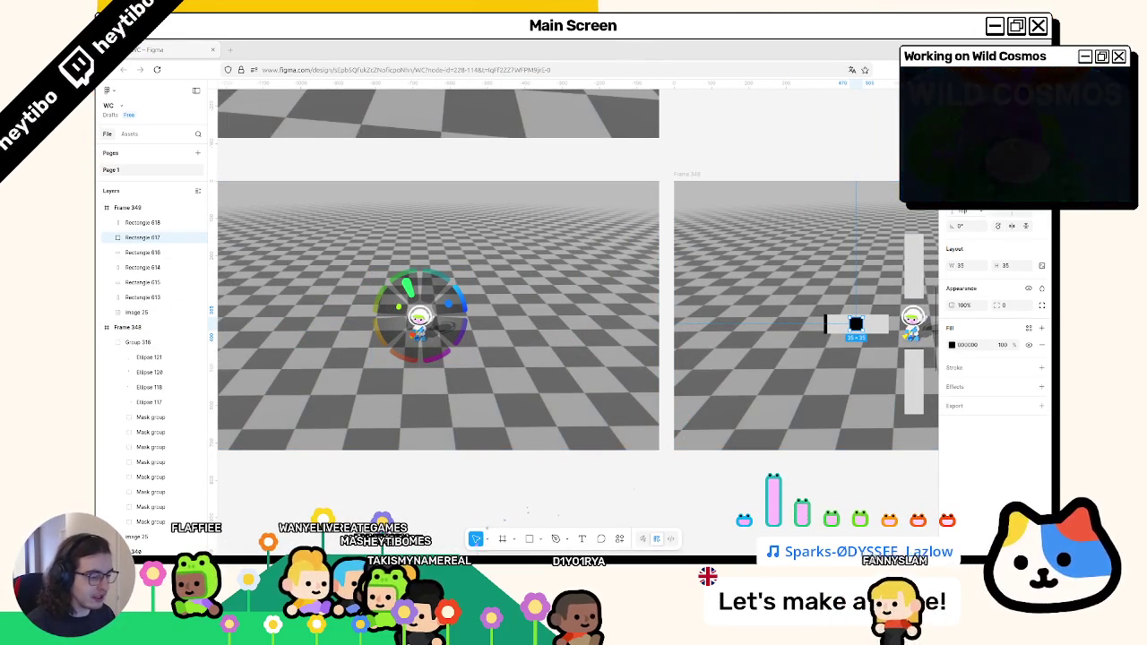
mouse_move(430, 531)
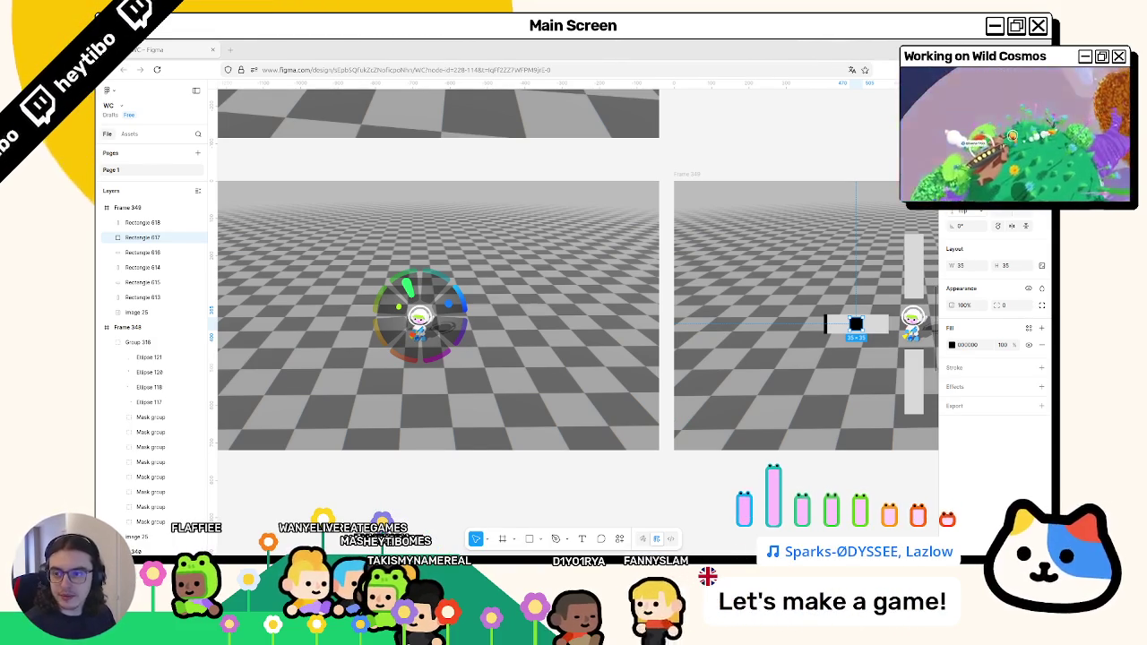
scroll(405, 286, up, 5)
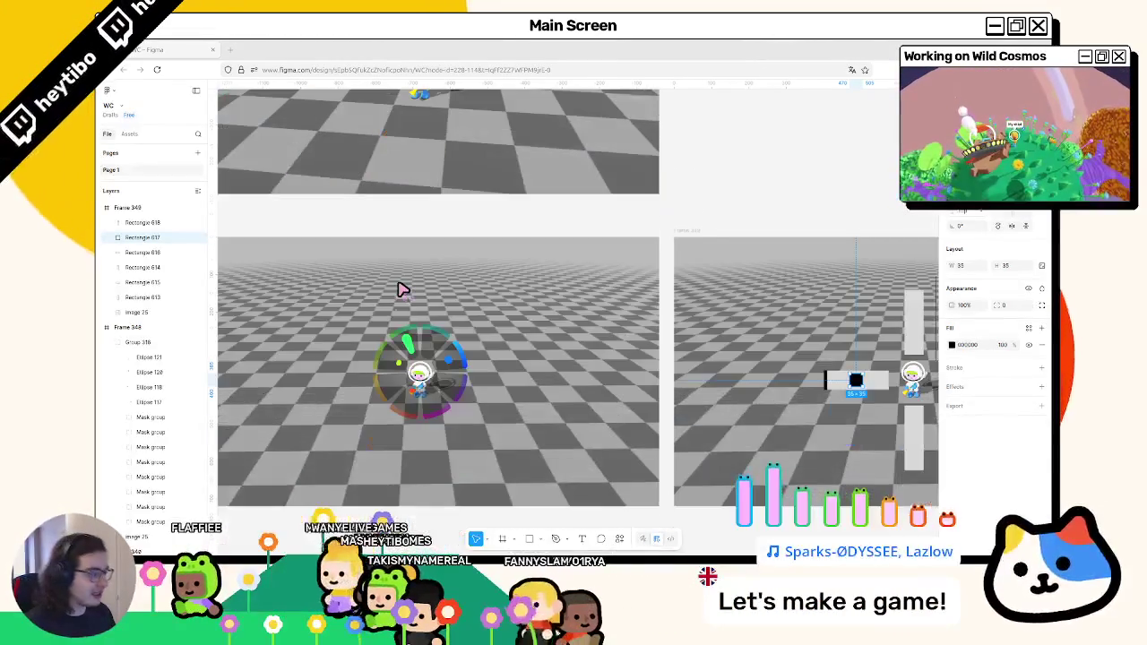
scroll(367, 294, left, 2)
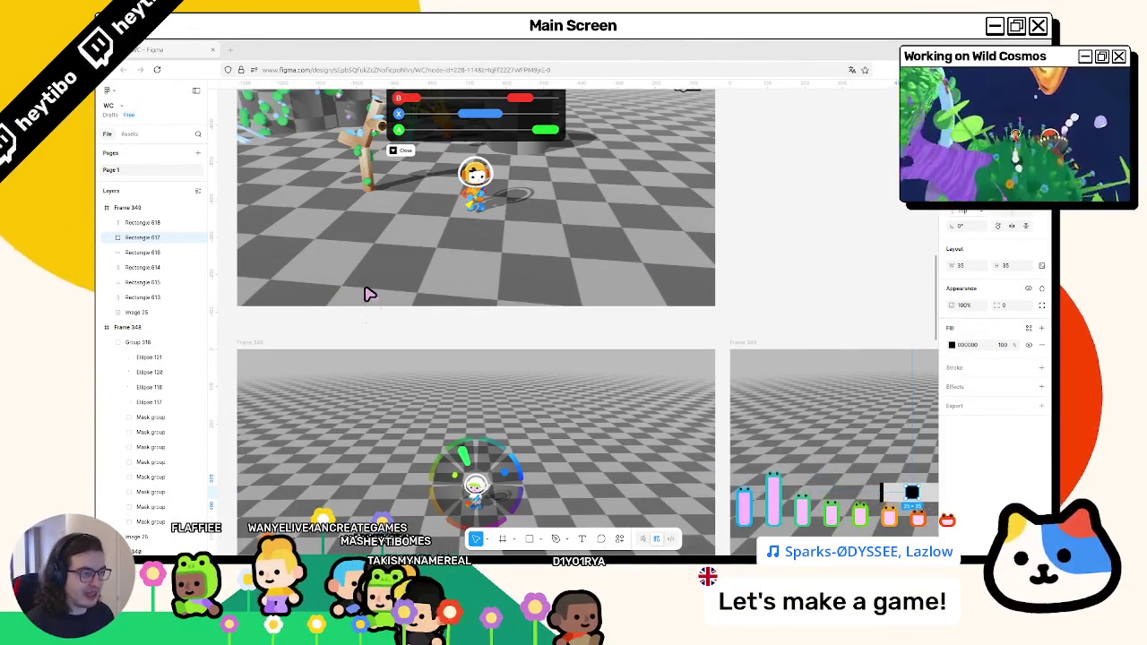
scroll(367, 294, up, 2)
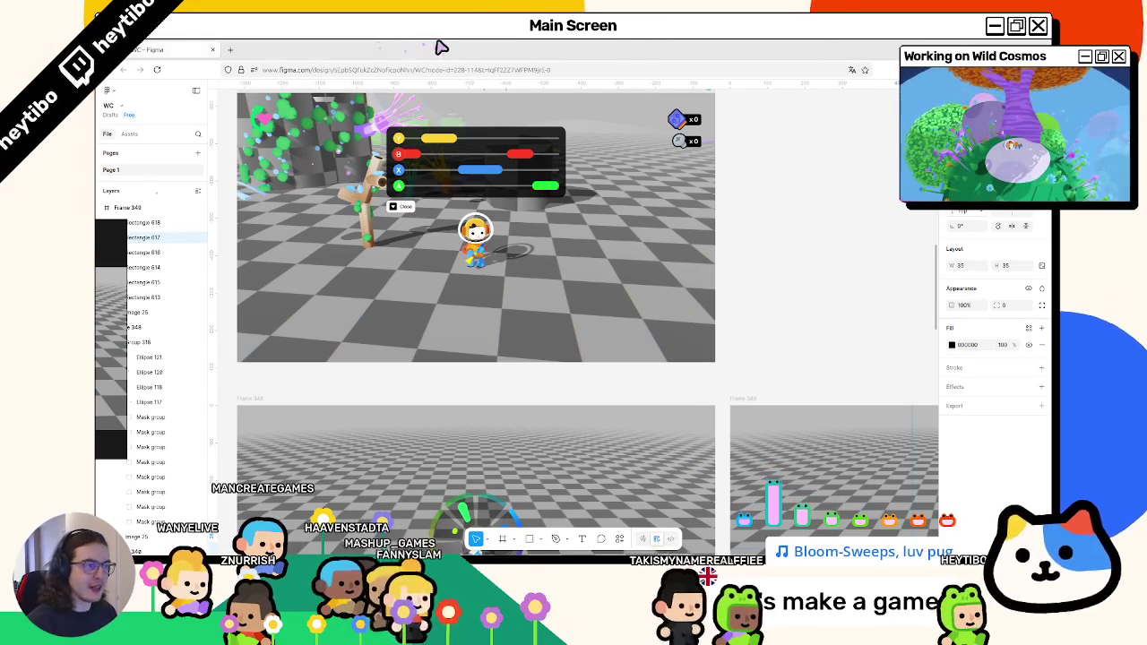
Test-run the game in Godot, close its music panel, and open the music_wheel scene.
key(alt+Tab)
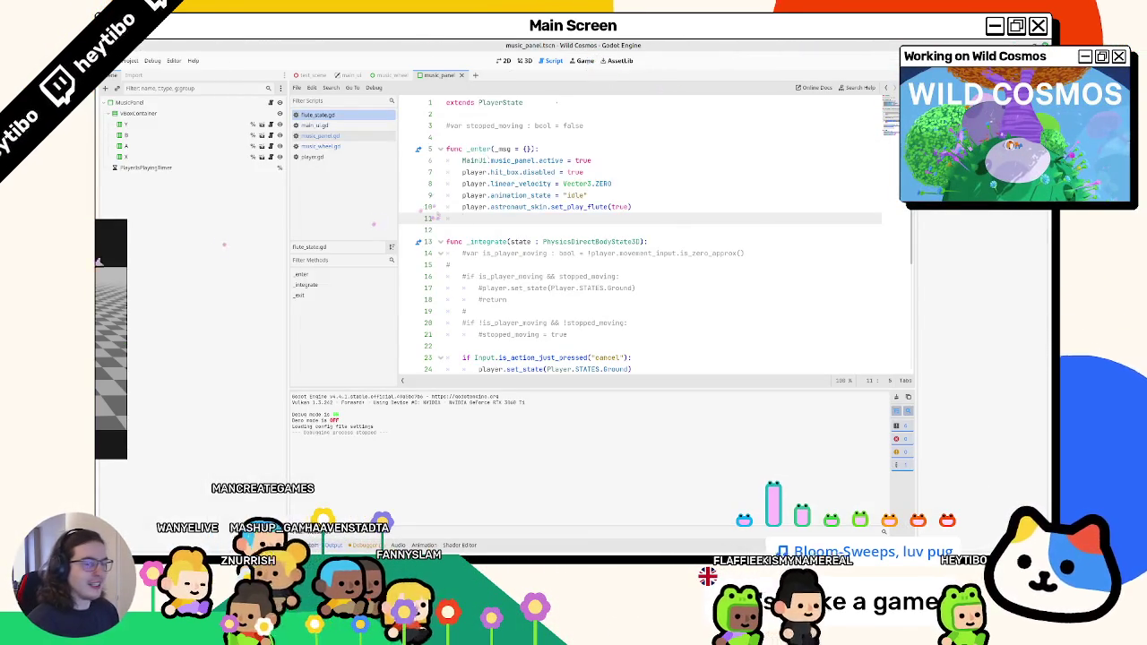
key(F5)
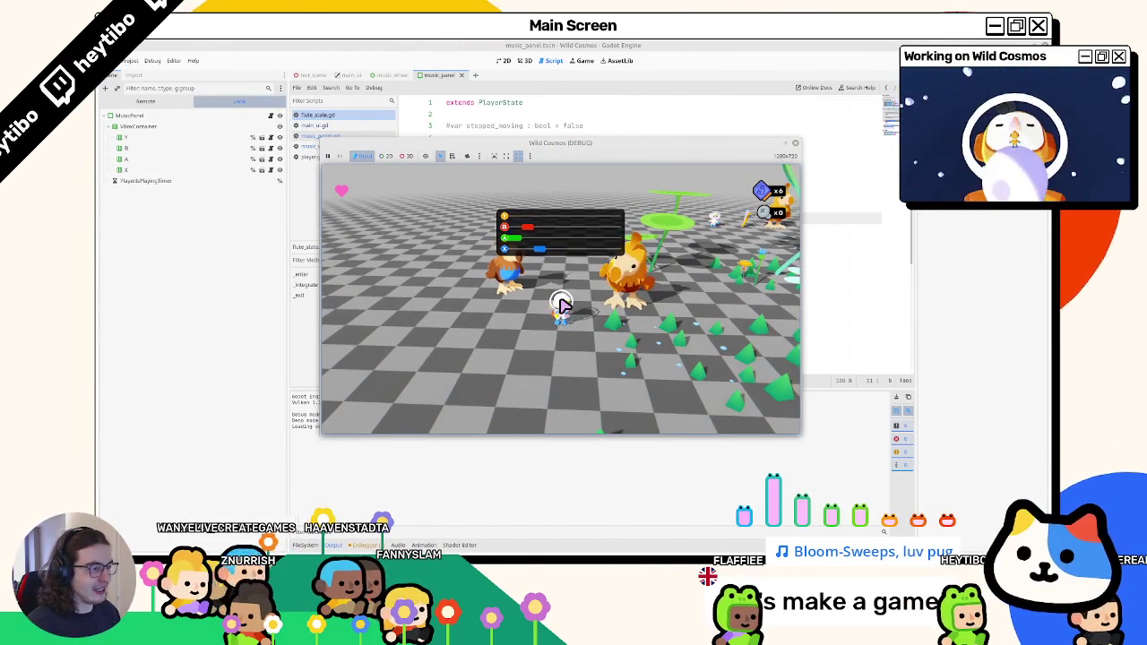
key(Escape)
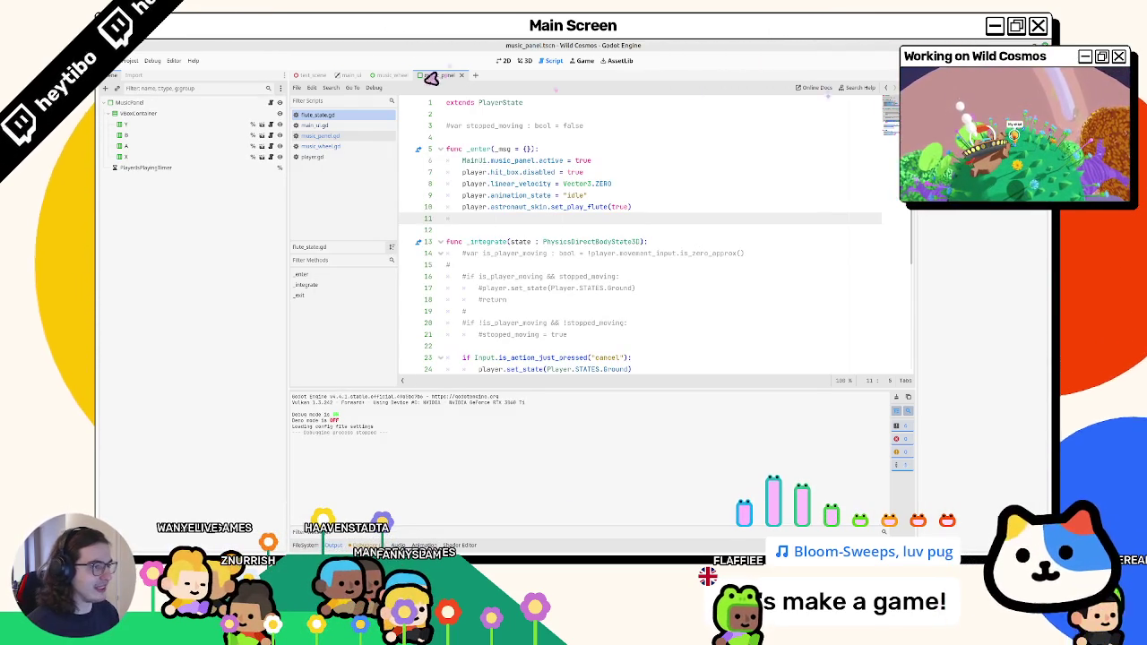
click(499, 61)
click(392, 76)
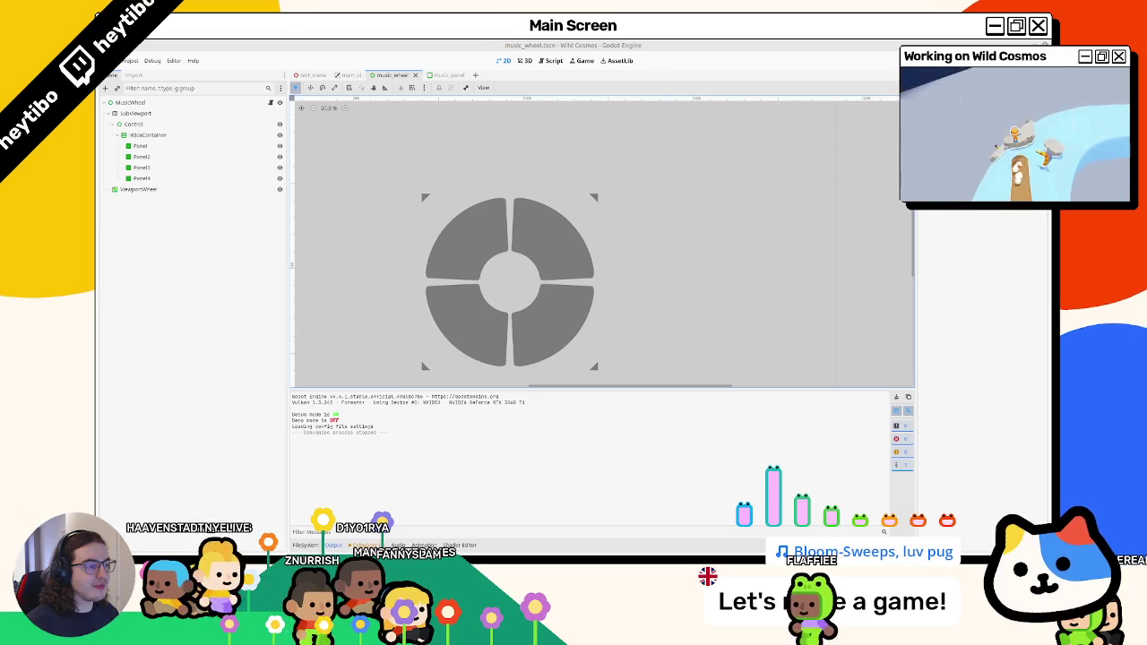
Resize the music_wheel SubViewport to 512×512 and view the wheel centred at 100% zoom.
click(142, 135)
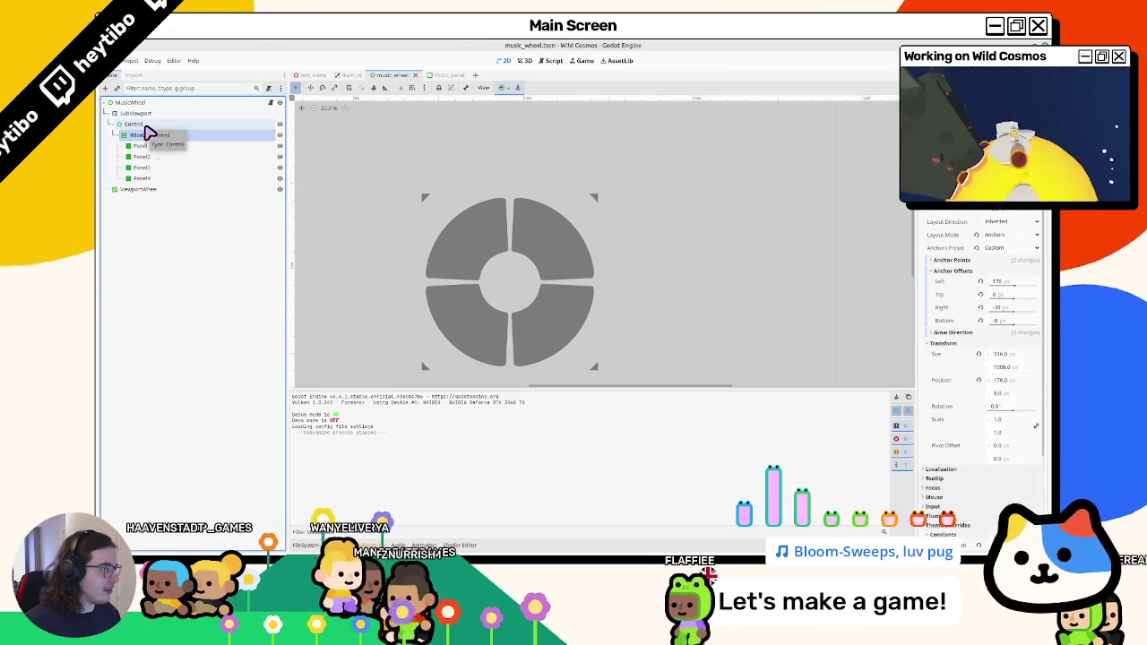
click(143, 125)
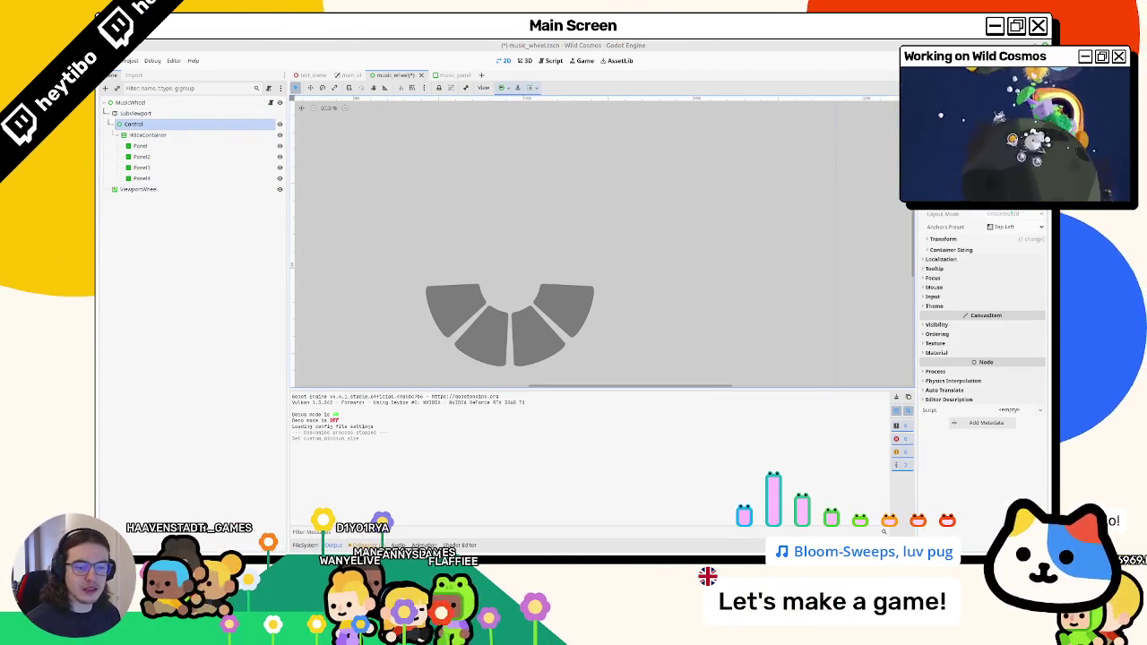
click(216, 113)
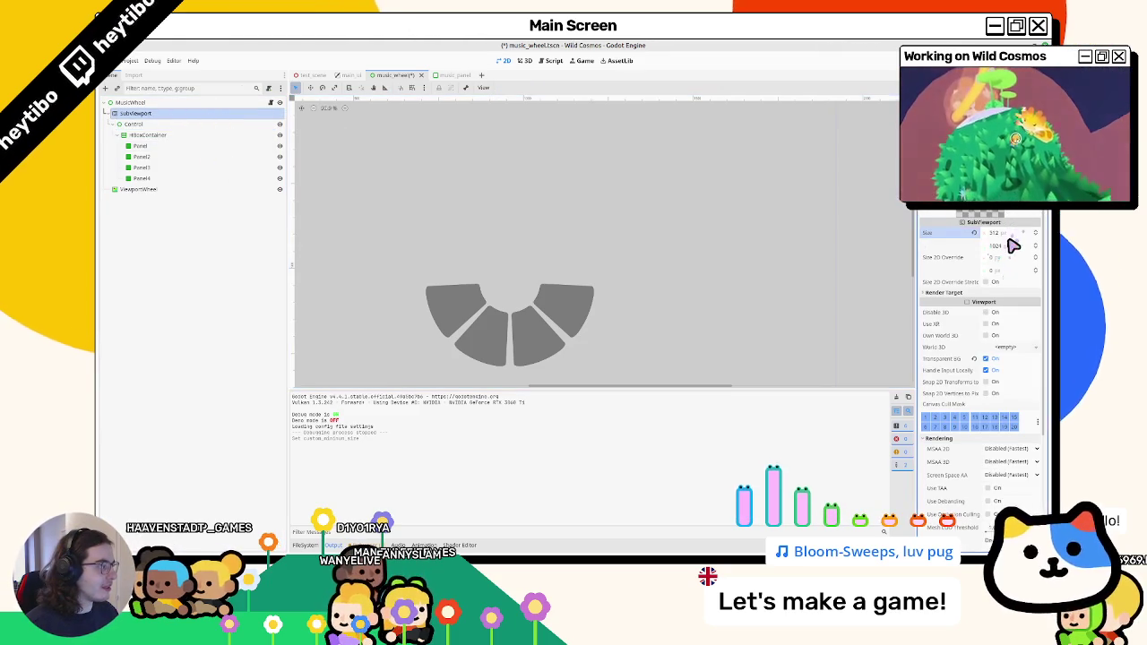
text(2)
click(1027, 262)
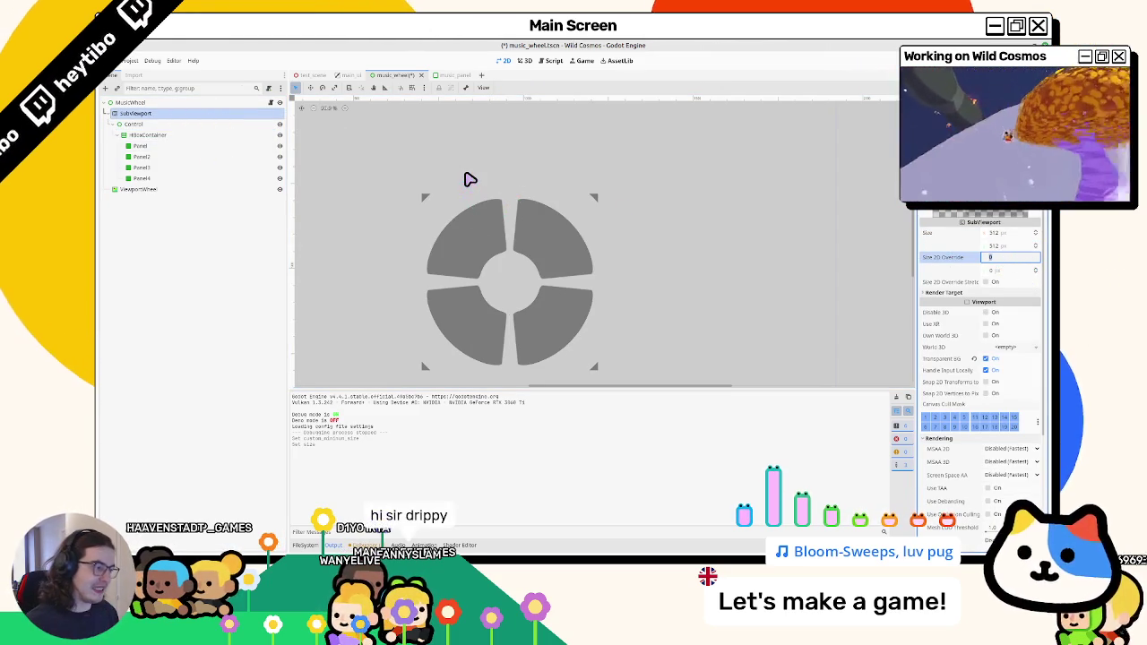
click(326, 108)
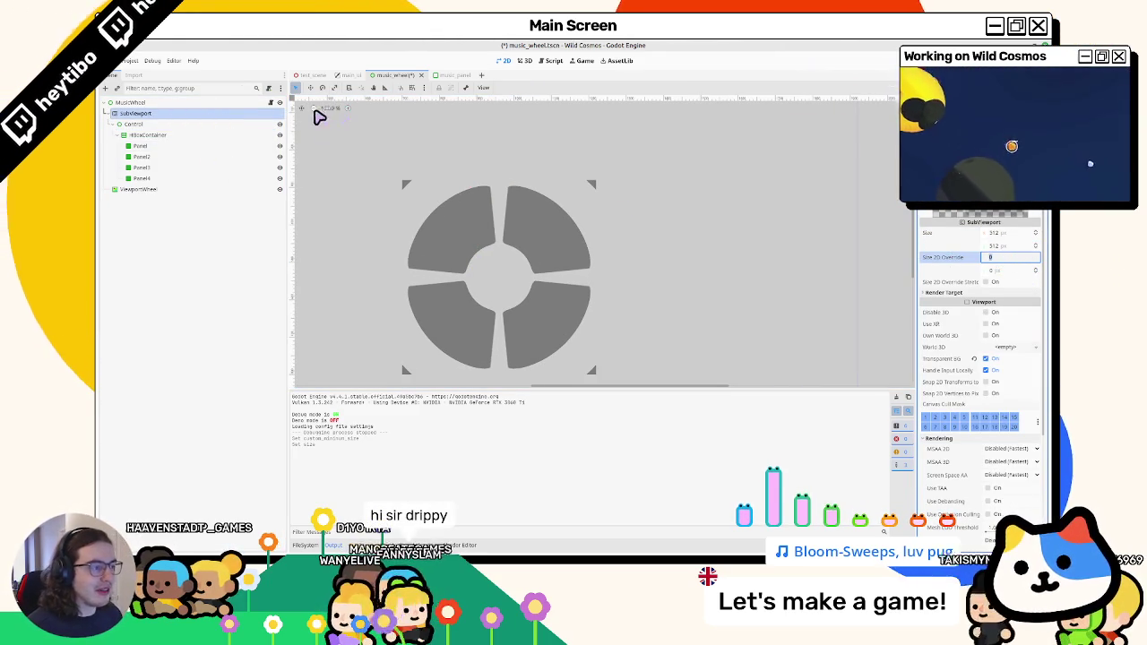
drag(535, 237, 574, 205)
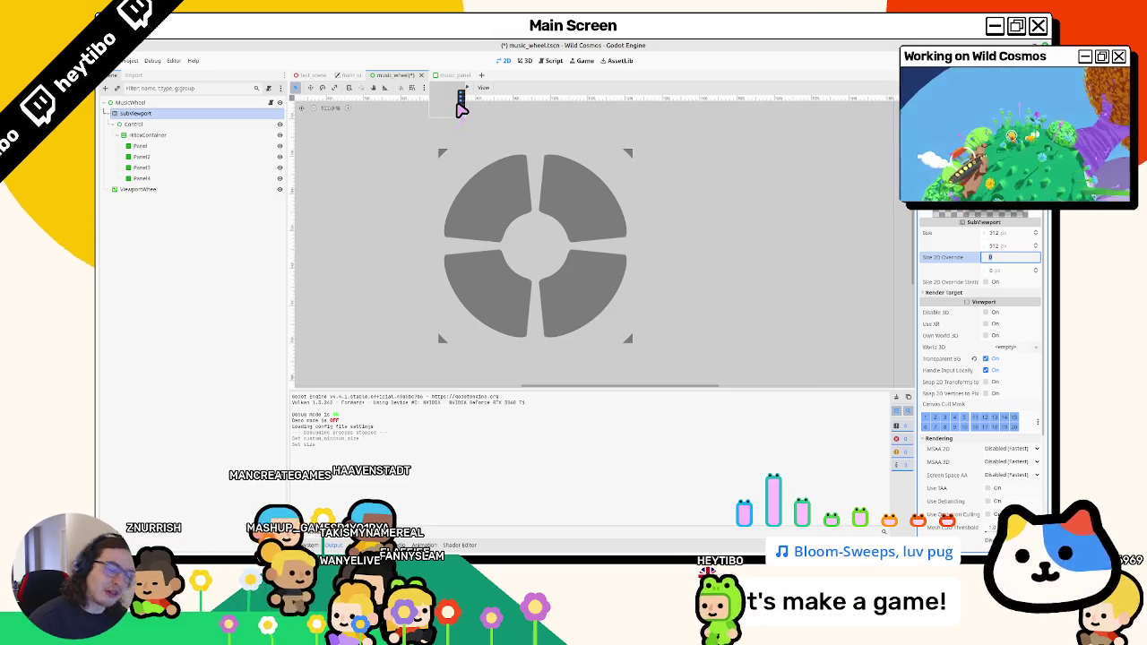
Bring Figma forward, maximize its window, and zoom onto Frame 349's cross-shaped slider mockup.
key(alt+Tab)
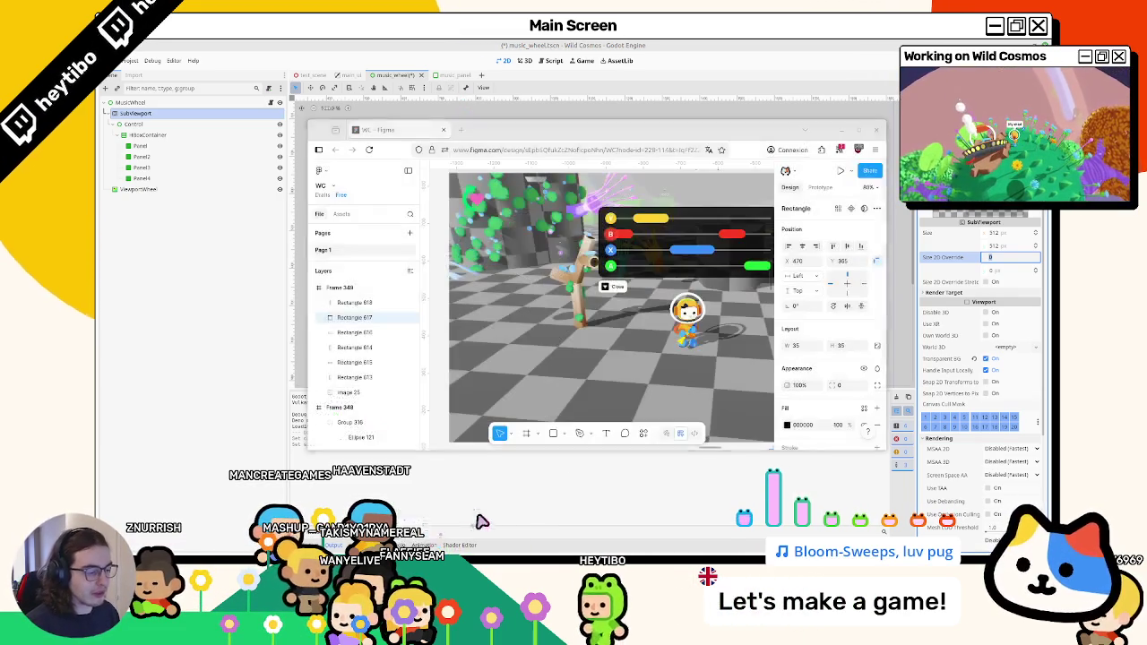
click(858, 130)
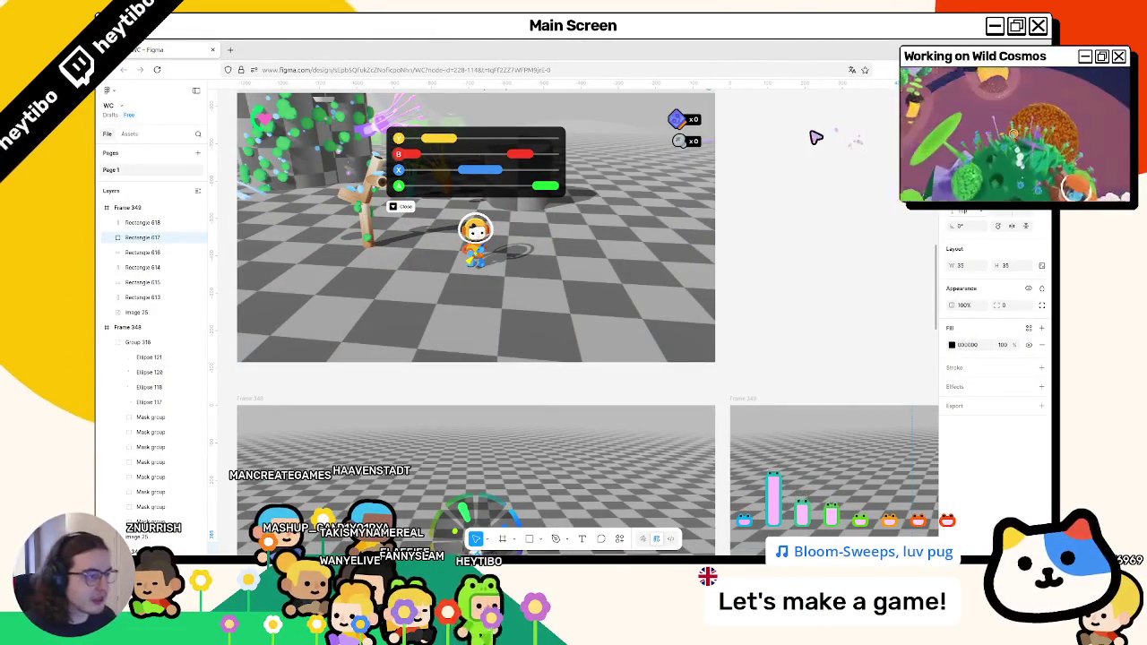
scroll(587, 232, down, 2)
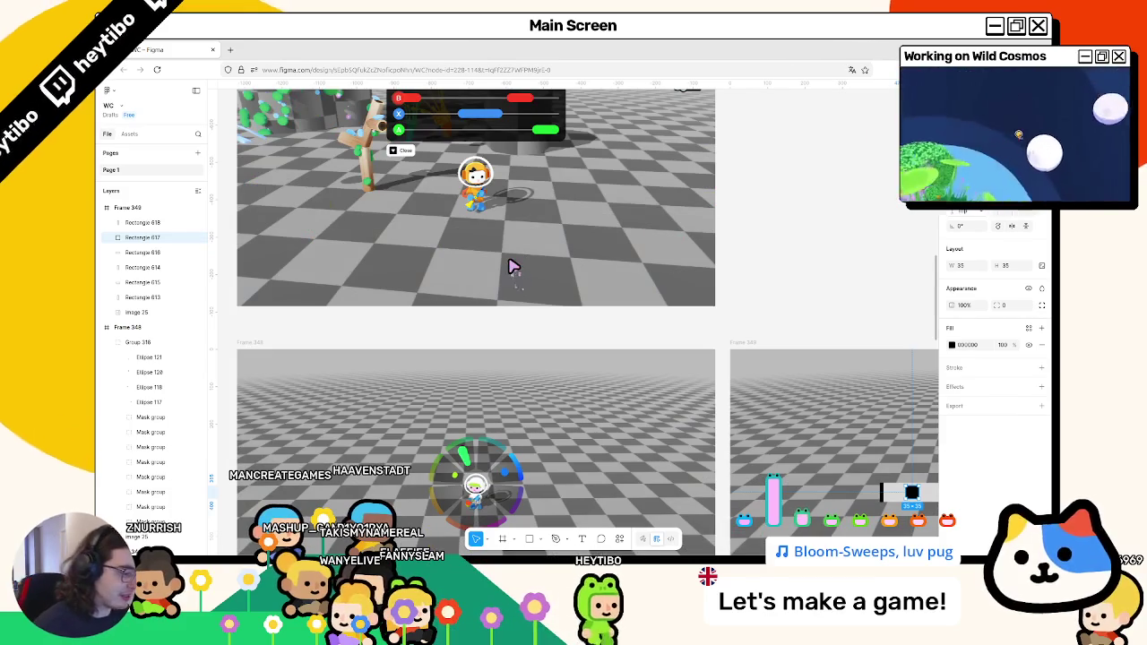
scroll(475, 371, down, 4)
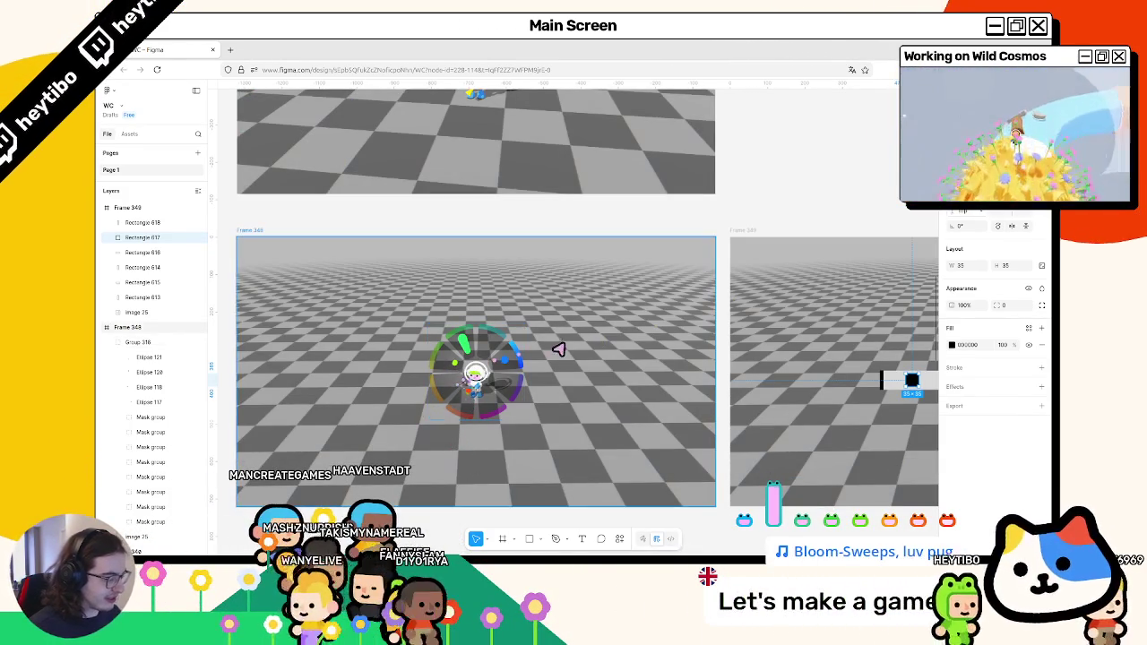
scroll(547, 349, down, 3)
scroll(699, 366, up, 5)
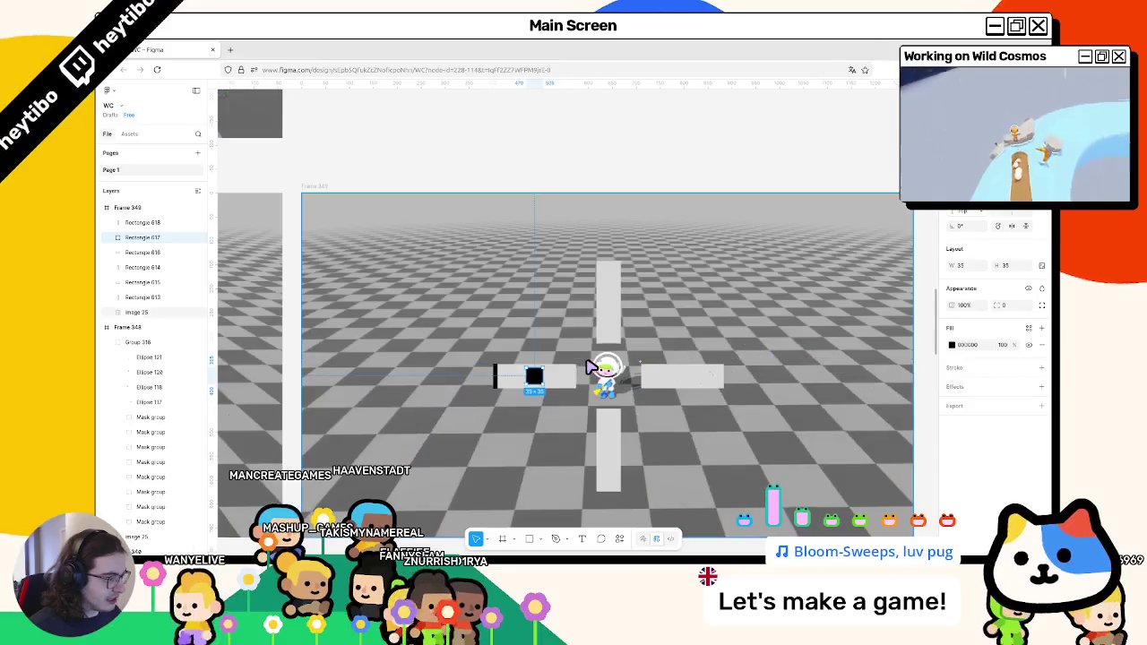
scroll(660, 366, down, 2)
scroll(661, 366, down, 2)
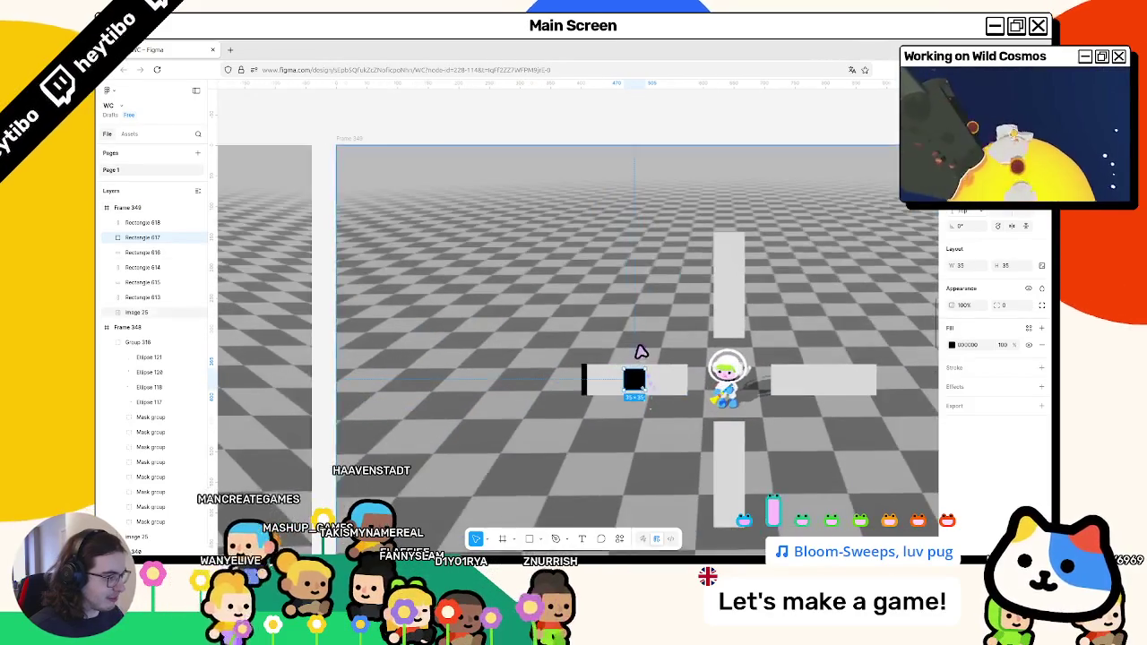
Delete the five cross rectangles and the leftover black bar from Frame 349.
key(Escape)
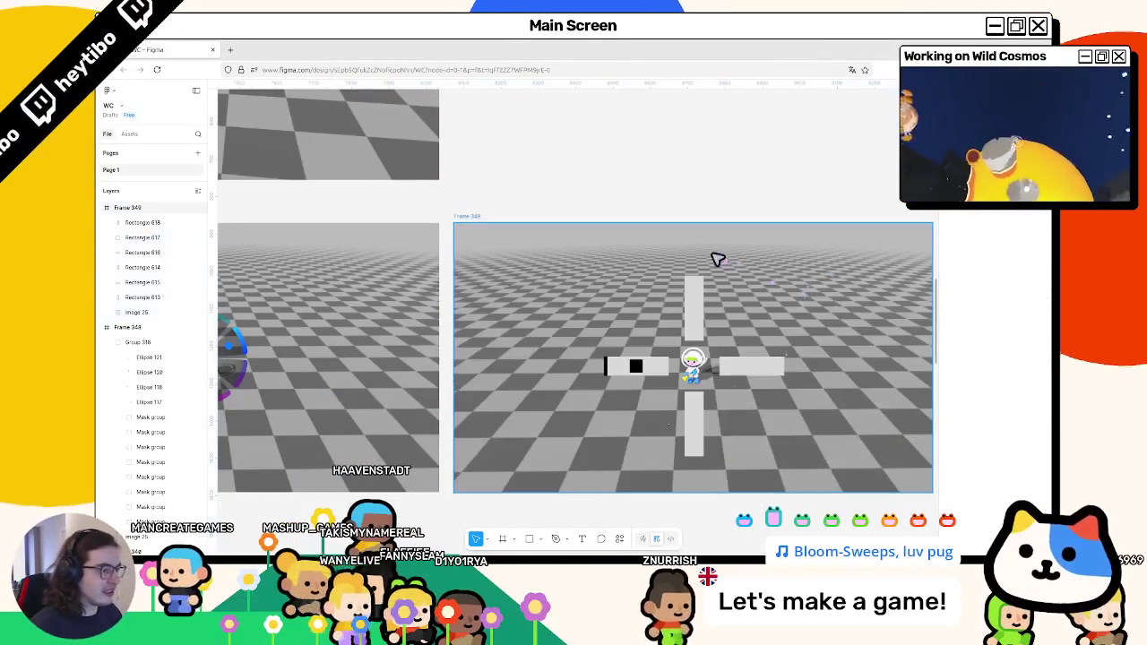
mouse_move(661, 349)
mouse_down()
mouse_move(690, 389)
mouse_move(776, 450)
mouse_up()
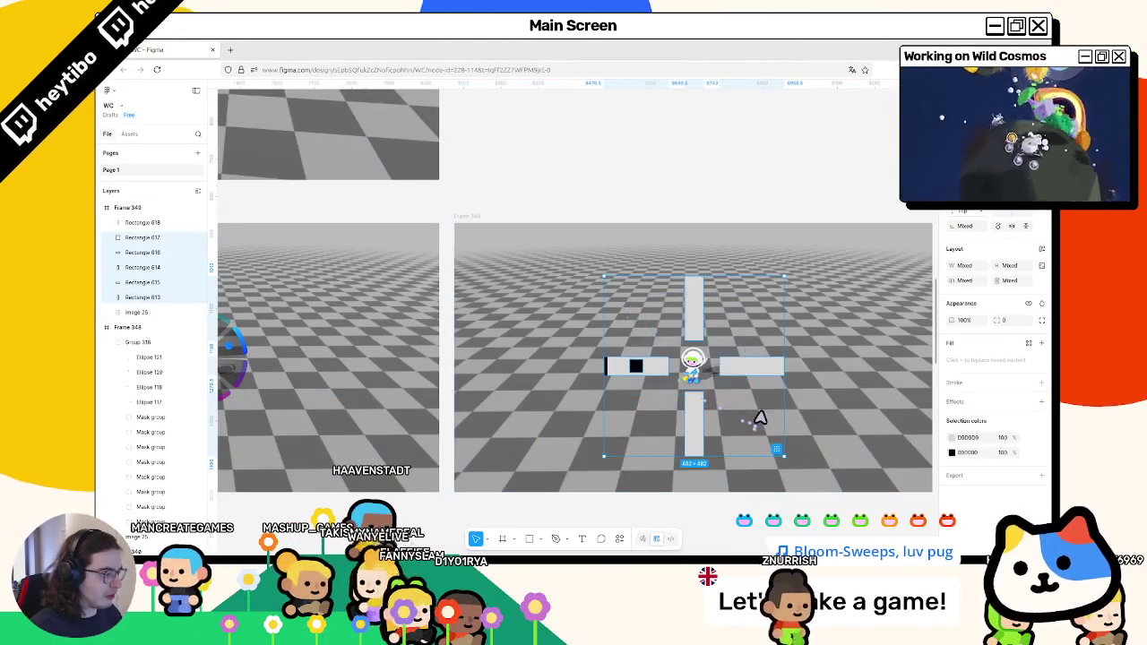
key(Delete)
click(605, 365)
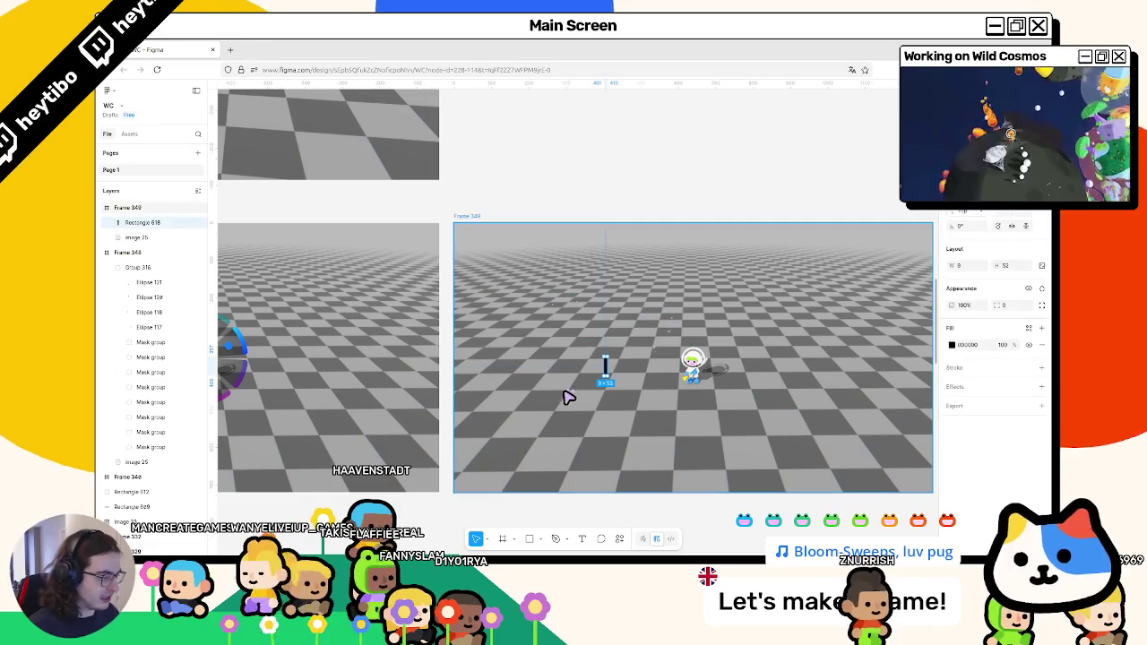
key(Delete)
Move Frame 349 up above the other game-screenshot frames.
scroll(499, 323, up, 3)
scroll(499, 322, left, 4)
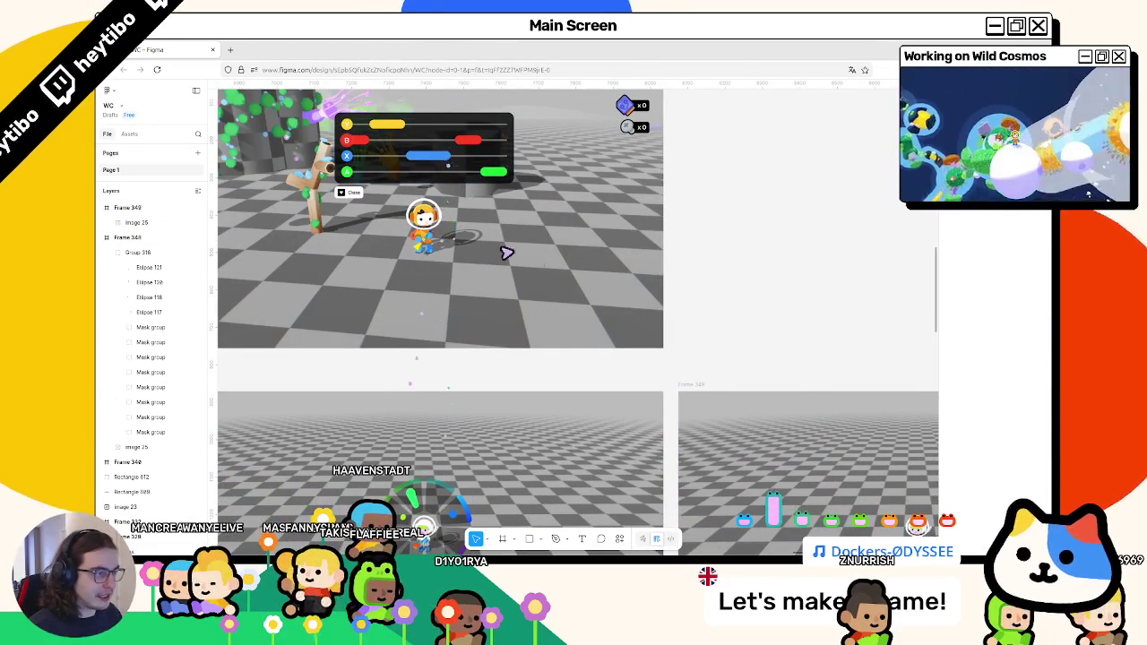
drag(773, 458, 774, 194)
scroll(607, 251, right, 5)
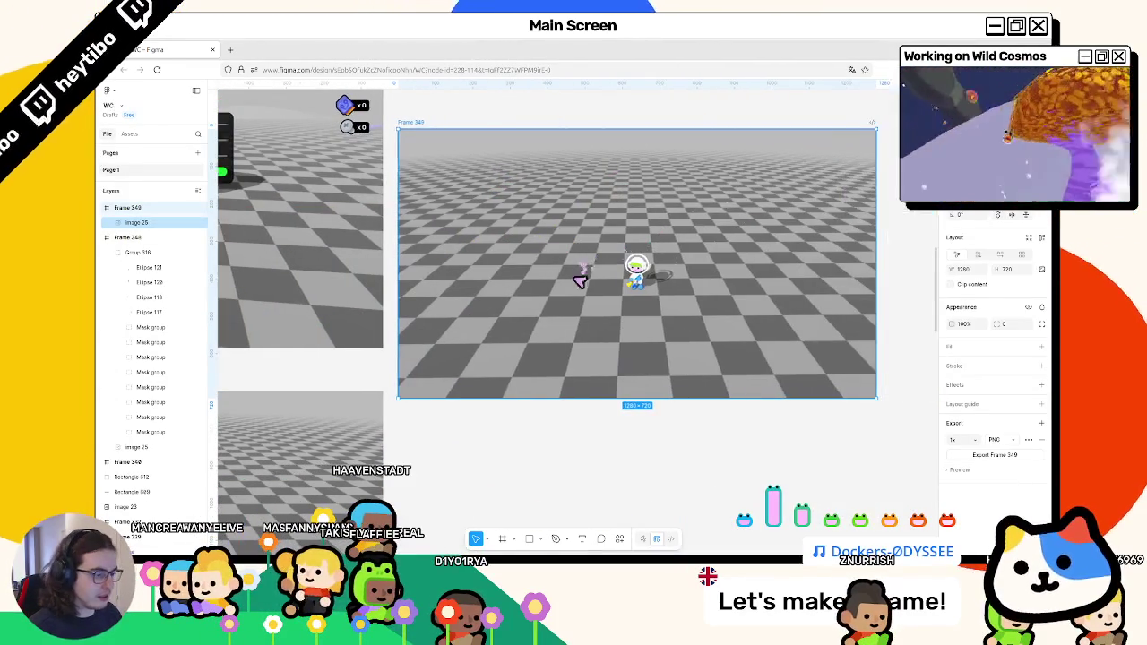
Draw a ~204×202 ellipse above the astronaut and trim it to an arc starting at -60°.
click(539, 540)
click(574, 489)
scroll(686, 260, up, 5)
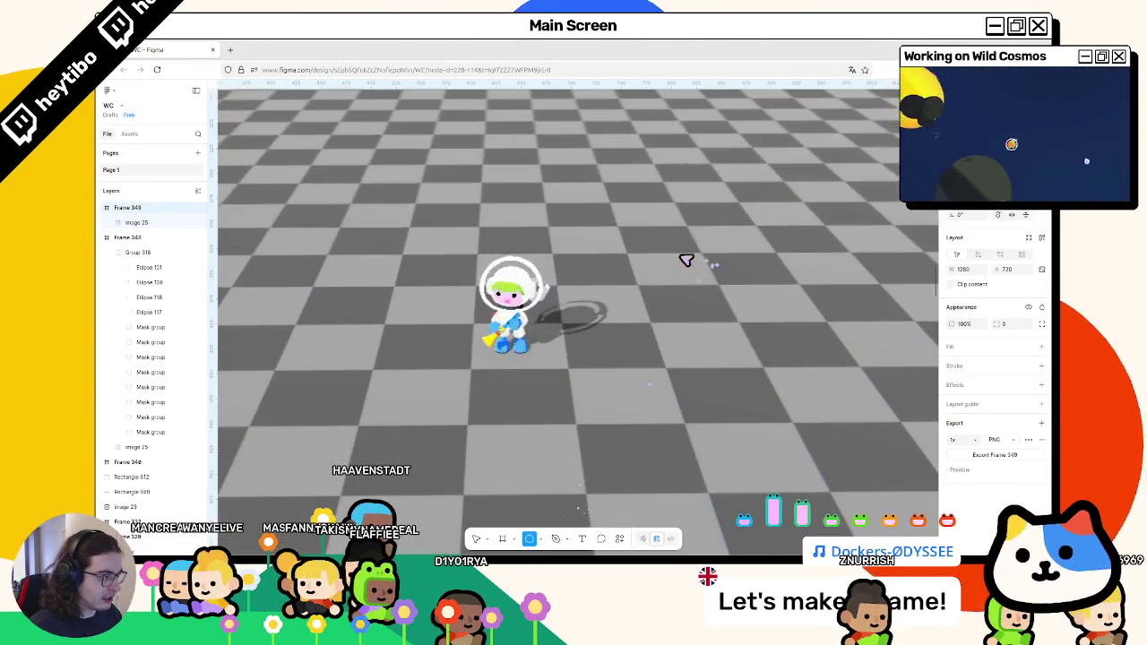
drag(434, 193, 616, 374)
mouse_move(616, 285)
mouse_down()
mouse_move(436, 209)
mouse_move(528, 212)
mouse_up()
drag(442, 255, 439, 252)
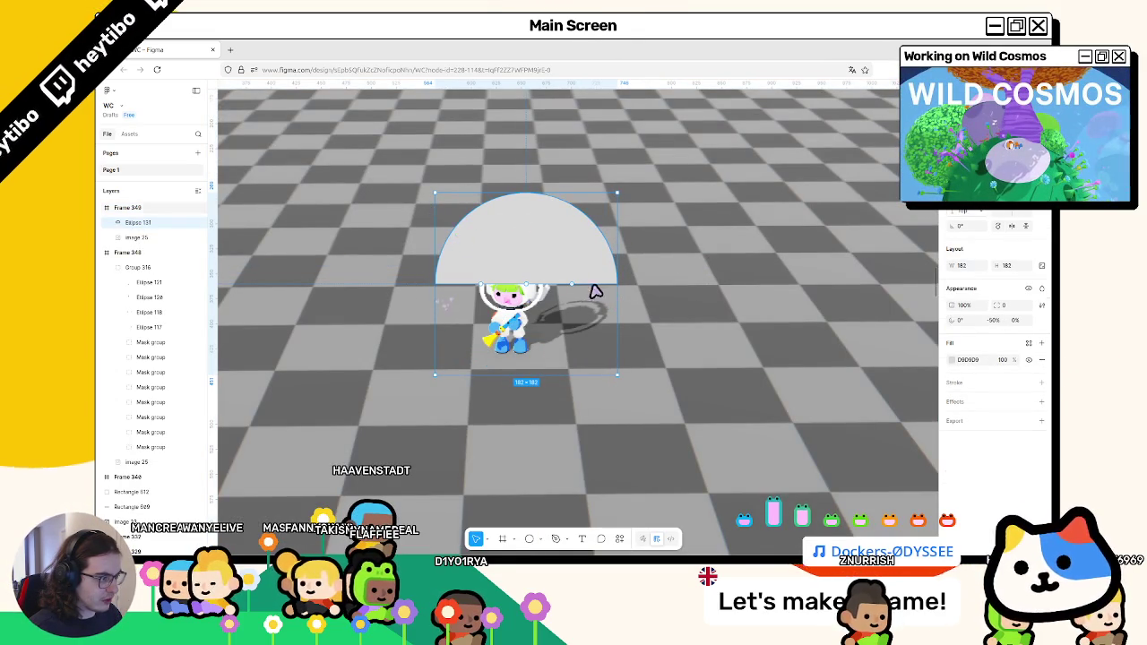
mouse_move(581, 294)
mouse_down()
mouse_move(558, 234)
mouse_move(540, 239)
mouse_move(498, 339)
mouse_move(510, 335)
mouse_move(515, 251)
mouse_move(501, 254)
mouse_up()
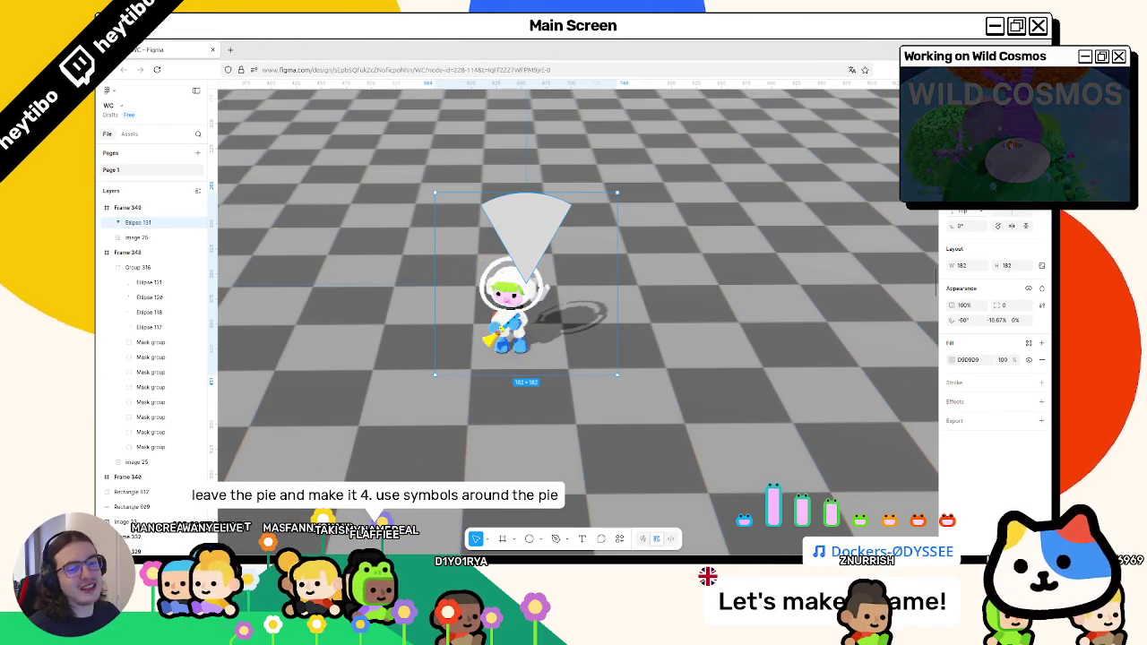
scroll(651, 278, up, 5)
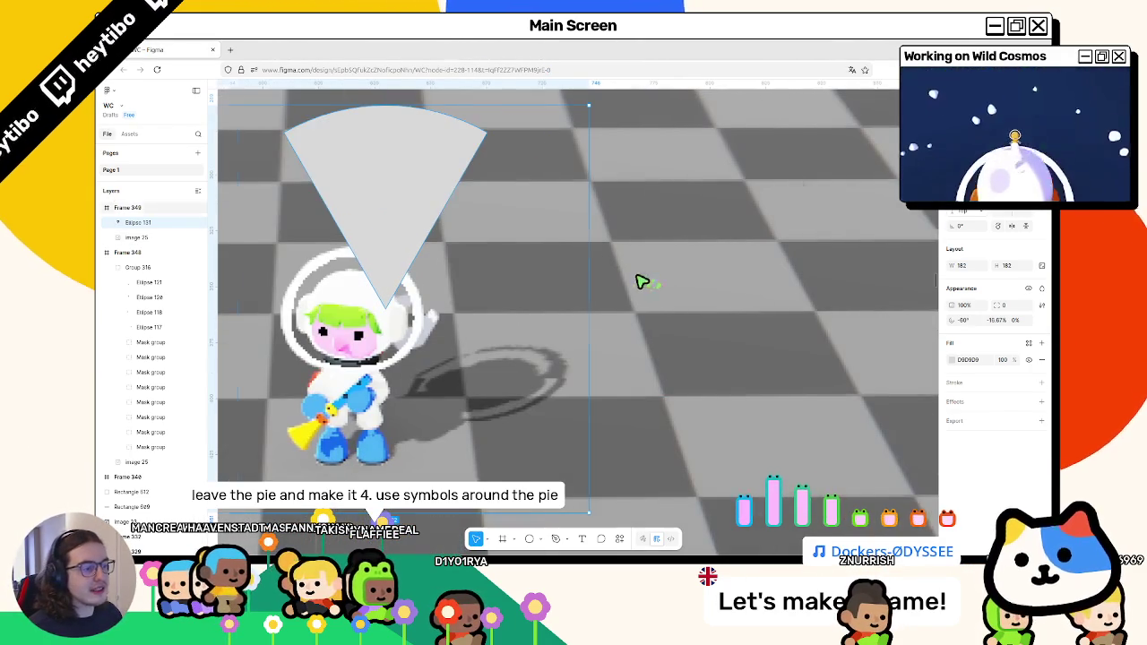
scroll(642, 281, down, 10)
drag(479, 238, 328, 195)
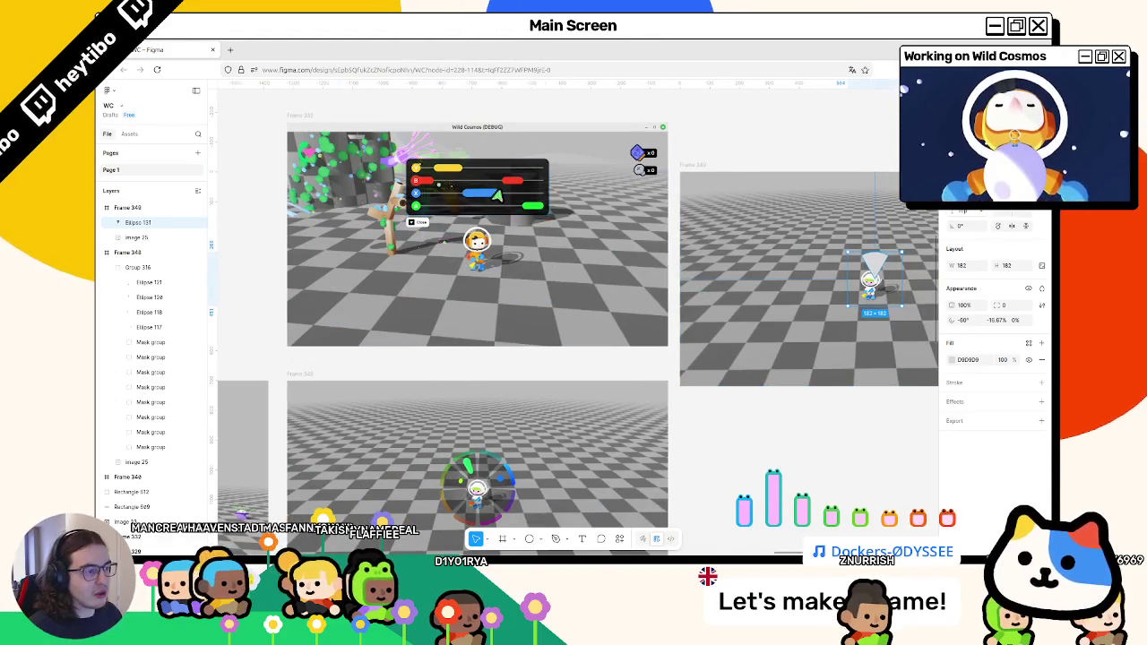
scroll(494, 187, up, 2)
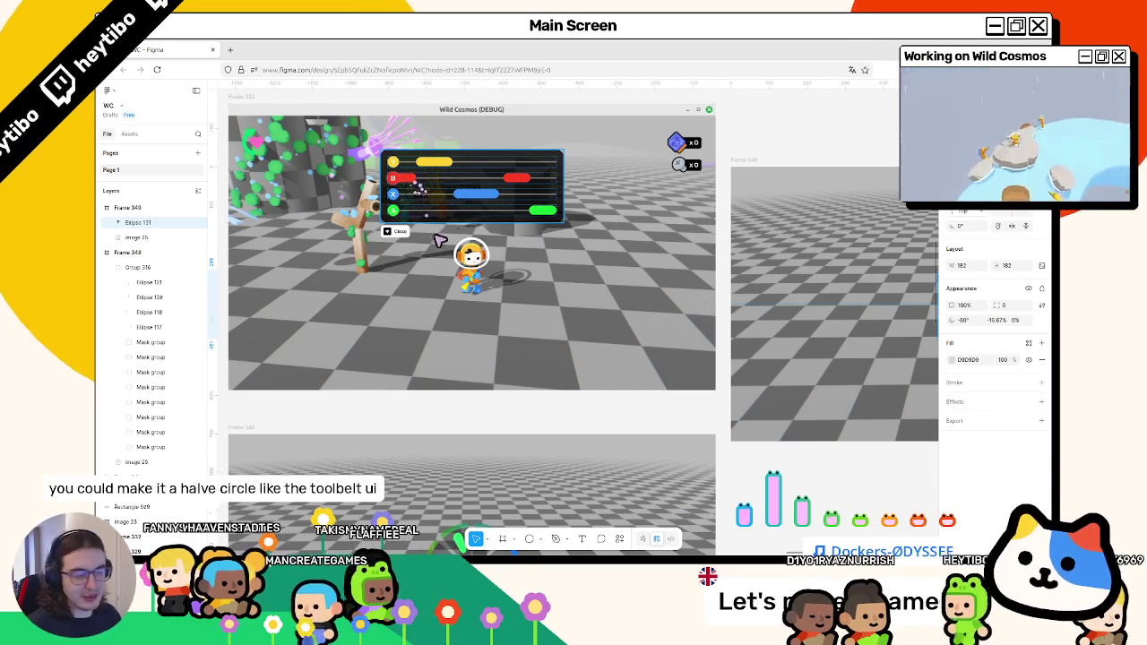
scroll(589, 334, up, 8)
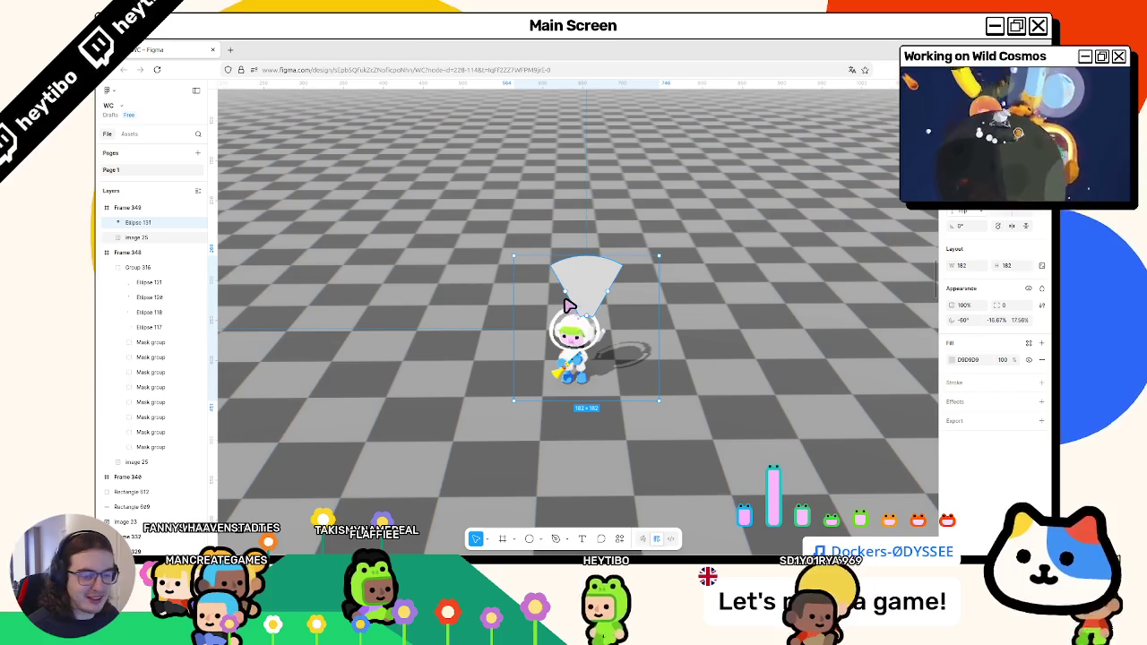
Narrow the wedge to an 11.78% inner ratio with its start at -75°.
mouse_move(589, 320)
drag(589, 315, 591, 320)
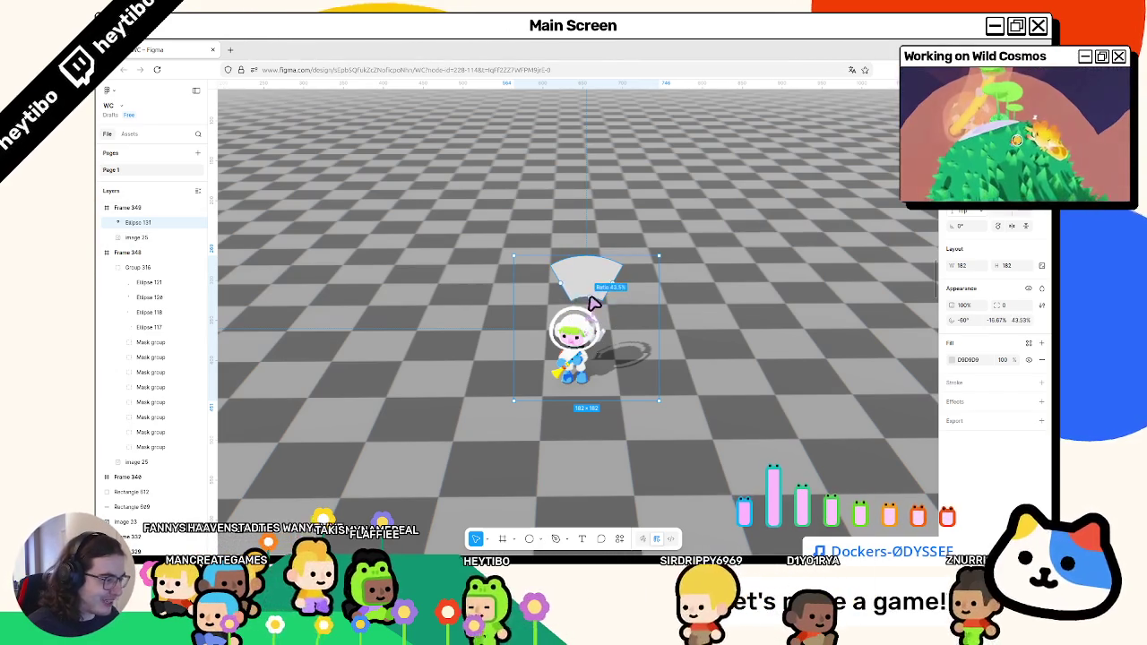
key(alt)
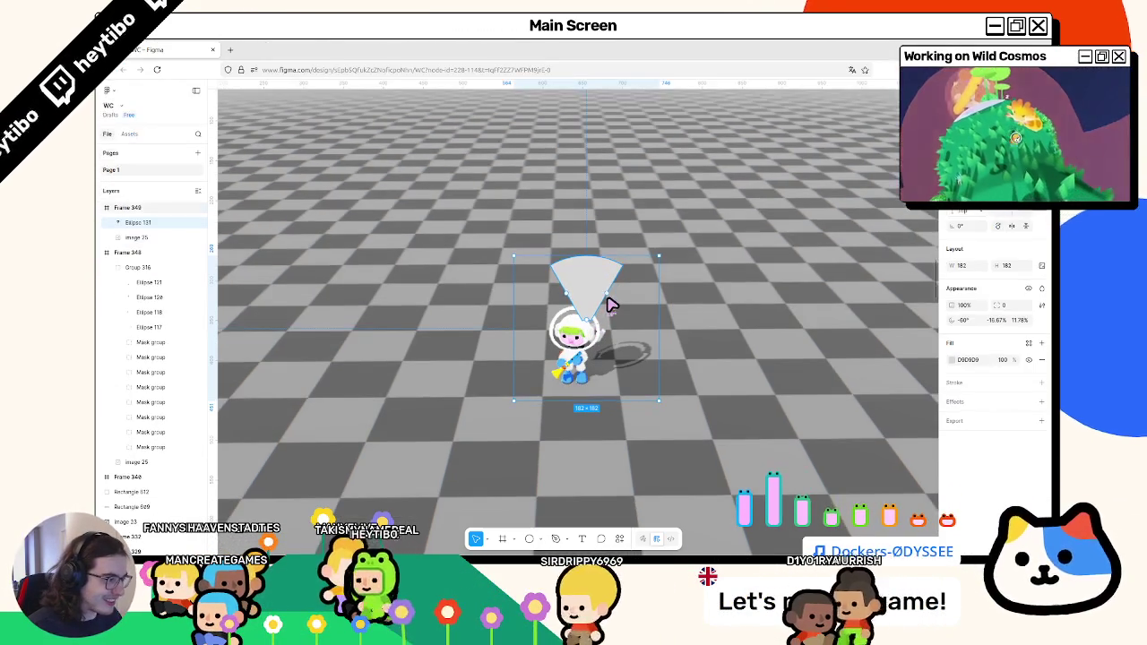
click(608, 305)
mouse_move(608, 305)
mouse_down()
mouse_move(594, 262)
mouse_move(598, 295)
mouse_move(565, 299)
mouse_move(580, 294)
mouse_move(583, 264)
mouse_up()
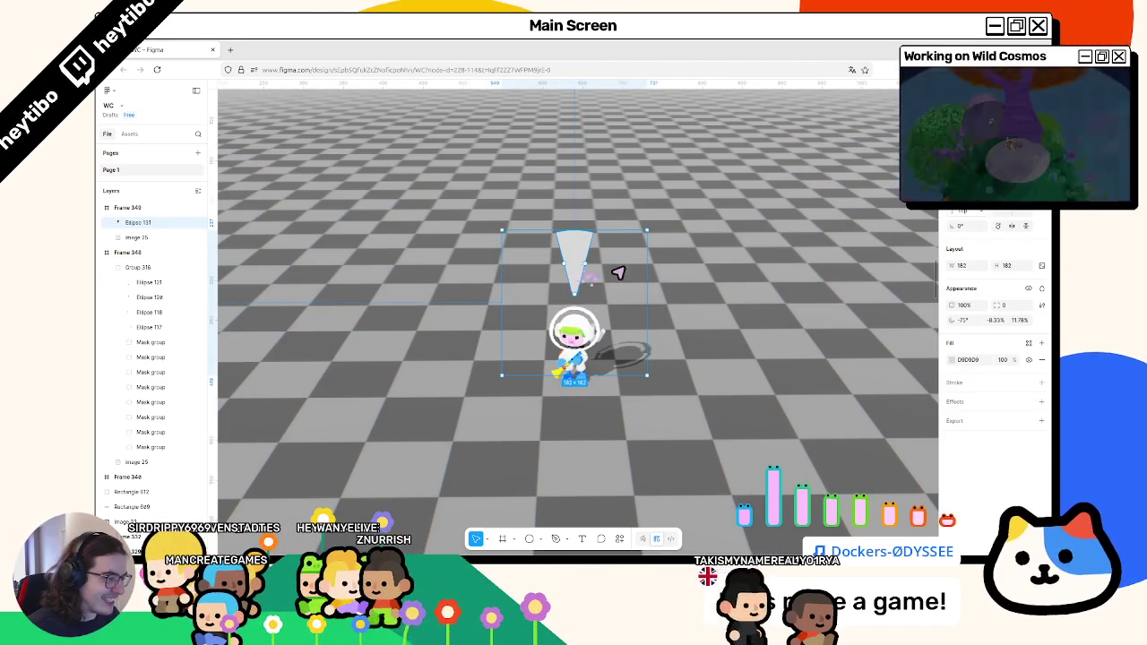
Duplicate the wedge, enlarge it to 264 px, and set its inner ratio to 25.8%.
key(ctrl+d)
mouse_move(655, 233)
mouse_down()
mouse_move(645, 343)
mouse_move(626, 378)
mouse_up()
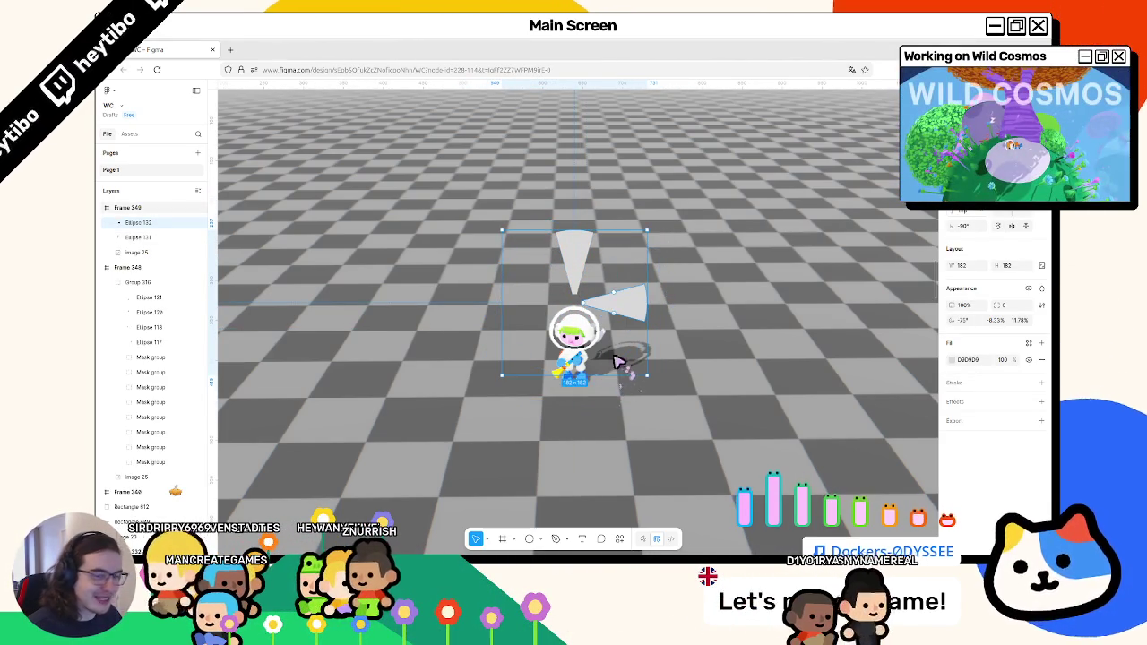
key(ctrl+z)
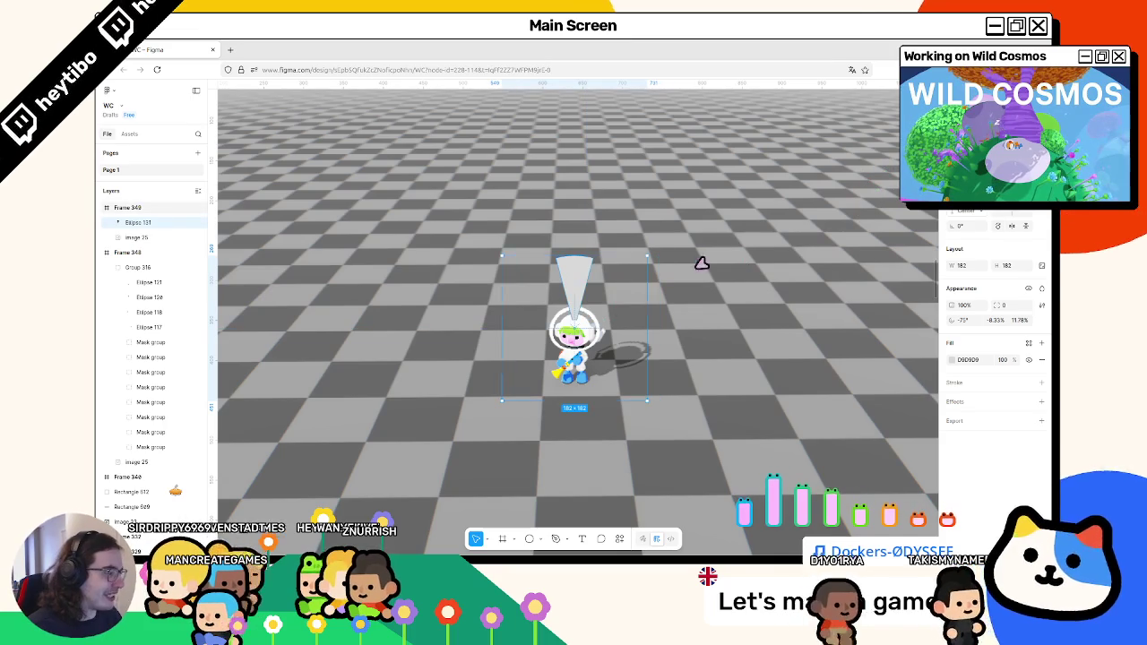
drag(650, 312, 694, 315)
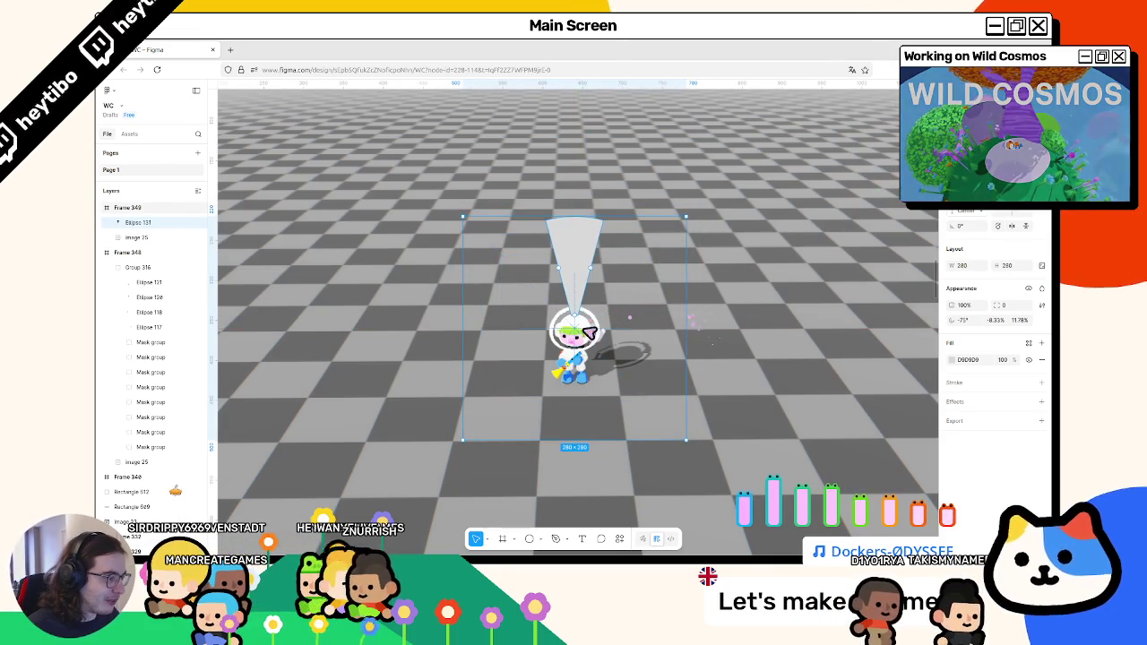
drag(587, 303, 575, 309)
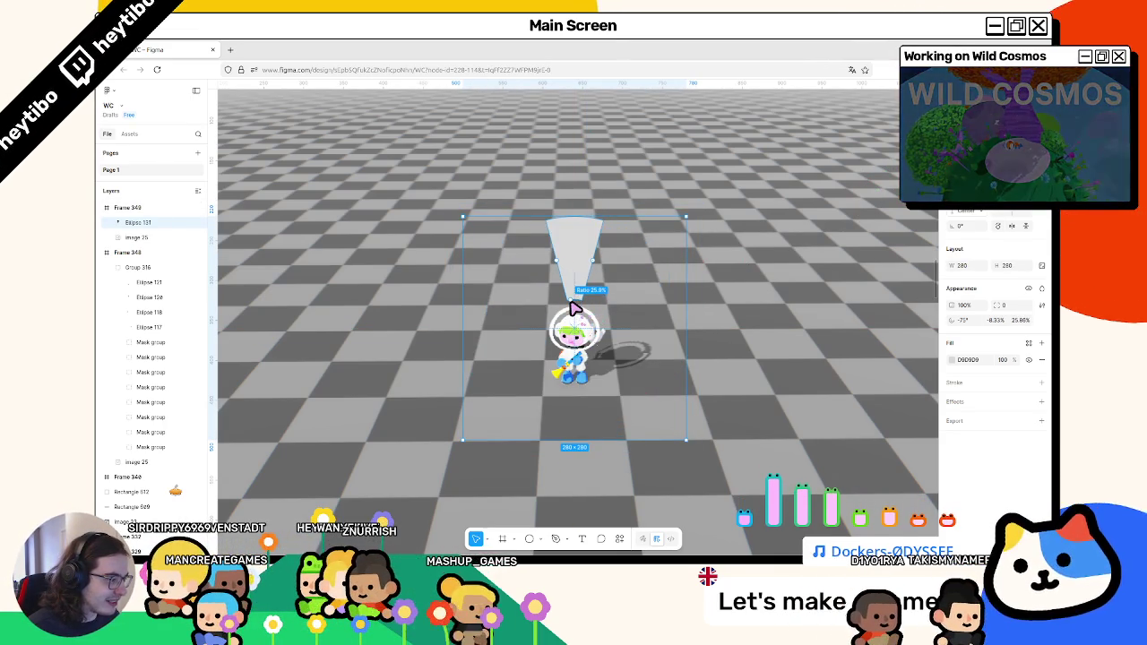
key(Escape)
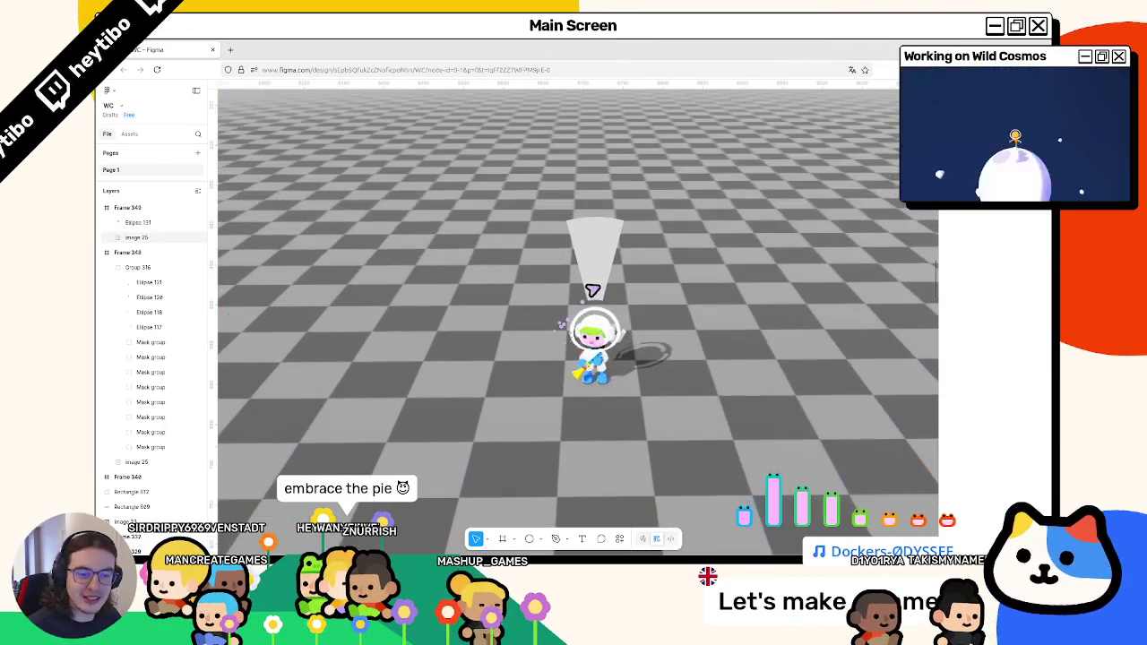
Rotate the wedge copies to point right and down around the astronaut.
click(606, 266)
mouse_move(617, 267)
mouse_down()
mouse_move(649, 296)
mouse_move(654, 348)
mouse_up()
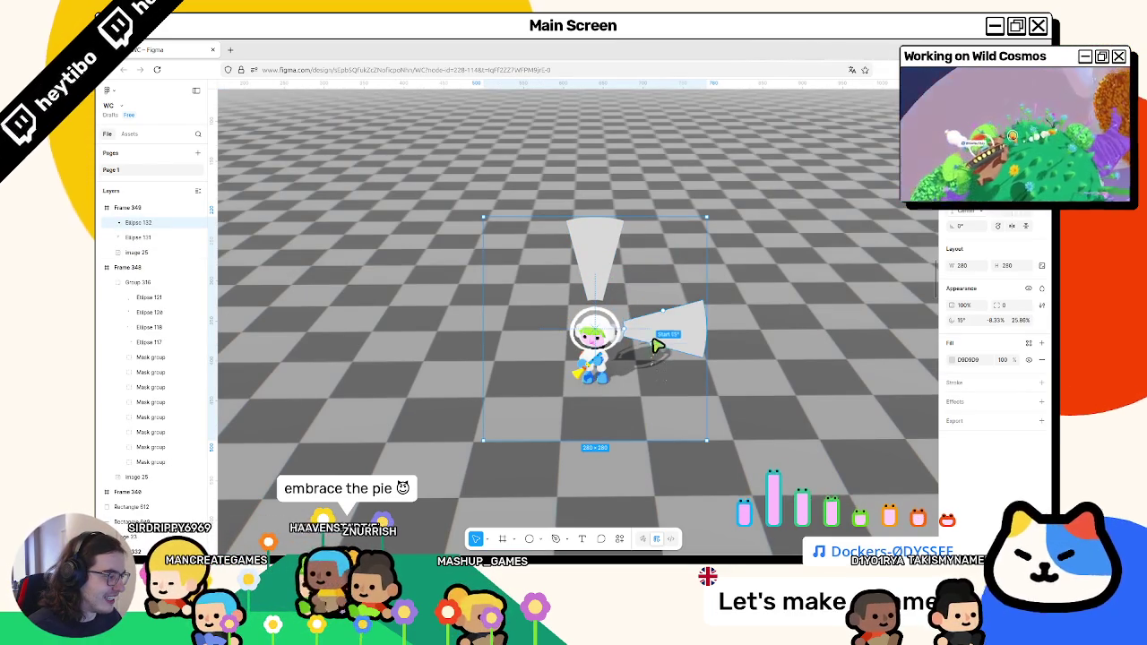
mouse_move(667, 356)
mouse_down()
mouse_move(583, 402)
mouse_move(523, 331)
mouse_move(543, 315)
mouse_up()
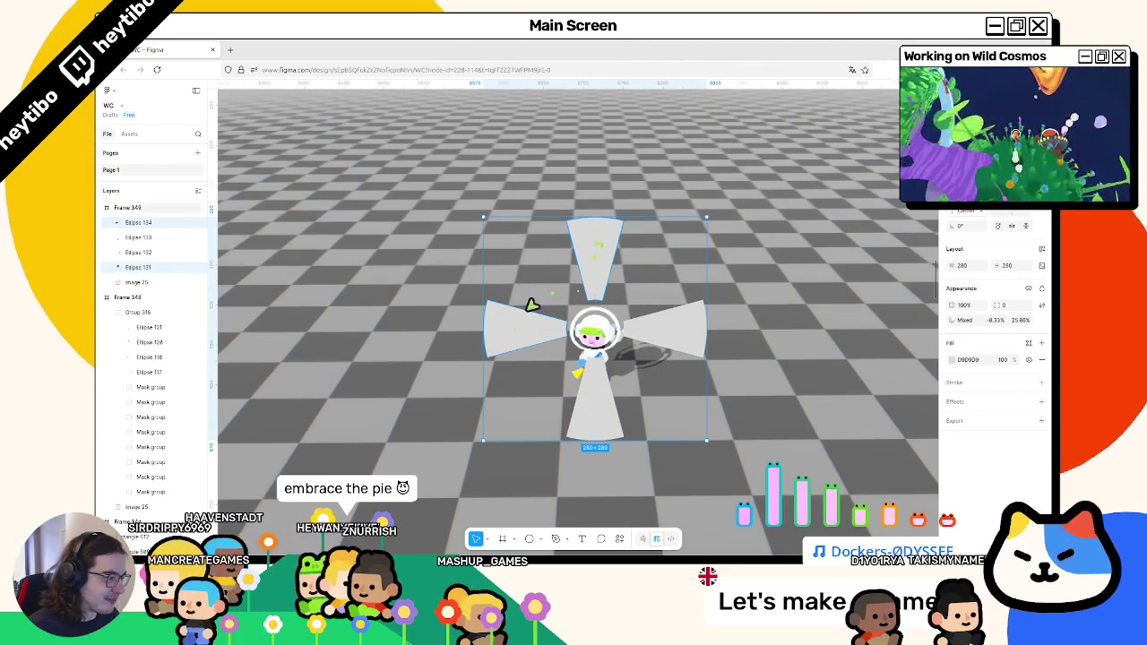
shift+click(531, 306)
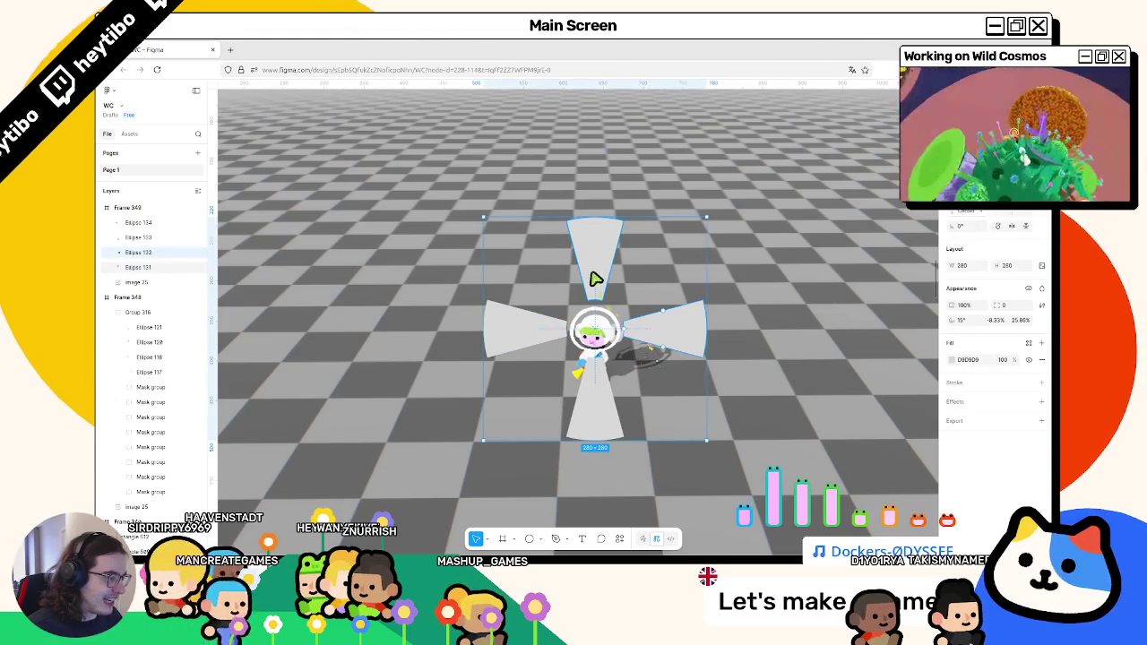
shift+click(571, 346)
key(Escape)
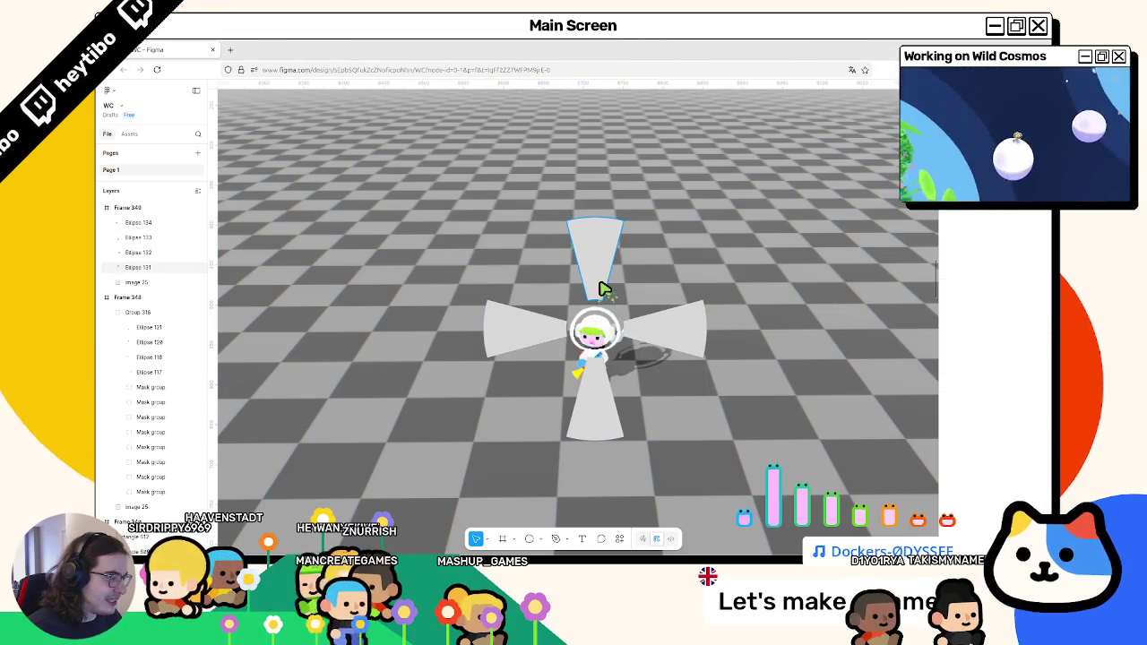
scroll(603, 288, down, 5)
scroll(520, 316, left, 2)
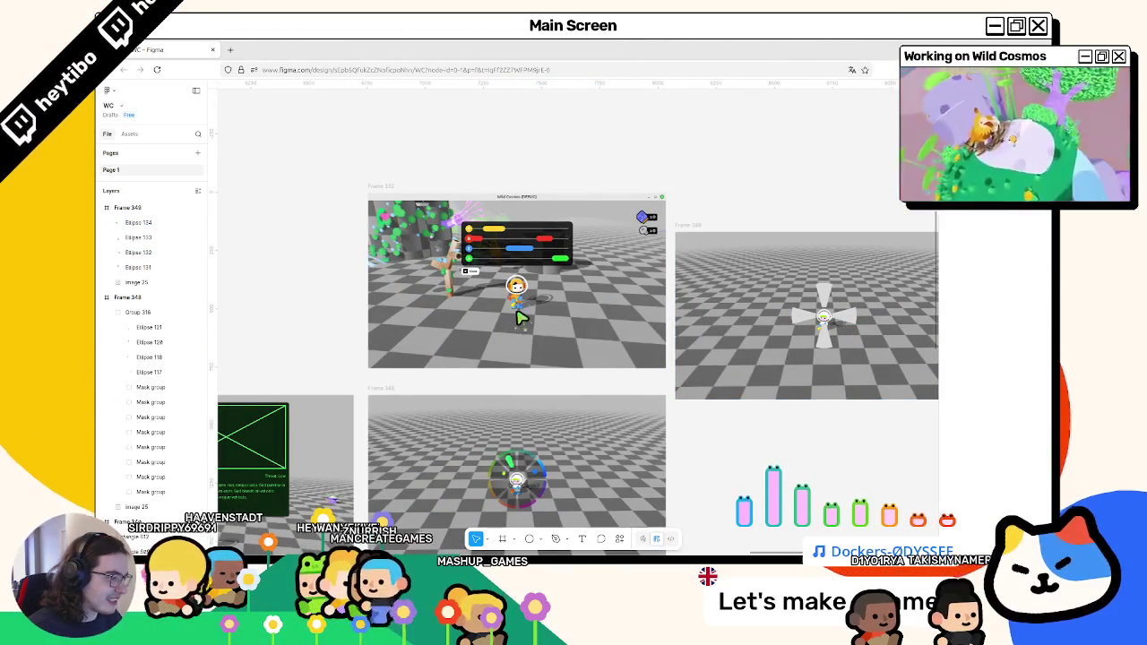
Select and delete the top wedge and the remaining wedges from Frame 349.
scroll(525, 350, down, 1)
scroll(528, 376, up, 3)
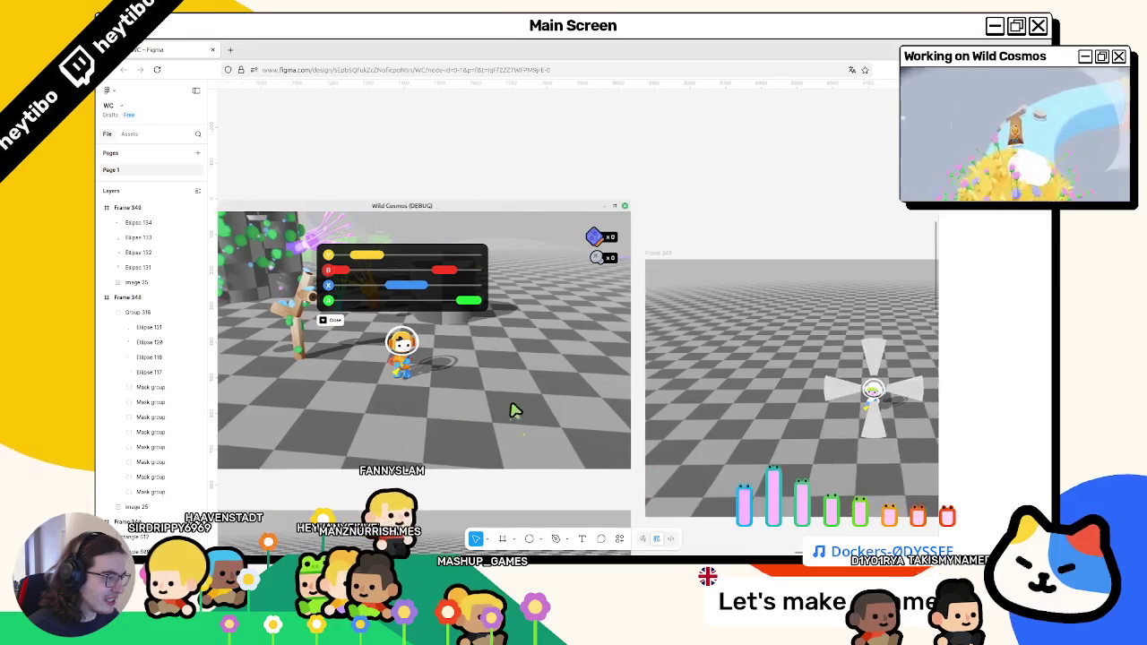
scroll(760, 417, down, 3)
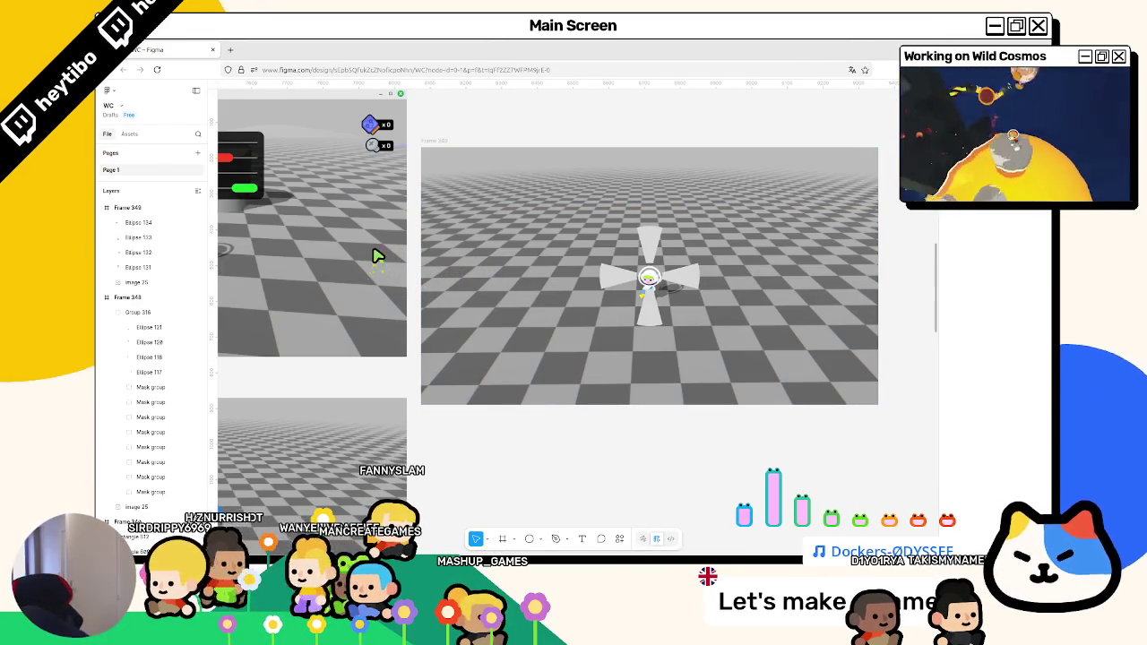
click(653, 235)
key(Delete)
key(Delete)
click(627, 286)
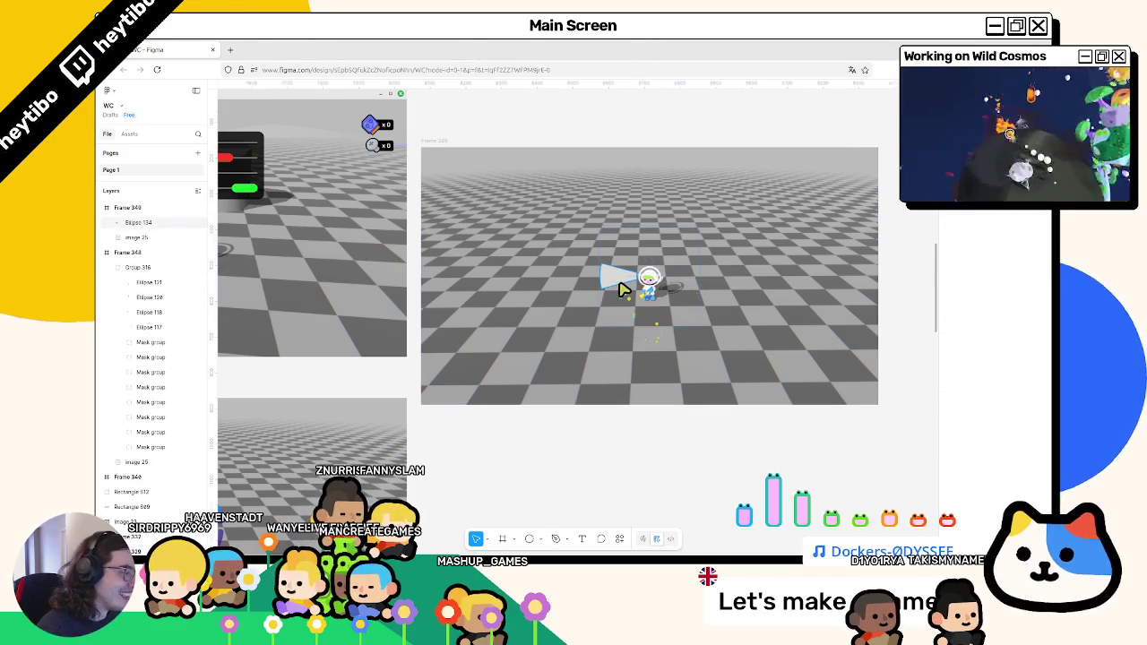
key(Delete)
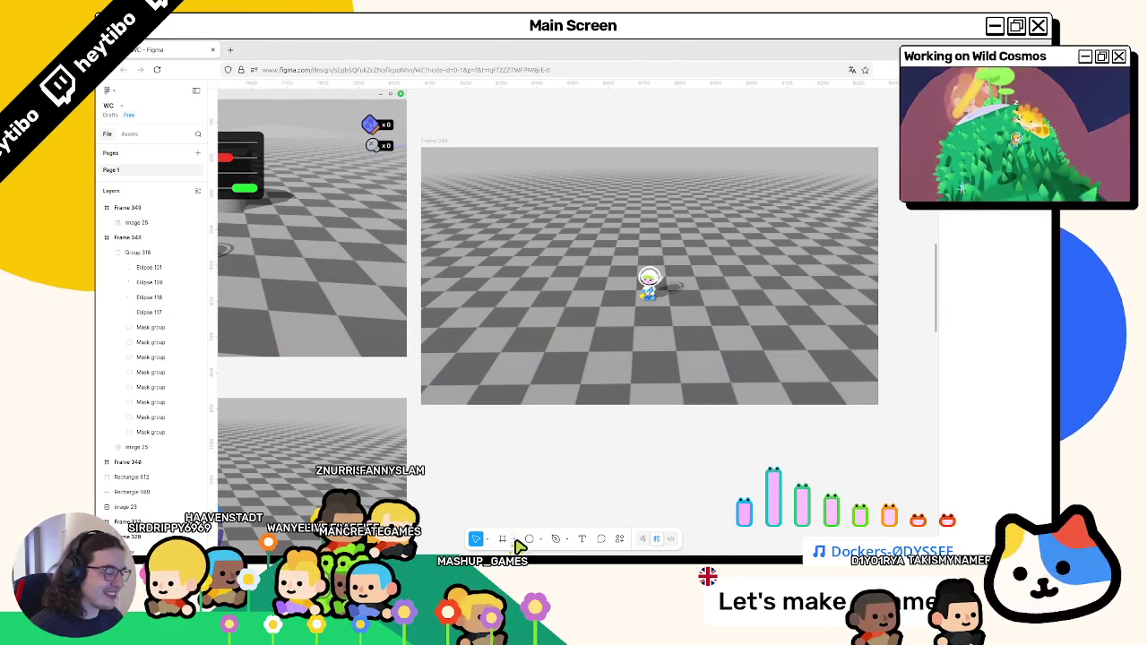
click(502, 541)
Draw a black-filled frame right of the astronaut, 40 px tall.
scroll(668, 278, up, 3)
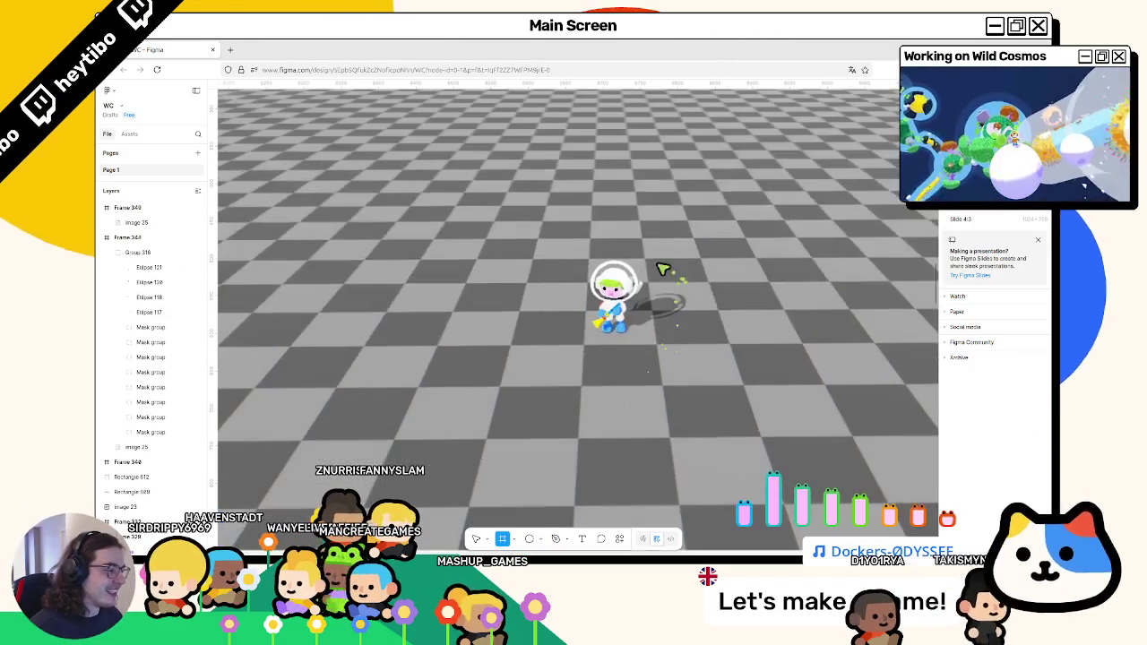
drag(663, 259, 831, 291)
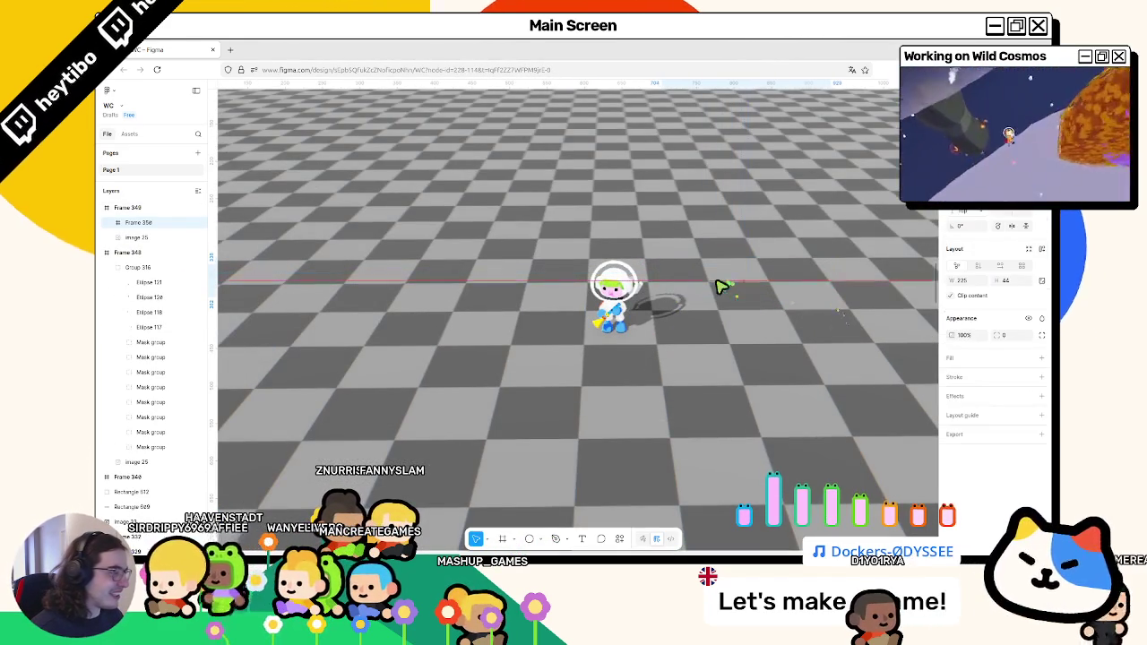
click(954, 363)
drag(838, 349, 800, 466)
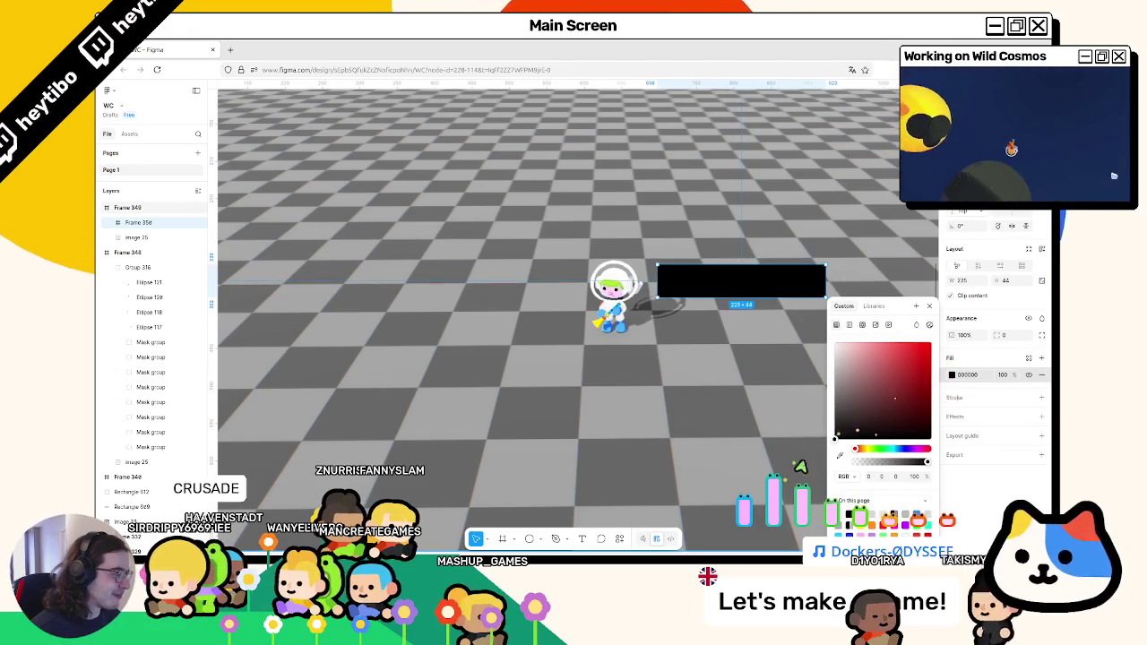
key(Escape)
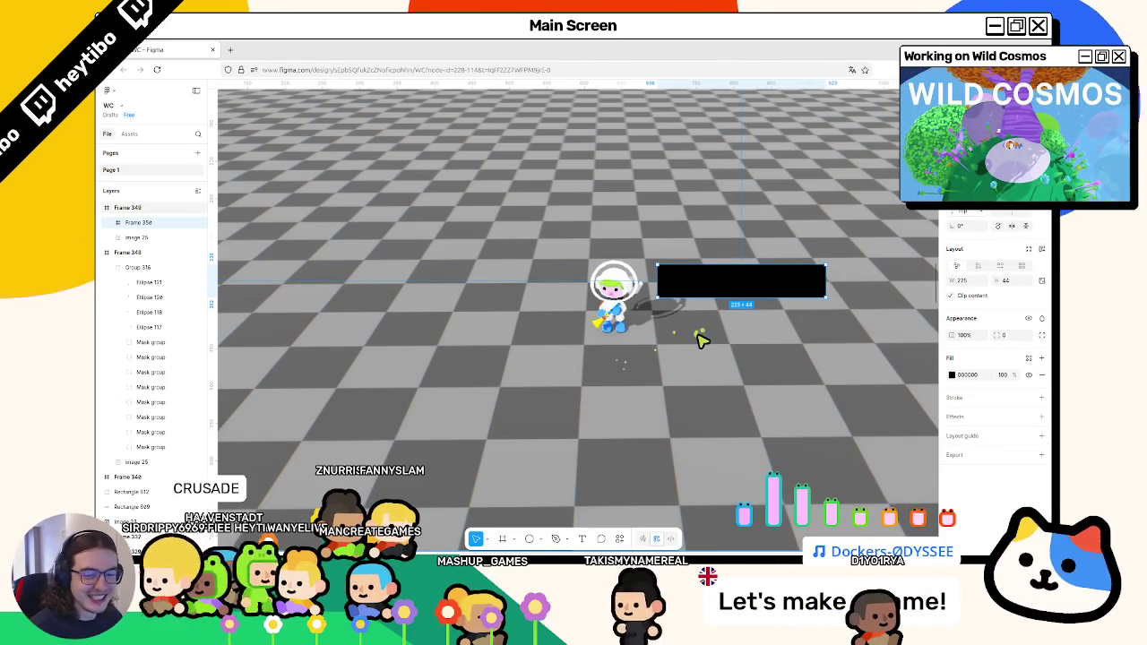
drag(764, 307, 766, 292)
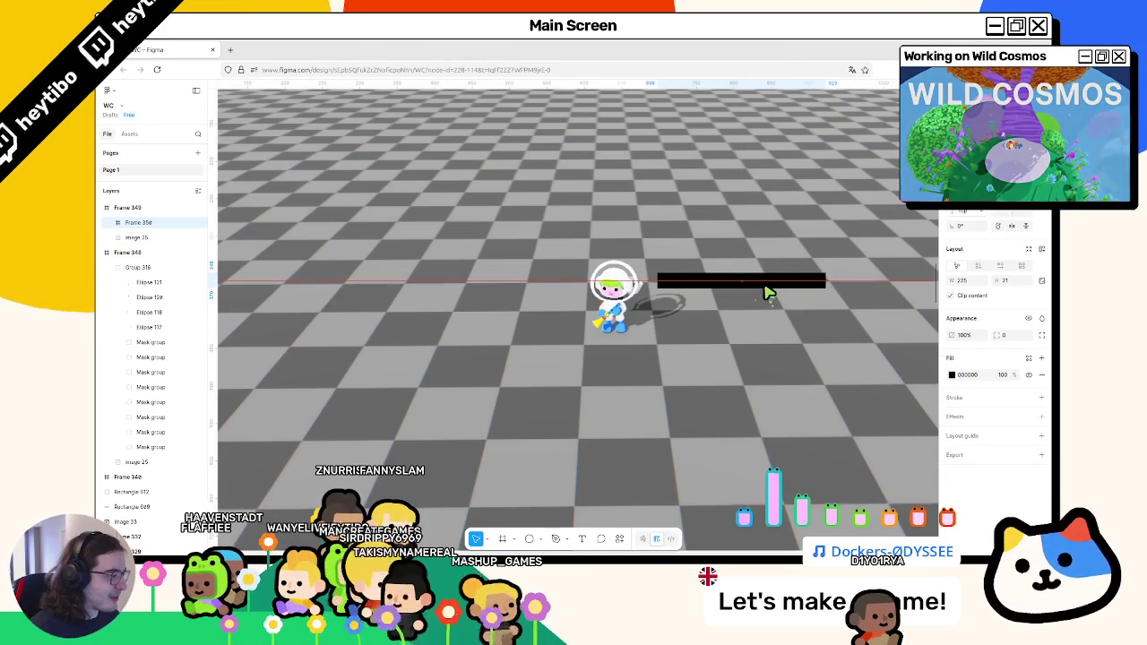
key(Escape)
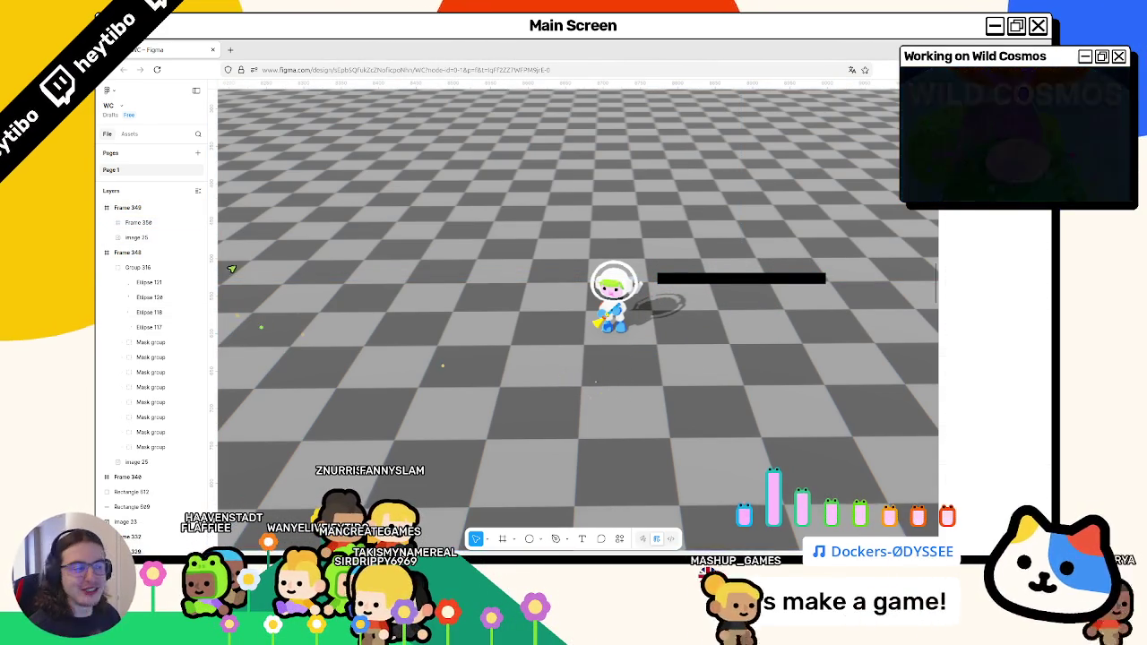
Thin the black bar down to a 2 px horizontal line.
scroll(837, 335, up, 2)
scroll(837, 336, down, 2)
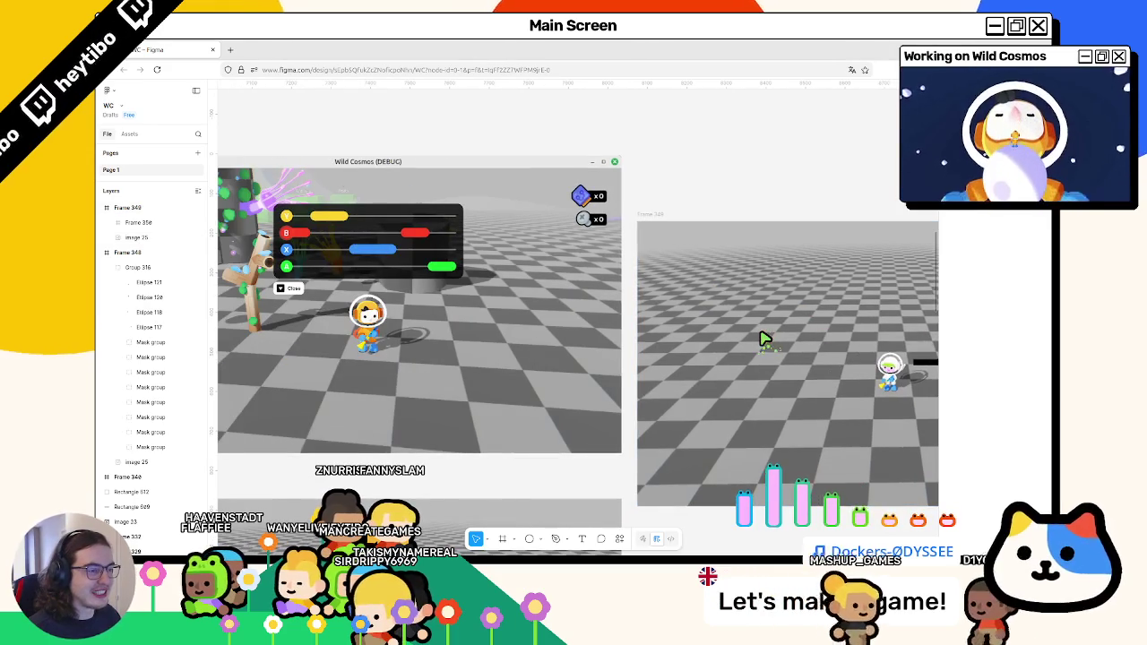
scroll(764, 338, up, 5)
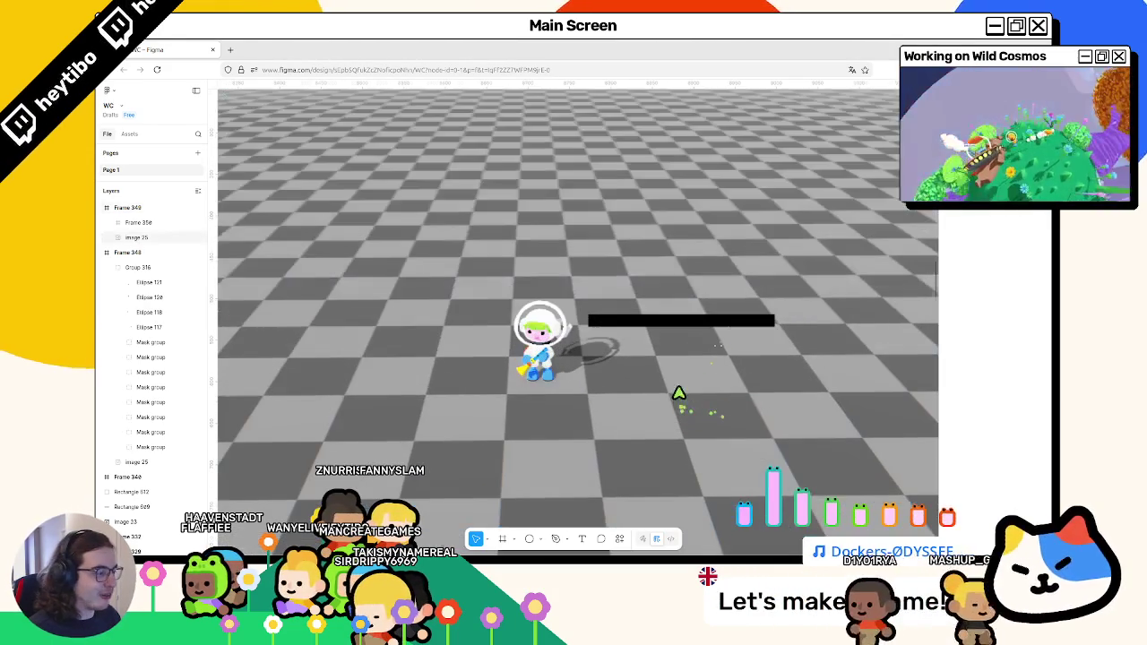
click(645, 320)
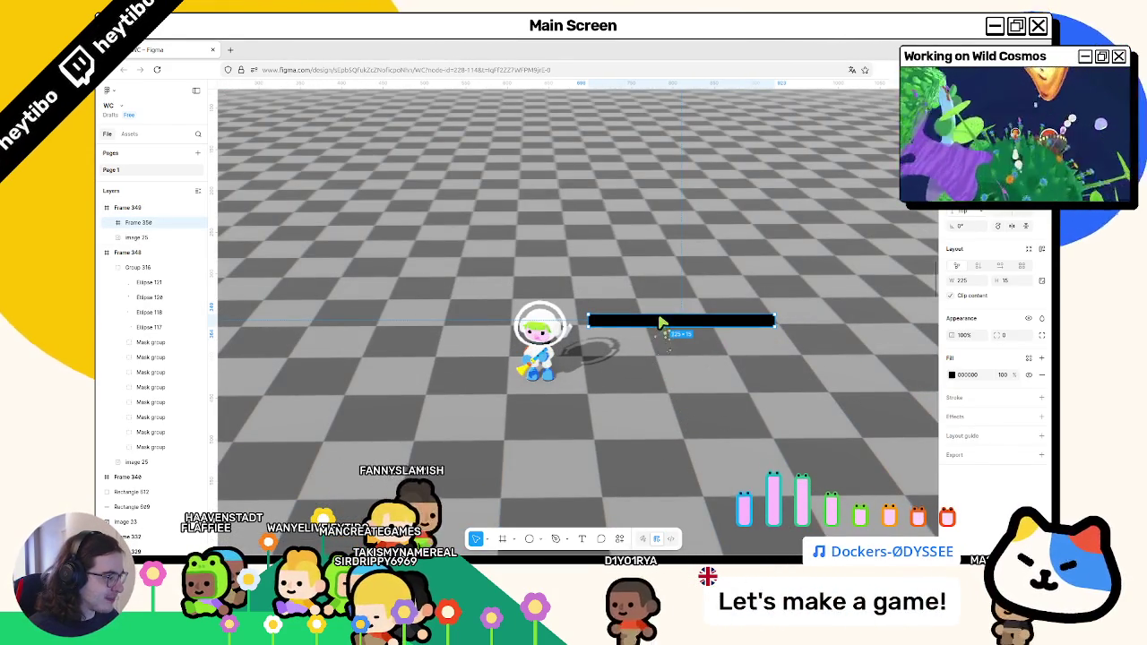
drag(660, 326, 661, 328)
key(Escape)
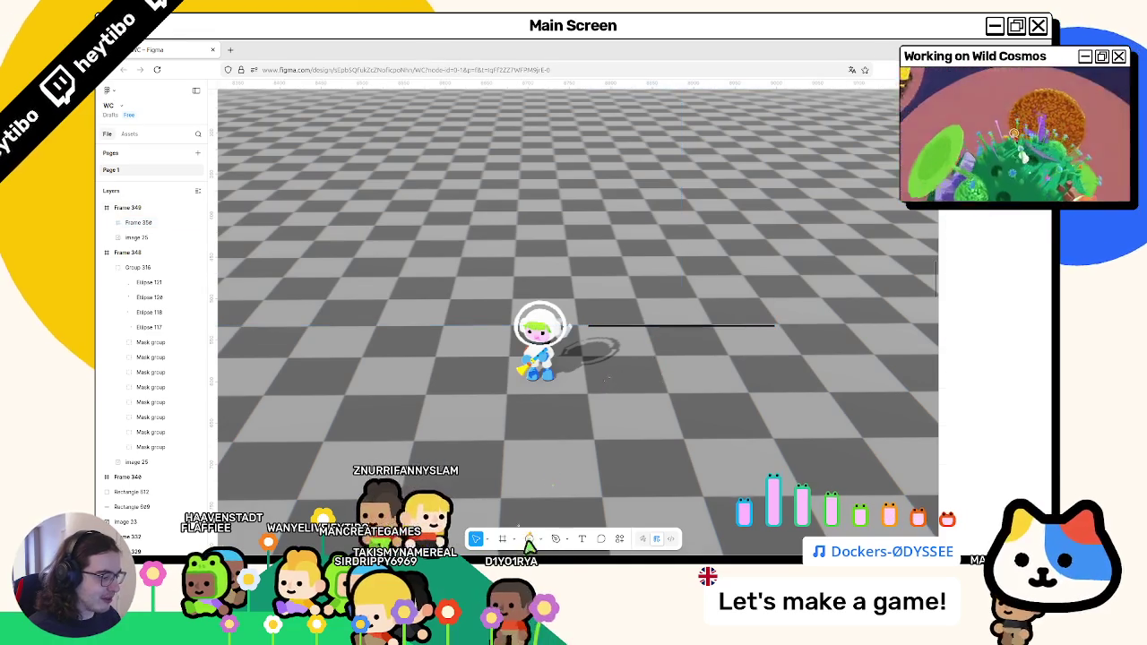
click(529, 538)
scroll(655, 389, up, 3)
click(505, 539)
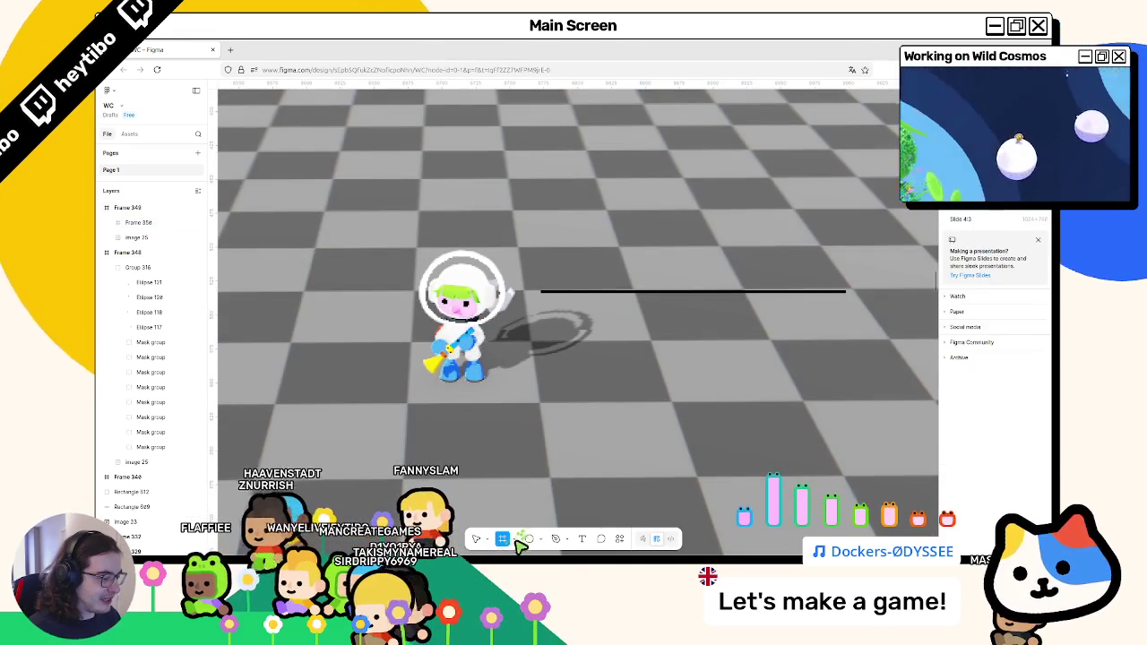
Delete the thin black line beside the astronaut.
key(v)
click(576, 293)
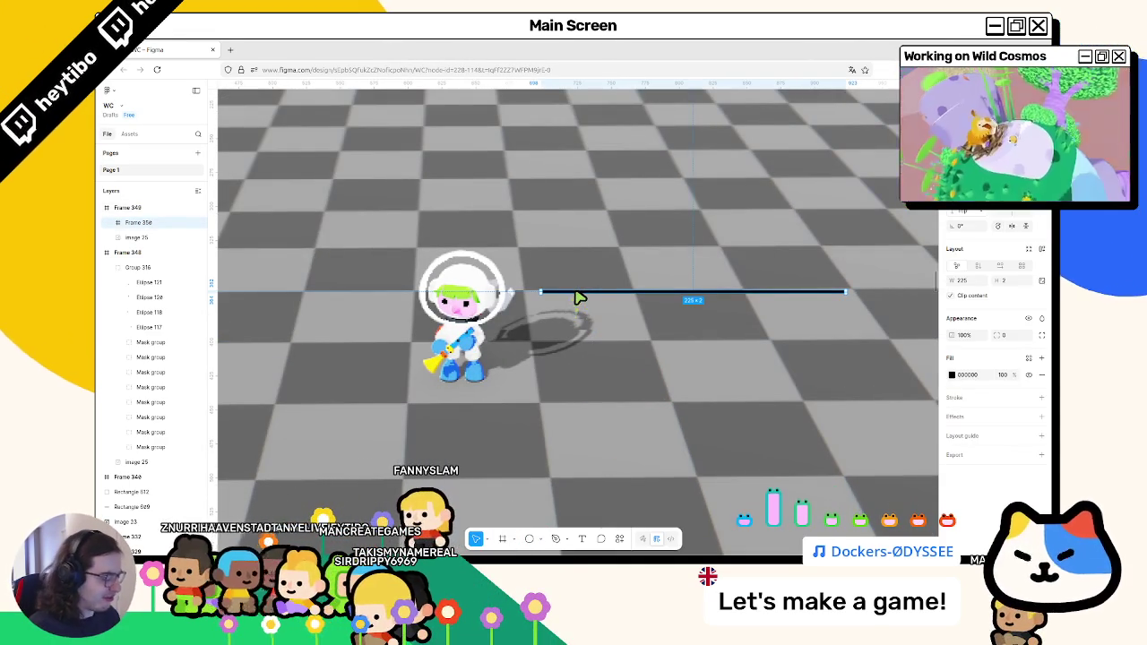
key(Delete)
click(518, 539)
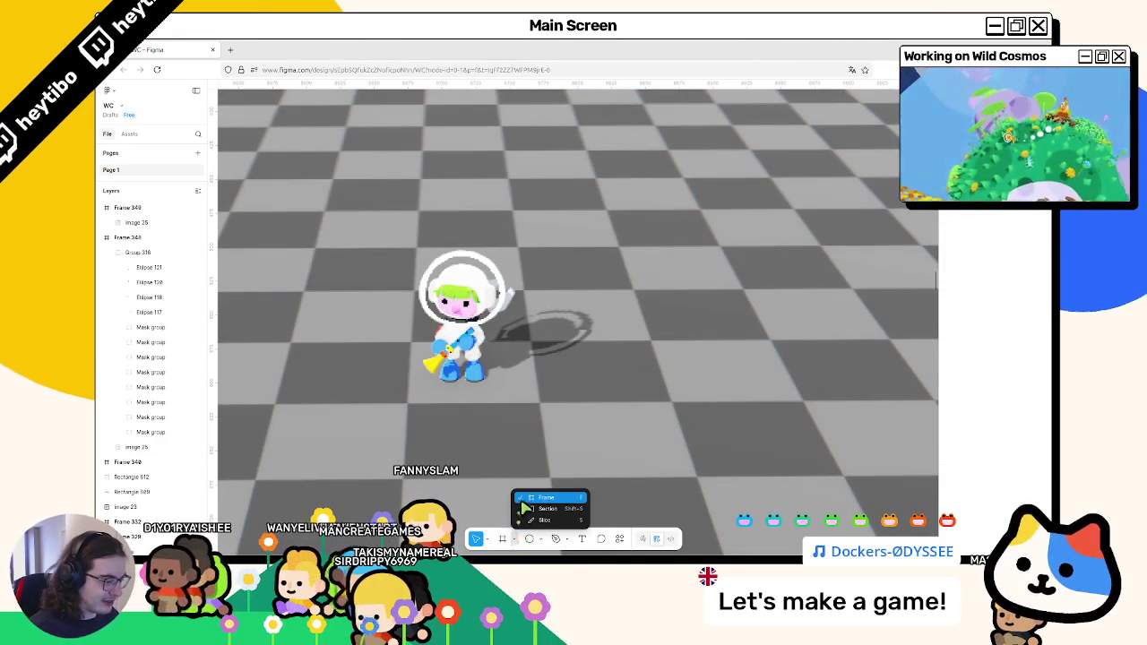
click(524, 542)
Draw a thin 160 px-wide rectangle track beside the astronaut and duplicate it into a short knob.
click(539, 538)
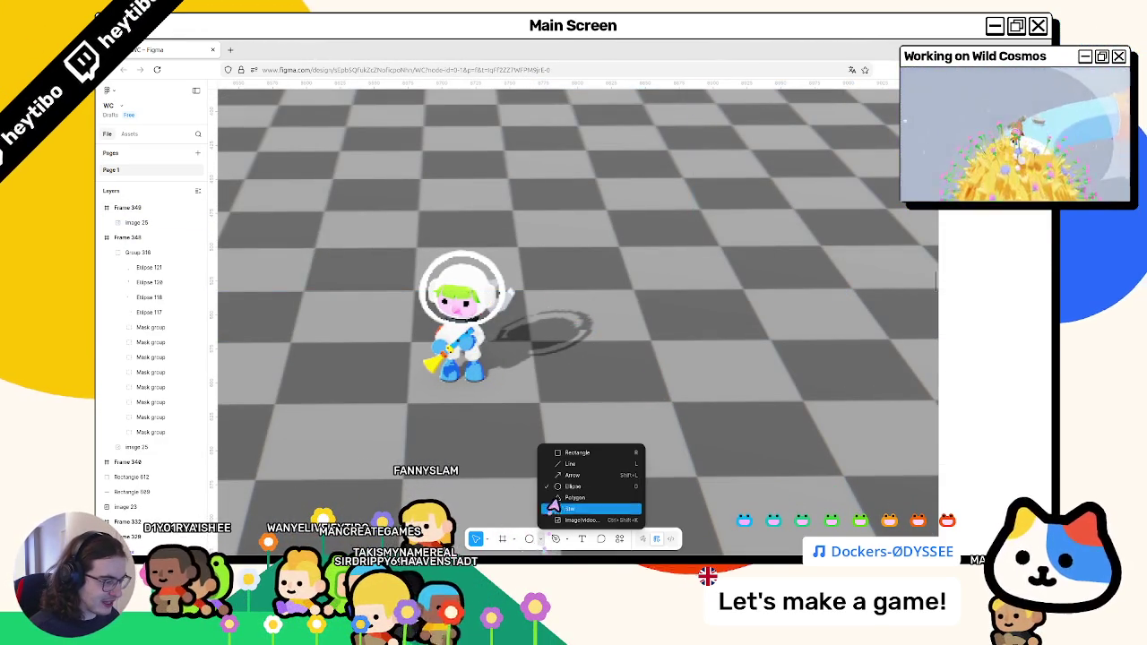
click(565, 453)
drag(524, 280, 759, 288)
drag(760, 294, 755, 290)
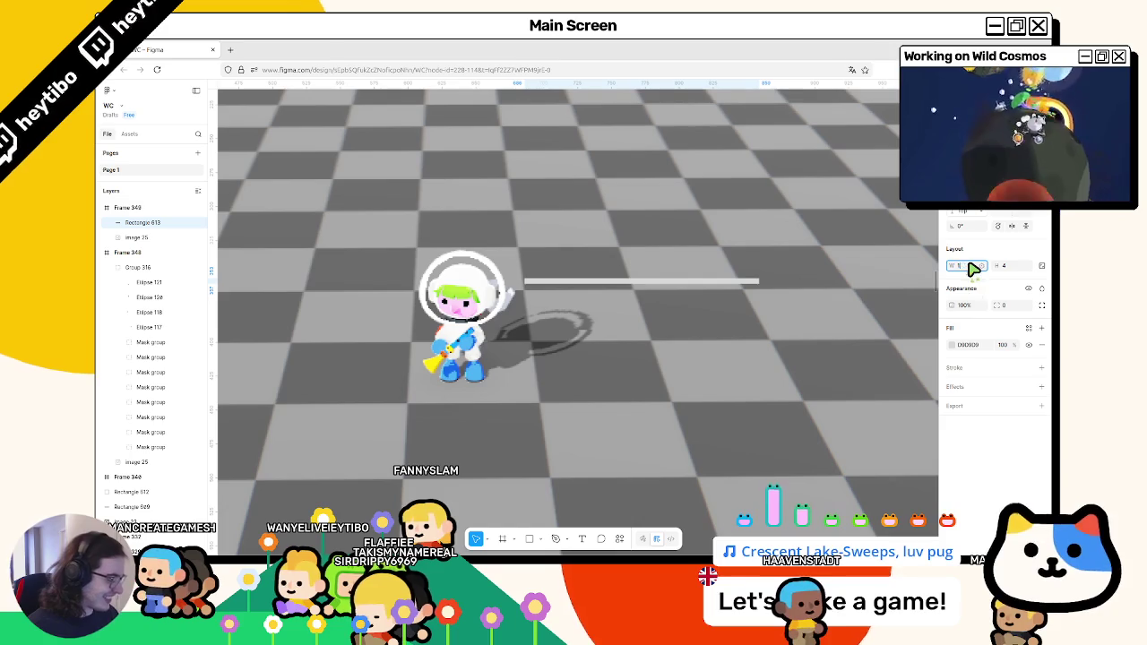
text(60)
key(Return)
drag(549, 290, 546, 299)
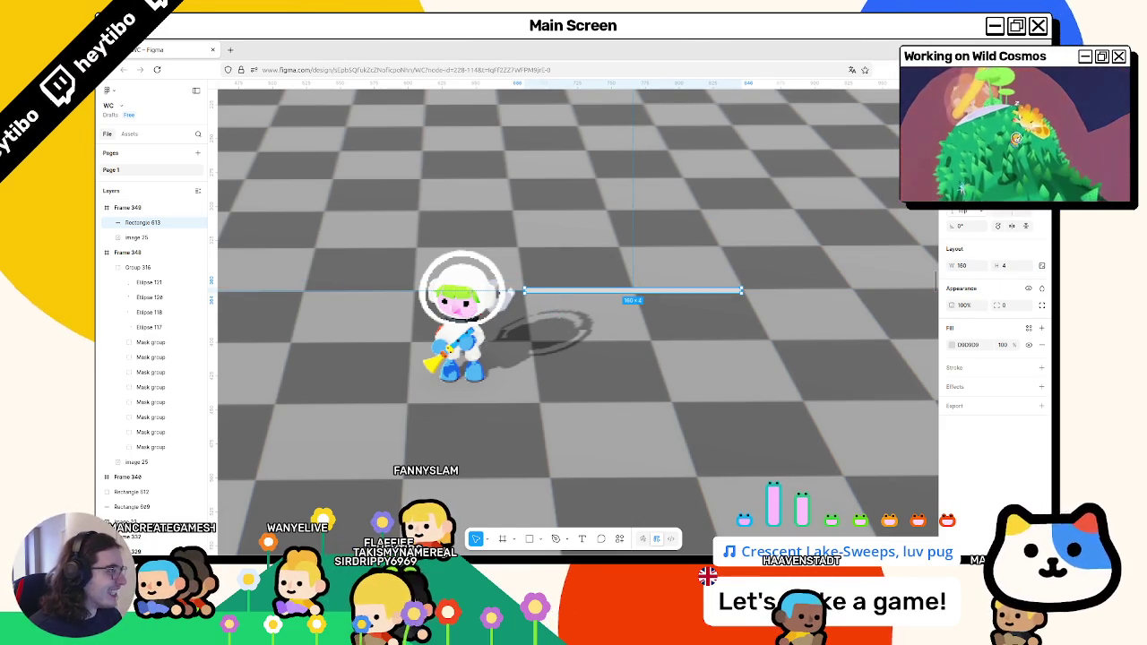
key(ctrl+d)
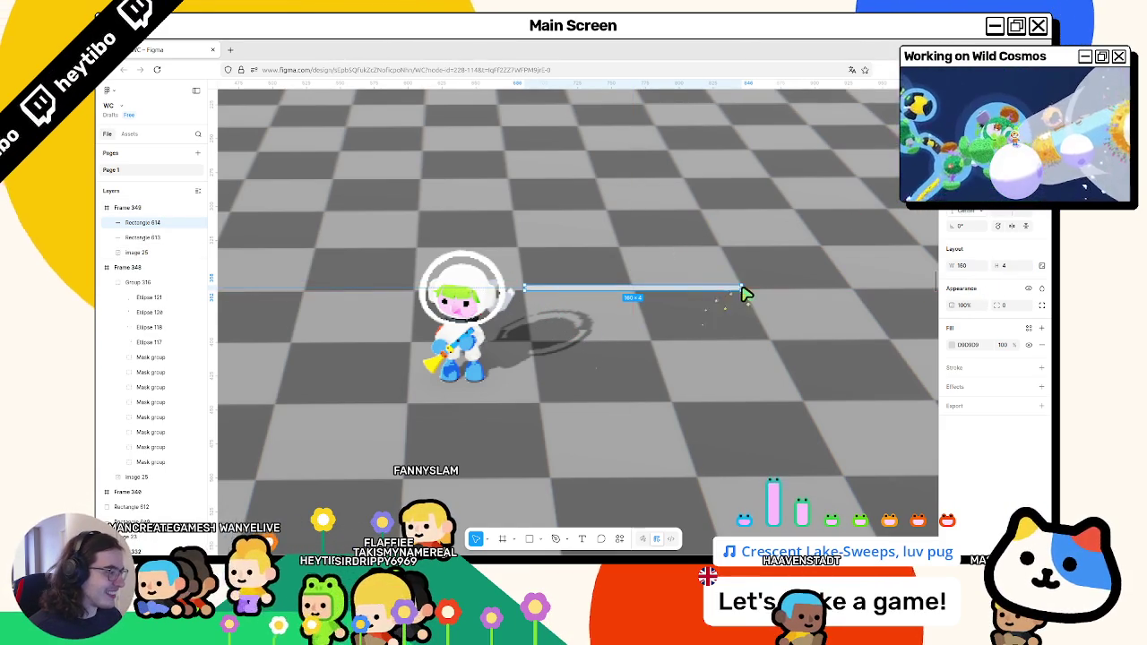
drag(743, 292, 636, 315)
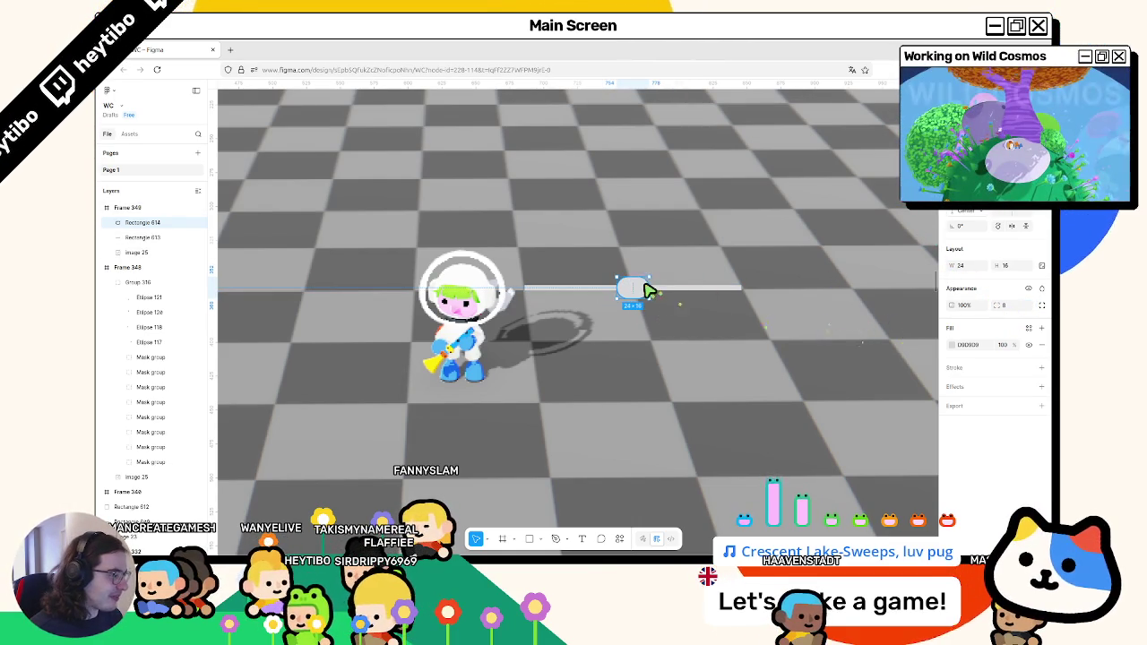
Colour the knob with the red sampled from the game's slider.
click(951, 345)
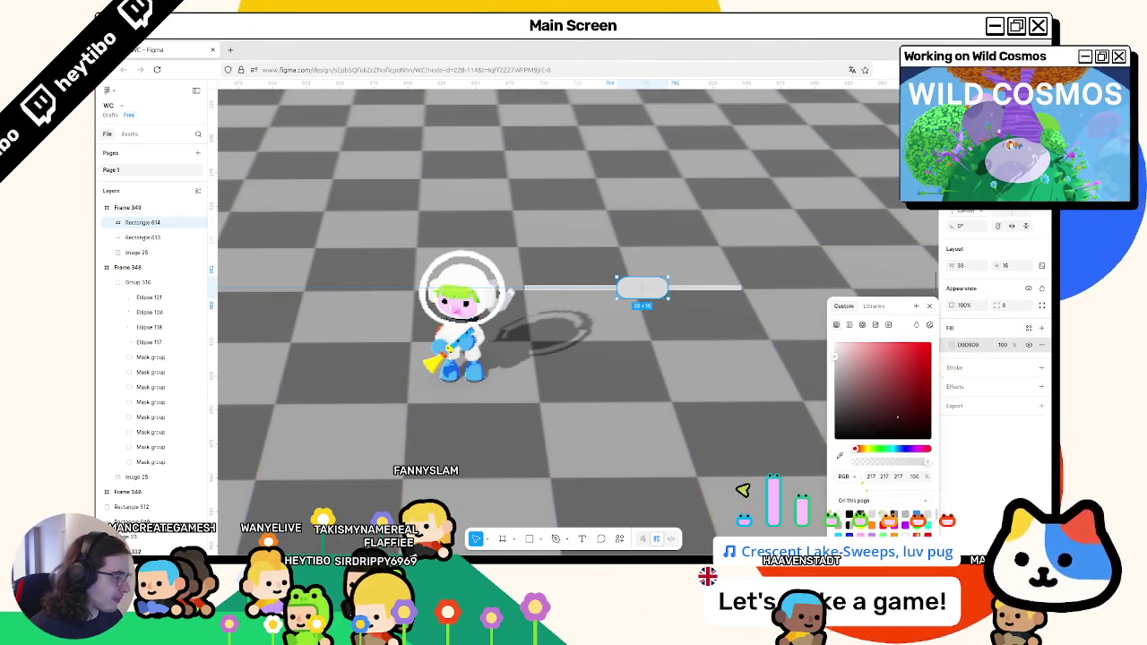
scroll(637, 417, down, 5)
scroll(641, 417, down, 3)
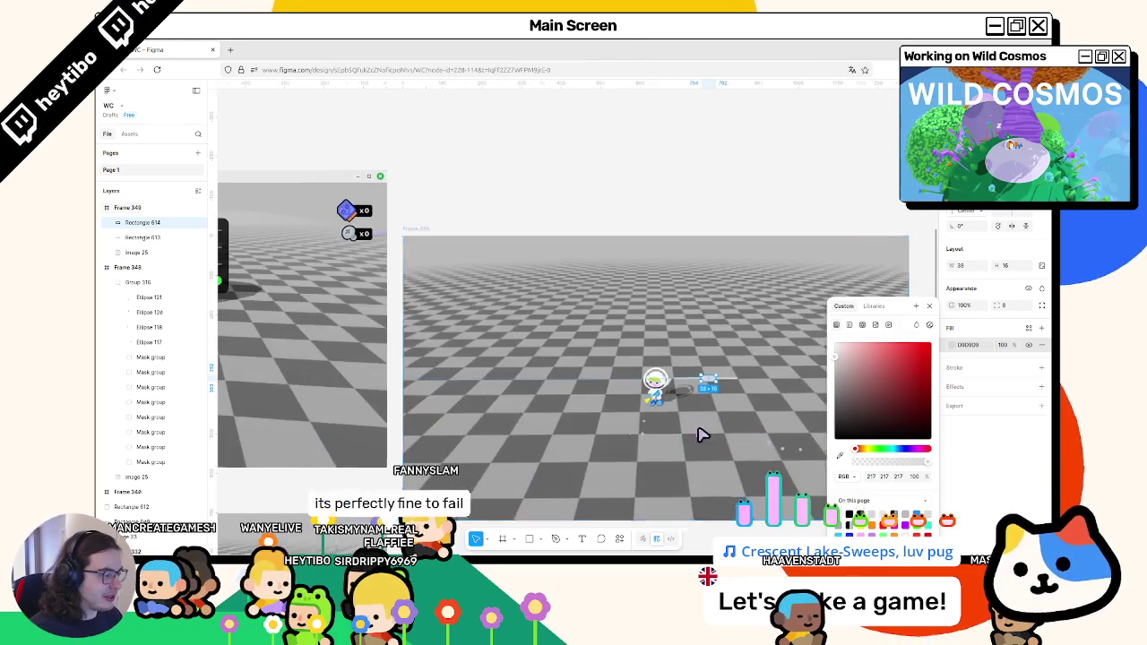
click(841, 456)
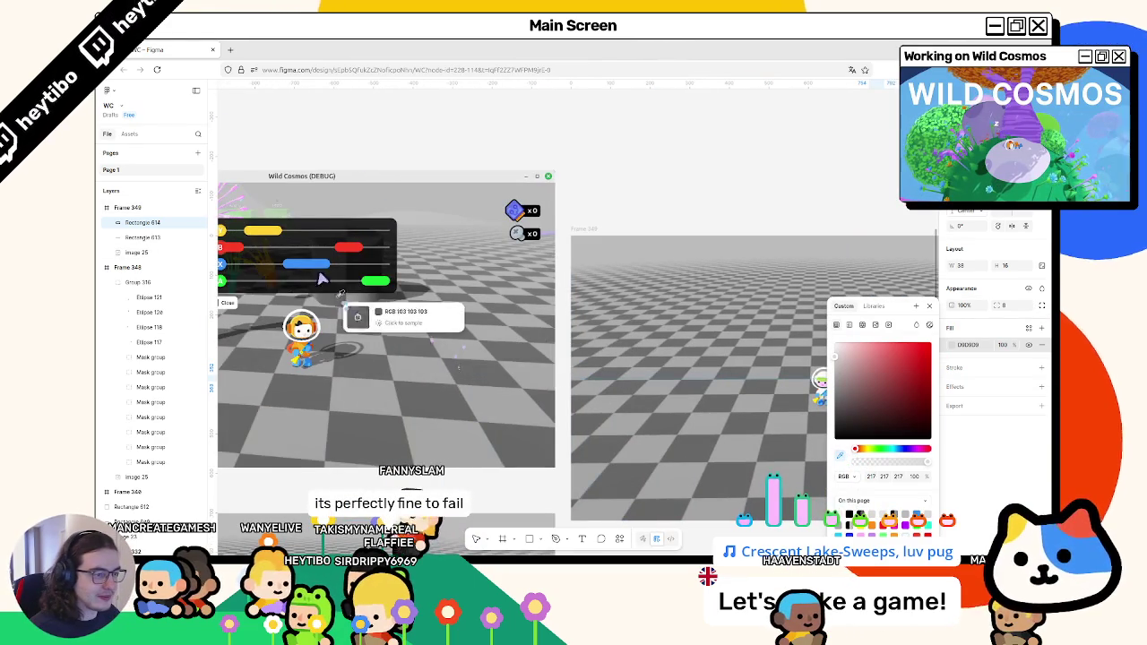
click(352, 251)
click(663, 162)
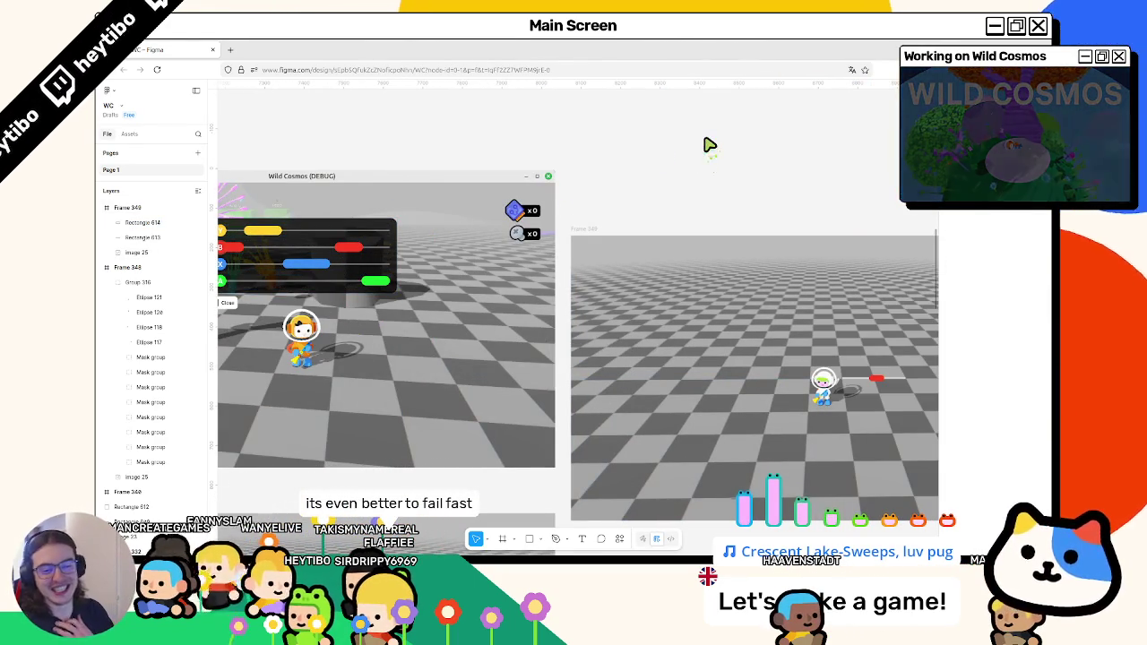
Give the track corner radius 4, a black fill, and 40% opacity.
scroll(663, 211, down, 3)
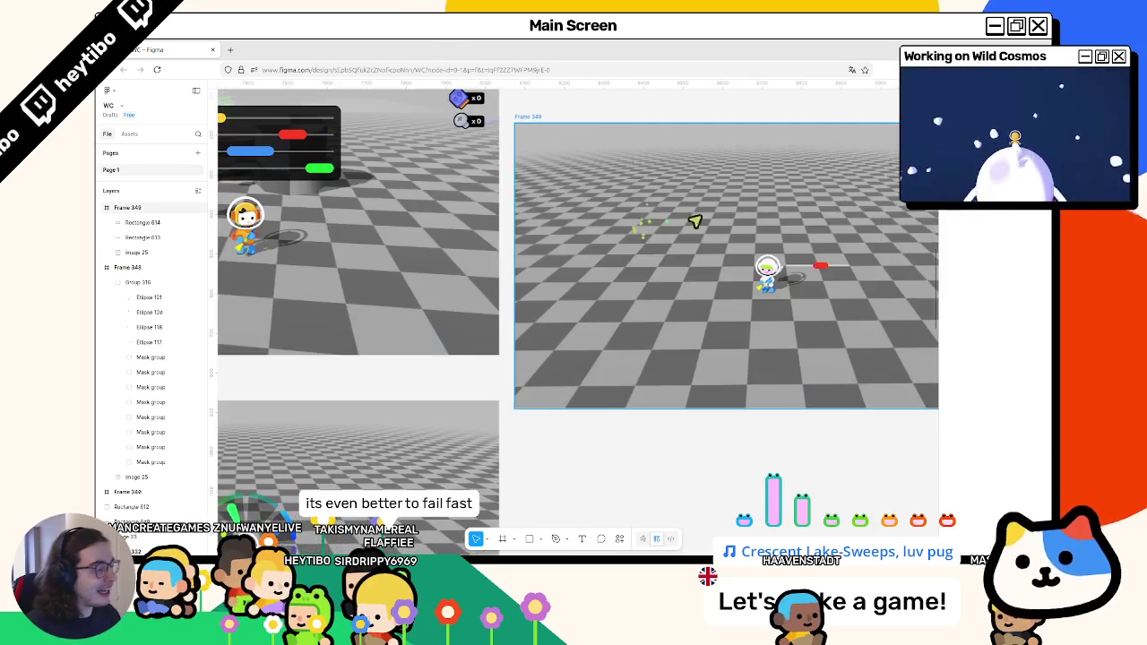
click(808, 269)
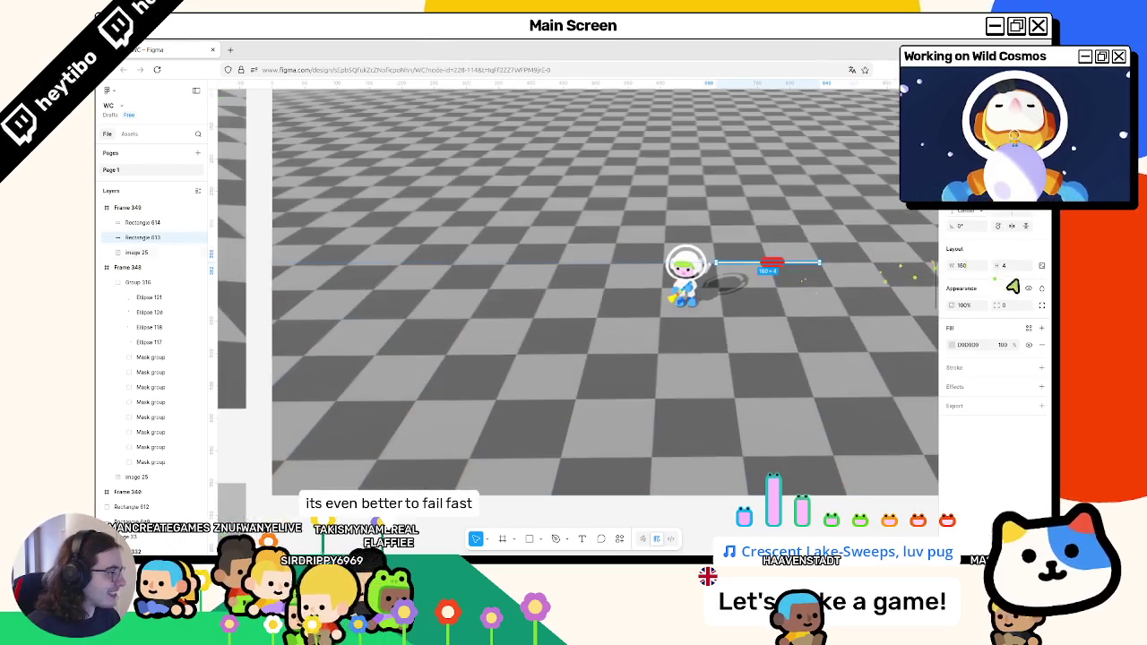
scroll(904, 256, up, 2)
text(4)
key(Return)
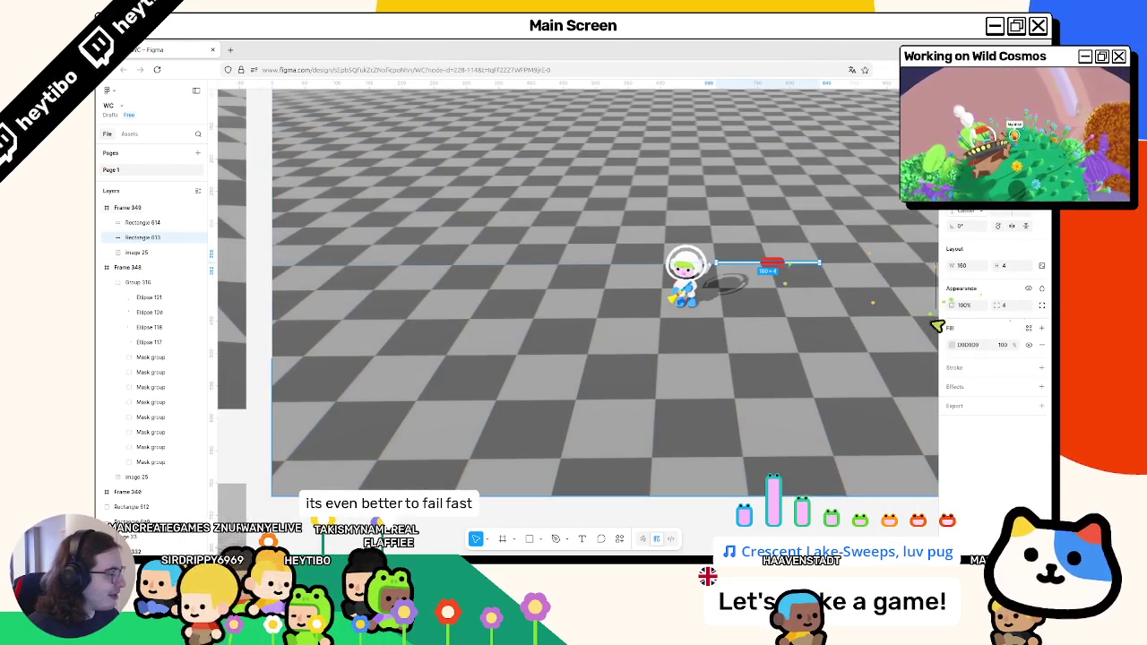
click(952, 345)
key(Escape)
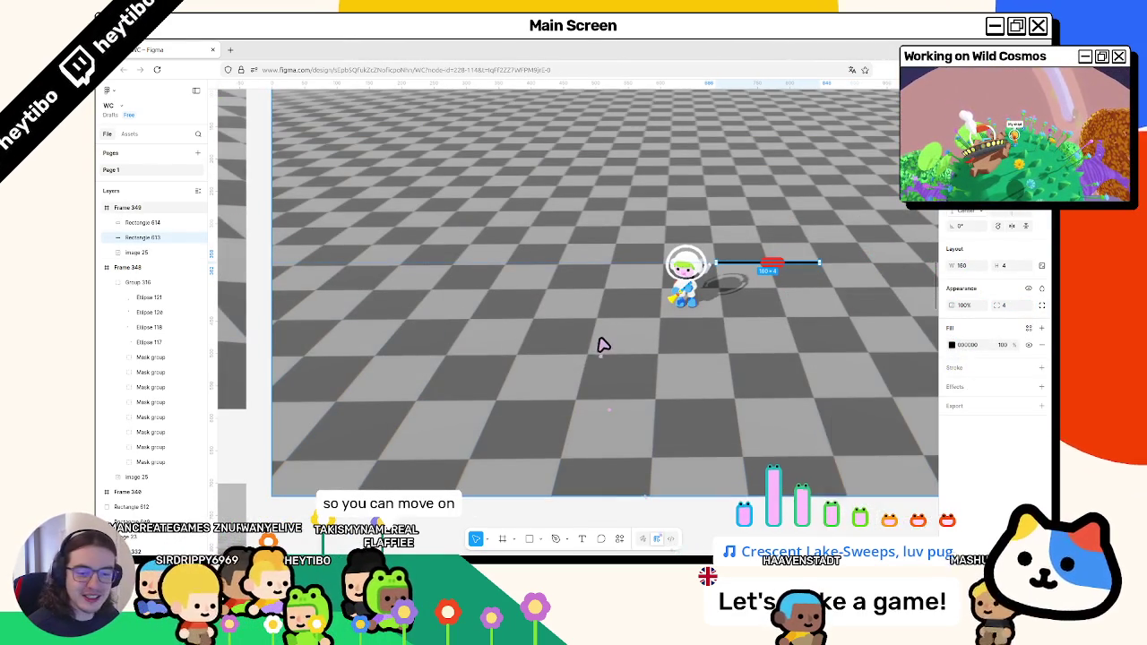
key(4)
Test sliding the red knob along the track, revert it, and select knob and track together.
scroll(885, 248, up, 3)
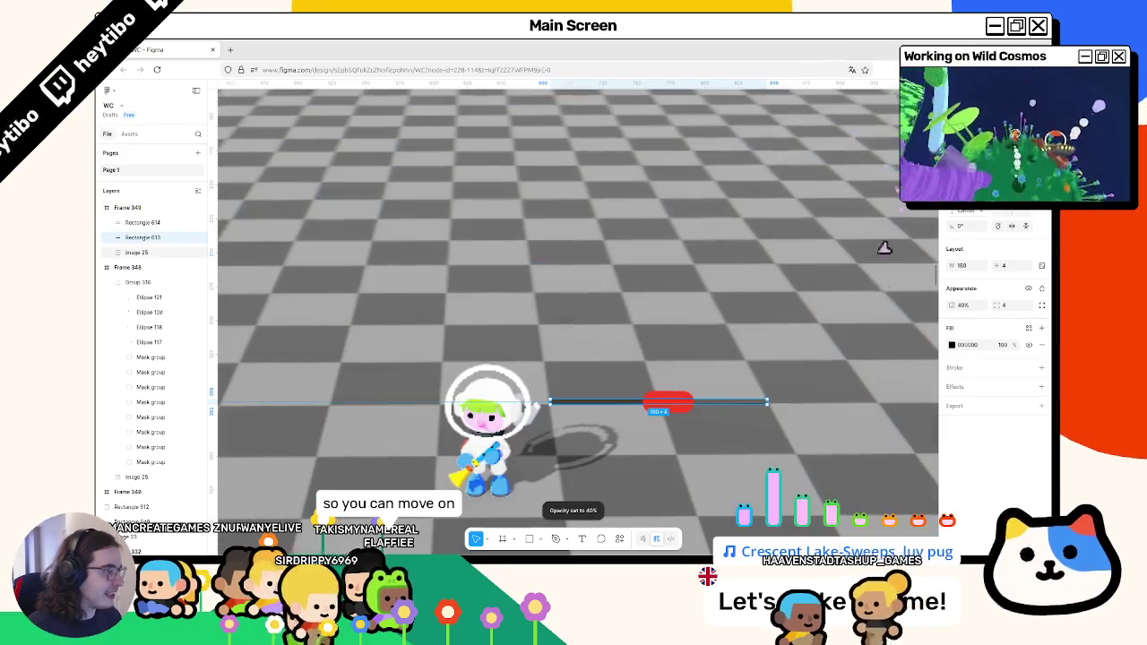
mouse_move(697, 409)
mouse_down()
mouse_move(686, 410)
mouse_move(749, 409)
mouse_move(736, 409)
mouse_up()
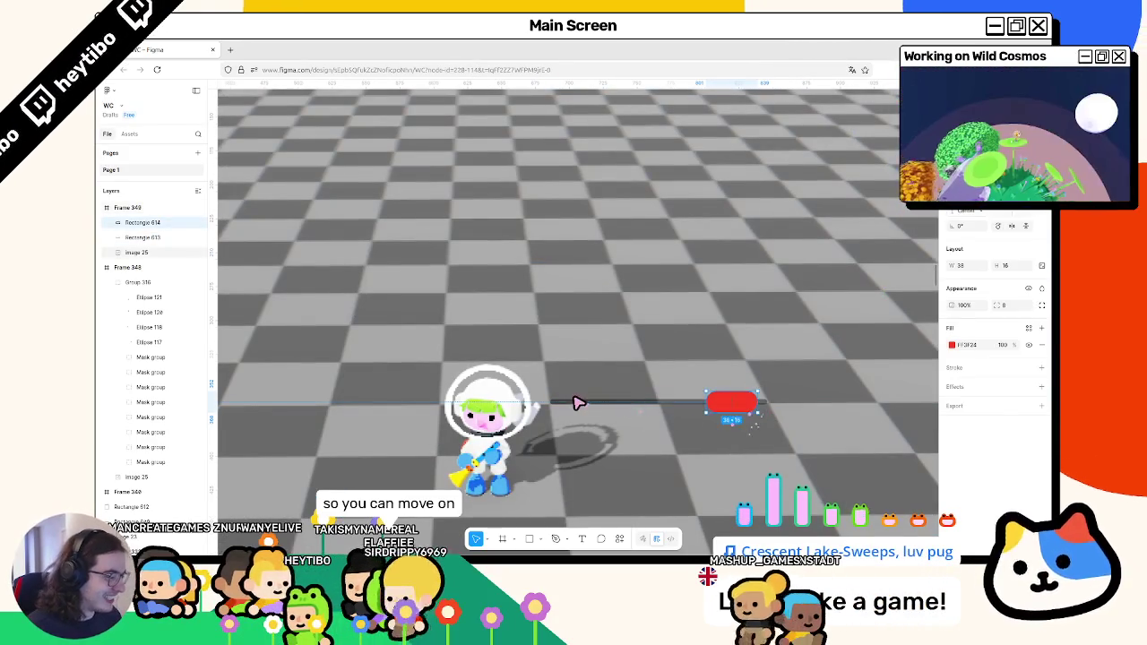
key(ctrl+z)
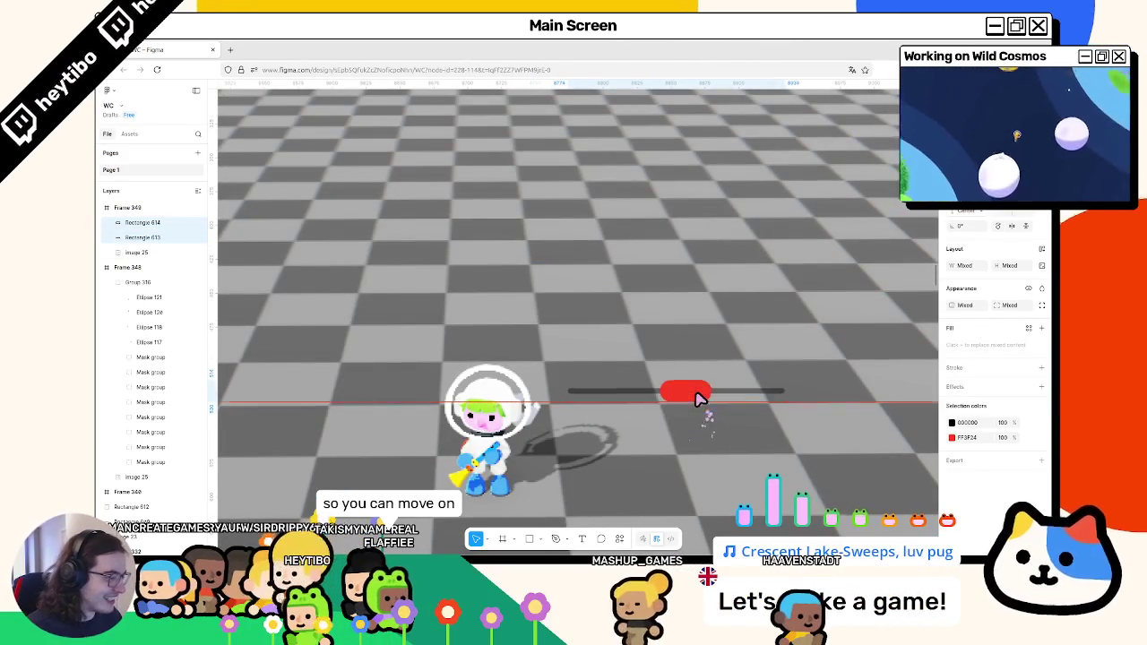
shift+click(692, 405)
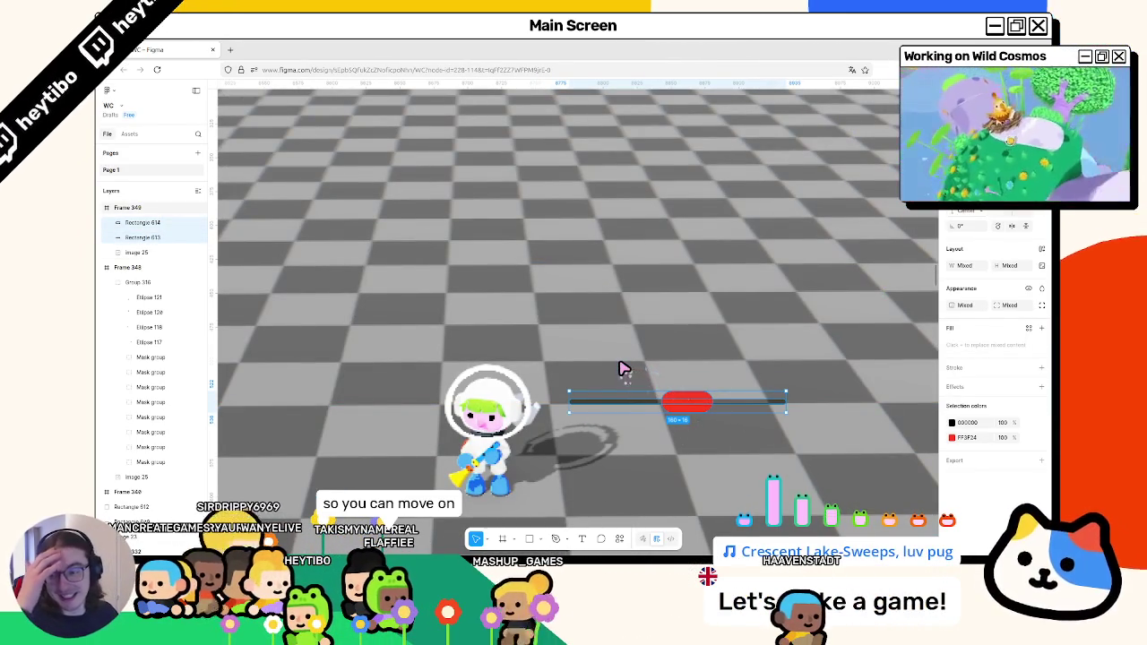
Raise the dark slider track to a 12 px tall bar with fully rounded ends, undoing the accidental copy.
click(595, 404)
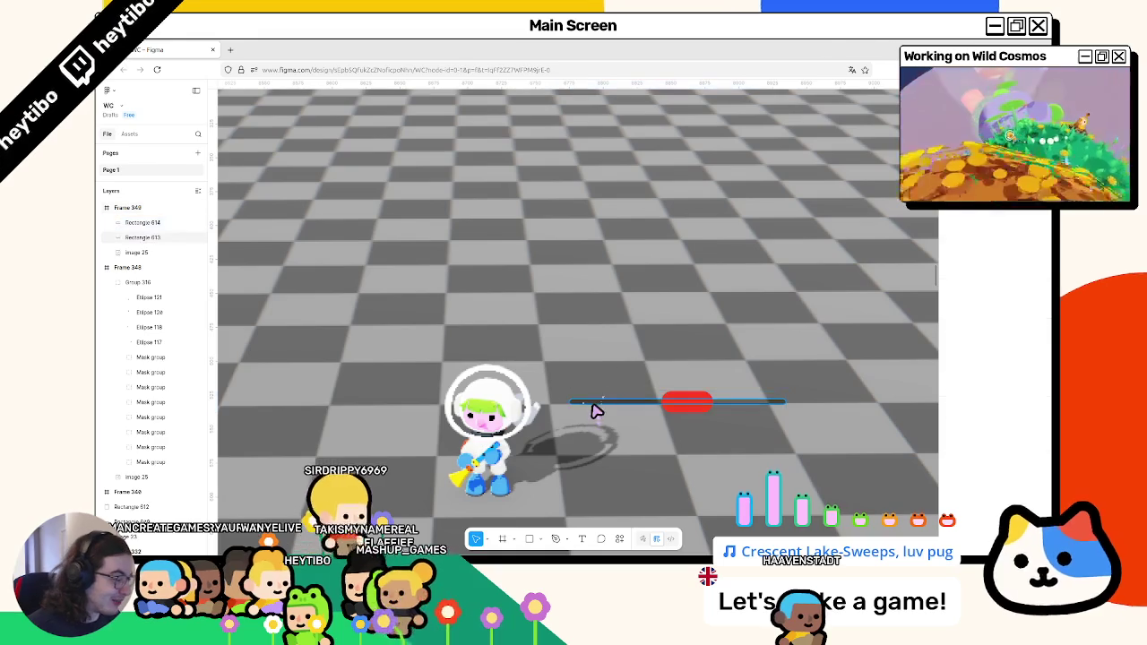
drag(600, 405, 606, 400)
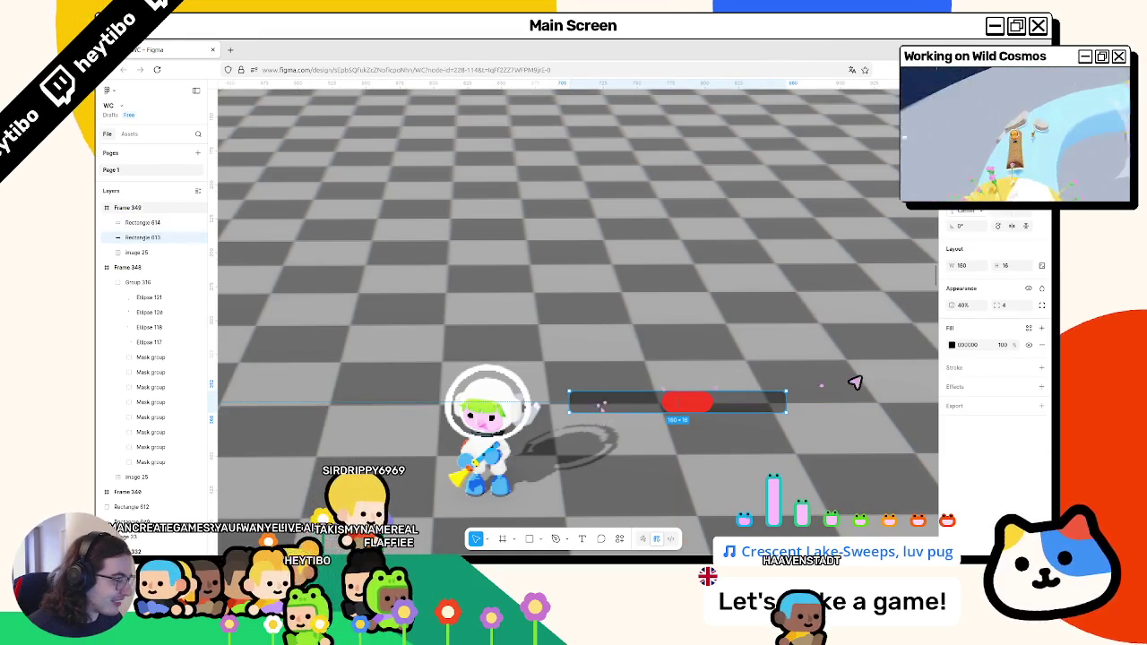
click(854, 382)
click(594, 410)
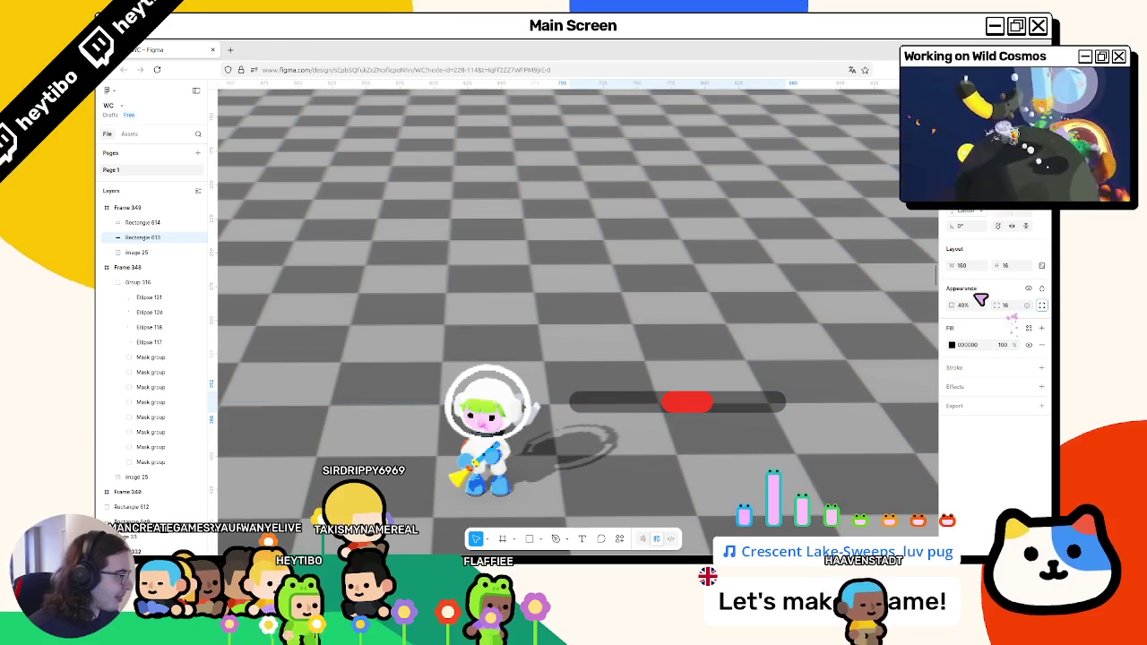
drag(584, 403, 589, 406)
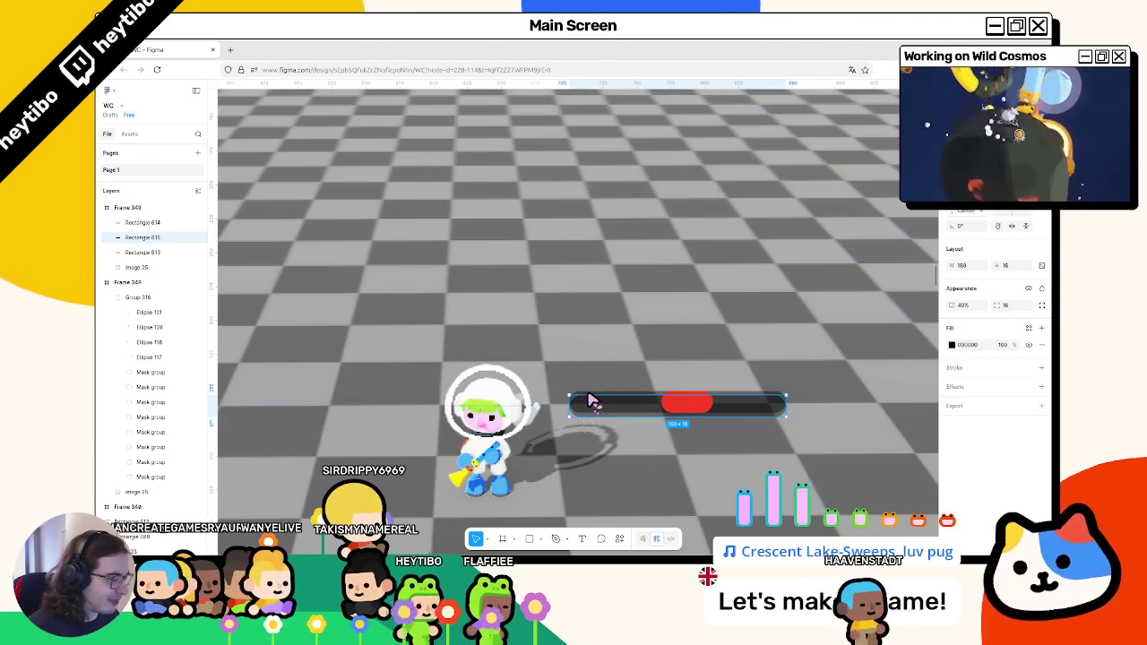
key(ctrl+z)
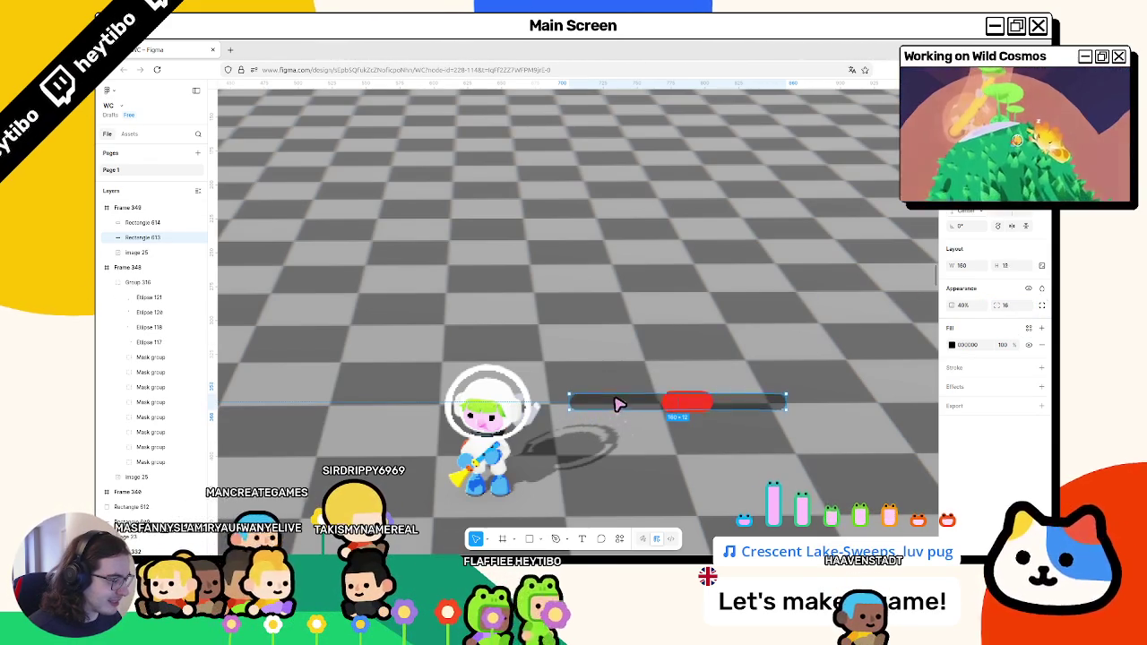
key(Escape)
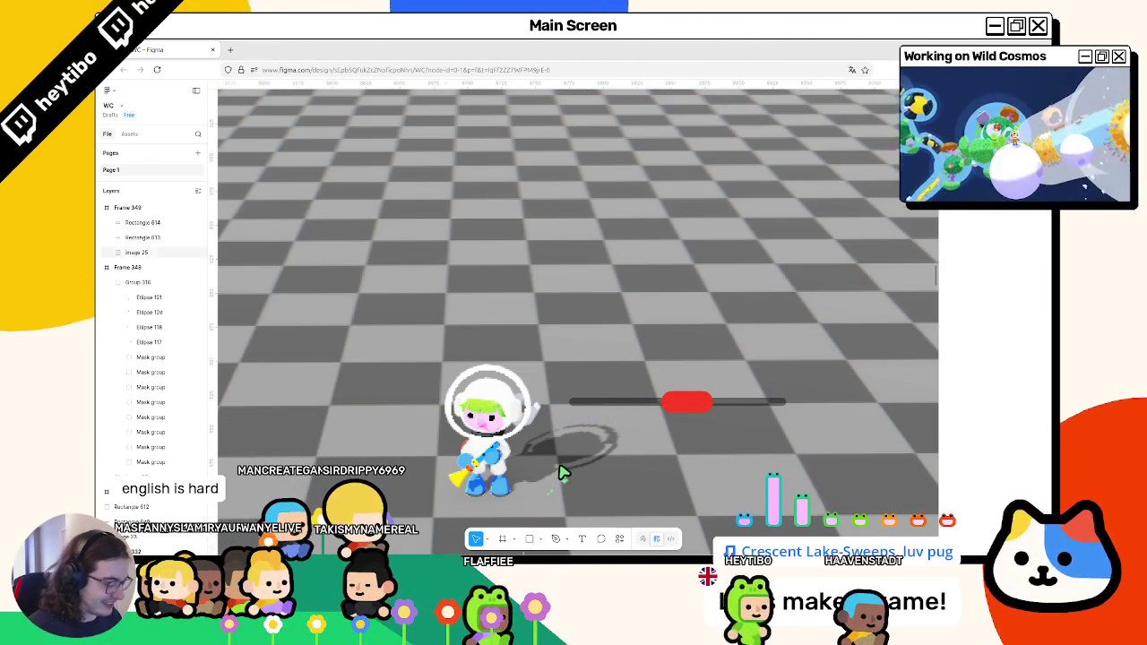
scroll(563, 473, up, 3)
Draw a three-point triangle arrow with the Pen tool and give it a fill.
key(p)
click(560, 407)
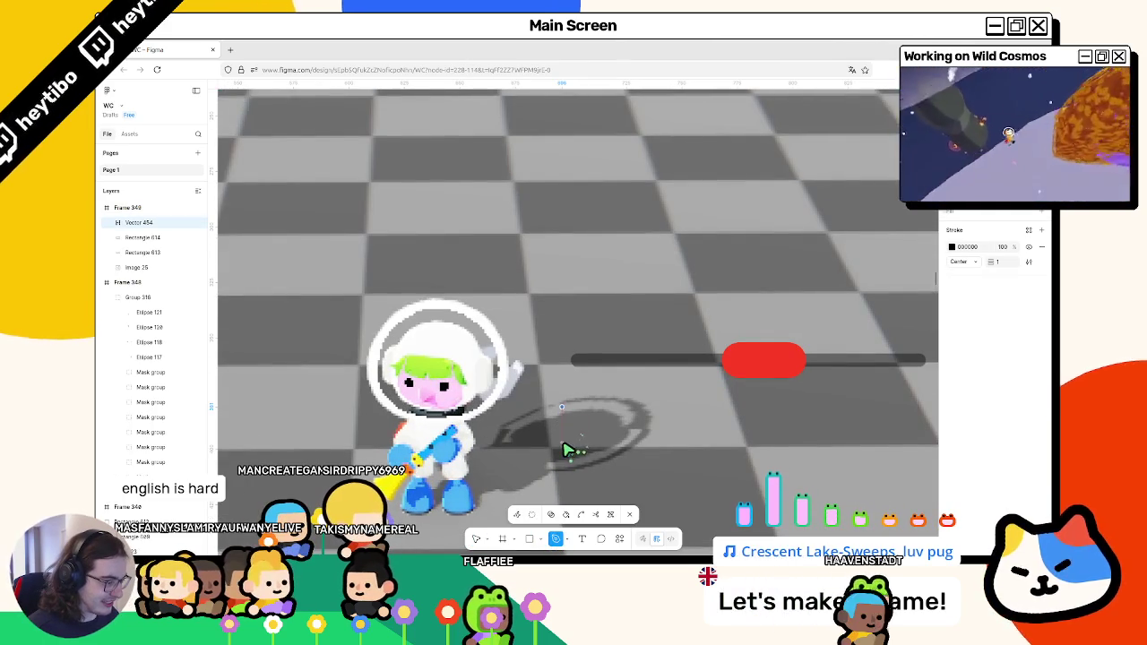
click(582, 428)
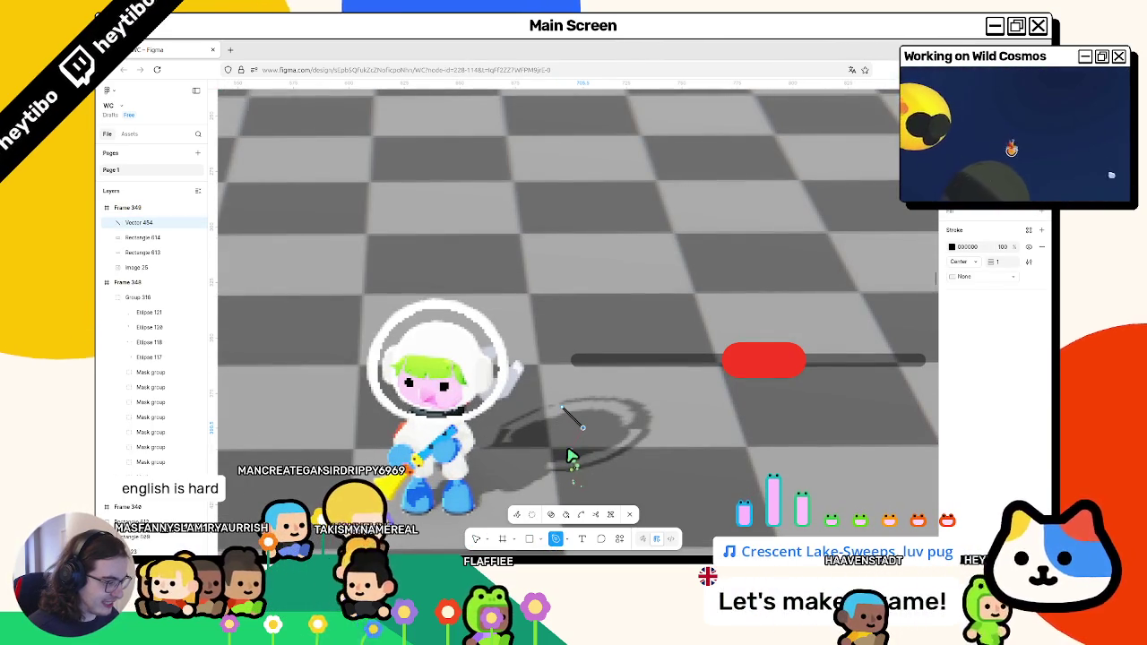
click(562, 450)
key(Escape)
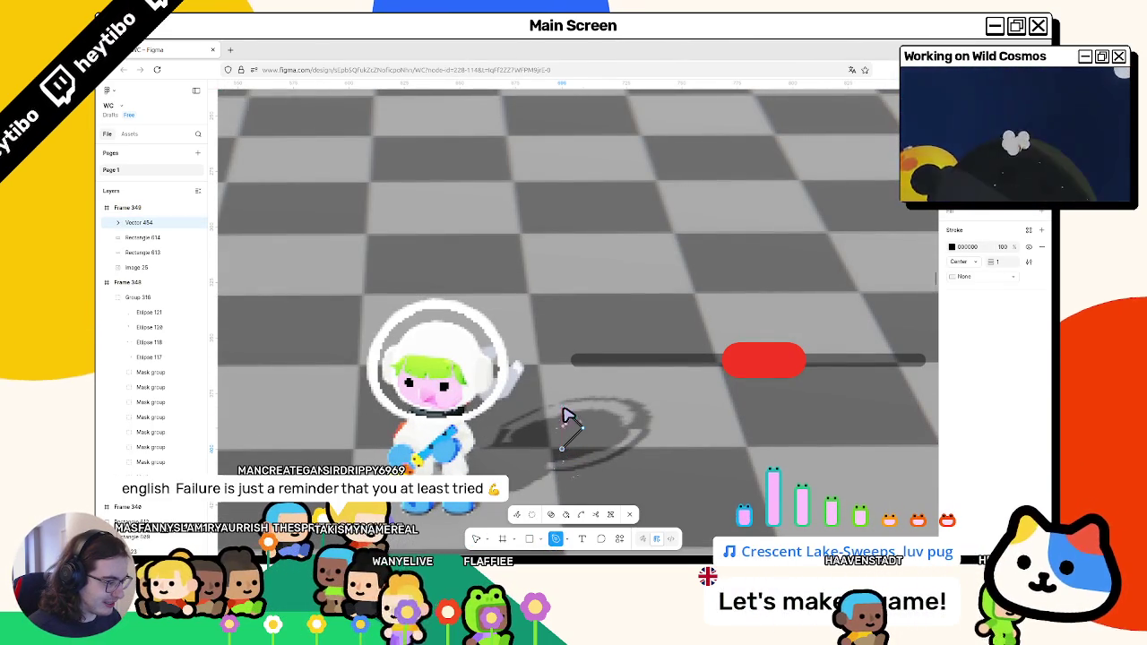
click(1036, 249)
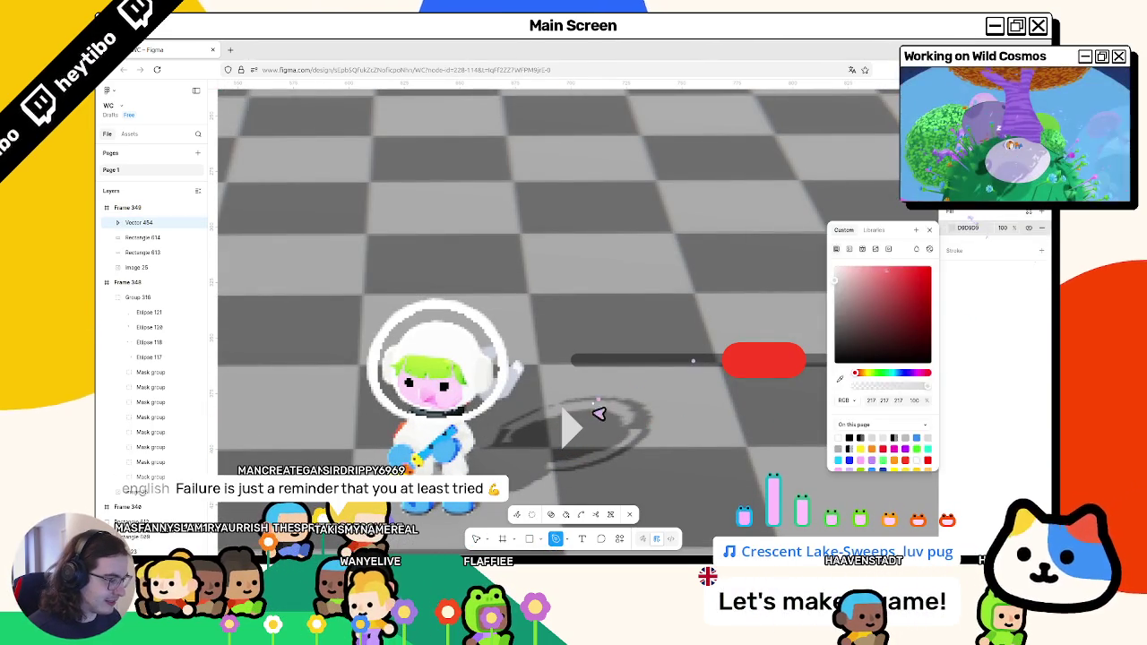
key(Escape)
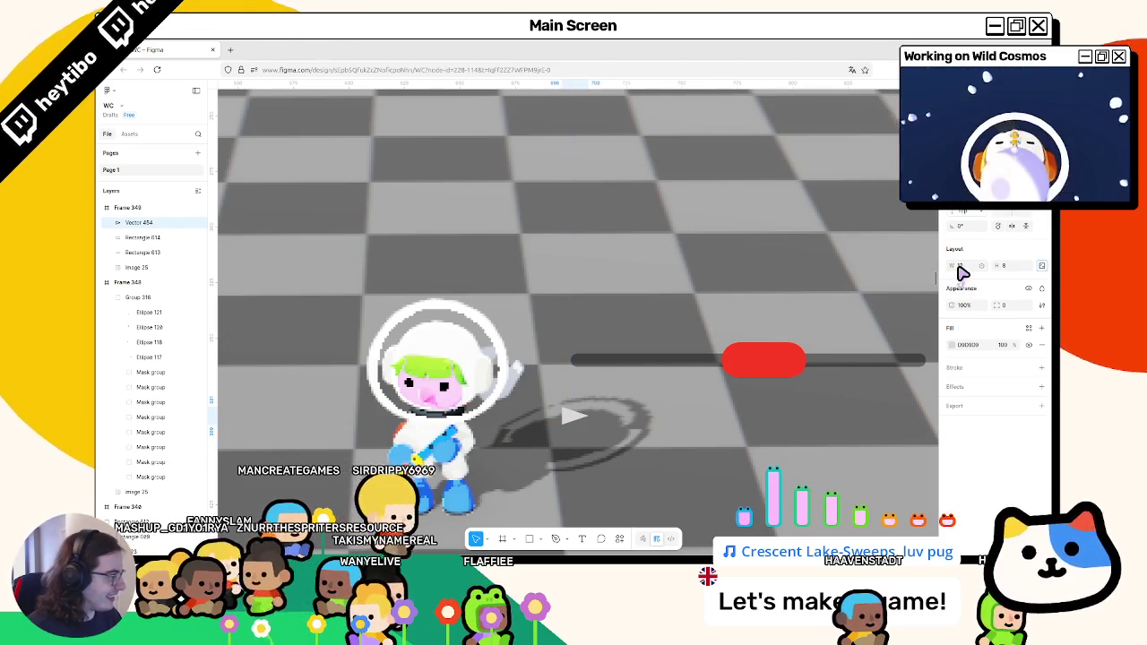
Set the triangle's height to 16 so it measures 12 × 16.
click(1008, 266)
text(19)
key(Return)
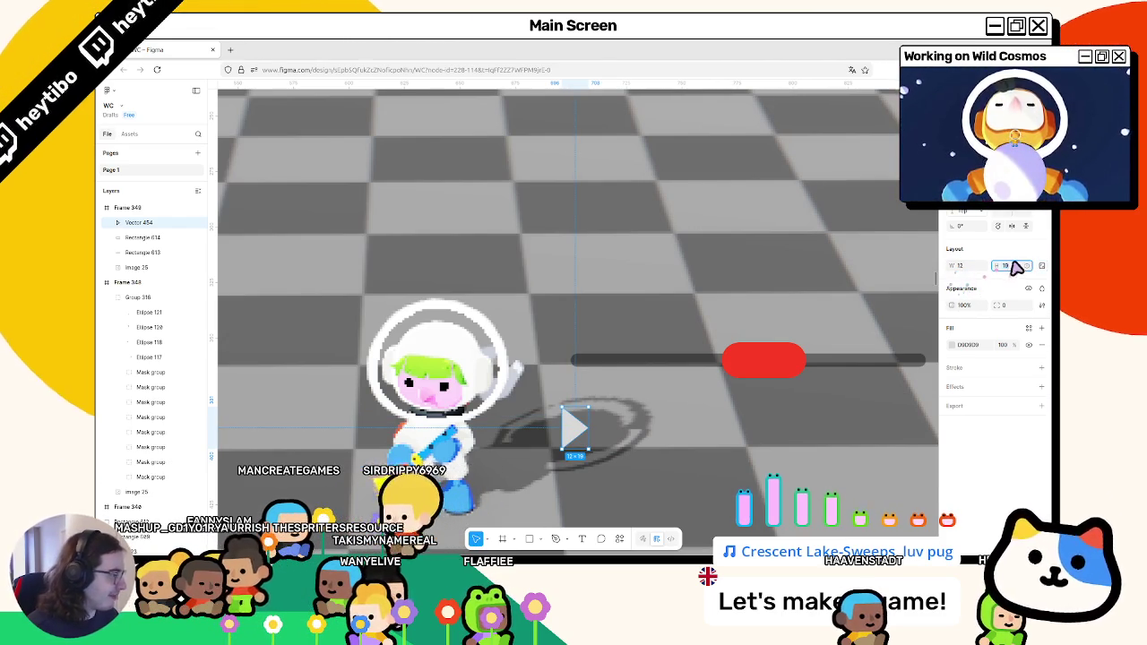
click(1017, 267)
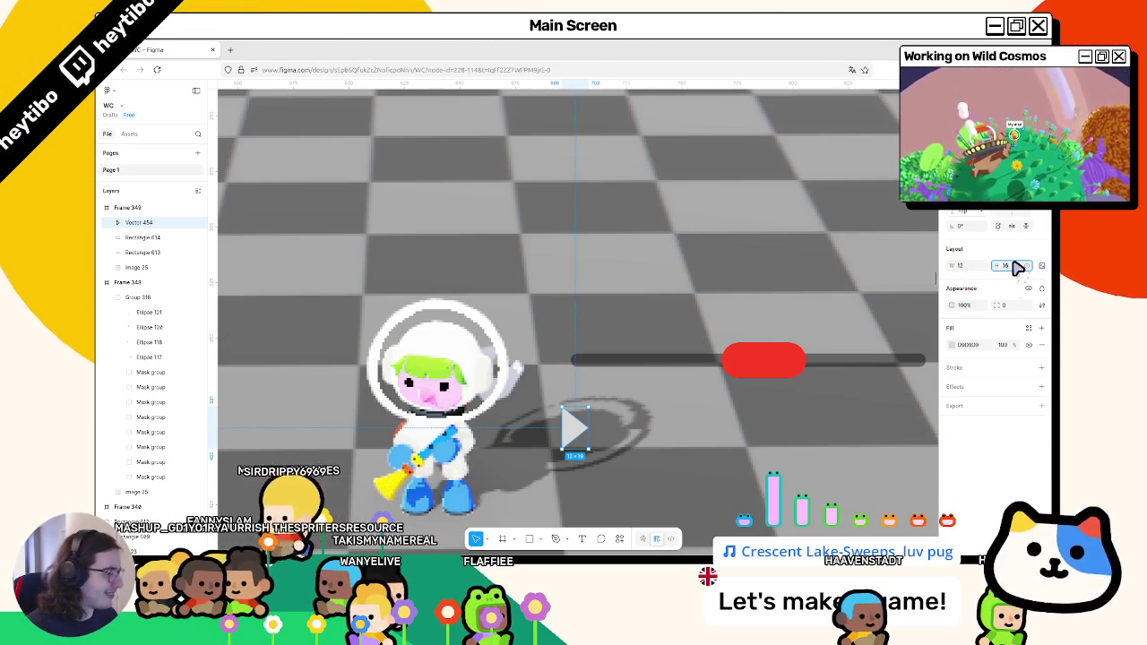
text(16)
key(Return)
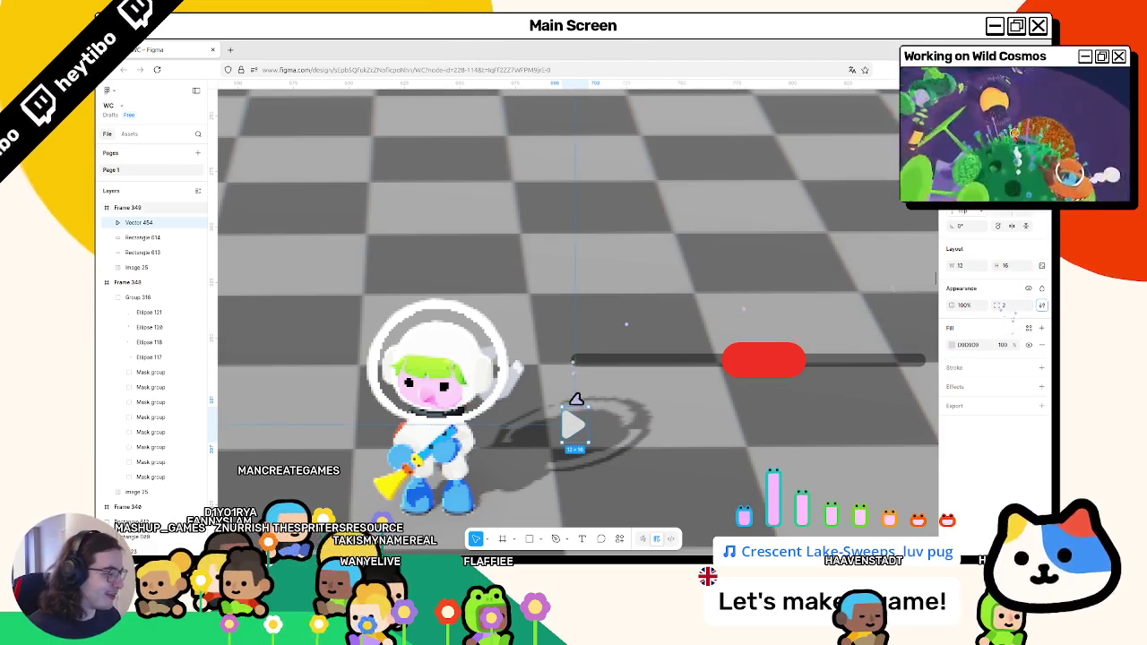
key(Escape)
click(538, 538)
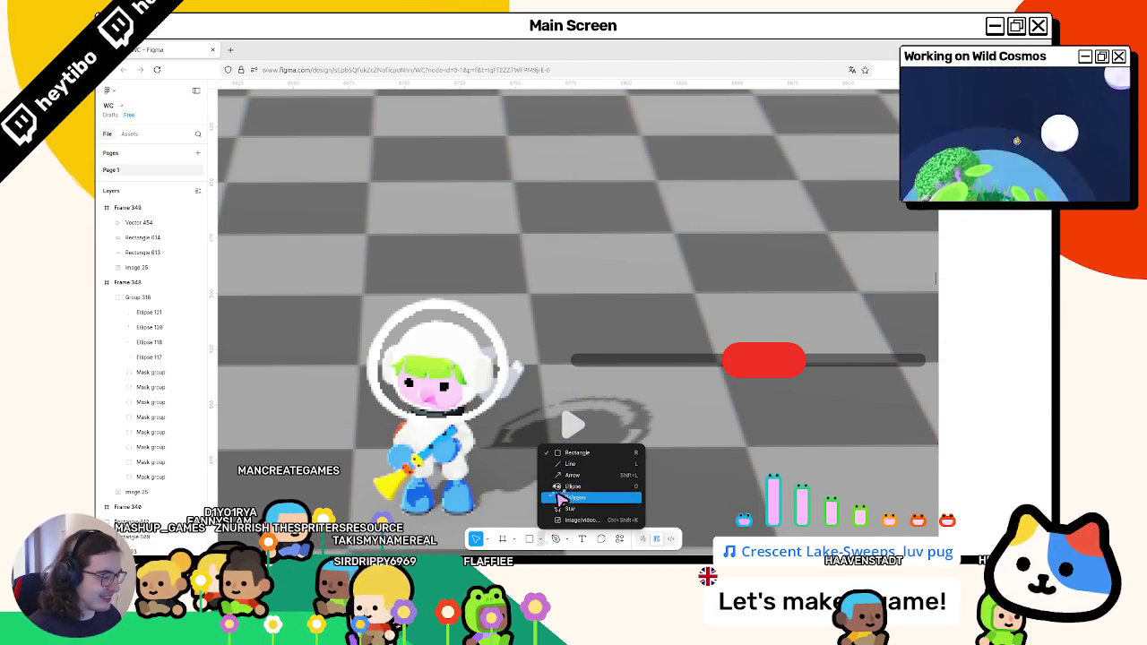
Draw a 23 × 23 circle, put the triangle in front of it, and fill the circle black.
click(560, 491)
mouse_move(546, 402)
mouse_down()
mouse_move(583, 451)
mouse_move(644, 444)
mouse_up()
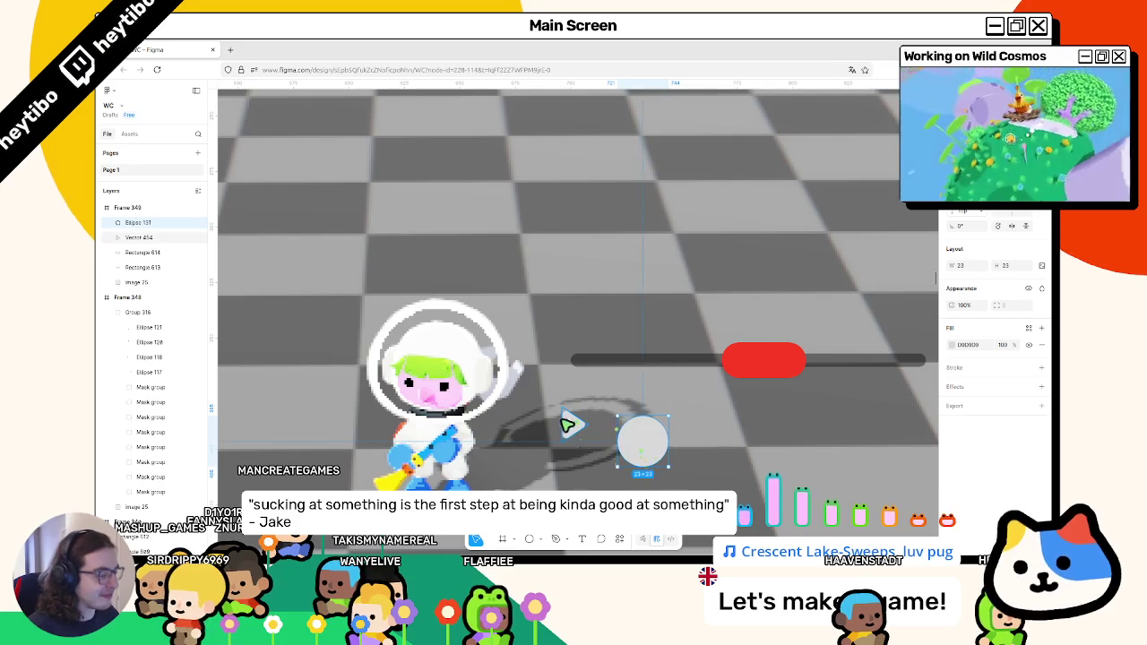
click(567, 425)
key(ctrl+])
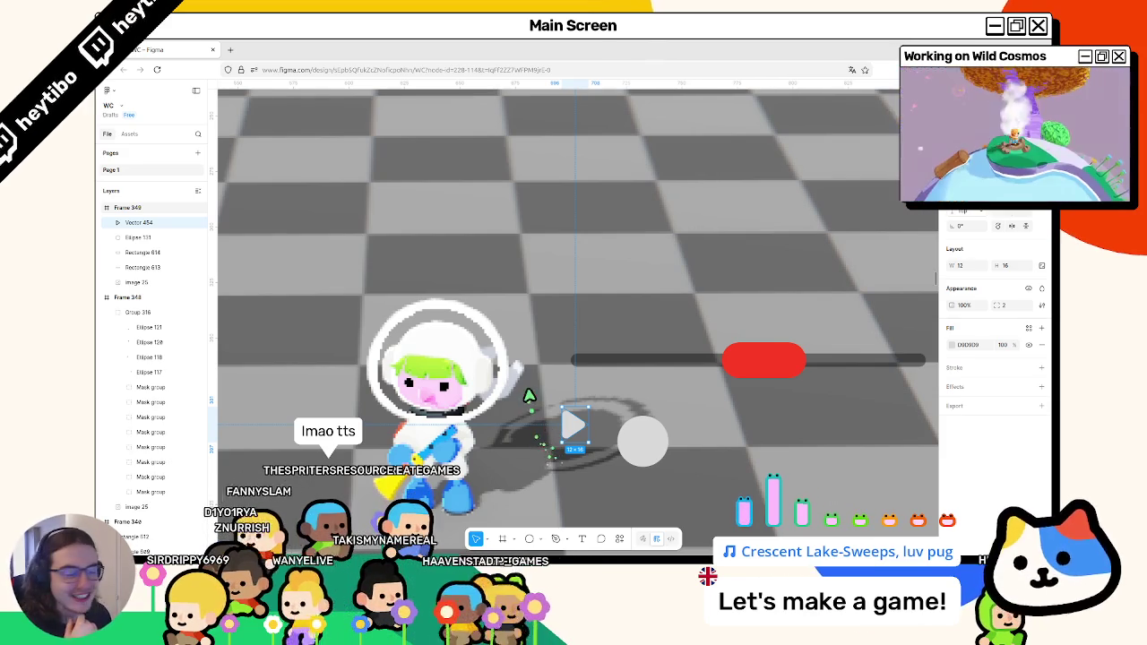
drag(573, 428, 659, 457)
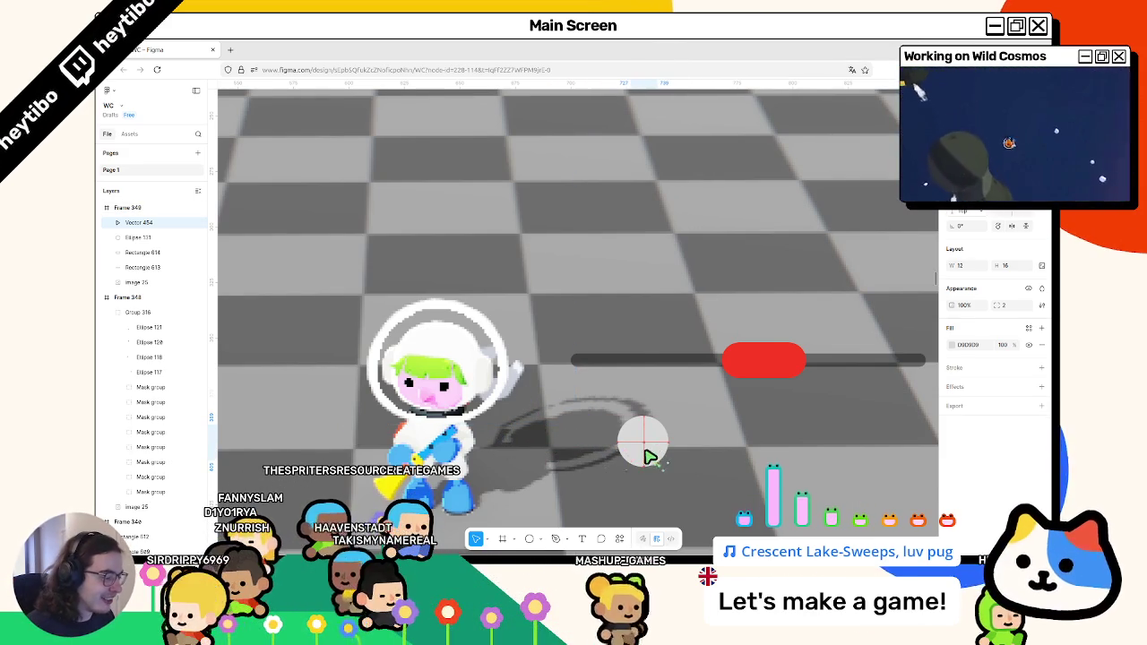
click(647, 452)
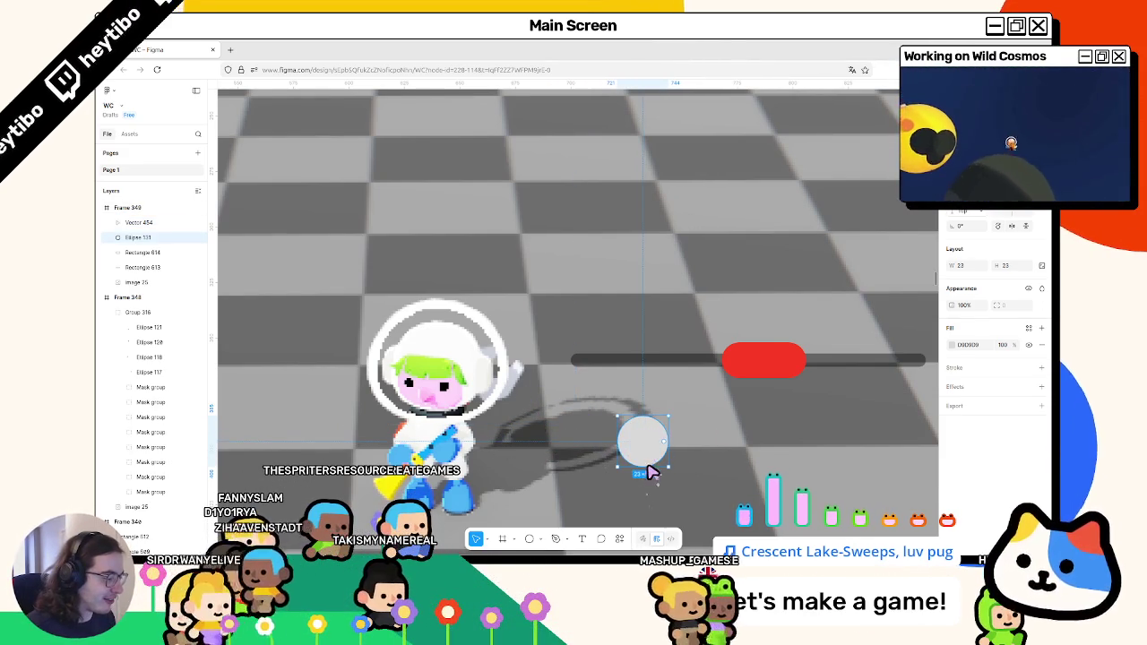
click(952, 344)
click(834, 439)
Shrink the play triangle to 10 × 14 over the circle.
click(641, 440)
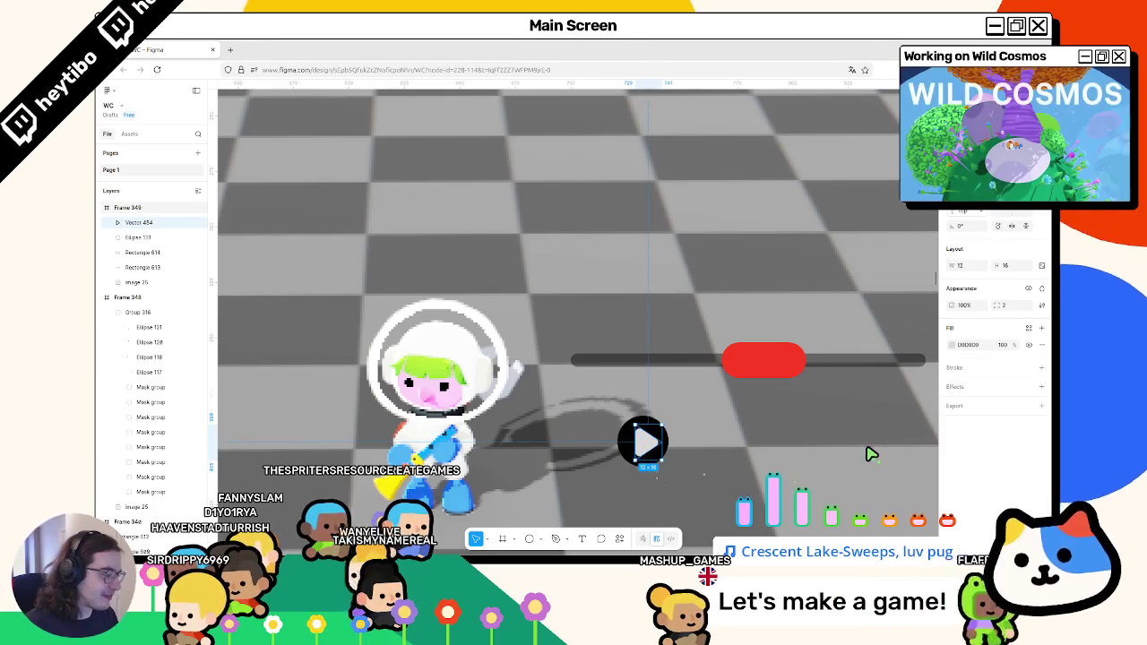
shift+click(631, 457)
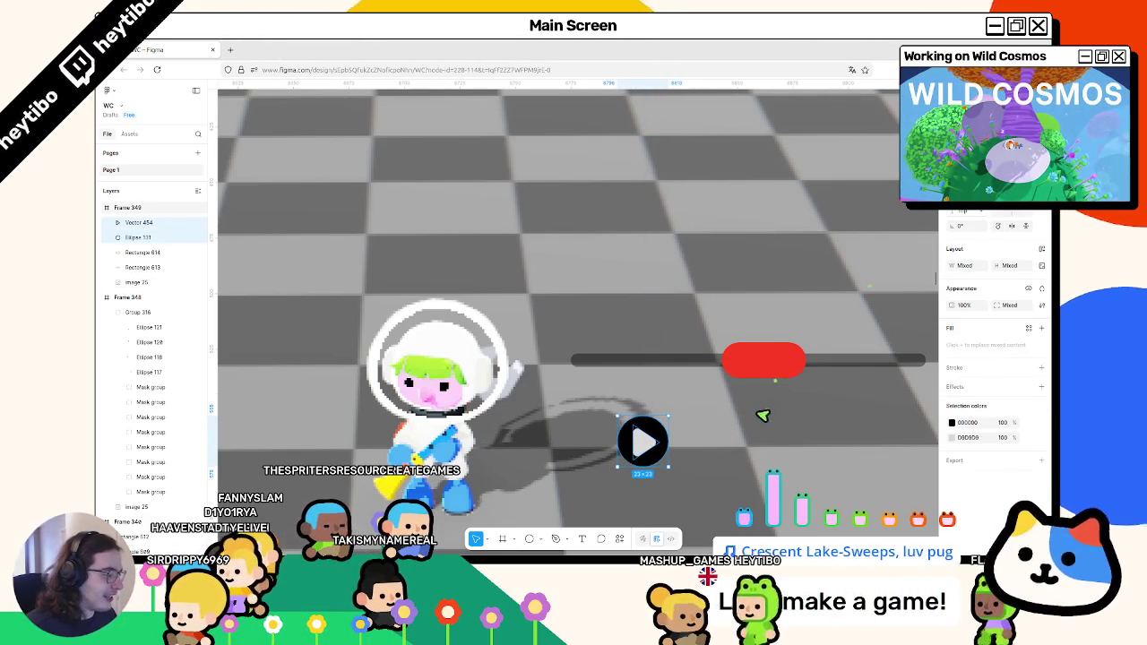
key(Escape)
click(643, 444)
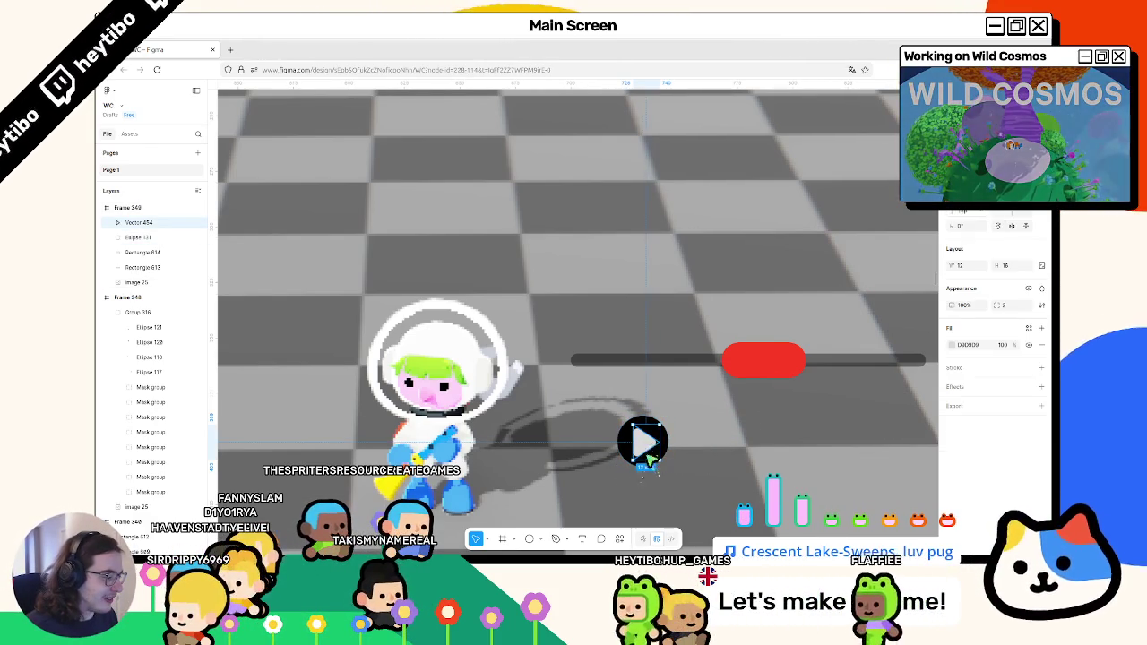
drag(652, 469, 646, 459)
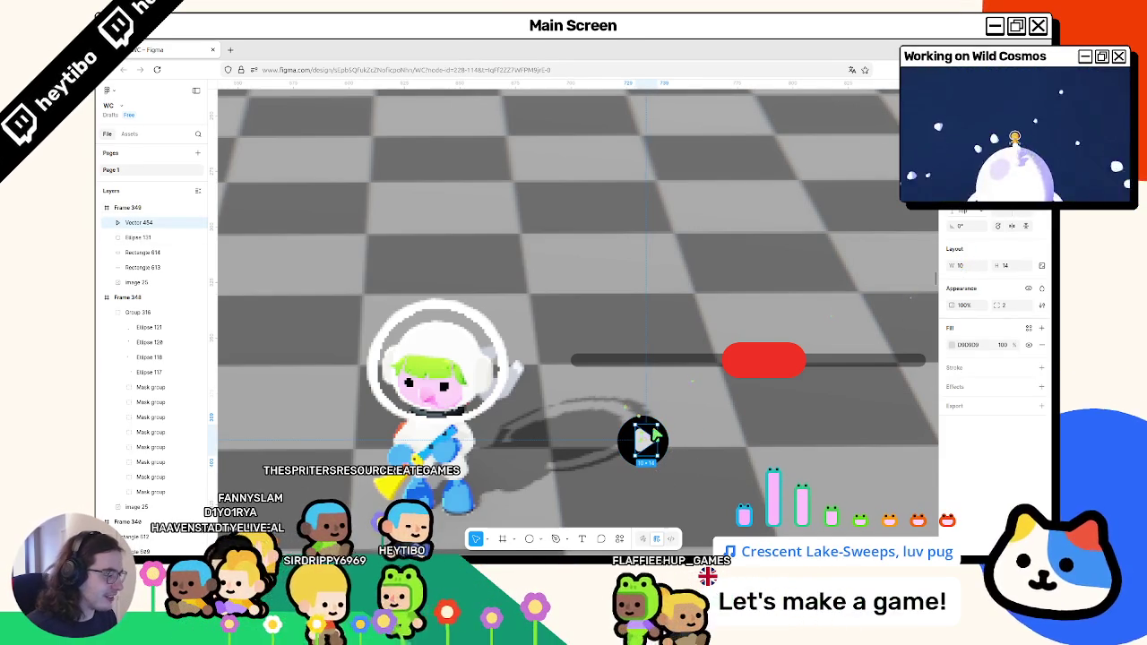
shift+click(138, 237)
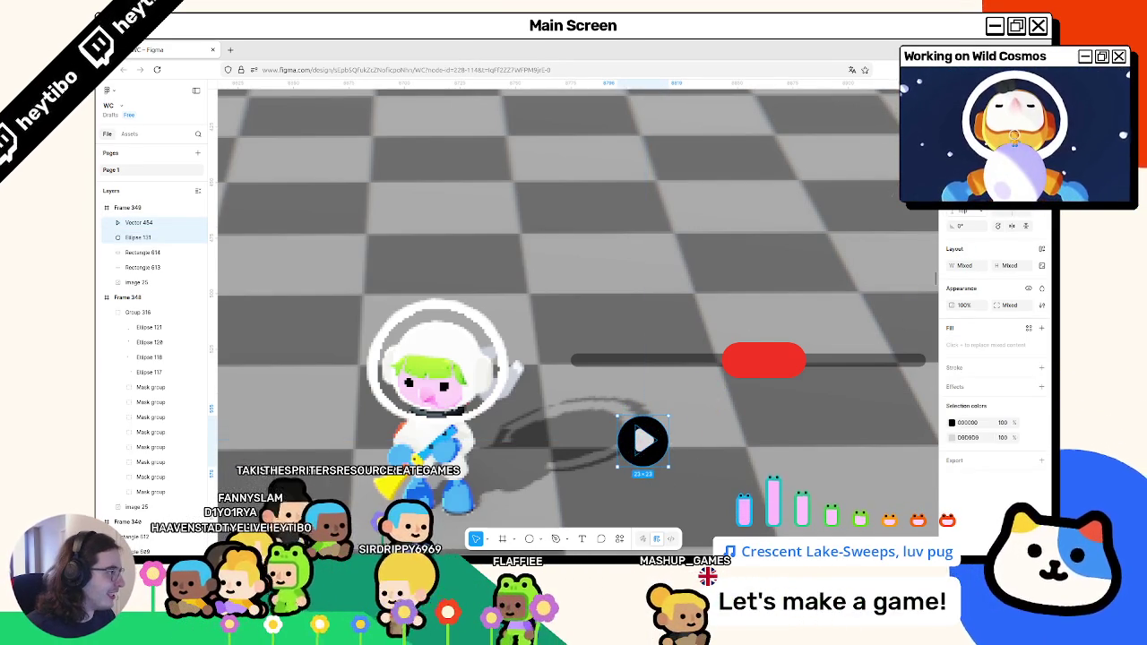
key(Escape)
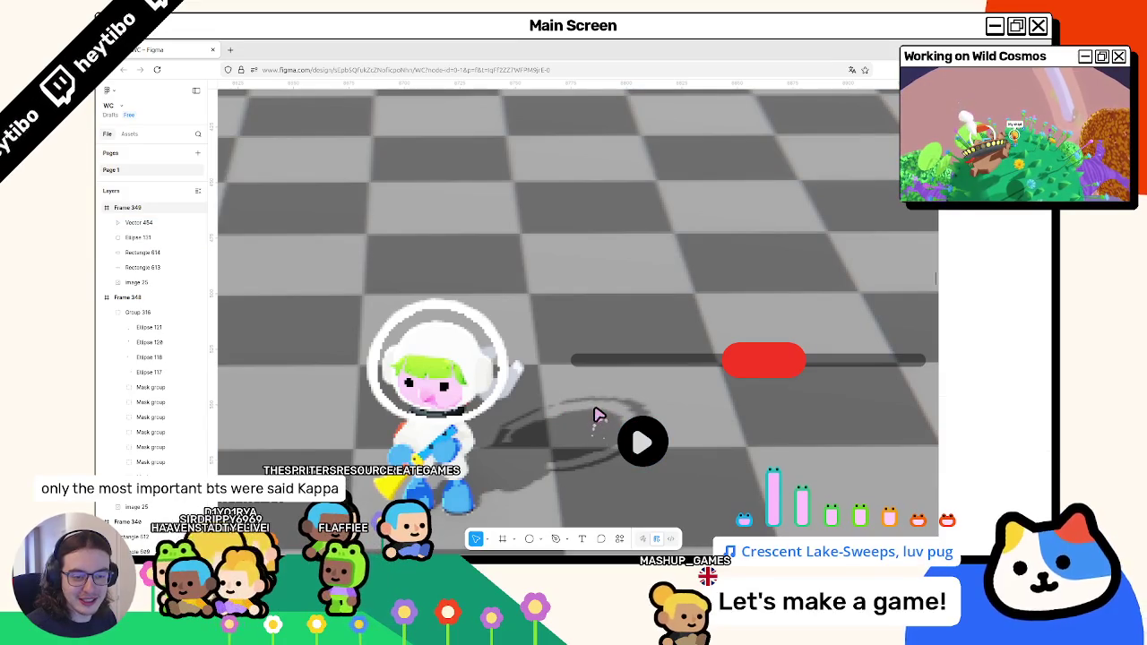
Move the triangle and circle to the track's left end and group them as one button.
click(642, 440)
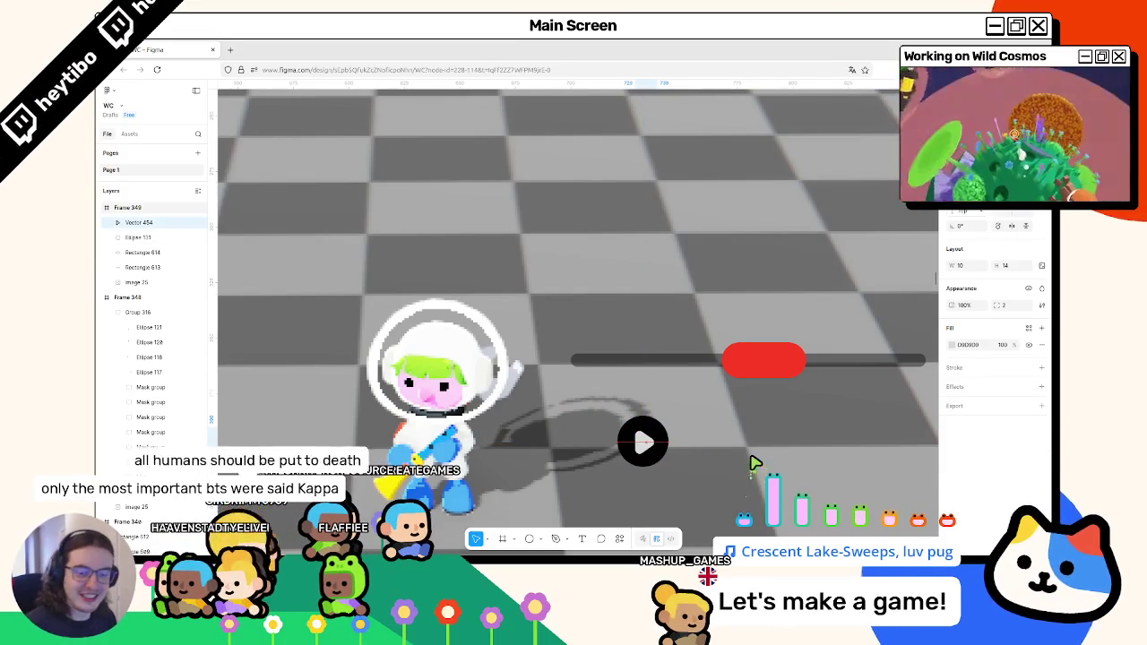
key(Escape)
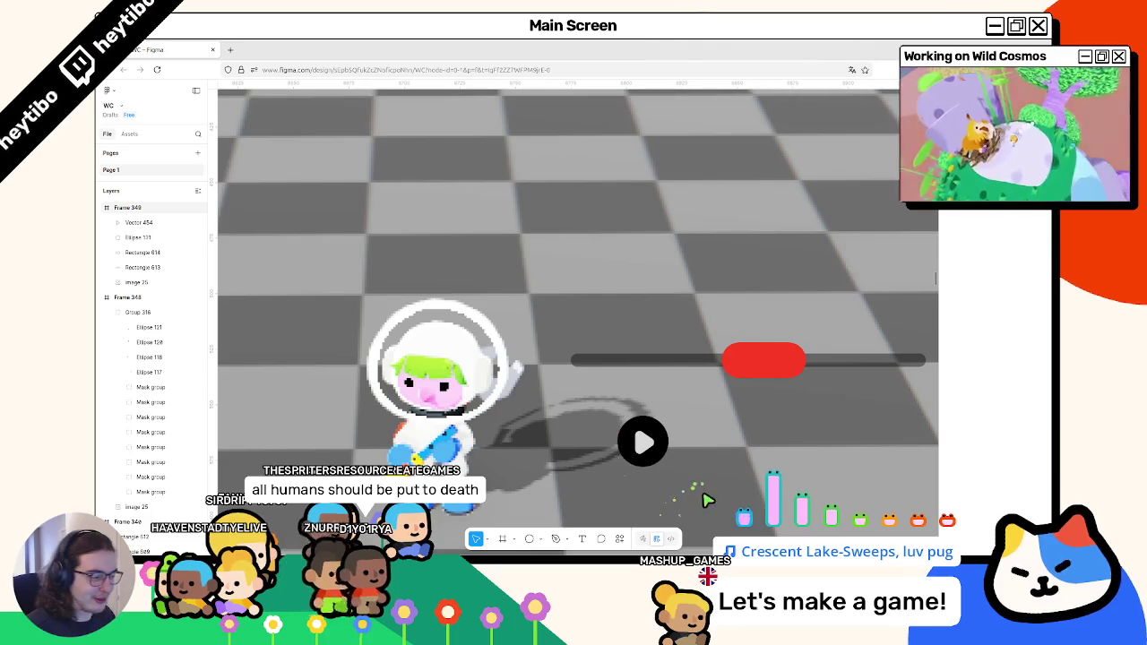
drag(699, 425, 610, 504)
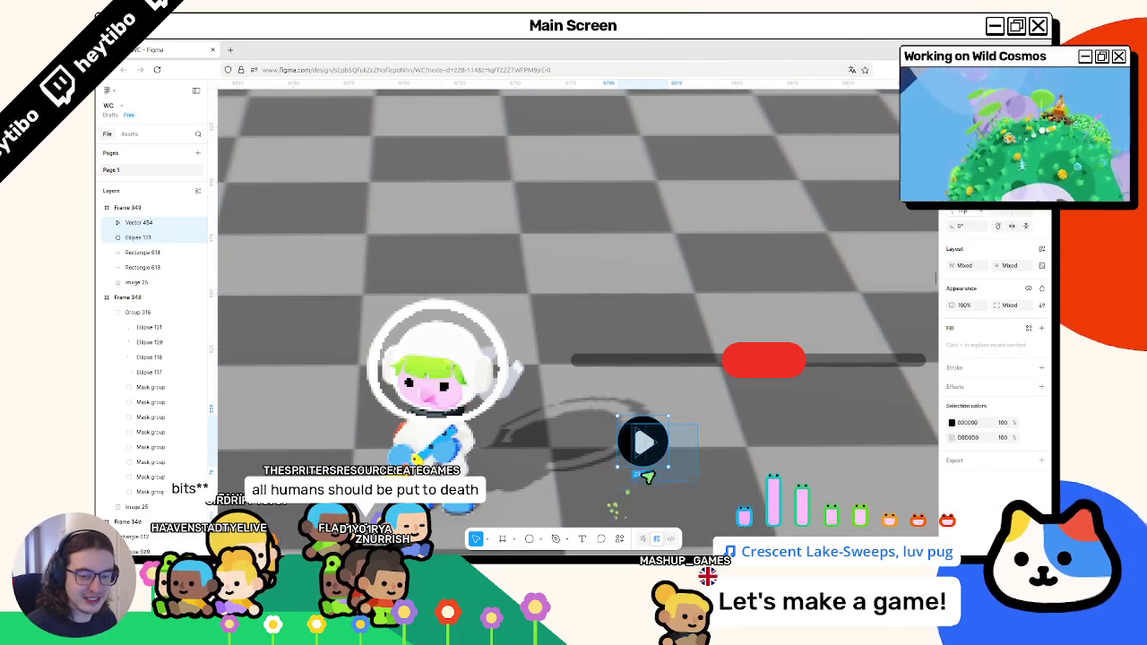
mouse_move(620, 459)
mouse_down()
mouse_move(580, 362)
mouse_move(594, 374)
mouse_move(590, 387)
mouse_move(581, 354)
mouse_move(573, 363)
mouse_up()
key(ctrl+g)
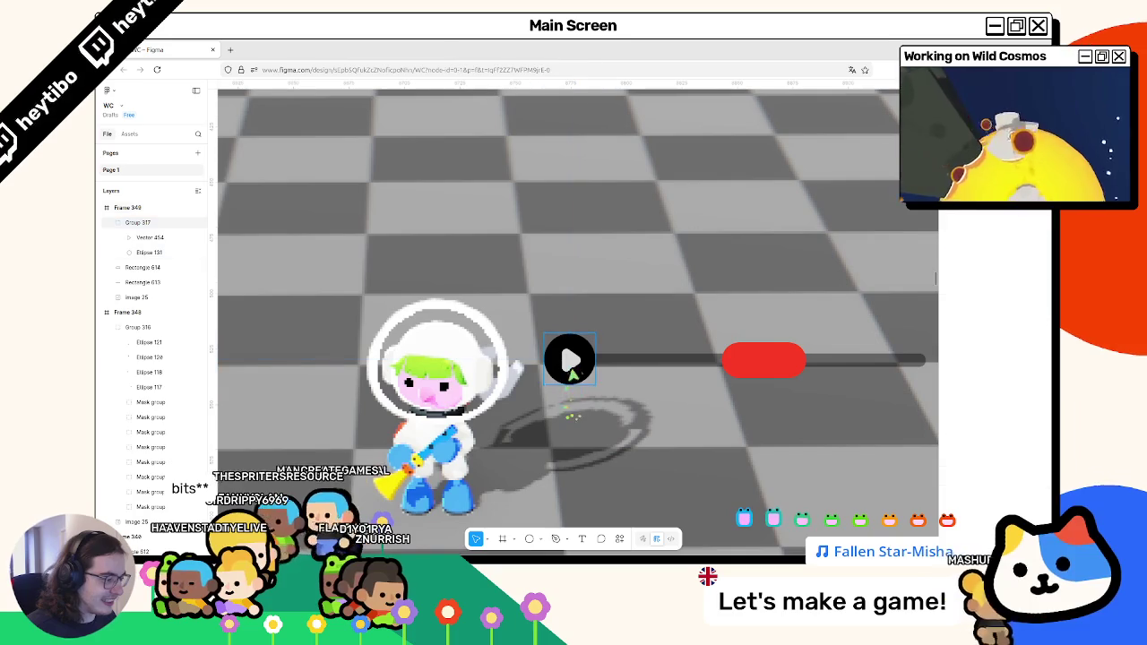
Change the play arrow's D8D8D8 colour to white FFFFFF.
click(568, 418)
scroll(571, 421, up, 2)
scroll(573, 421, down, 5)
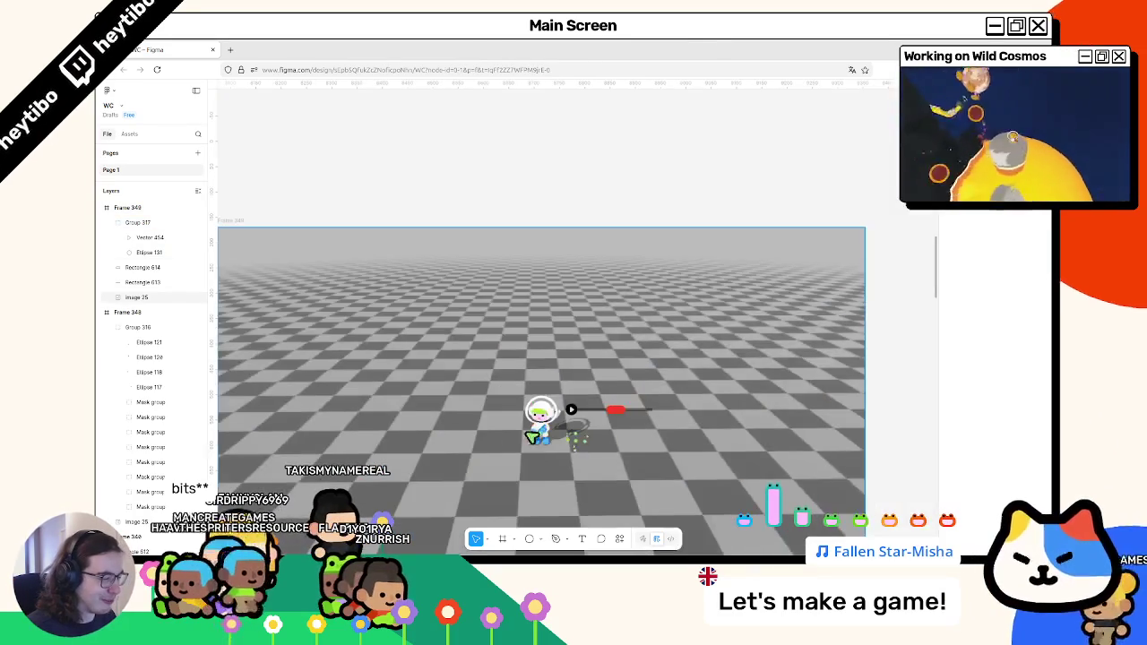
scroll(543, 430, up, 5)
click(797, 351)
scroll(779, 354, right, 3)
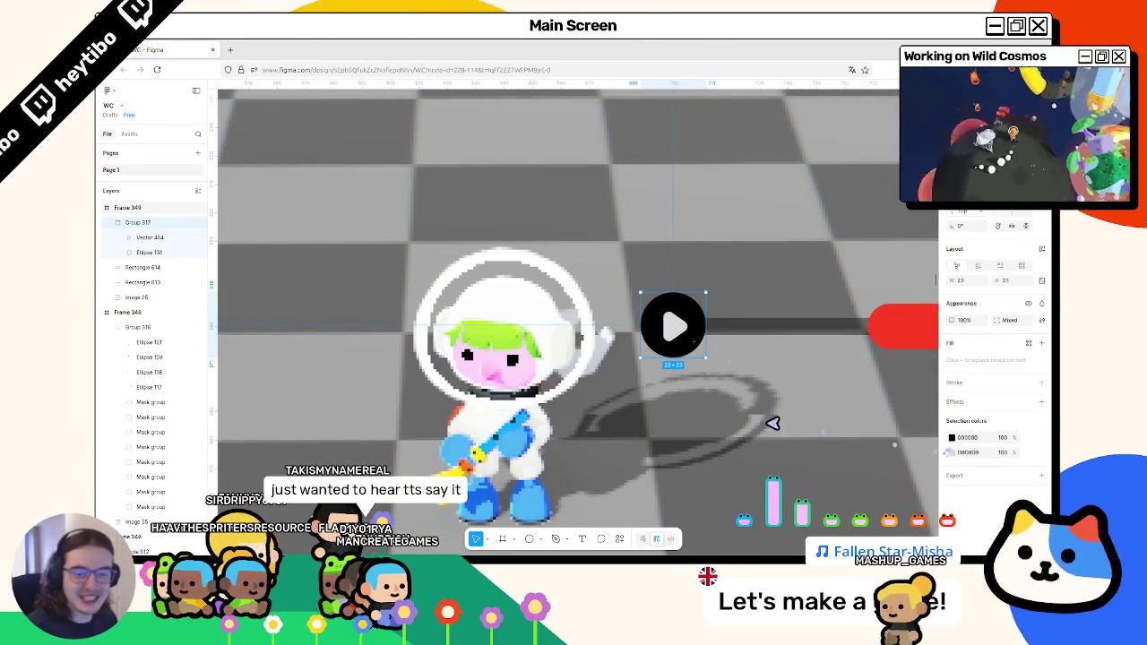
scroll(637, 399, right, 2)
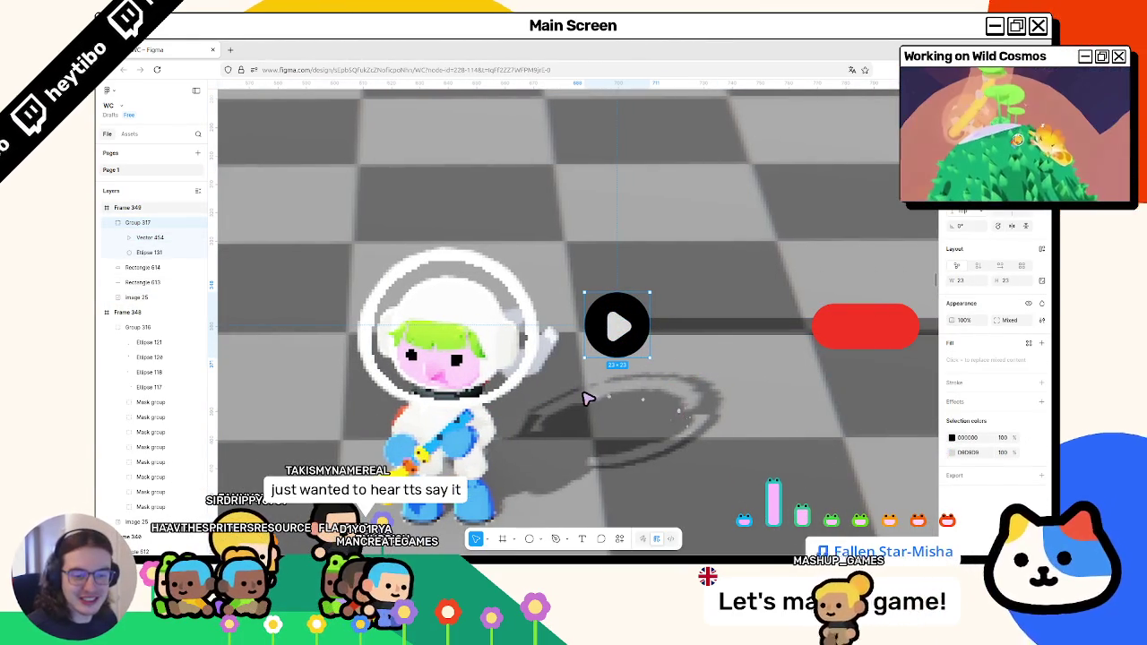
click(951, 452)
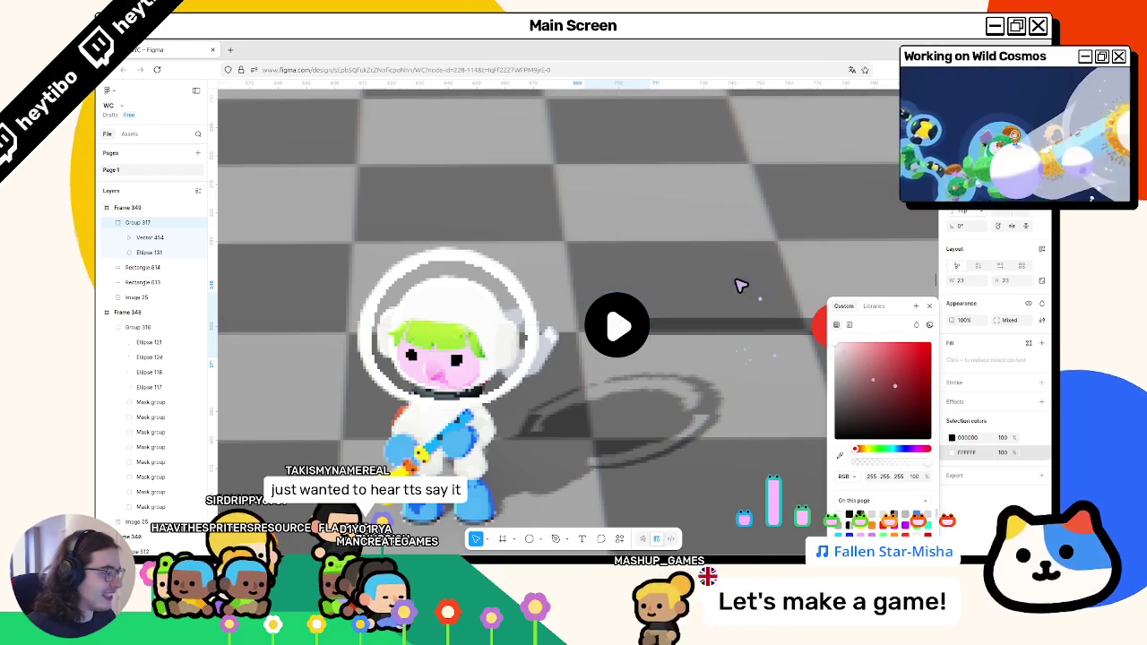
click(835, 345)
key(Escape)
Sample the slider knob's red with the eyedropper for the button's black circle.
click(952, 437)
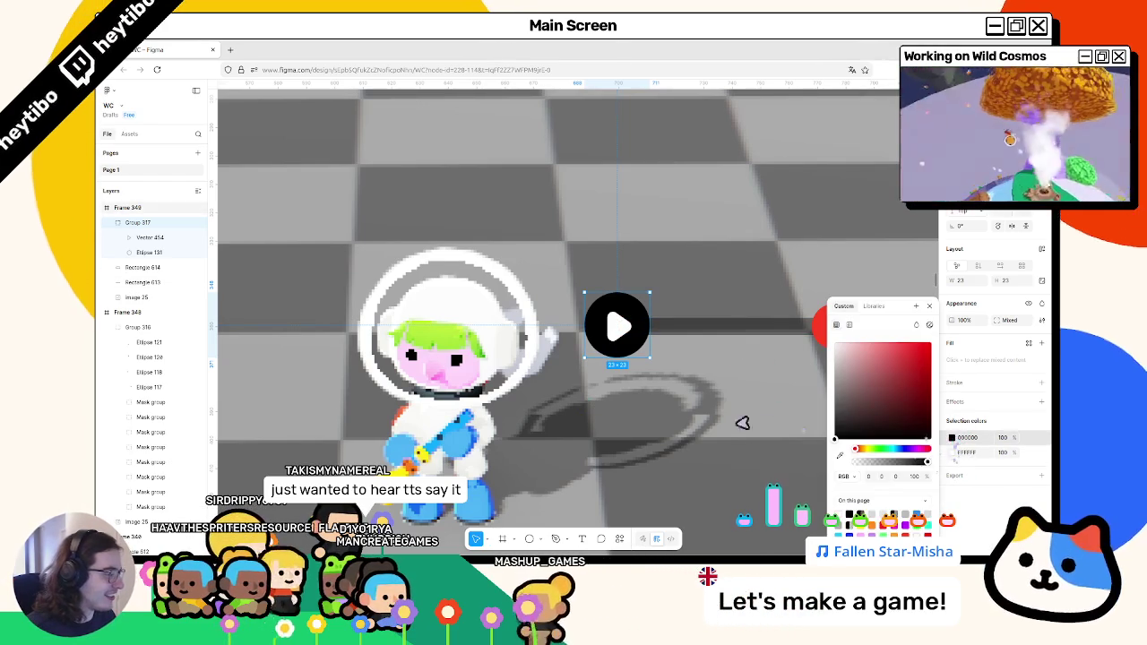
click(839, 456)
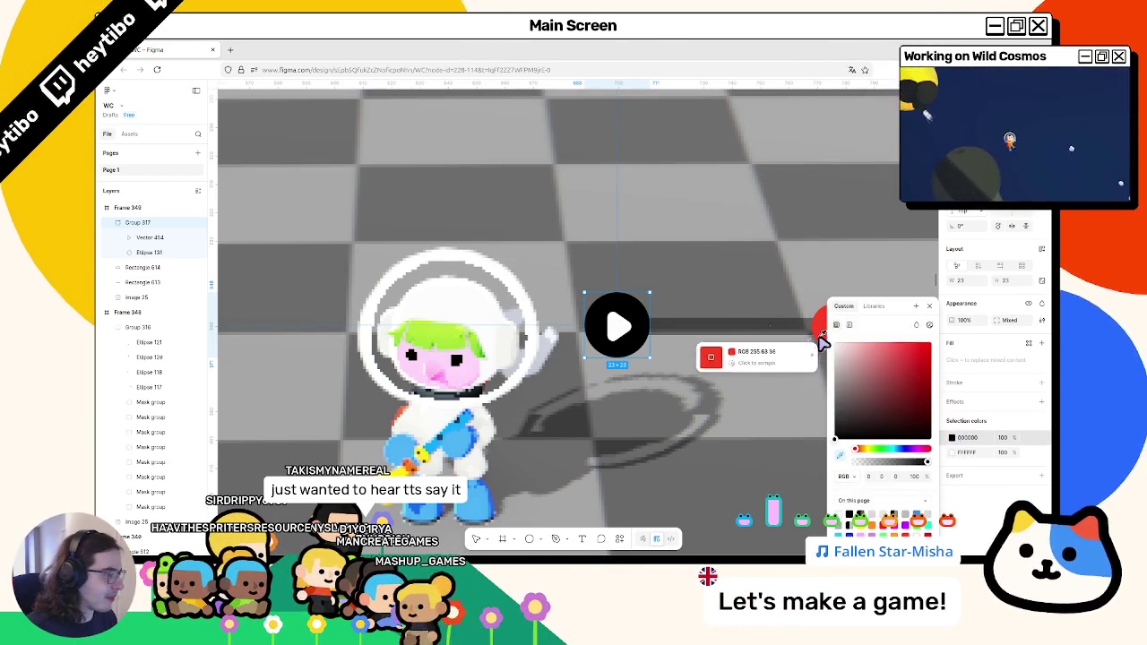
click(811, 328)
key(Escape)
scroll(654, 395, down, 5)
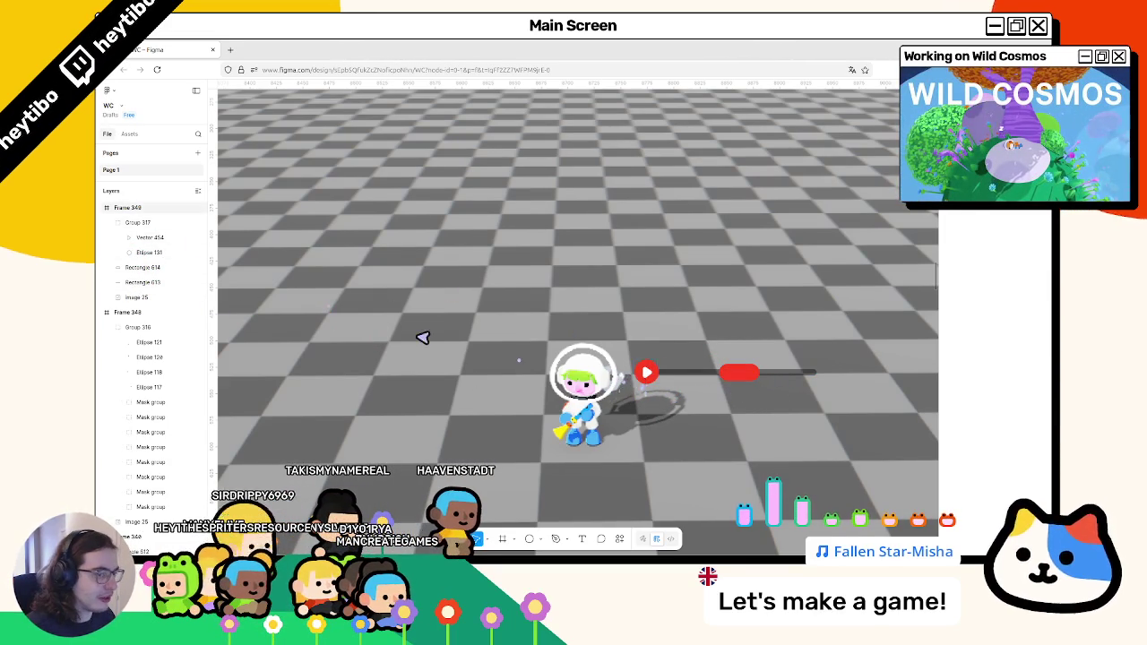
Group the play button, track and knob, then duplicate the slider and rotate the copy −90°.
click(125, 208)
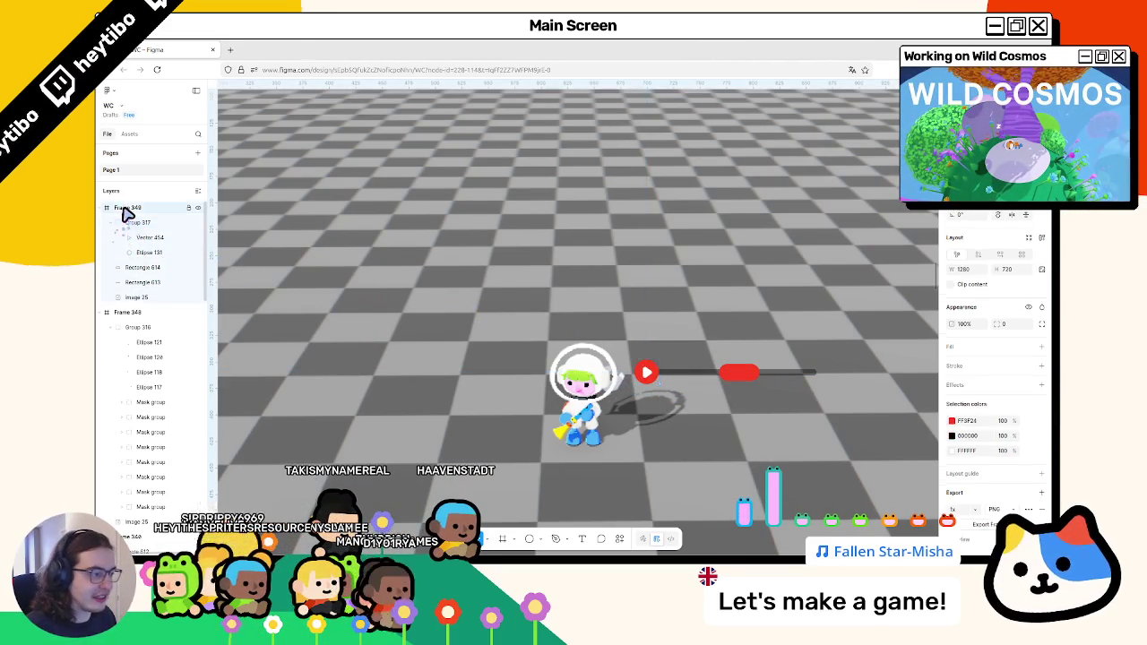
click(118, 222)
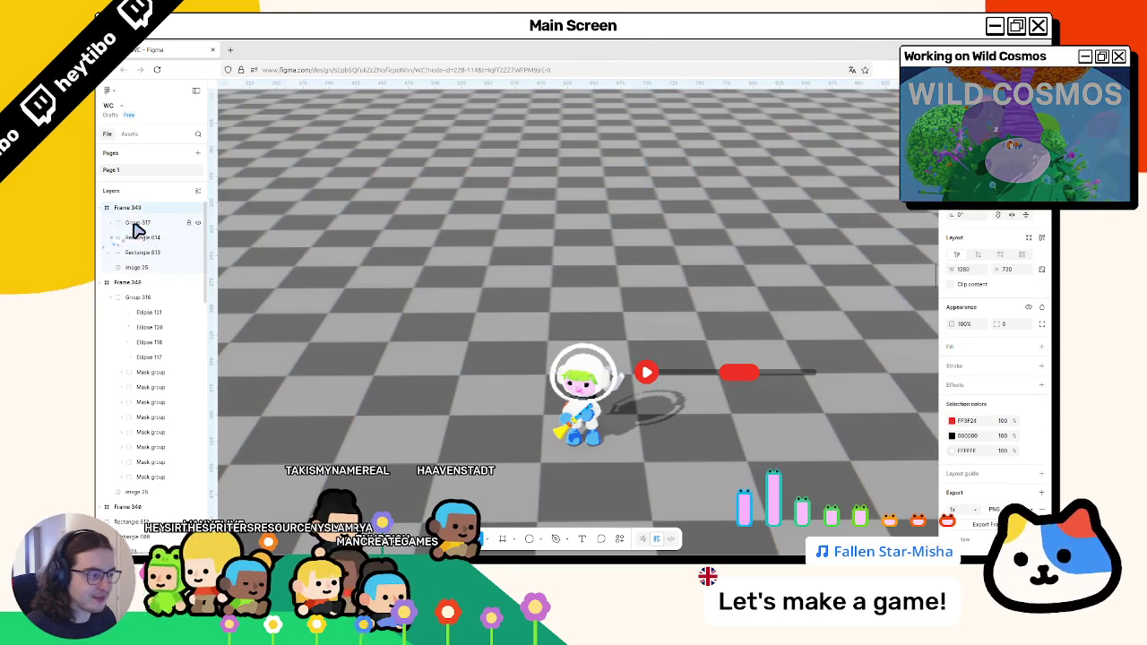
click(134, 237)
click(132, 268)
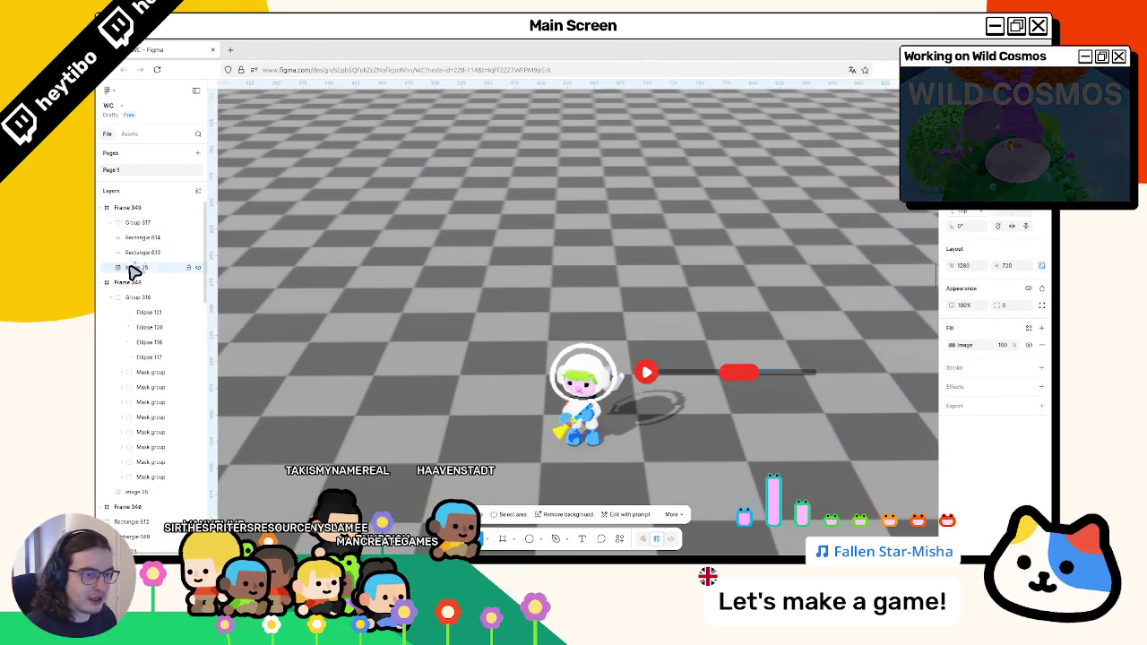
click(142, 251)
shift+click(141, 225)
key(ctrl+g)
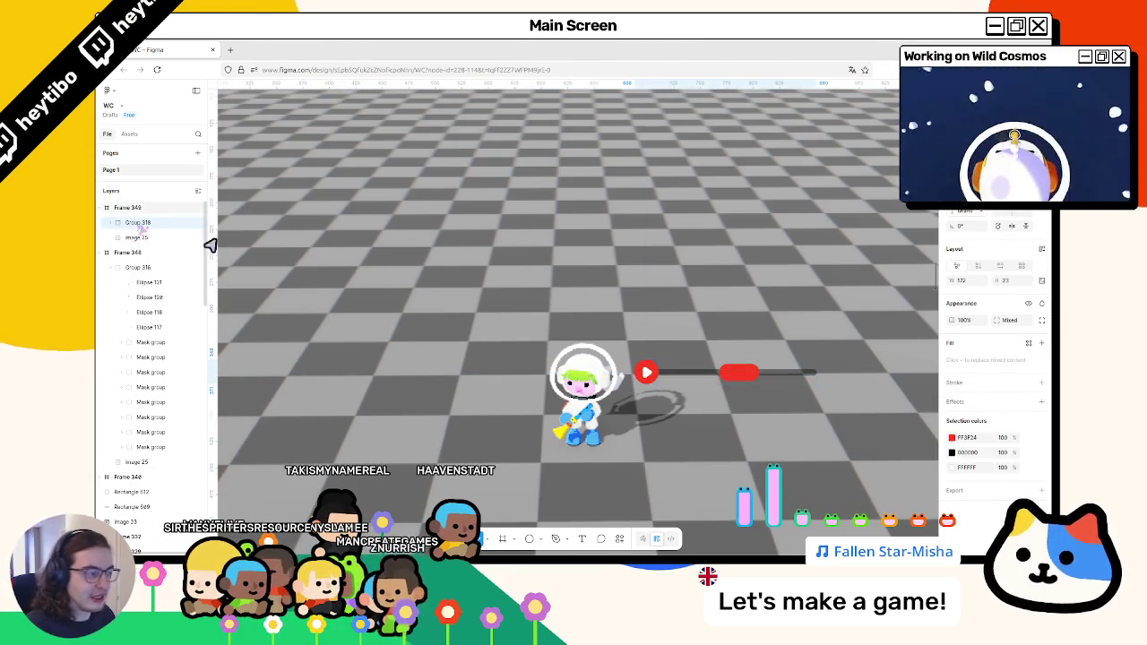
key(ctrl+g)
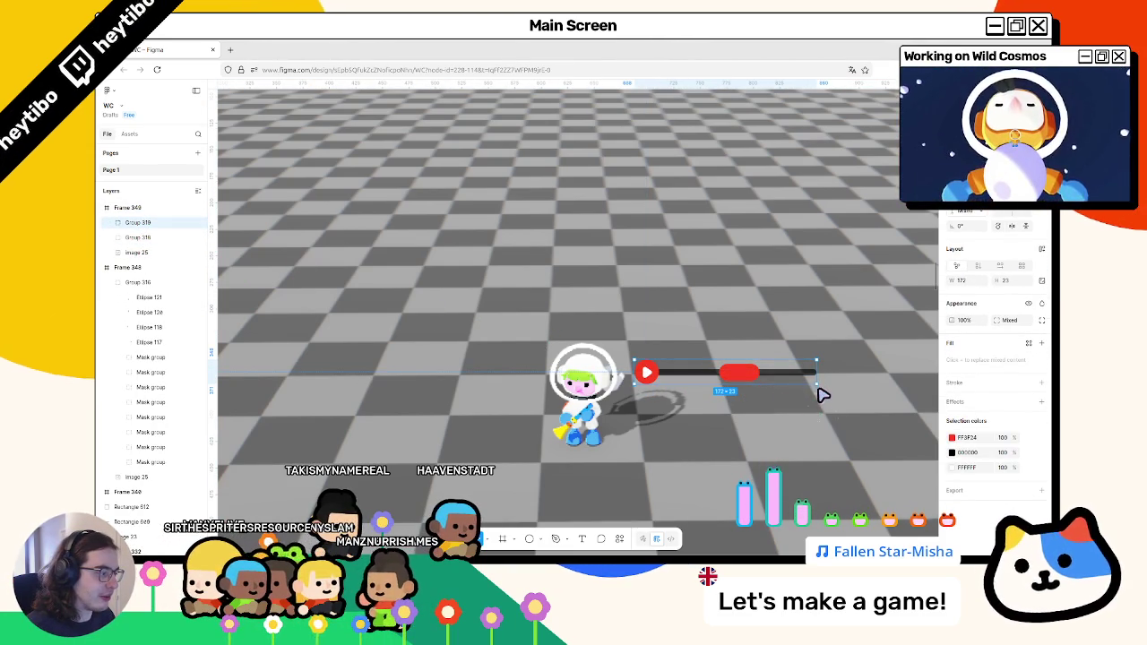
mouse_move(822, 395)
mouse_down()
mouse_move(776, 452)
mouse_move(703, 452)
mouse_up()
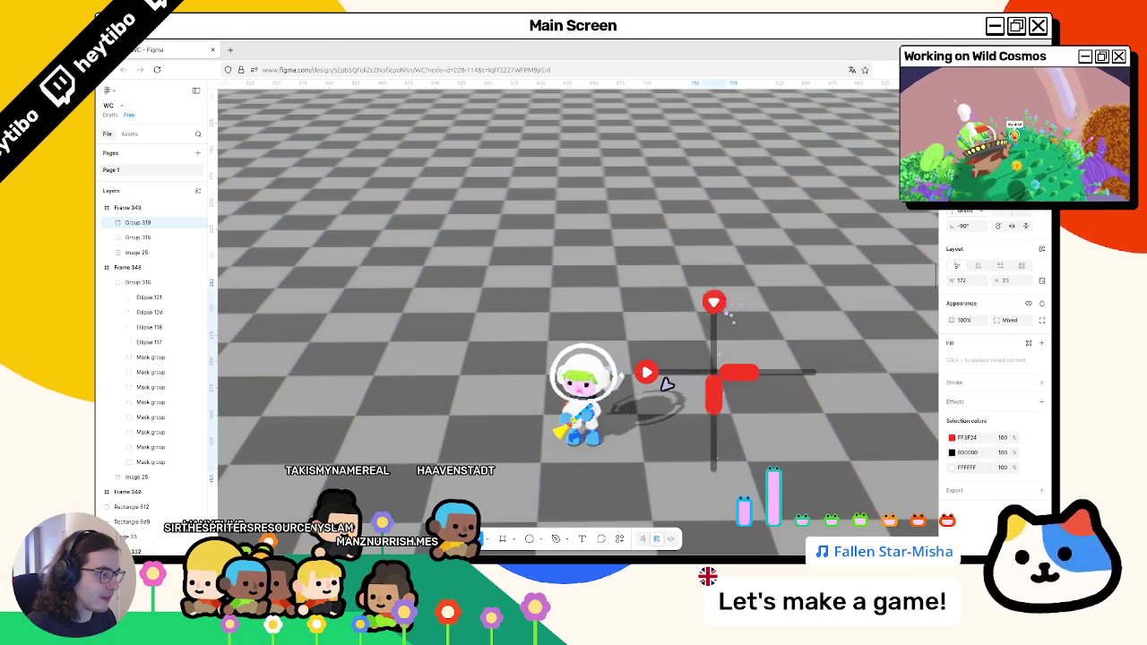
Place the vertical sliders above and below the astronaut and shift them right to centre on it.
mouse_move(733, 304)
mouse_down()
mouse_move(588, 492)
mouse_move(592, 481)
mouse_up()
key(ctrl+v)
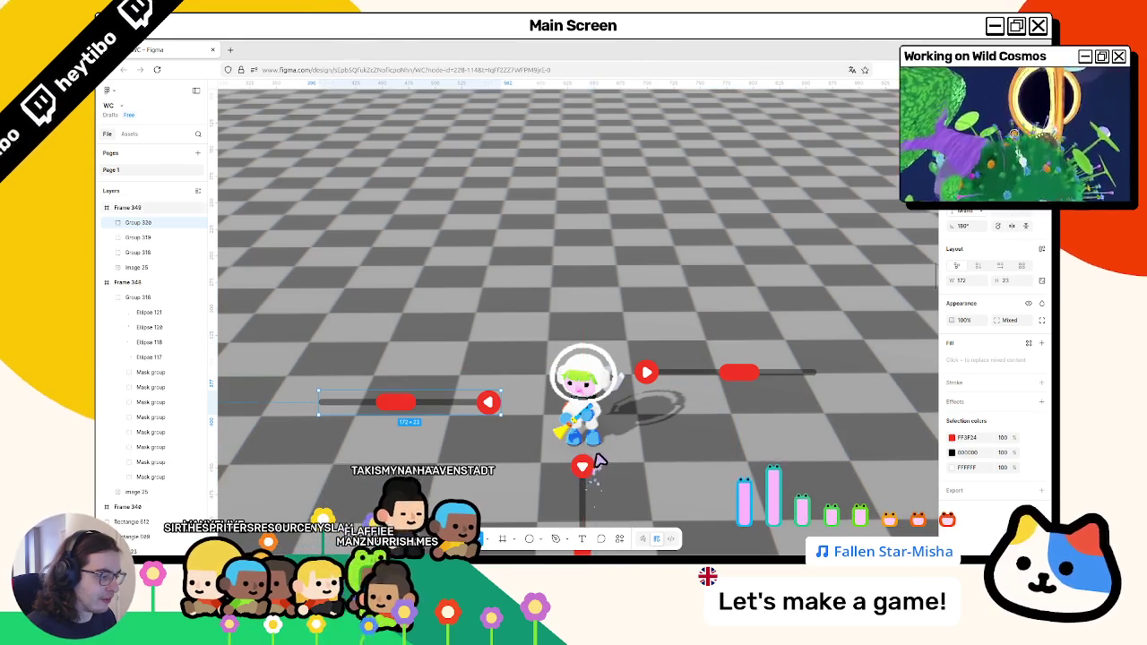
key(ctrl+v)
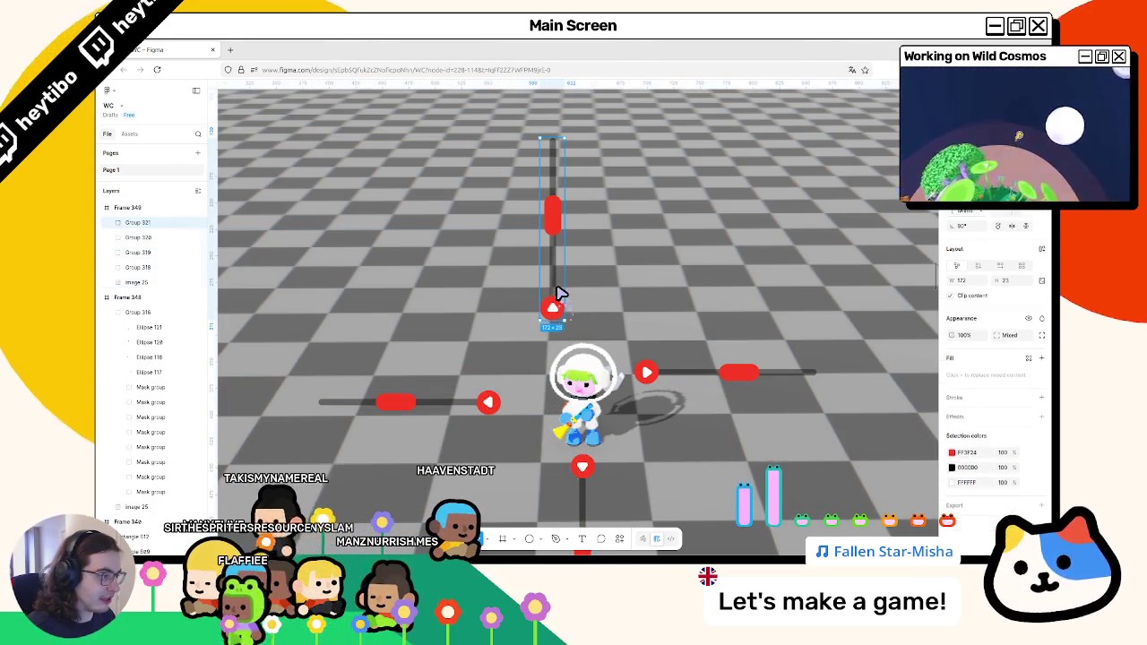
click(550, 303)
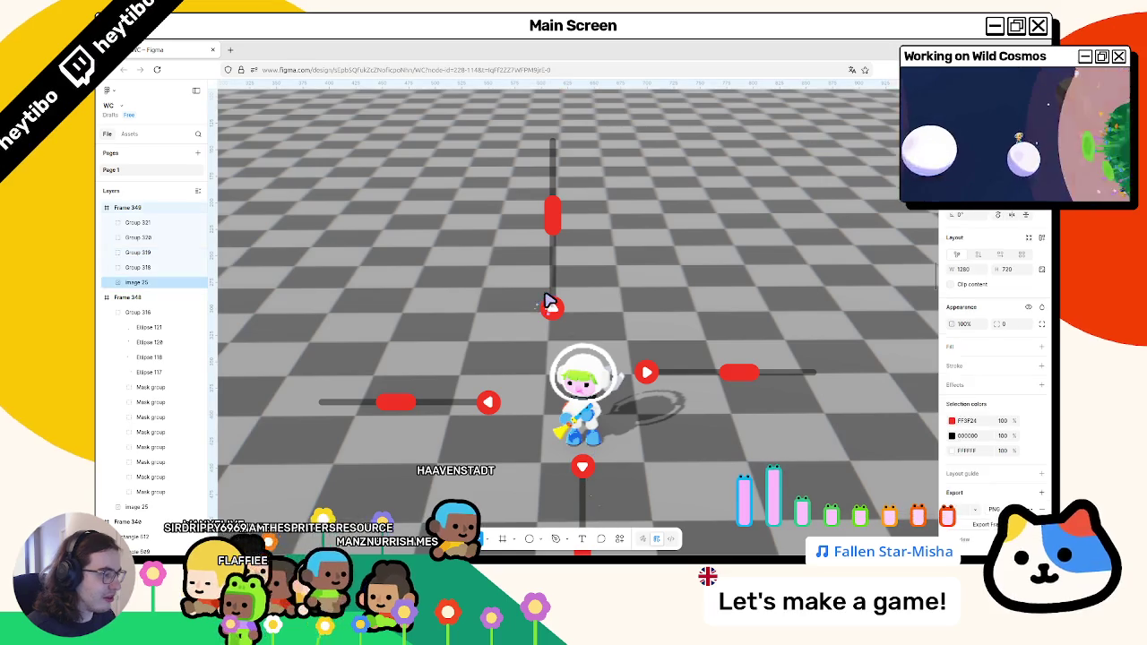
click(550, 309)
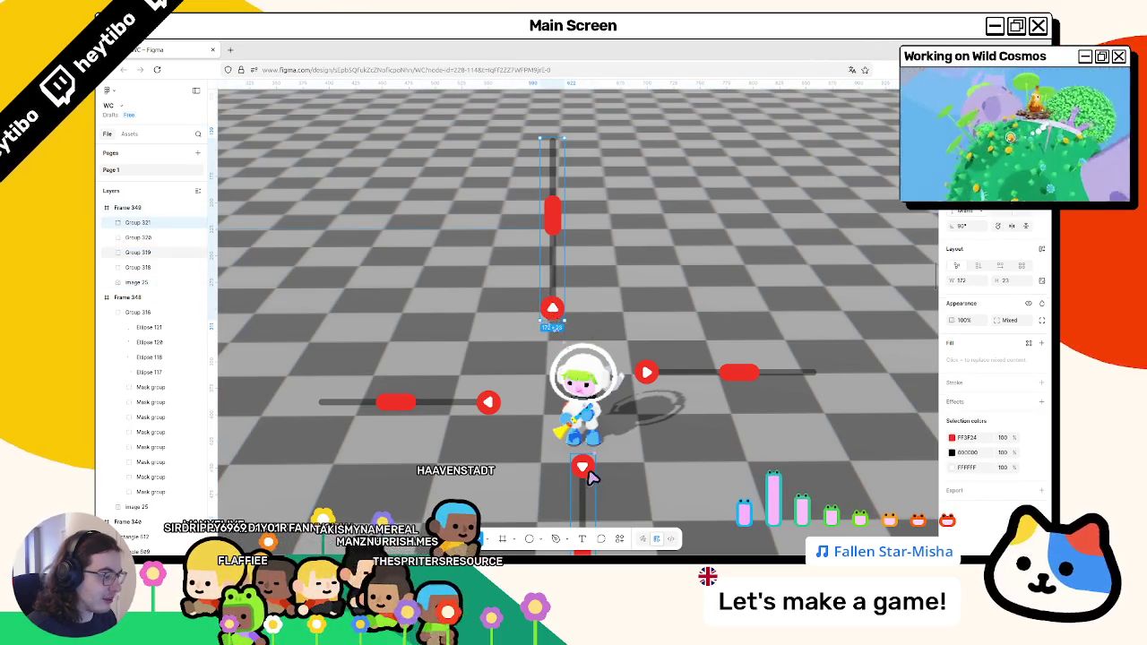
shift+click(588, 473)
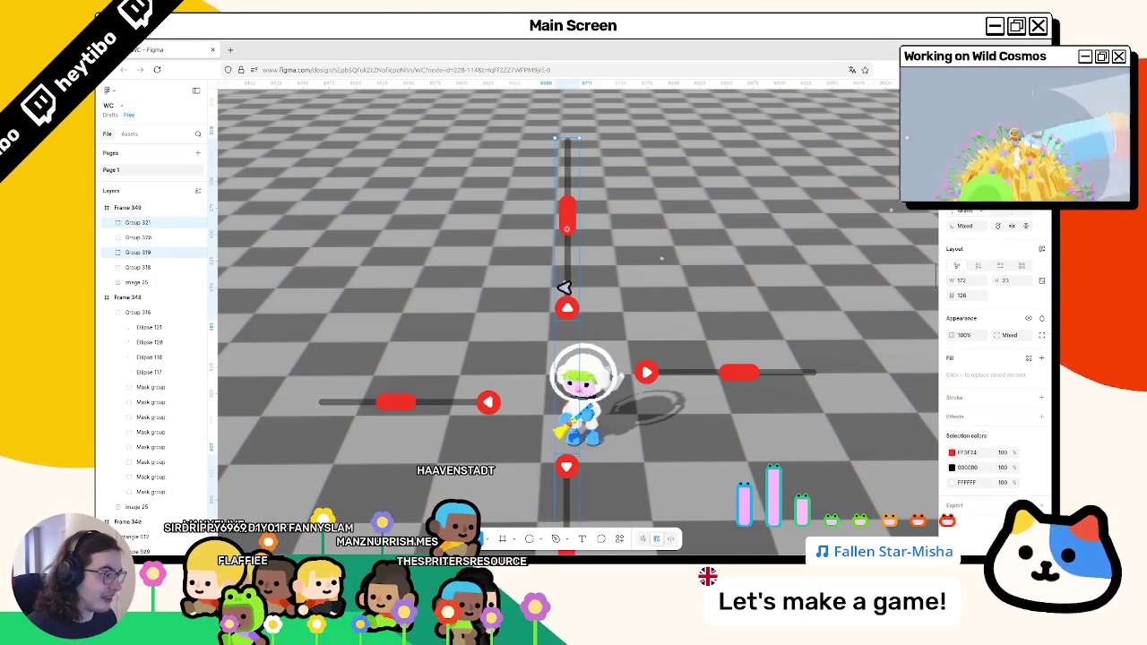
drag(568, 309, 584, 307)
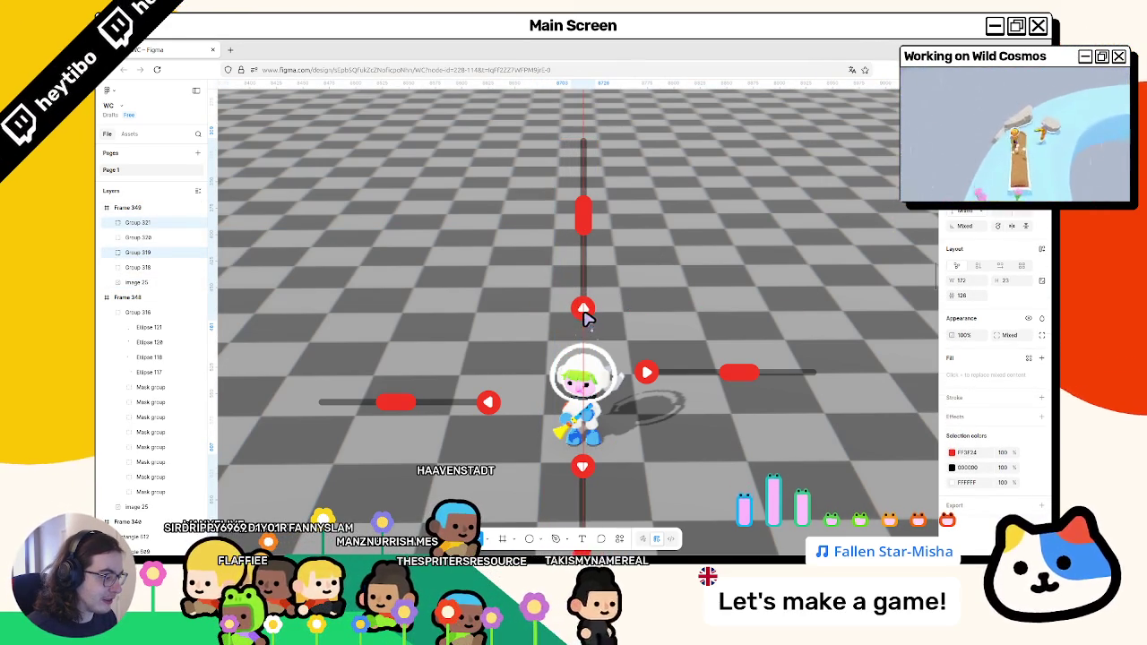
Level the left and right horizontal tracks with Align vertical centers.
click(647, 372)
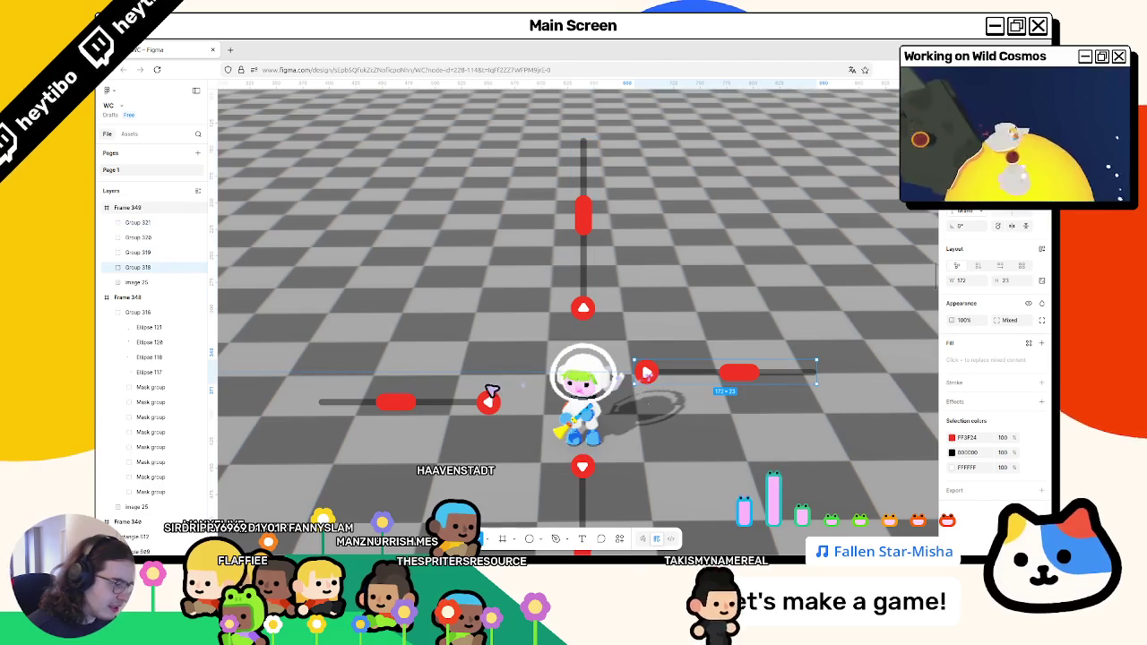
shift+click(488, 404)
key(shift+v)
key(ctrl+z)
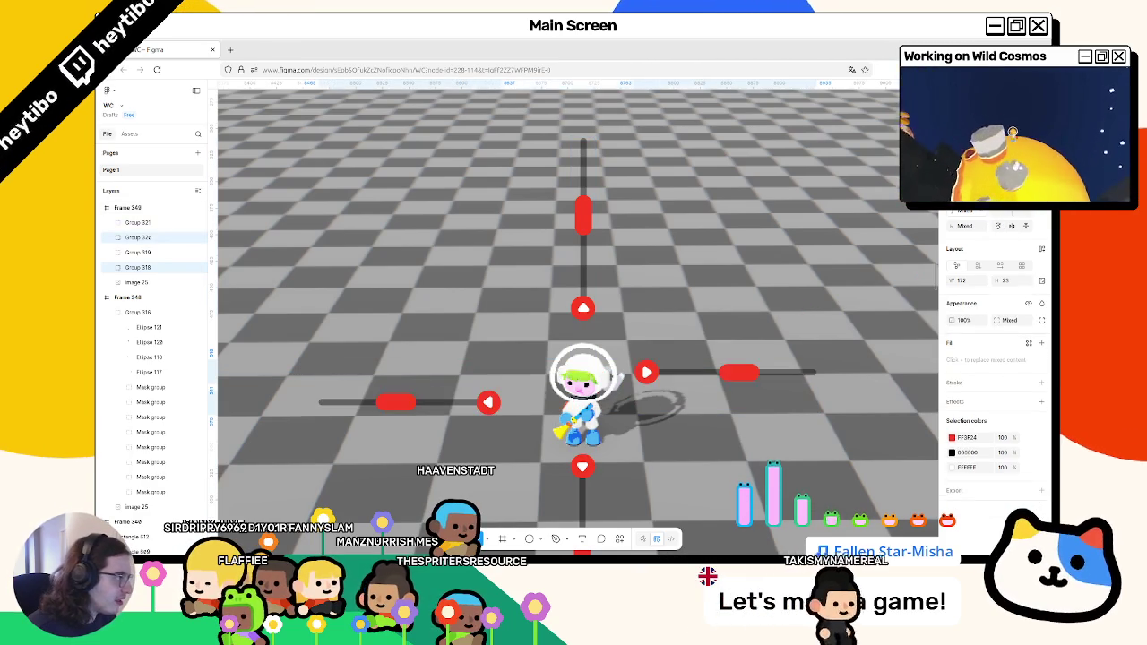
key(alt+v)
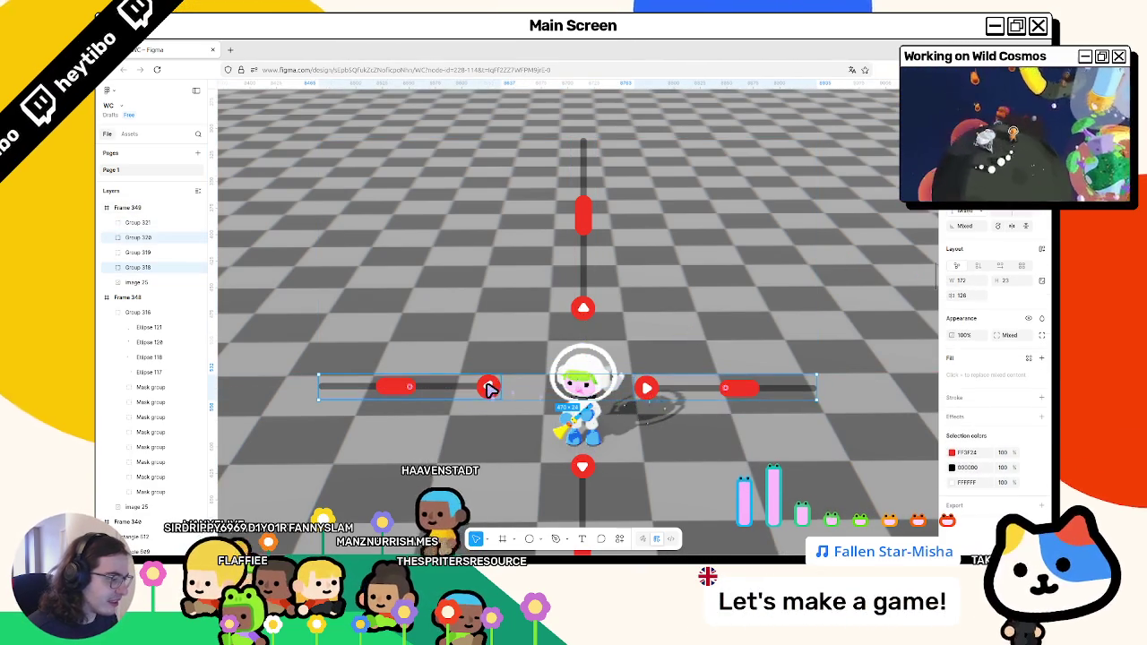
click(964, 295)
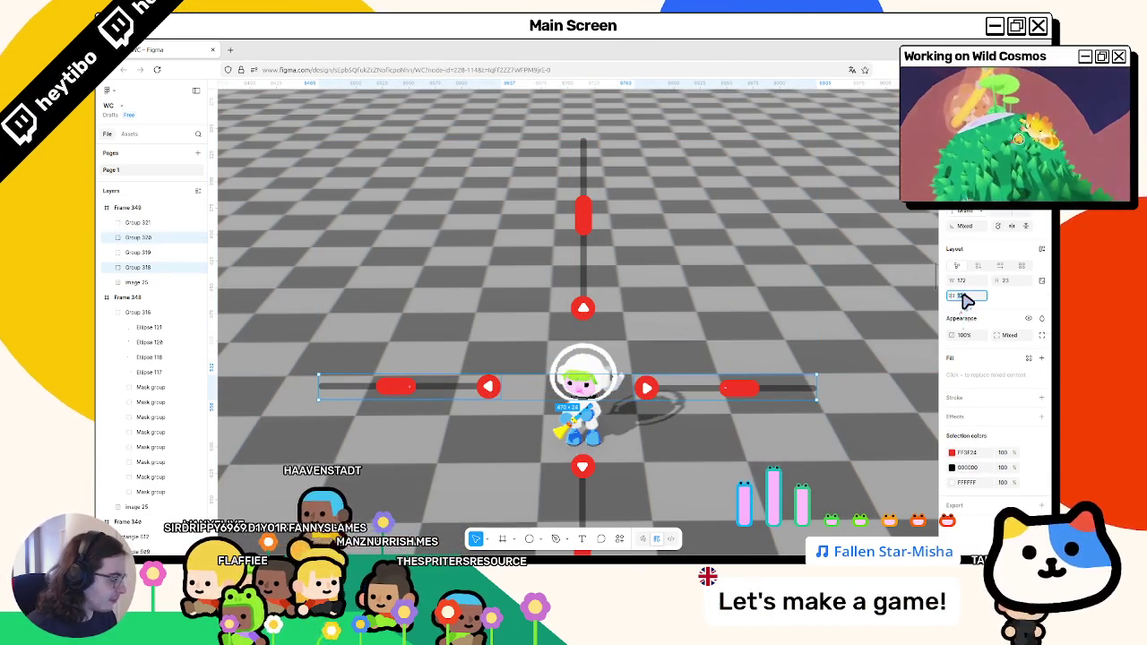
click(582, 467)
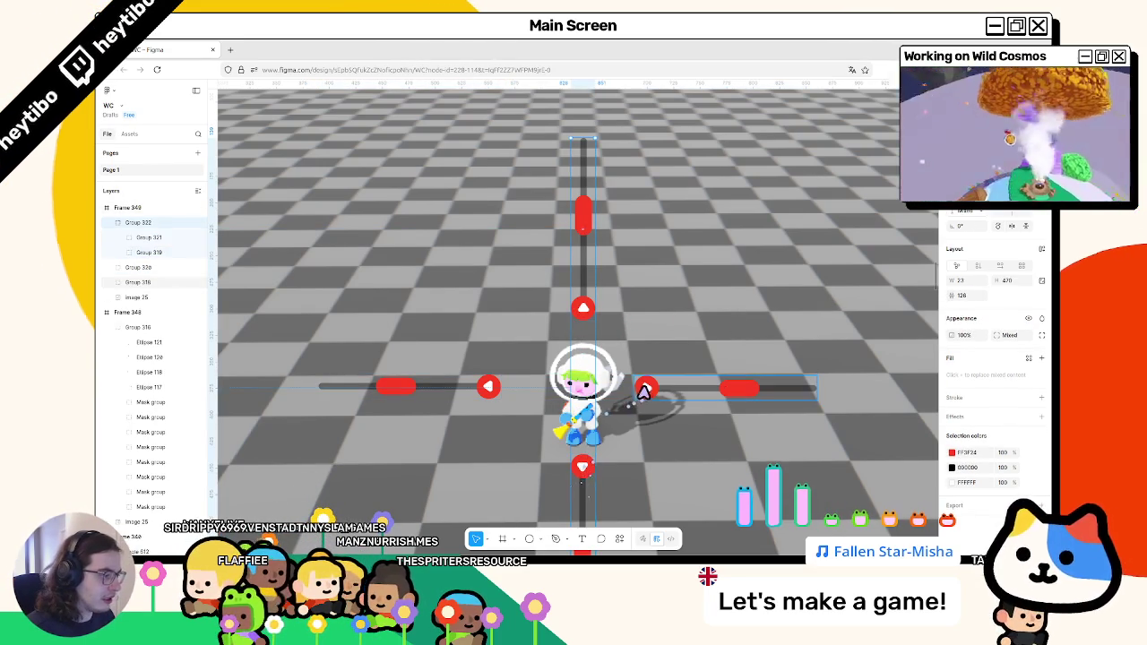
Group the two horizontal tracks and nudge the group upward.
click(645, 389)
shift+click(488, 394)
key(ctrl+g)
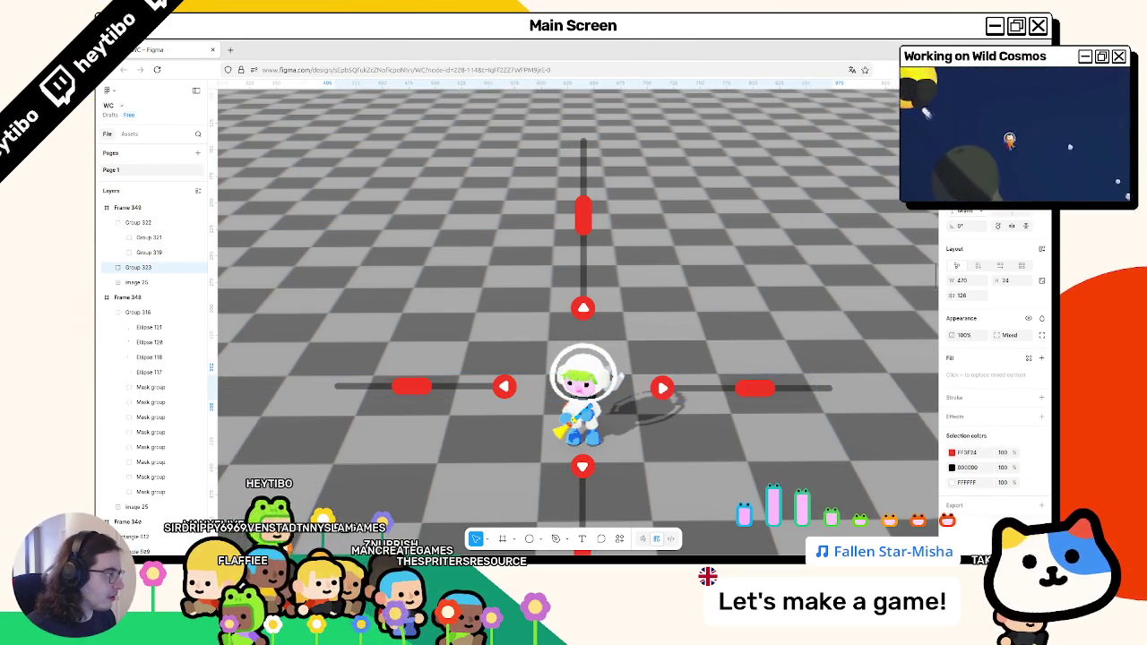
key(shift+Up)
Delete the vertical slider tracks and the left horizontal track, keeping only the right one.
click(580, 242)
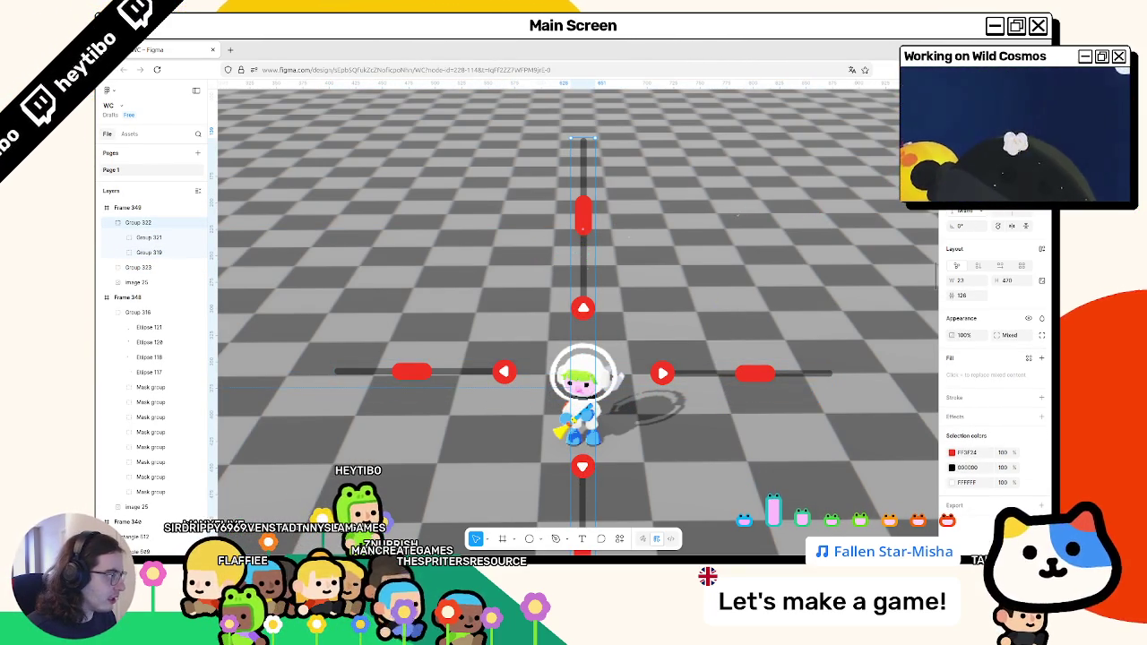
ctrl+click(581, 299)
scroll(648, 310, down, 2)
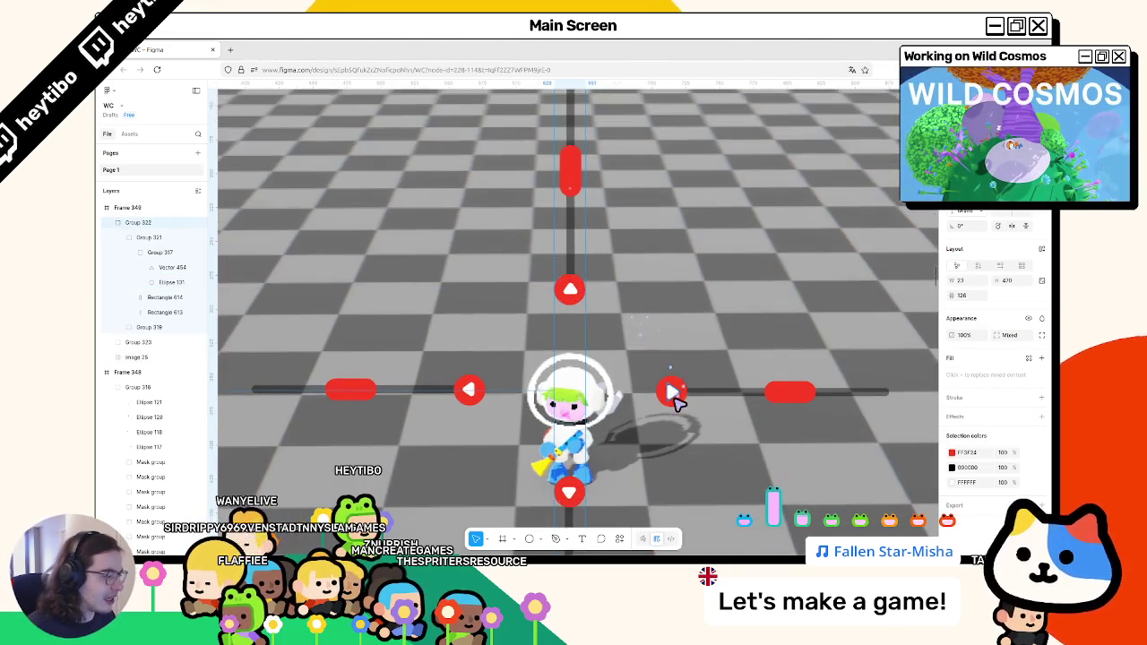
click(587, 452)
key(Delete)
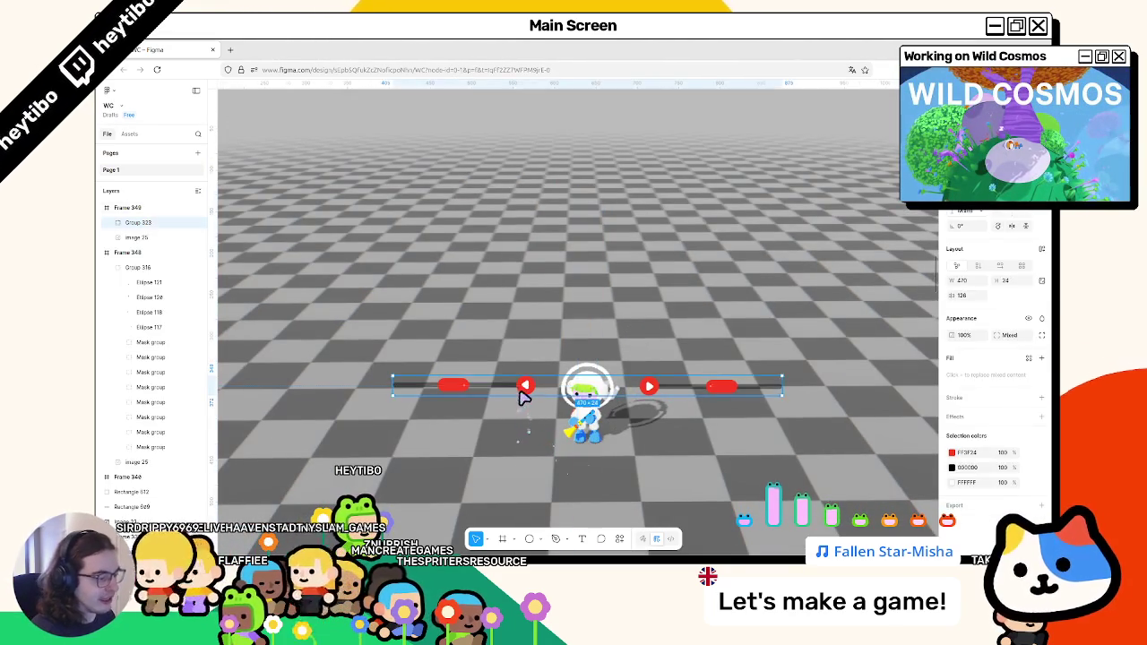
click(528, 389)
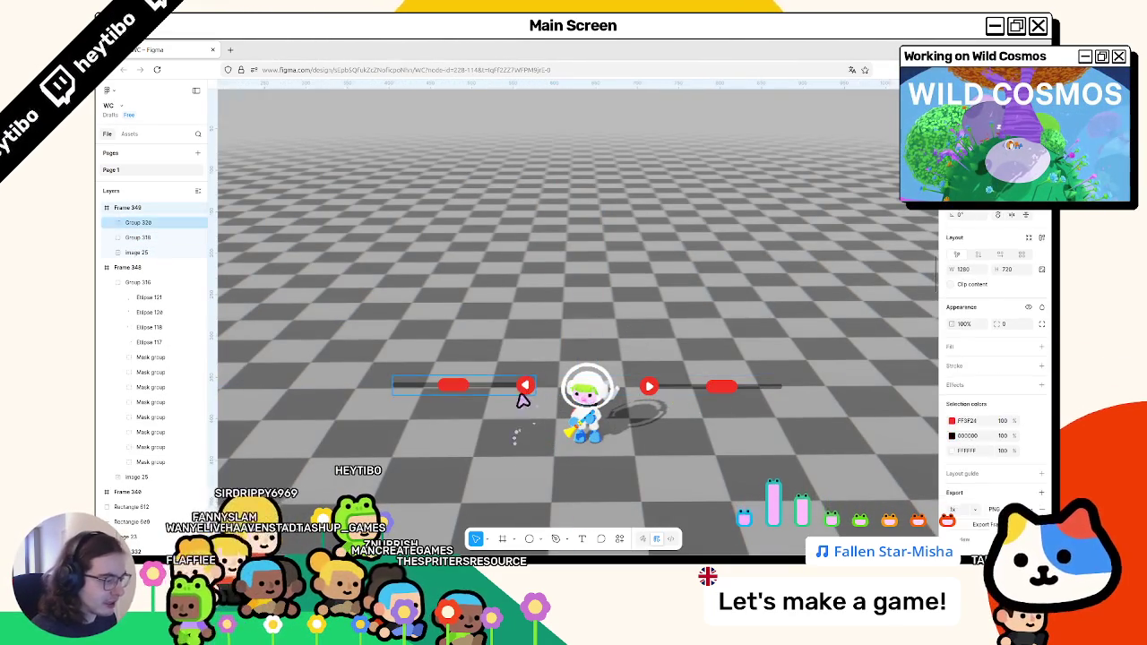
key(Delete)
click(658, 403)
scroll(656, 395, up, 5)
click(647, 370)
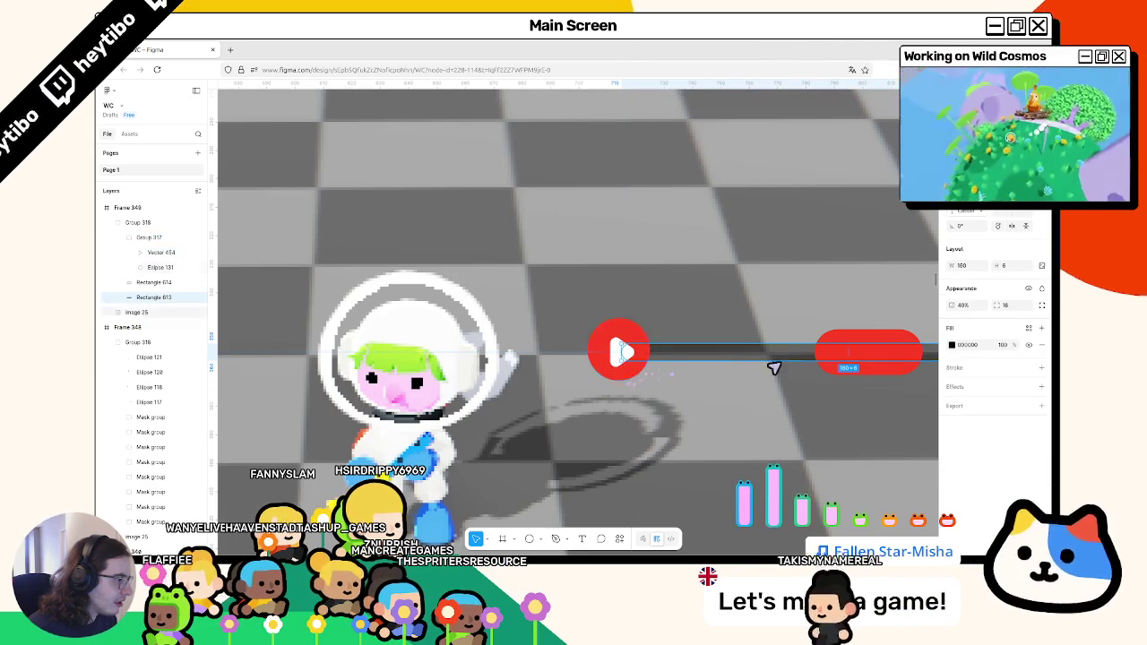
click(863, 345)
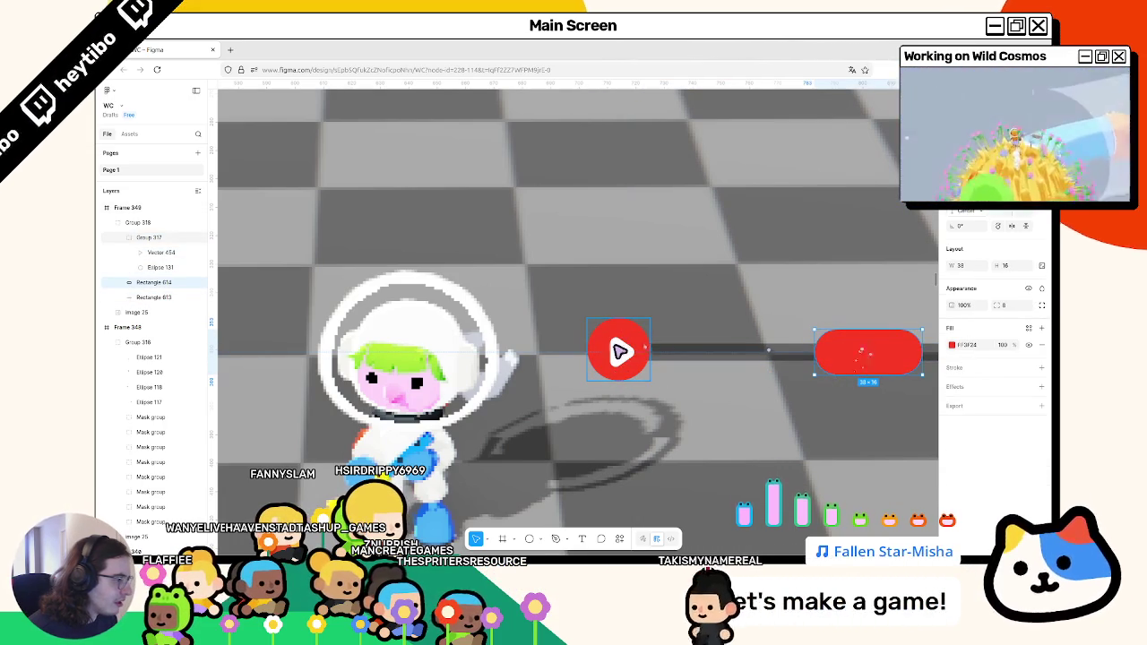
click(620, 348)
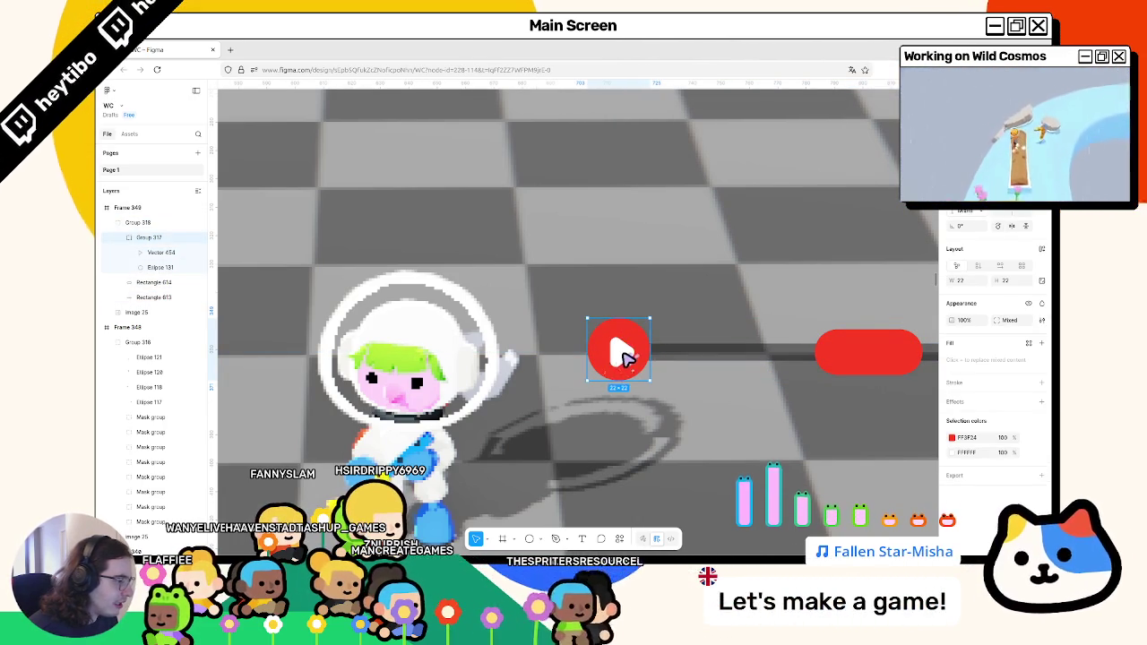
double_click(624, 350)
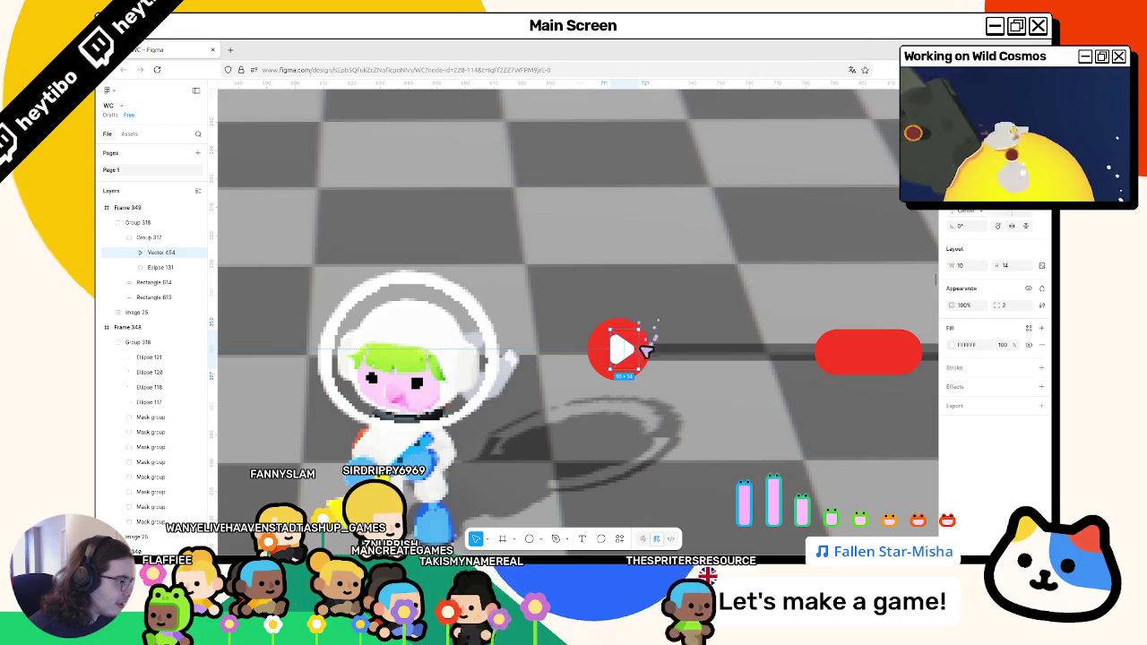
click(627, 342)
shift+click(671, 358)
double_click(618, 355)
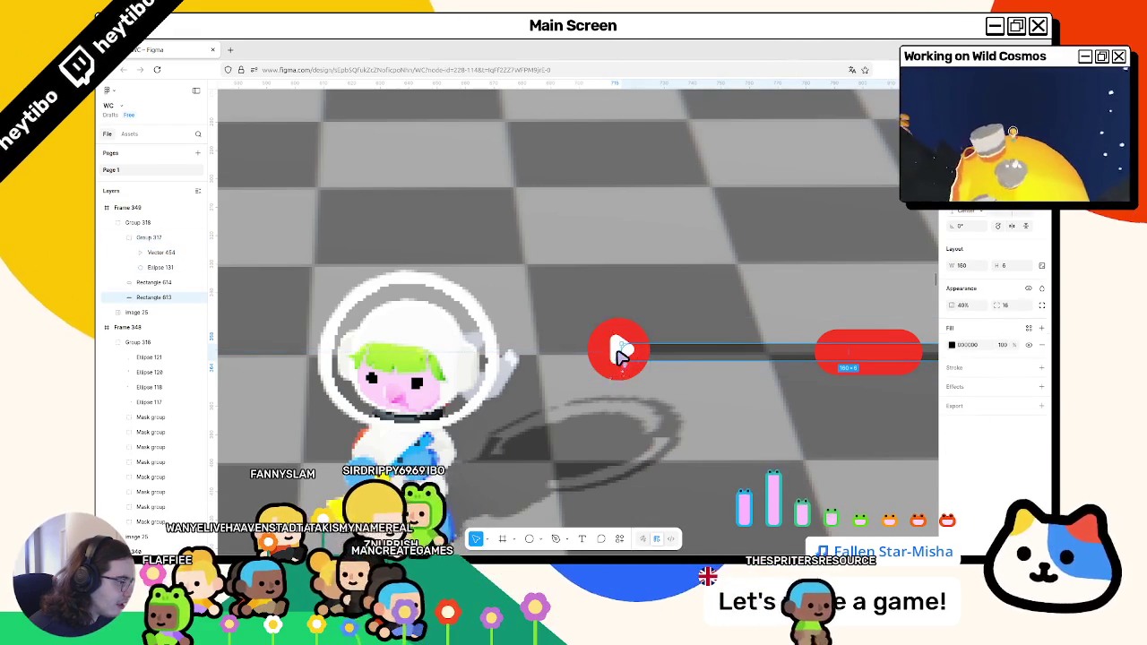
shift+click(737, 346)
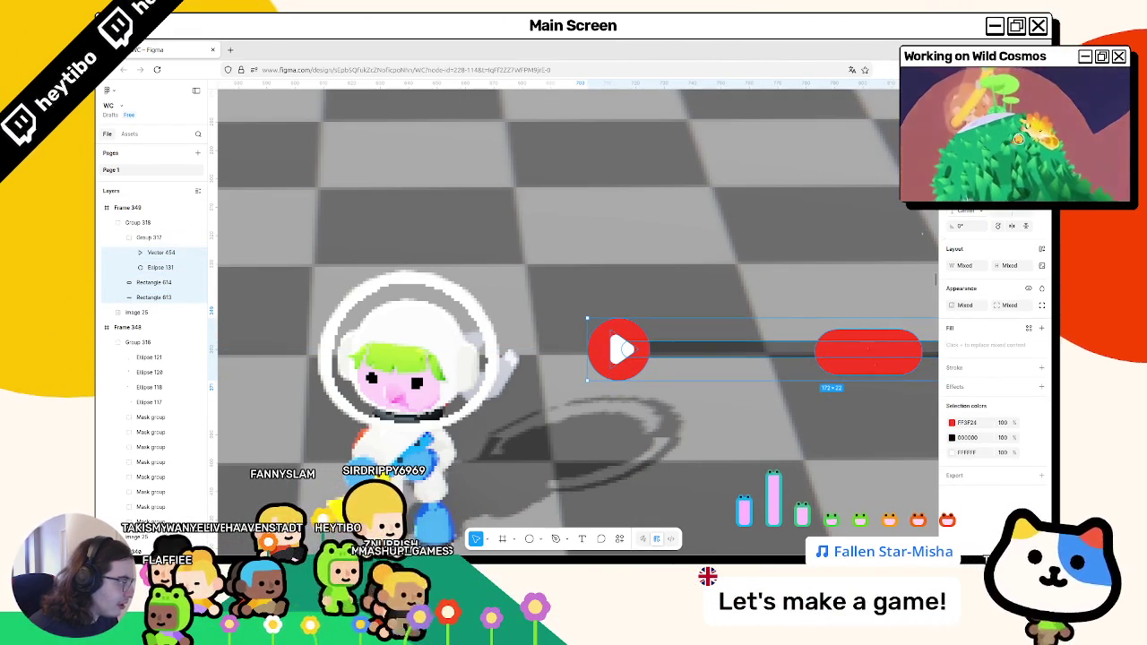
scroll(698, 300, down, 1)
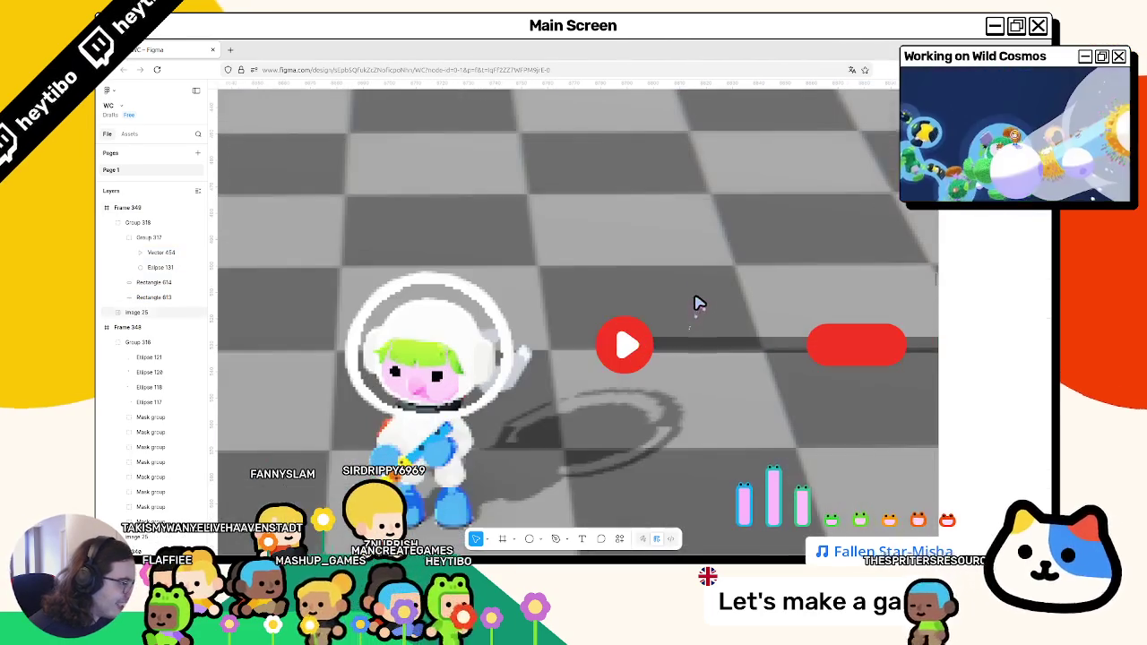
click(771, 349)
scroll(770, 349, down, 5)
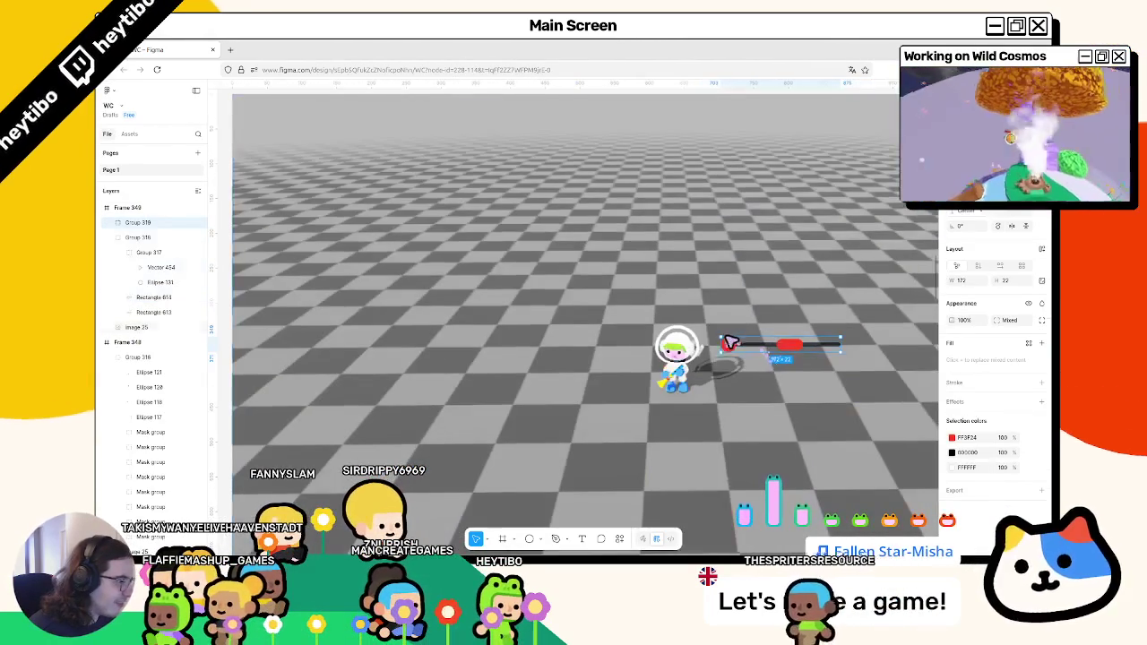
Resize the two vertical slider tracks through the width and height fields.
mouse_move(797, 325)
mouse_down()
mouse_move(758, 313)
mouse_move(701, 394)
mouse_up()
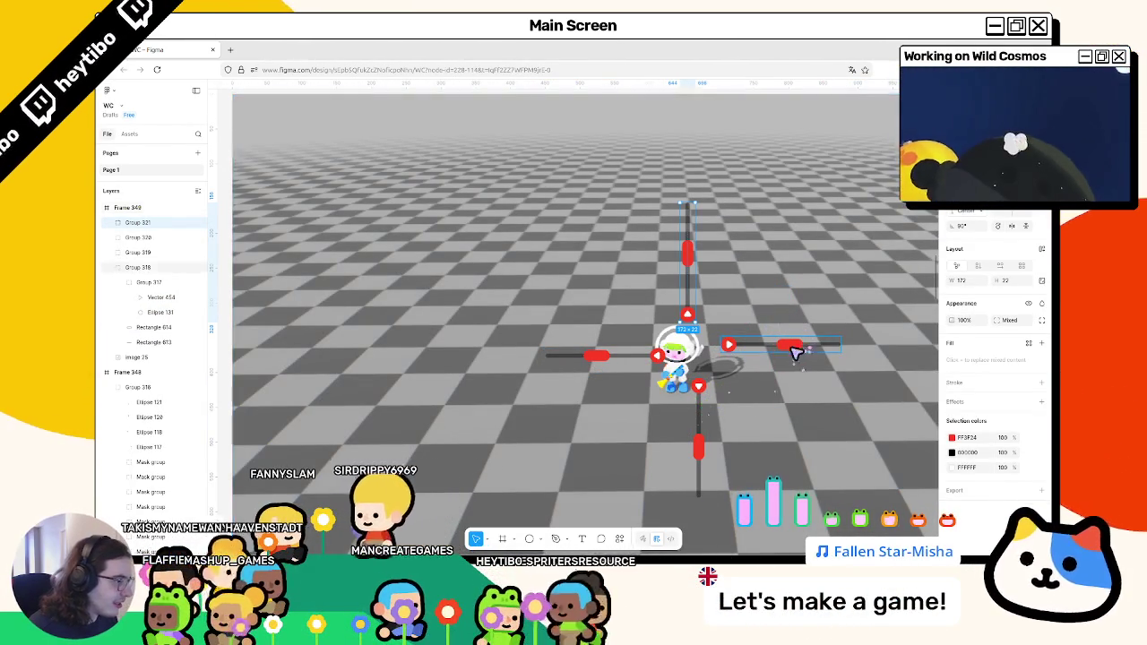
shift+click(708, 384)
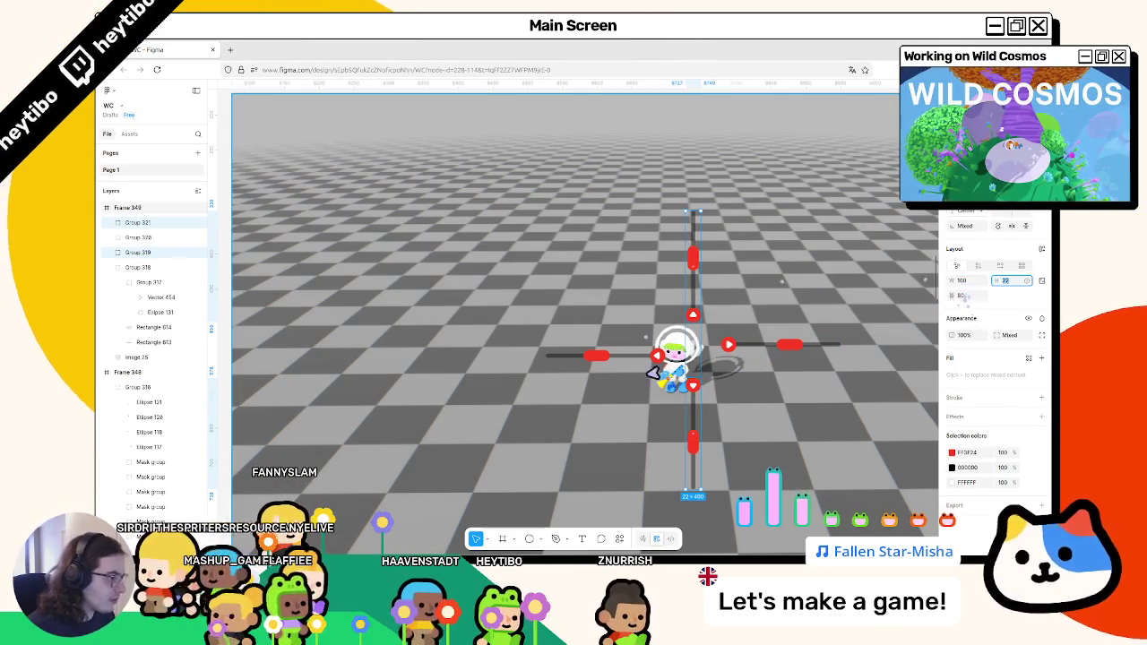
key(Tab)
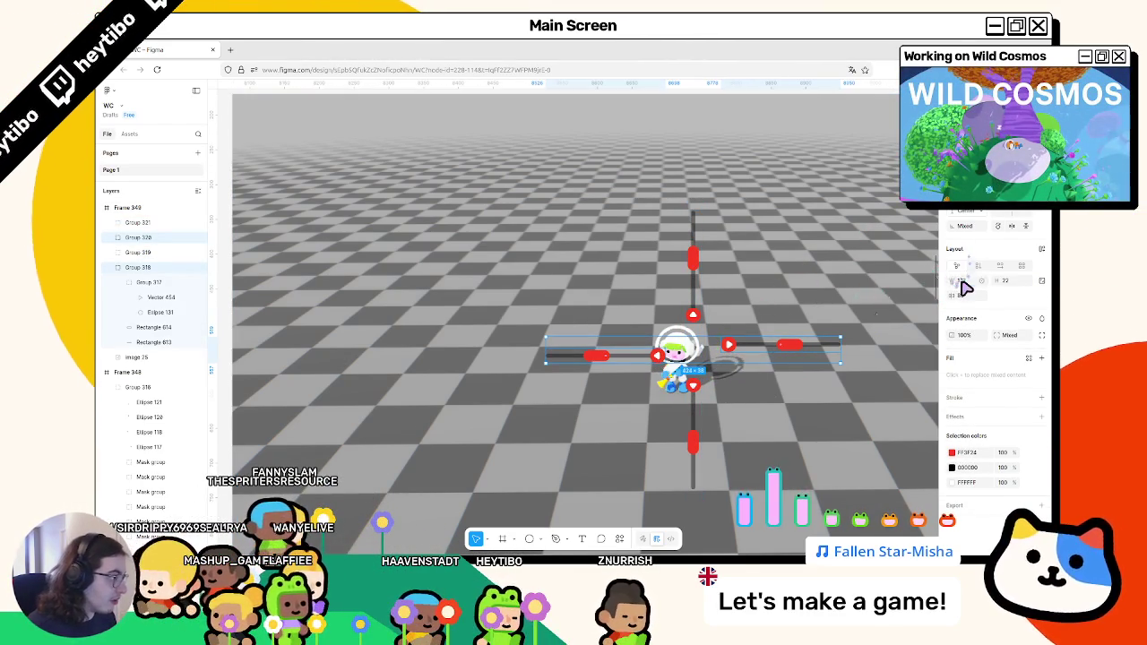
key(Tab)
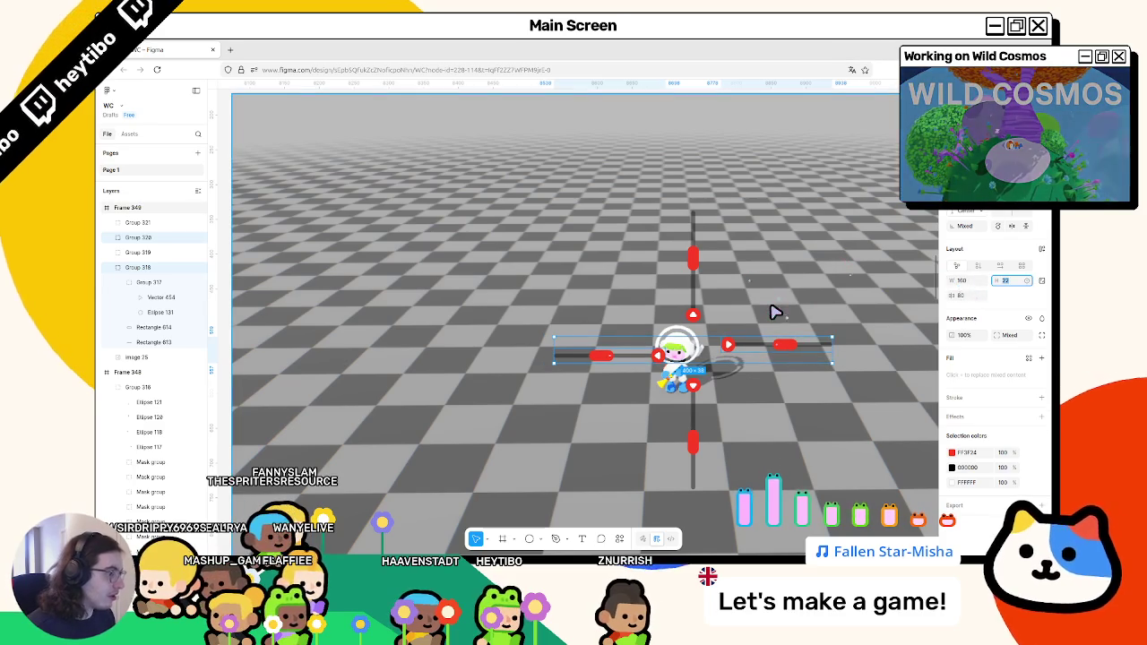
key(shift+Tab)
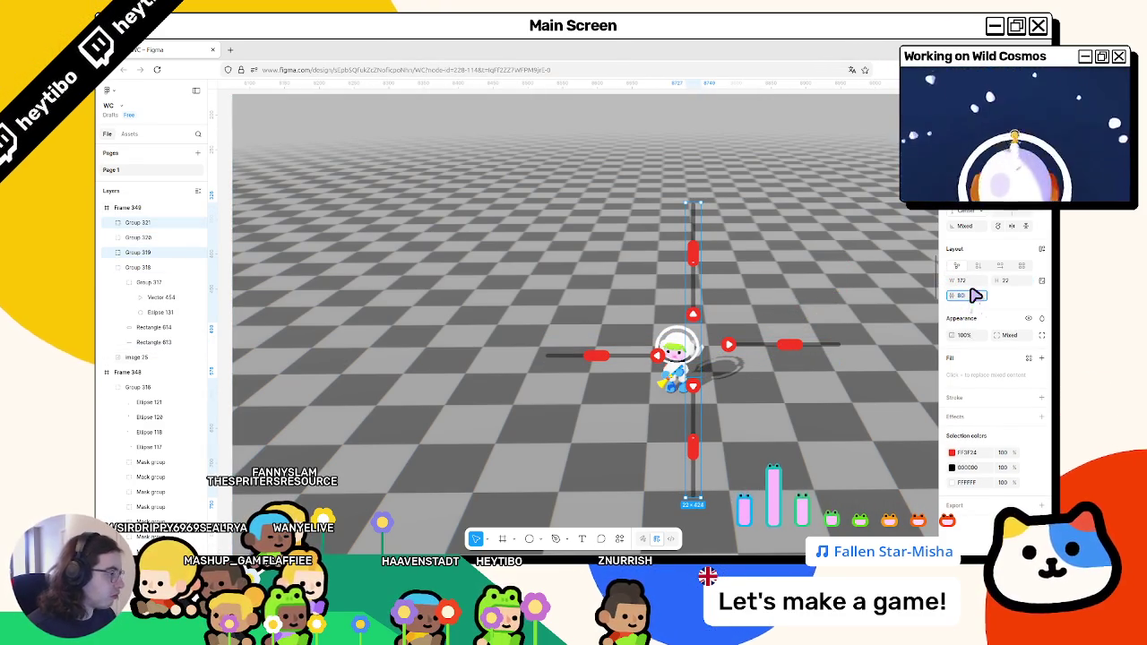
Align the left and right horizontal tracks to the same height.
click(730, 347)
click(652, 368)
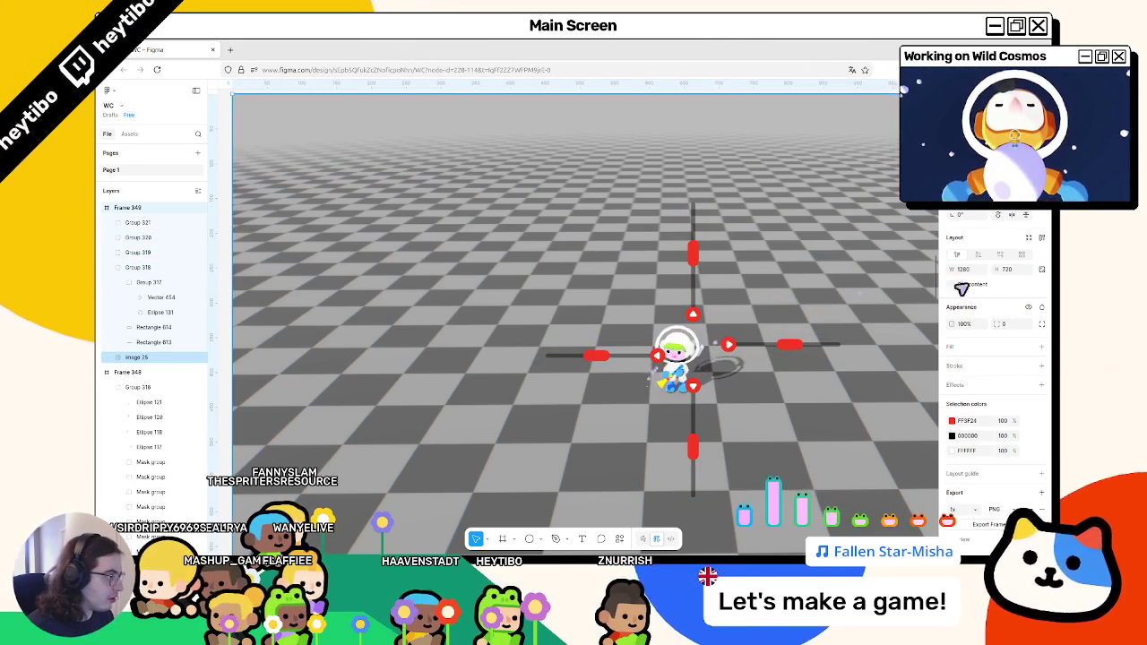
click(593, 355)
shift+click(746, 349)
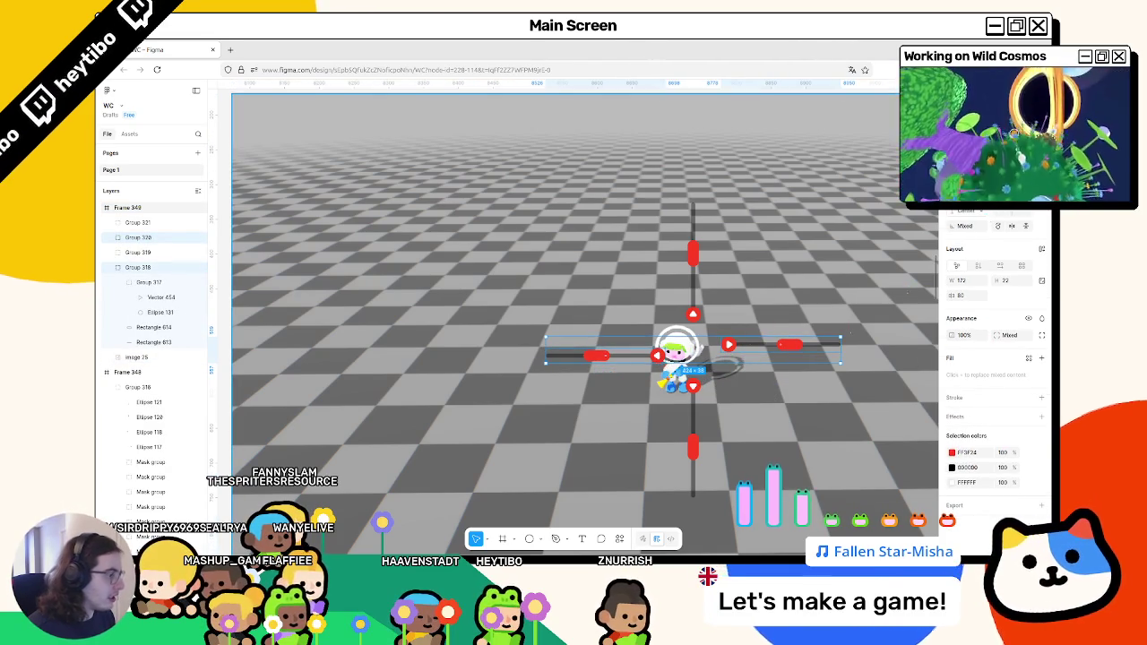
key(alt+v)
Group the vertical pair, combine all four sliders into one group, then undo to split it.
click(692, 256)
shift+click(692, 448)
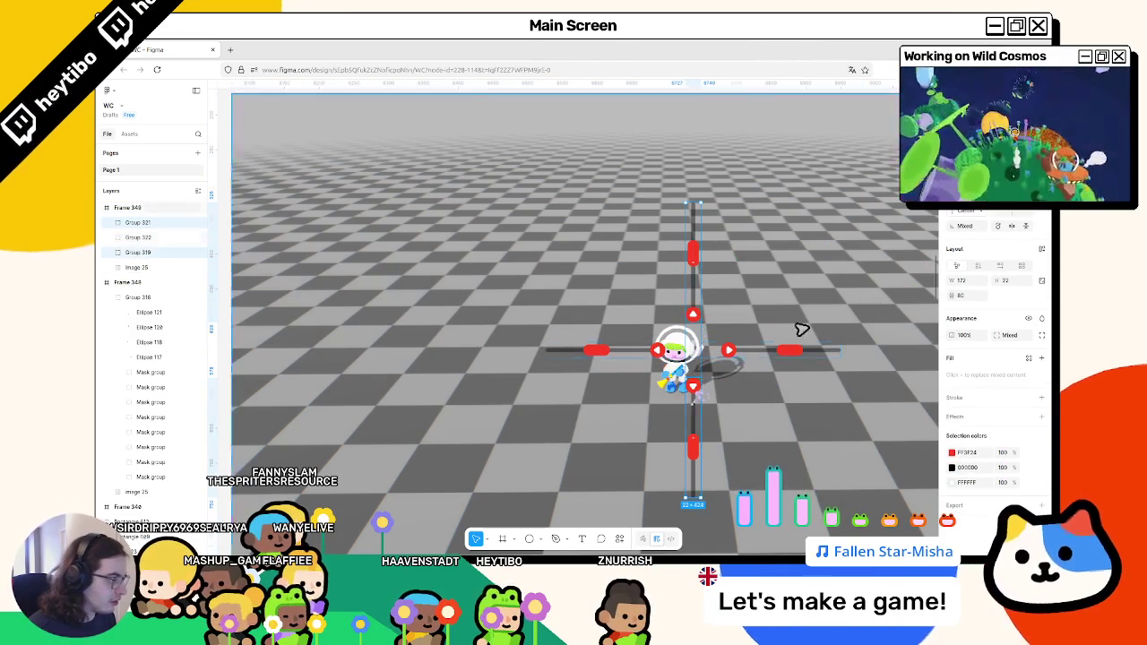
key(ctrl+g)
shift+click(733, 354)
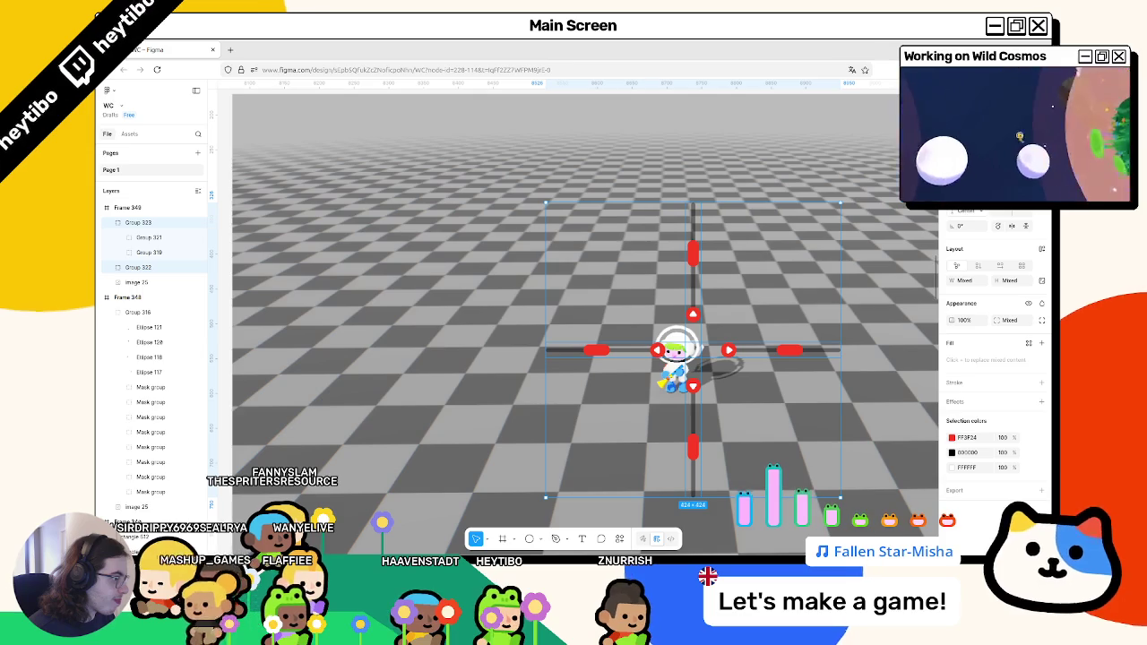
key(ctrl+g)
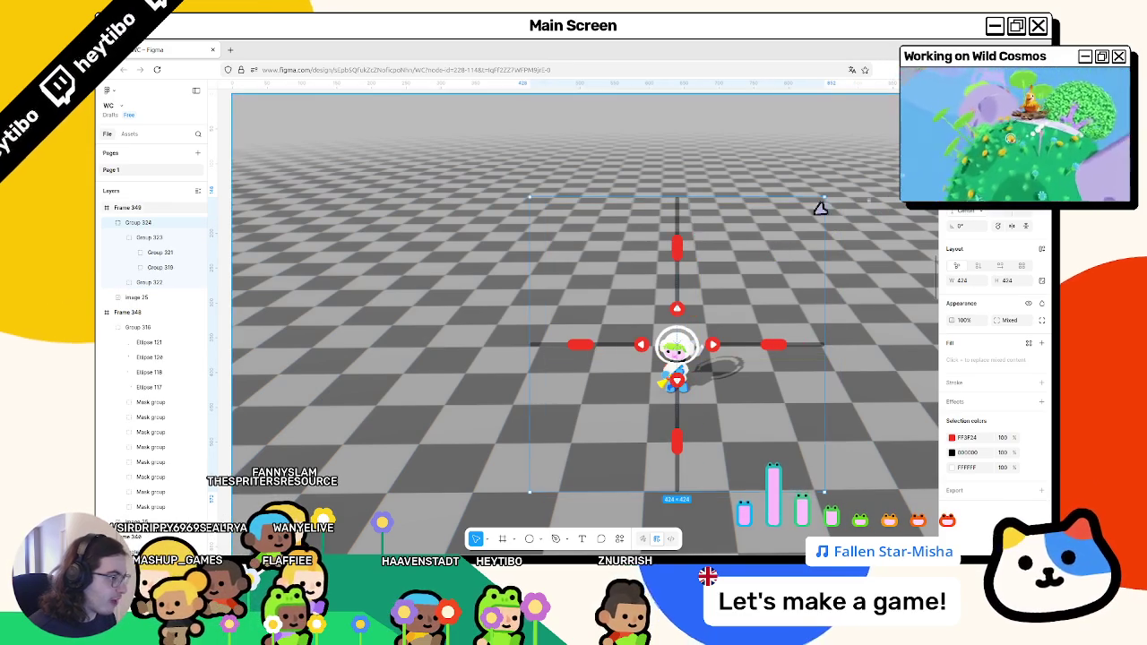
key(ctrl+z)
scroll(811, 358, down, 5)
scroll(792, 349, up, 4)
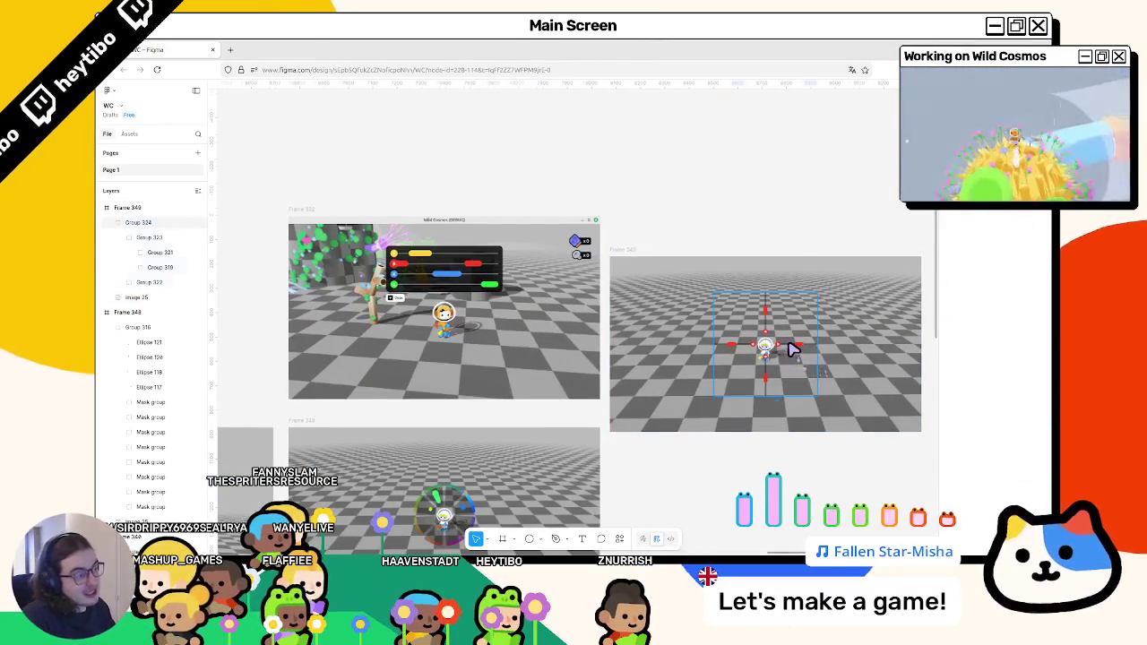
Color the upper slider bar with the yellow sampled from the game's bar.
scroll(780, 340, up, 2)
click(767, 315)
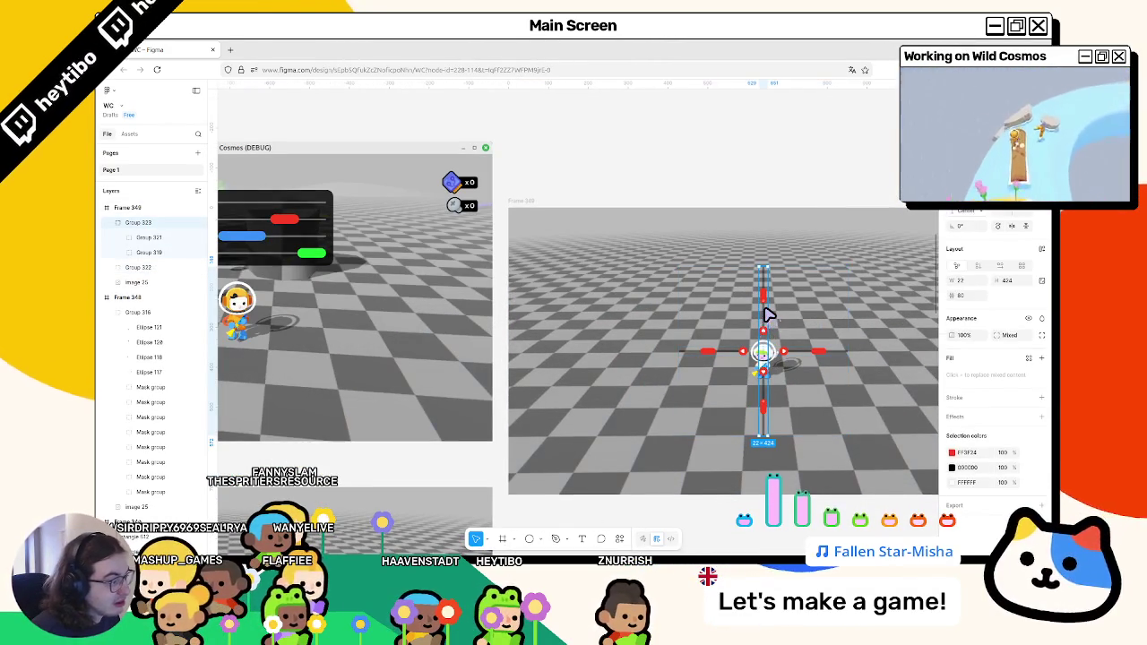
click(811, 350)
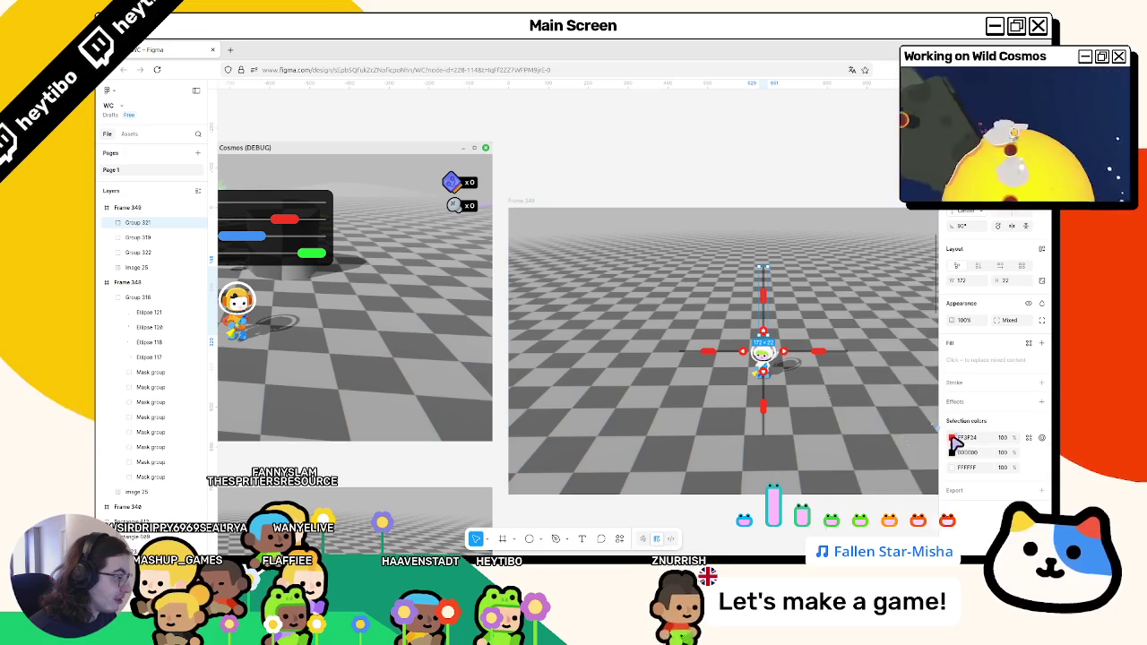
click(952, 437)
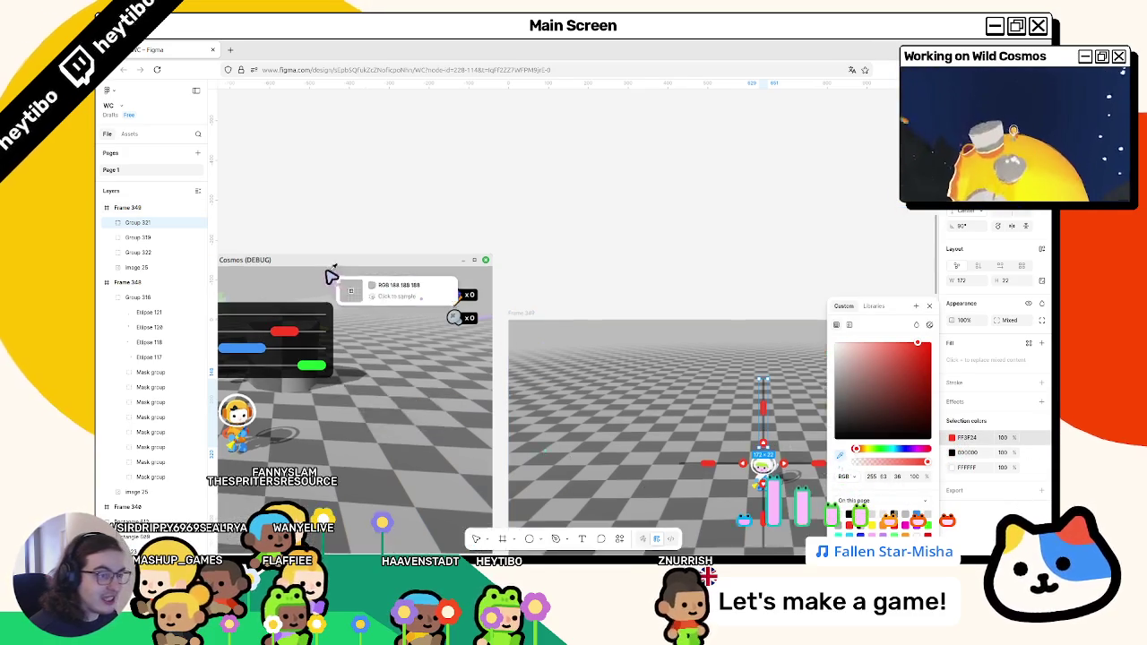
click(436, 321)
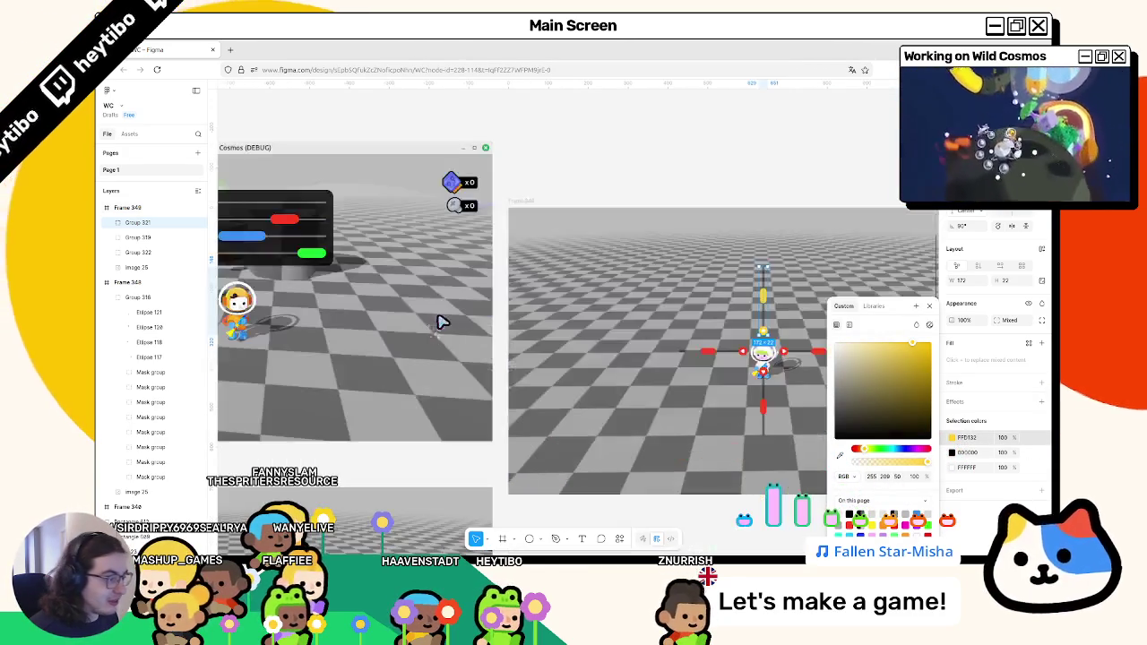
Recolor the lower slider bar from red to blue.
click(766, 390)
click(764, 399)
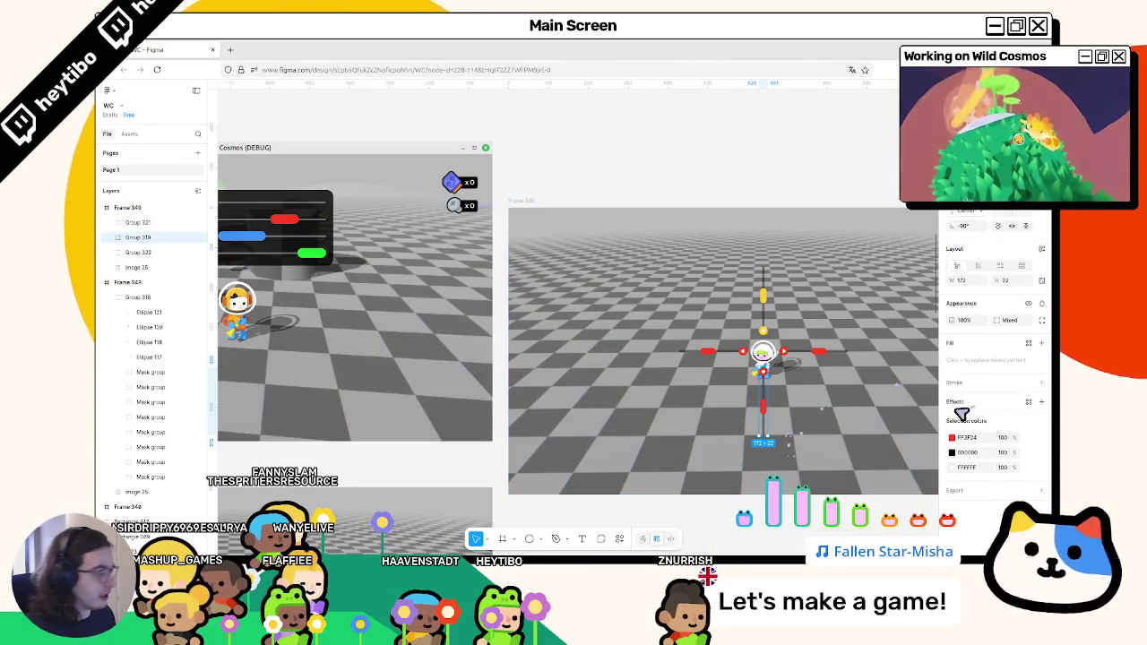
click(951, 438)
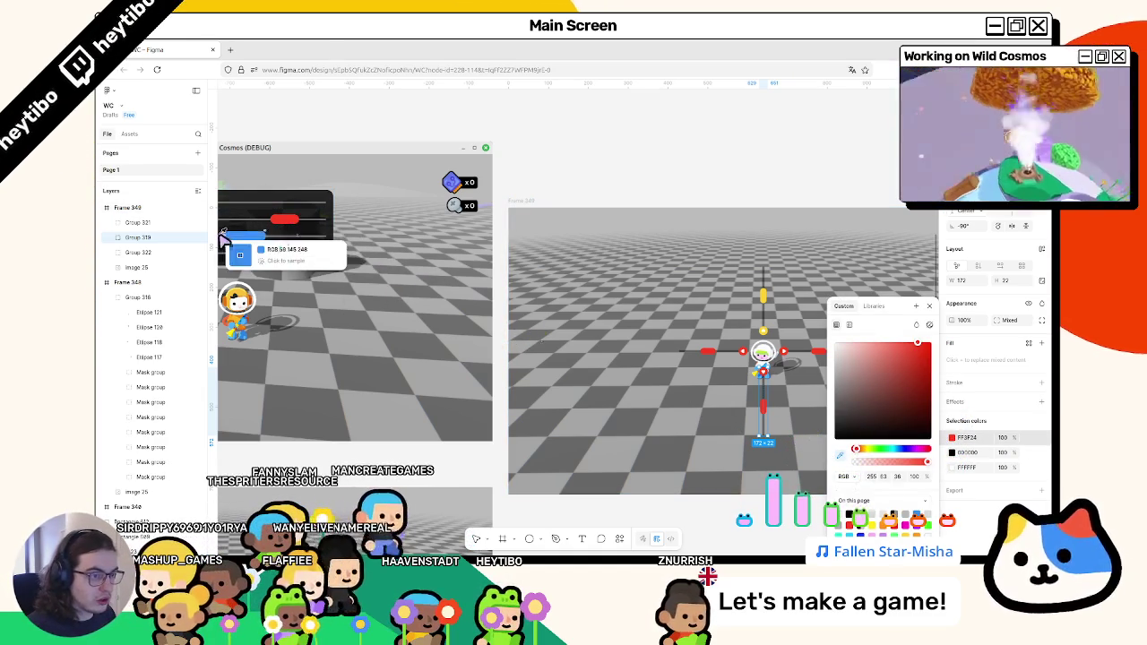
click(898, 449)
click(723, 354)
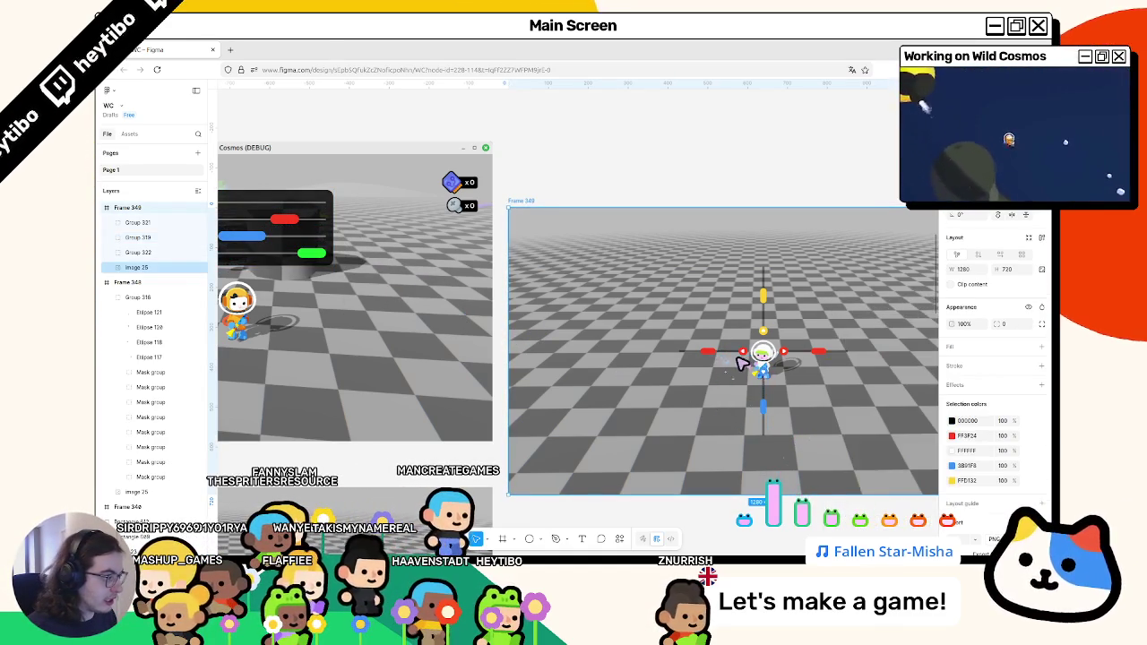
Apply the game's sampled green to the left slider bar, then undo and redo it.
click(742, 357)
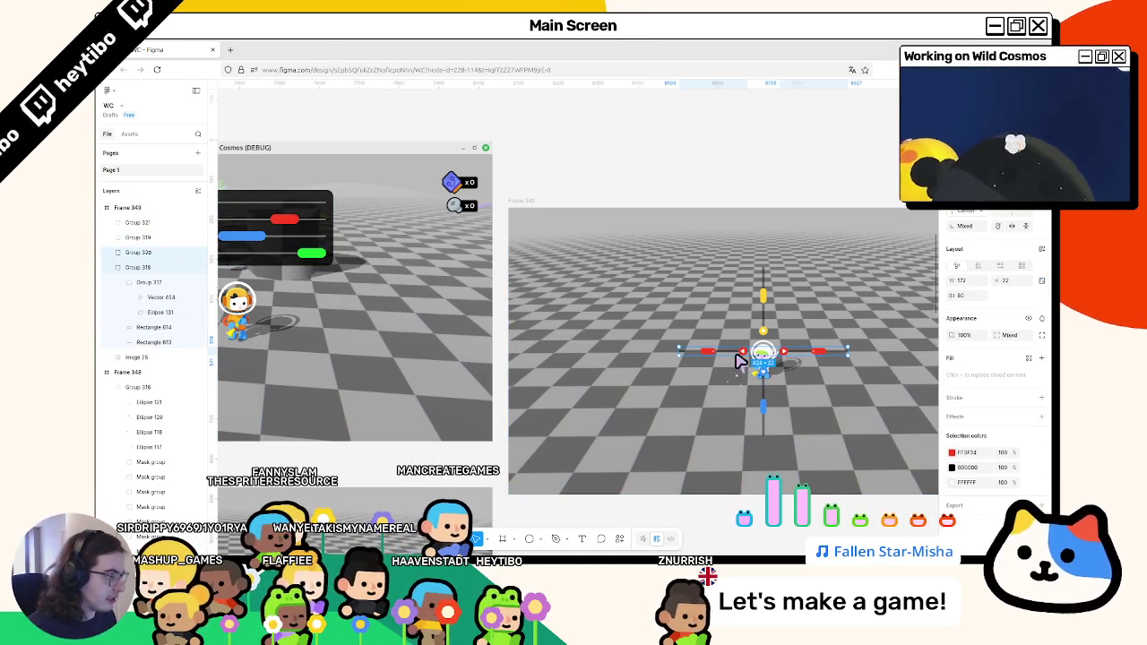
click(951, 437)
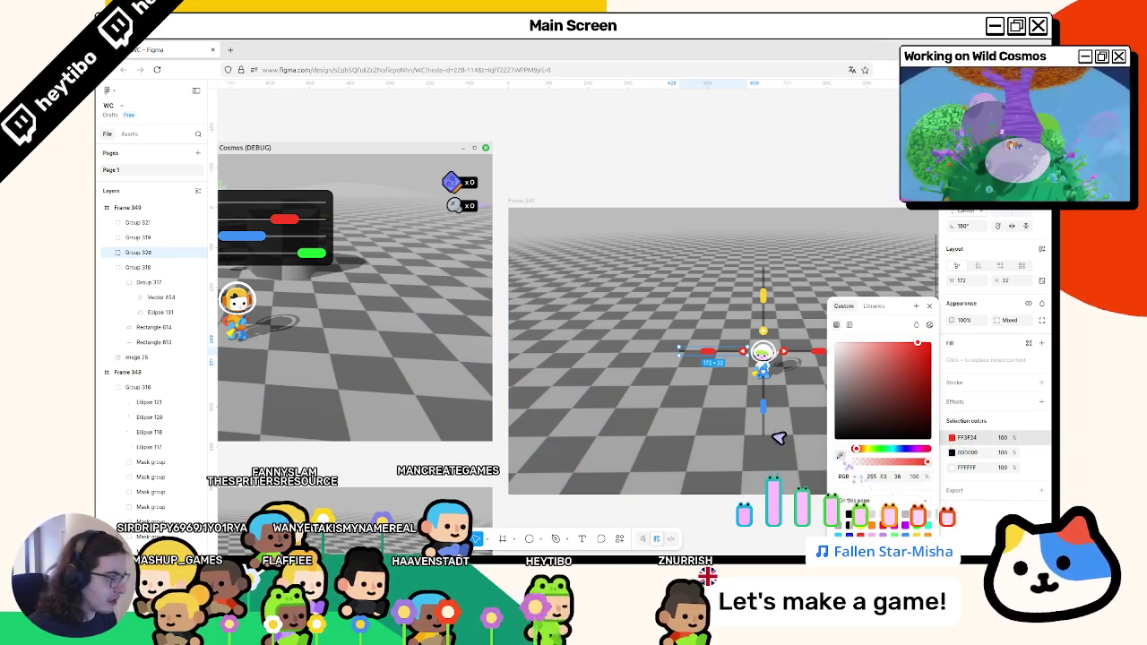
key(i)
click(312, 254)
click(642, 187)
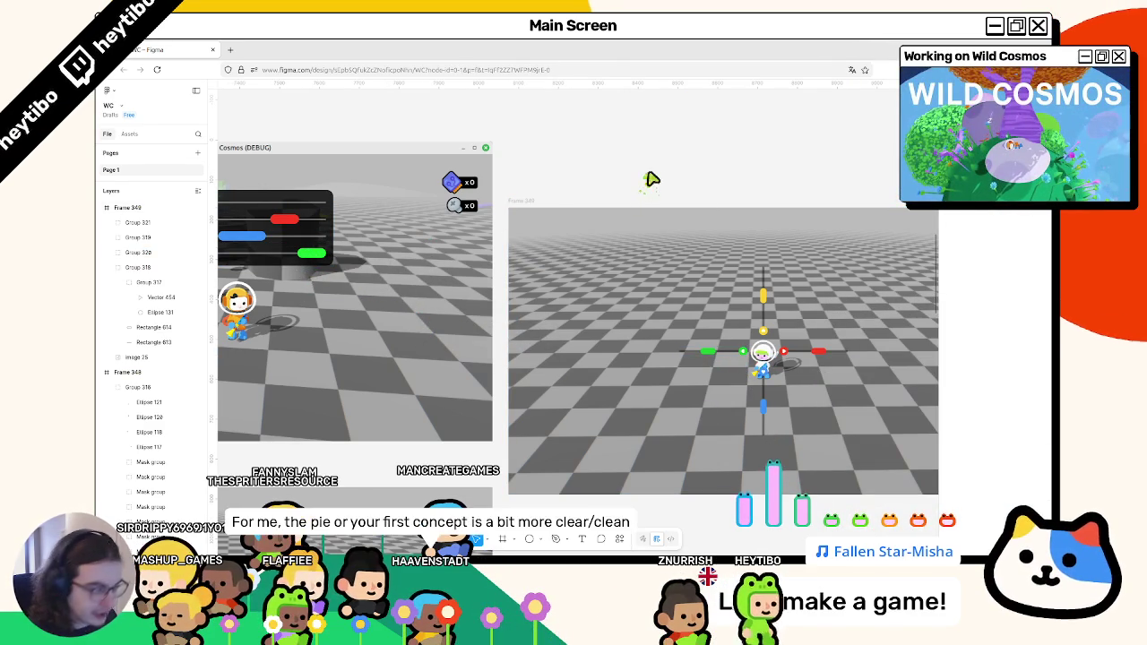
key(ctrl+z)
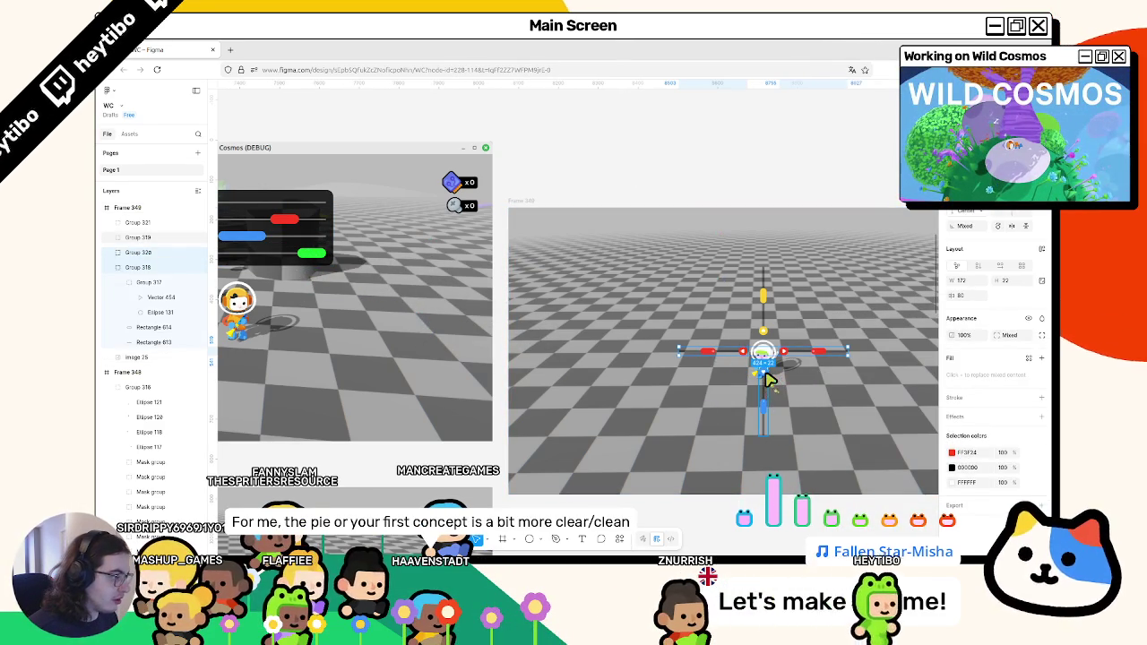
key(ctrl+shift+z)
Recolor the lower slider bar with the game's sampled green.
click(768, 380)
click(952, 437)
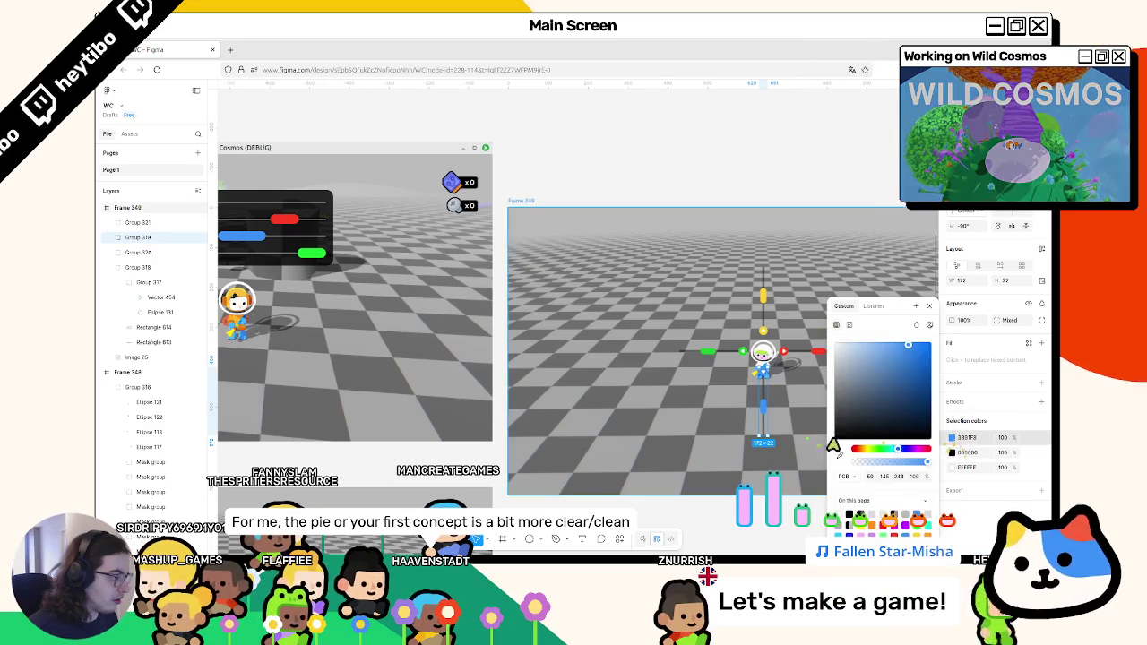
click(839, 454)
click(313, 255)
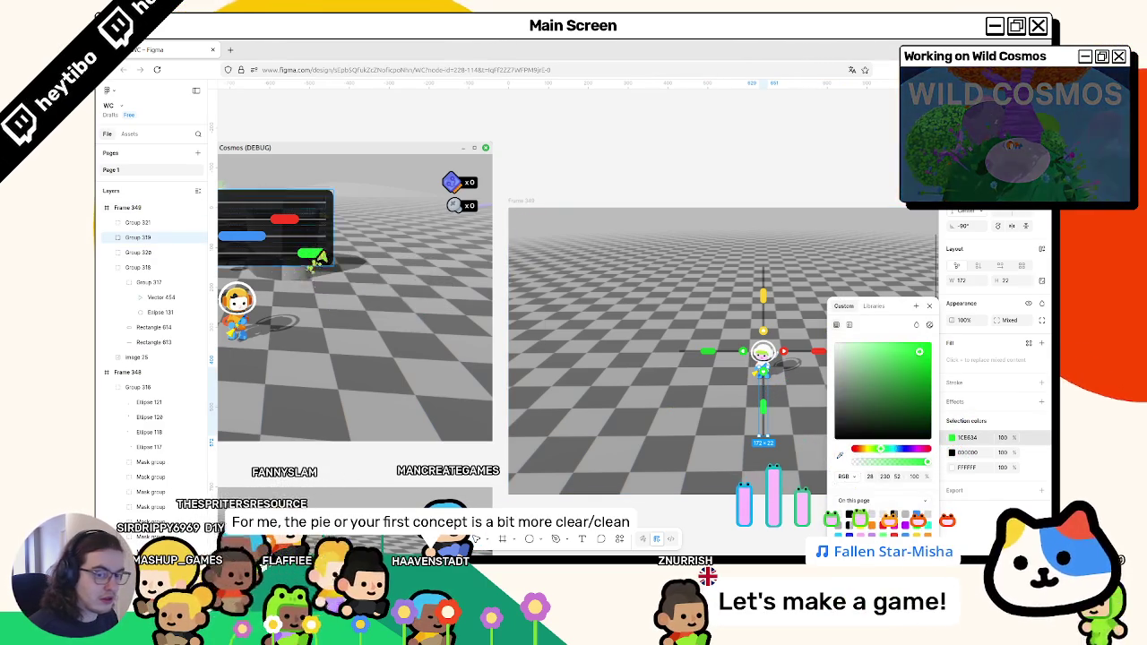
key(Escape)
key(Escape)
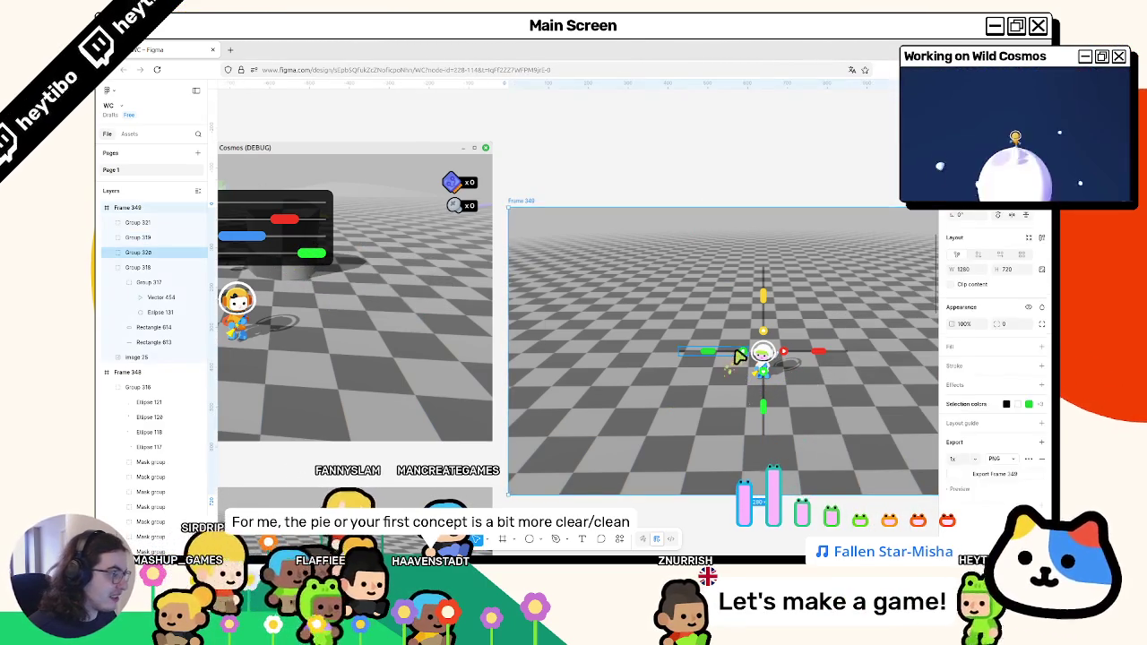
Color the left slider bar with the game's blue and zoom to the mockup frame.
click(736, 353)
click(951, 438)
click(839, 454)
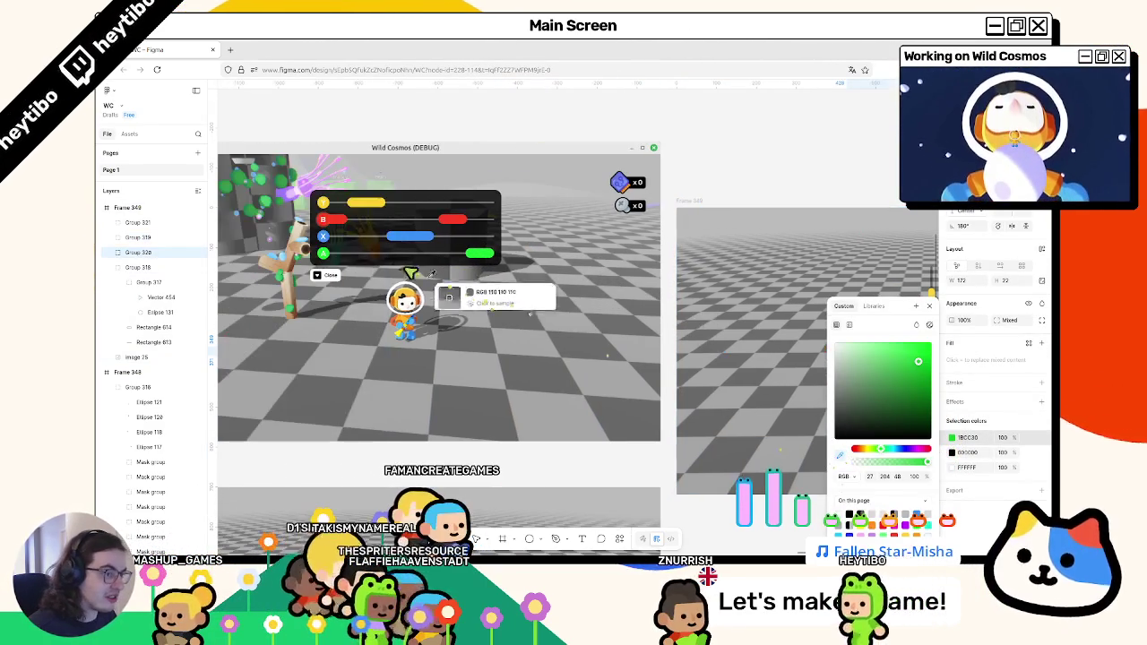
click(410, 272)
click(703, 319)
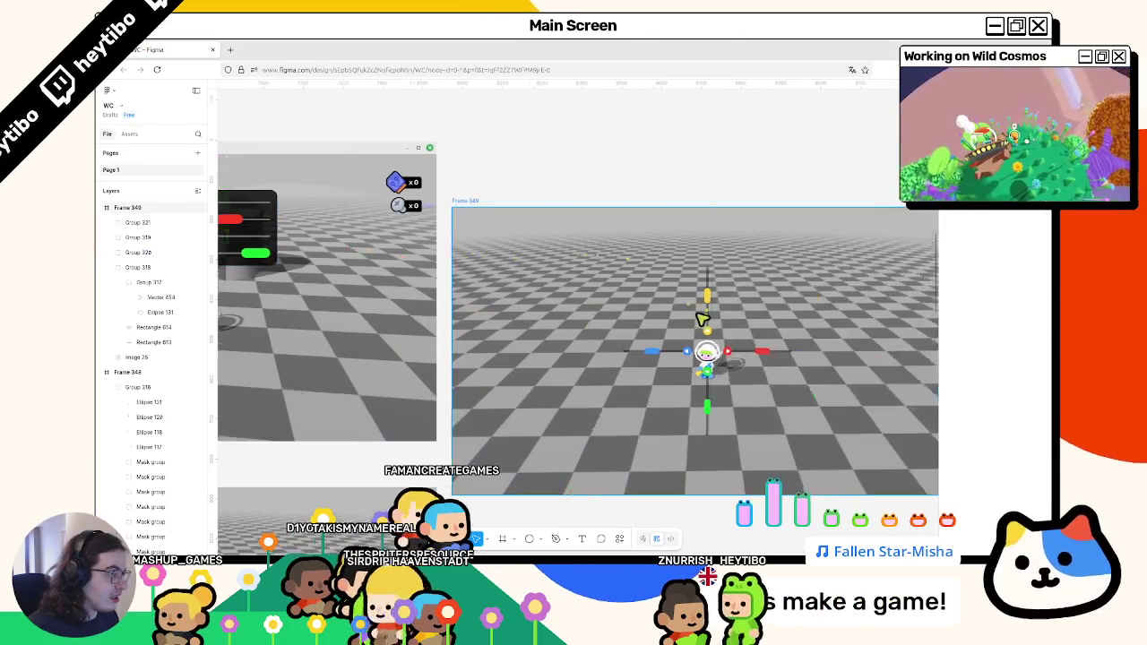
key(shift+2)
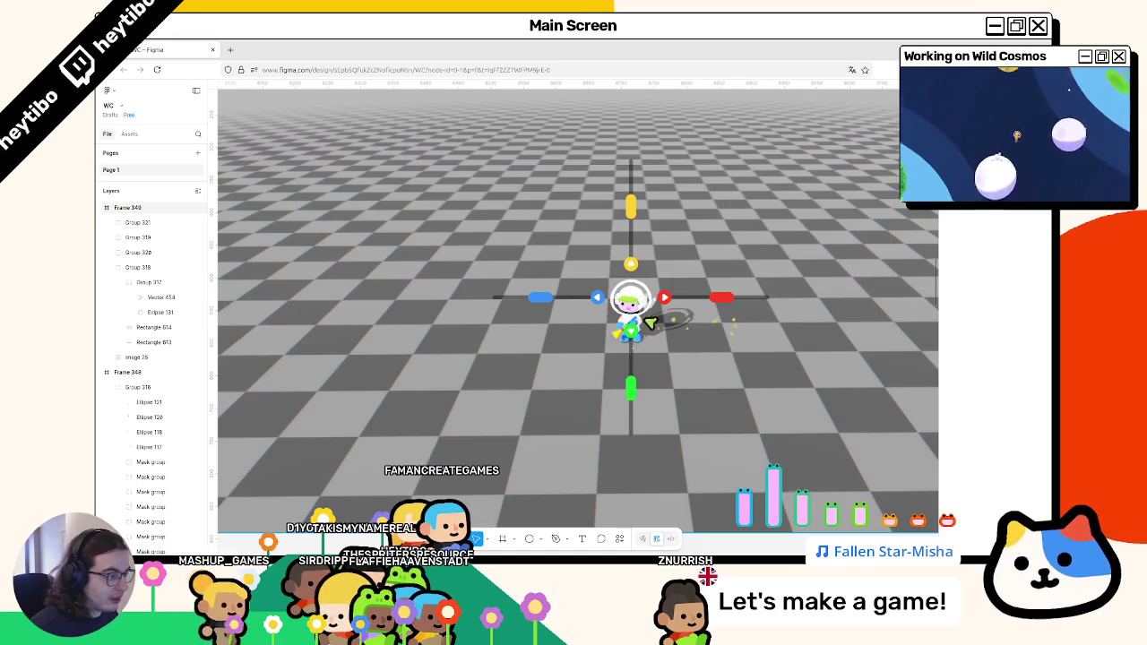
Switch to the running game window to compare its slider colors with Frame 349.
key(alt+Tab)
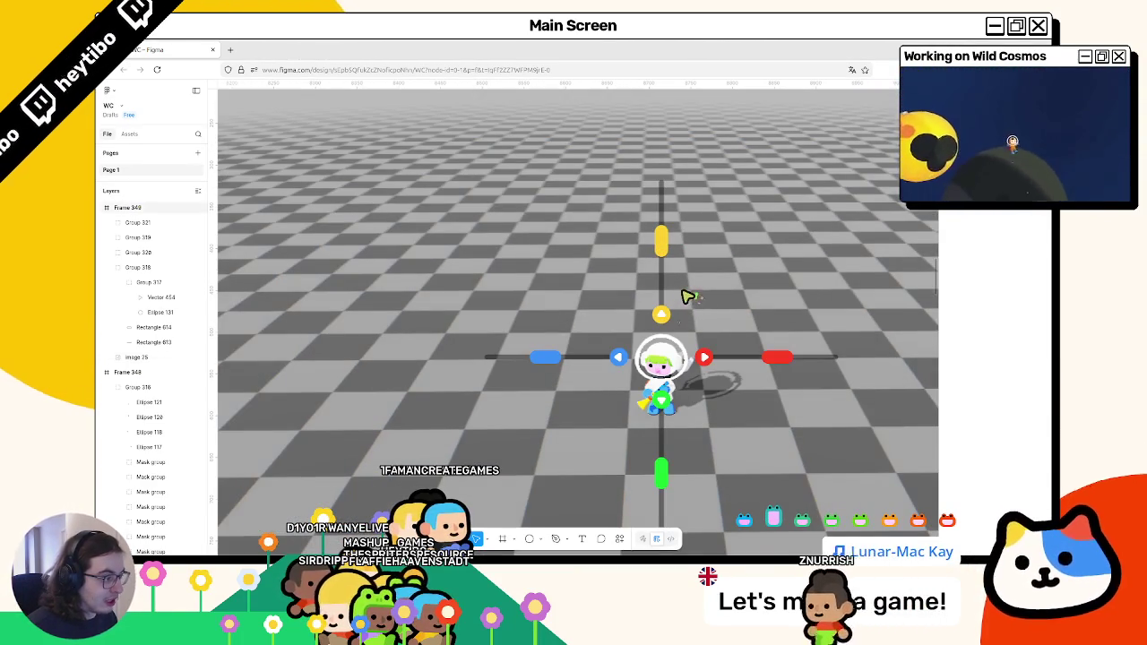
Thicken the thin upward track behind the yellow knob.
click(663, 312)
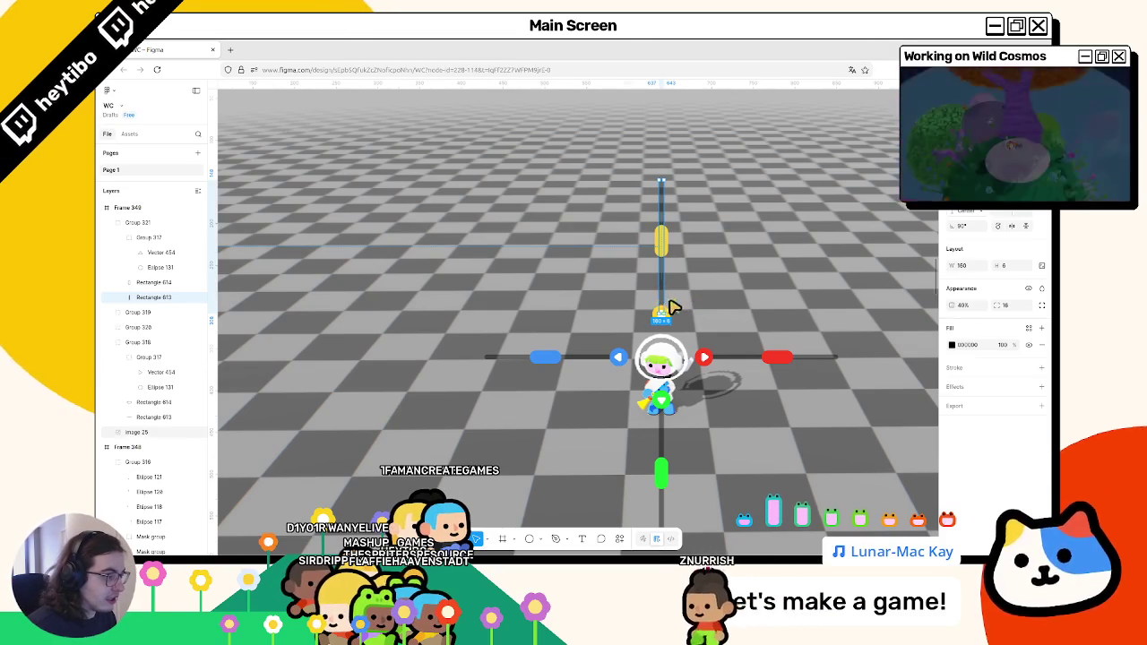
drag(665, 319, 675, 327)
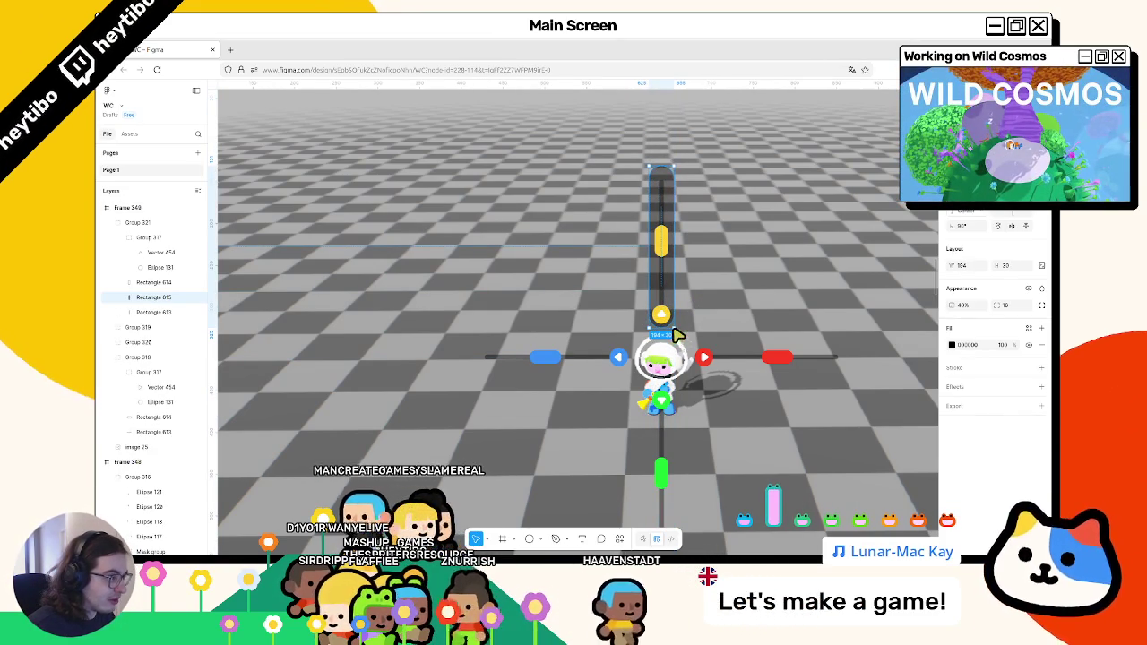
click(771, 397)
scroll(771, 397, right, 1)
scroll(776, 417, down, 2)
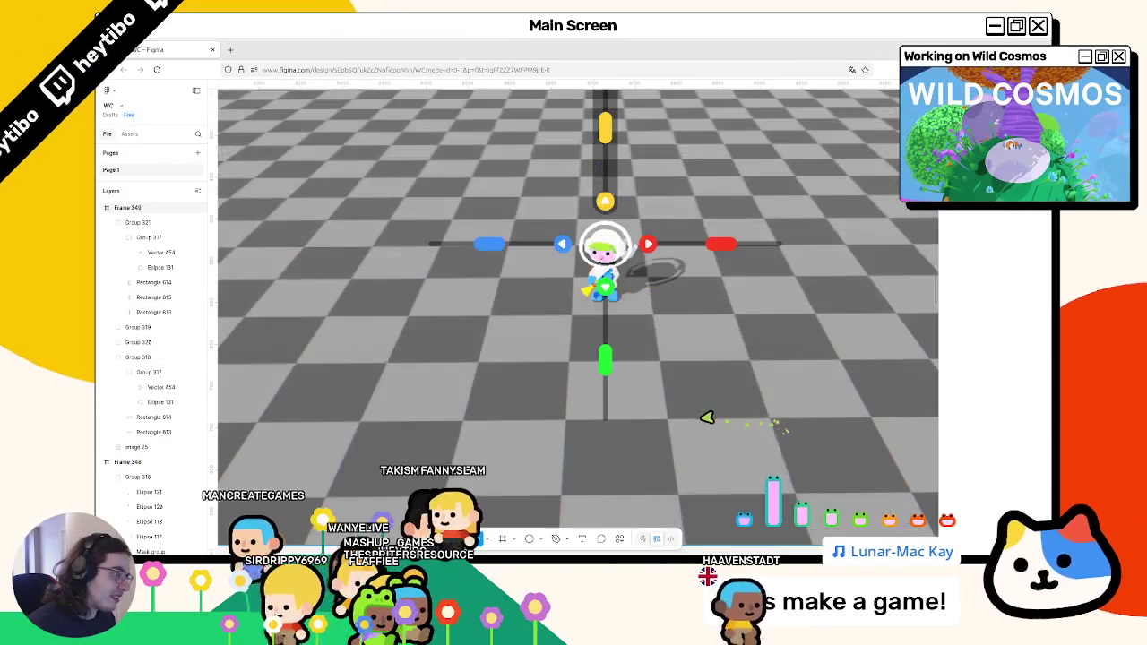
scroll(704, 418, up, 2)
Thicken the right-hand track and trim its height to 30.
click(605, 214)
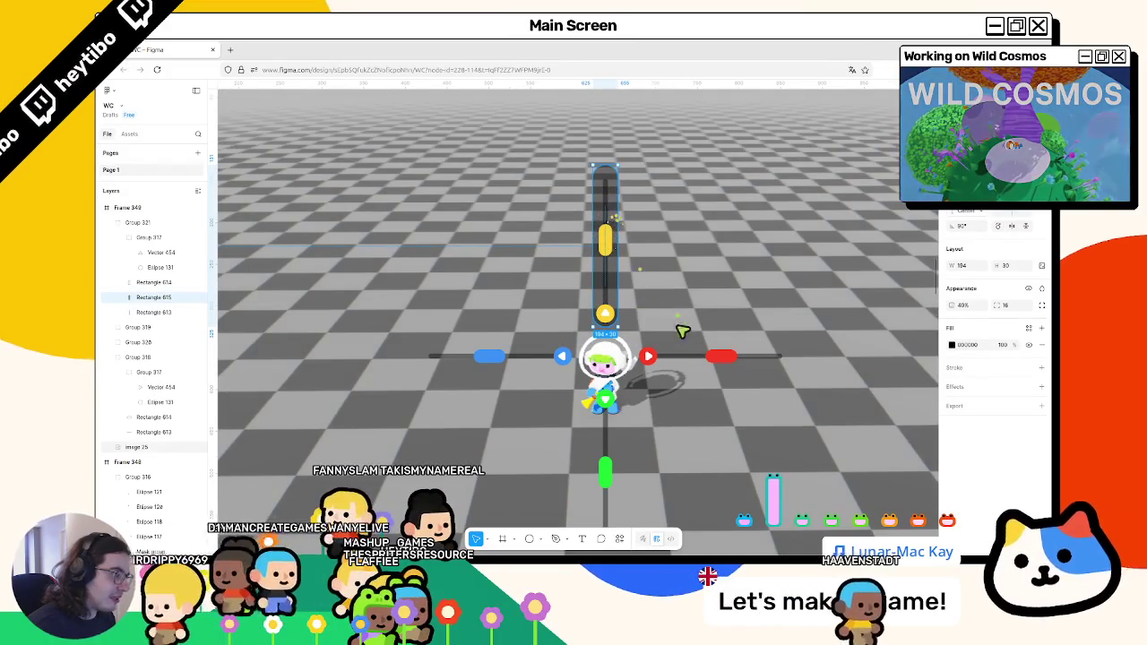
click(678, 358)
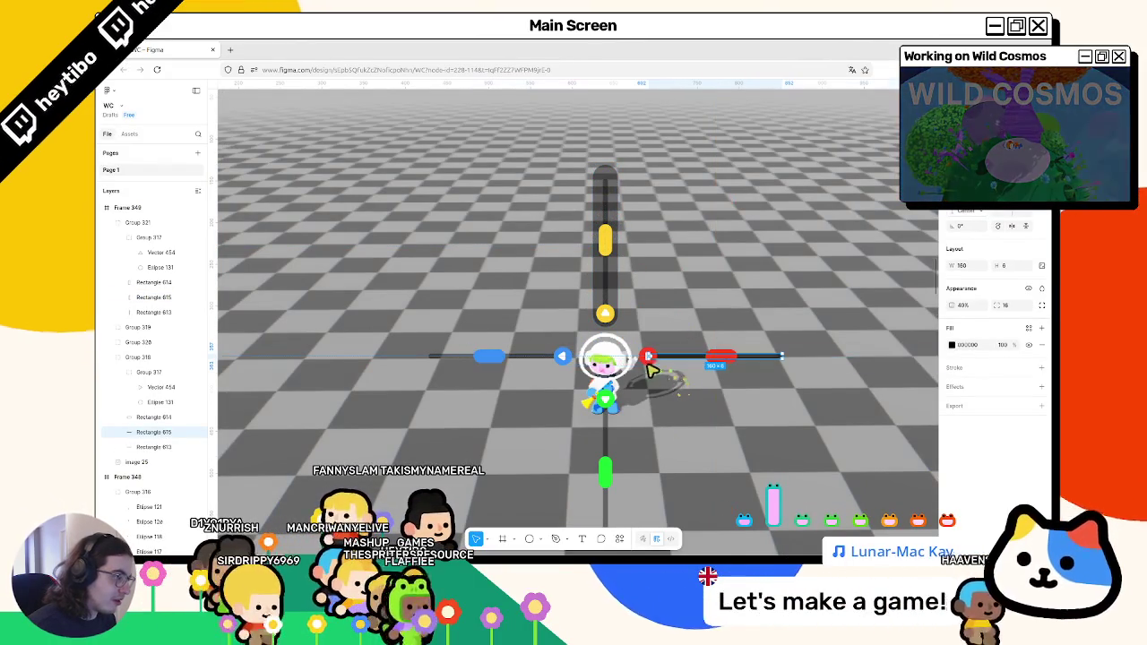
mouse_move(650, 358)
mouse_down()
mouse_move(650, 377)
mouse_move(650, 364)
mouse_move(636, 377)
mouse_up()
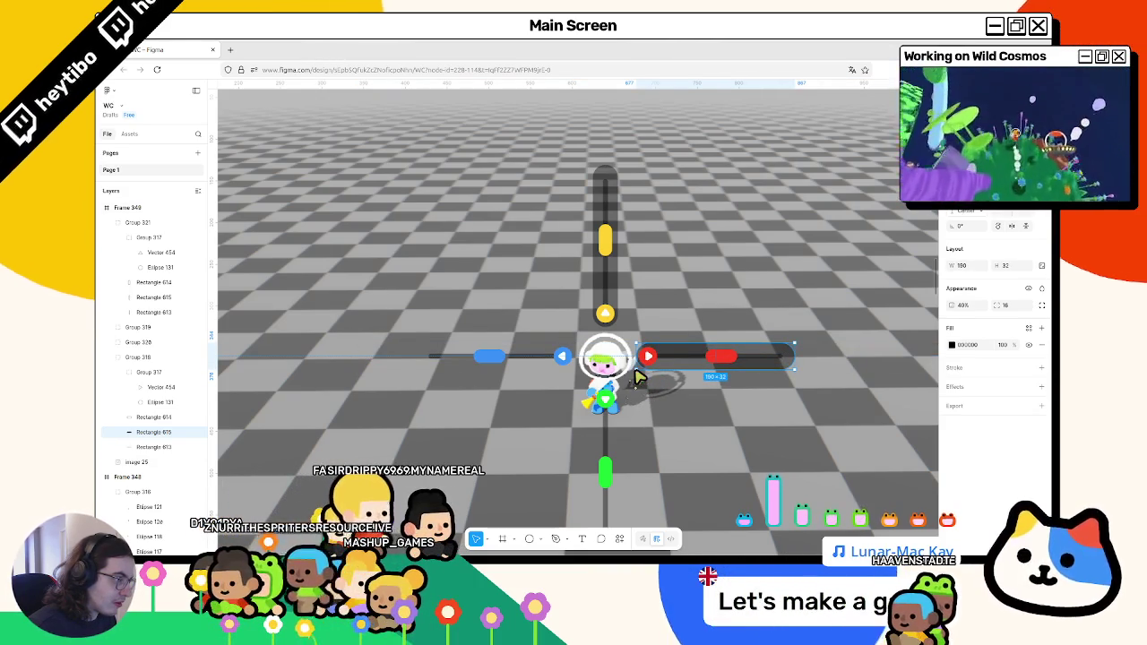
key(Escape)
click(651, 360)
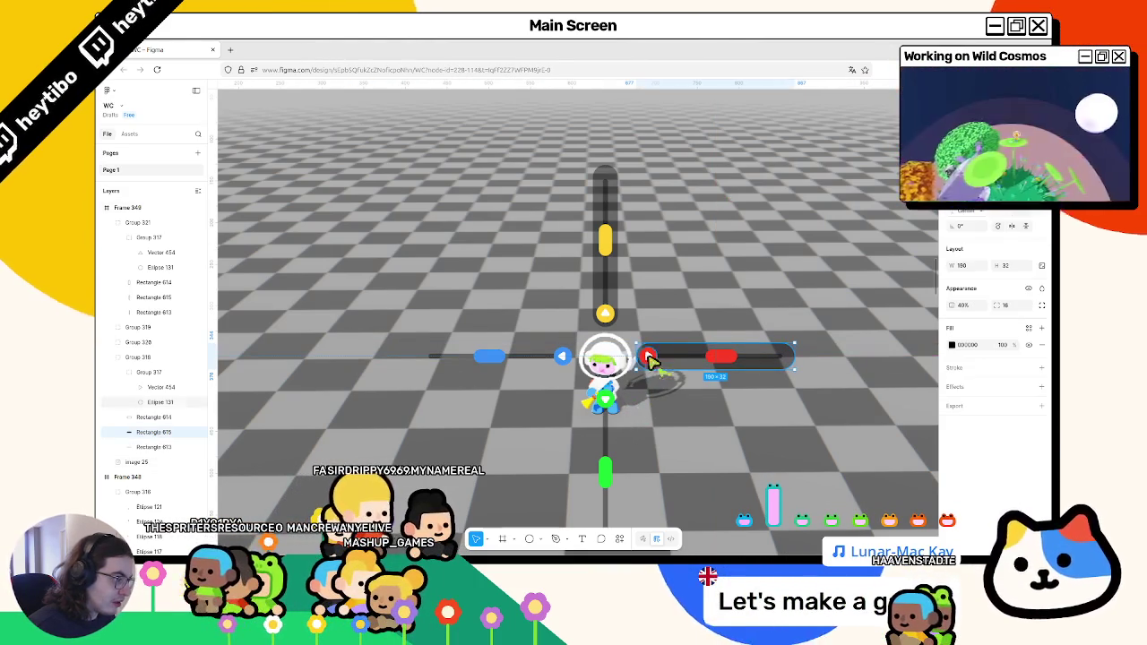
click(617, 285)
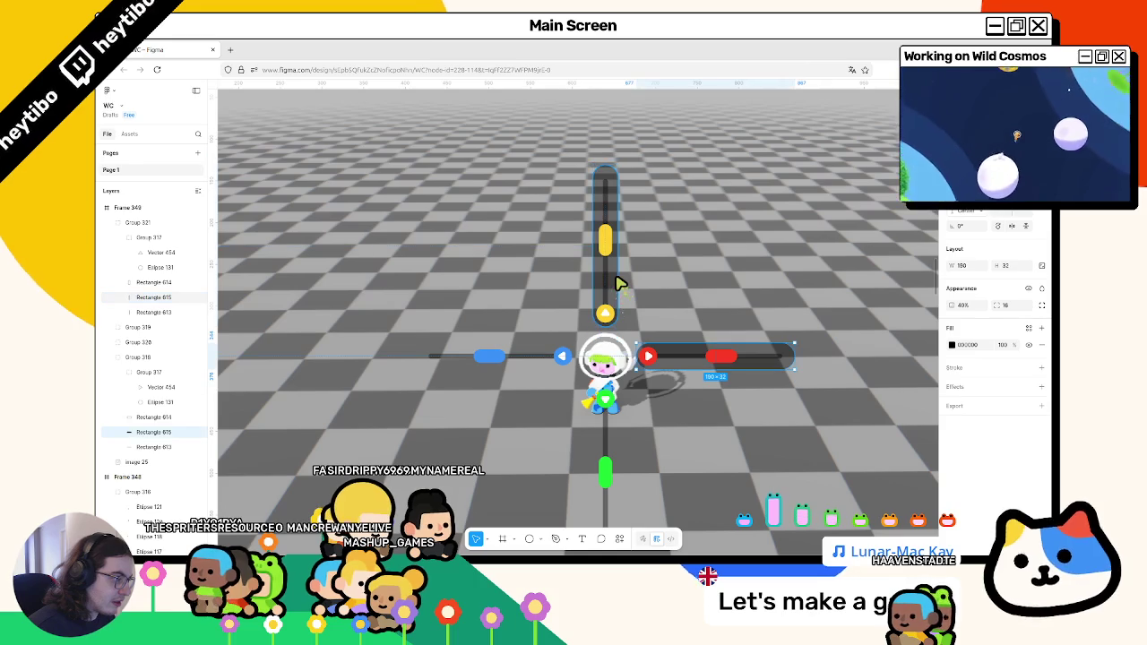
key(ctrl+z)
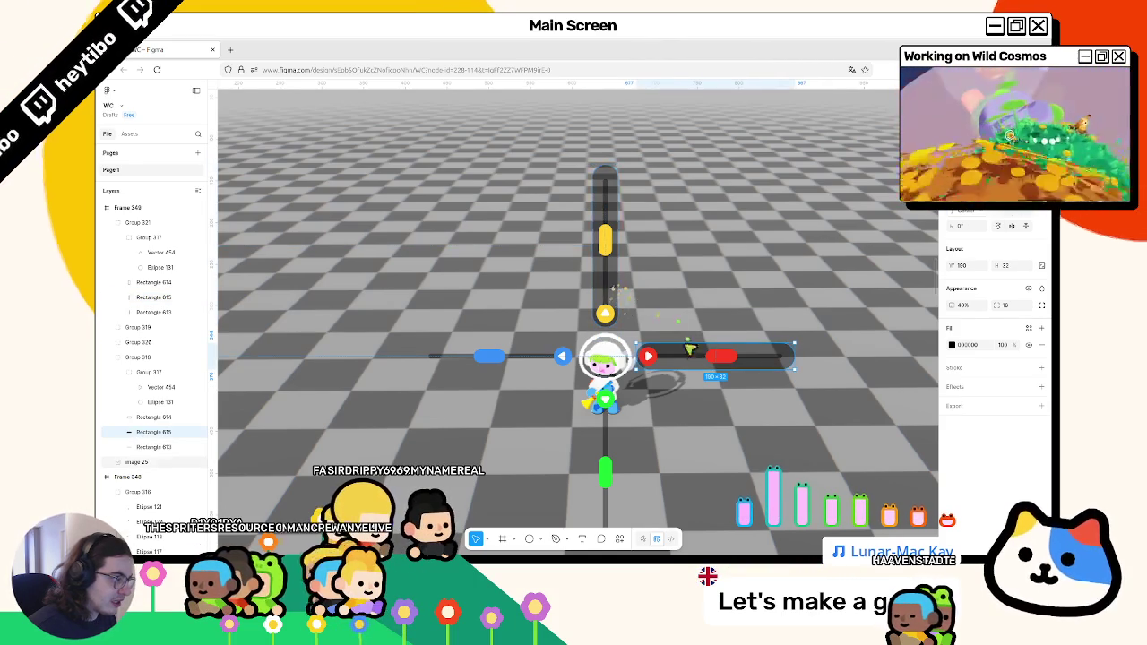
scroll(688, 348, up, 3)
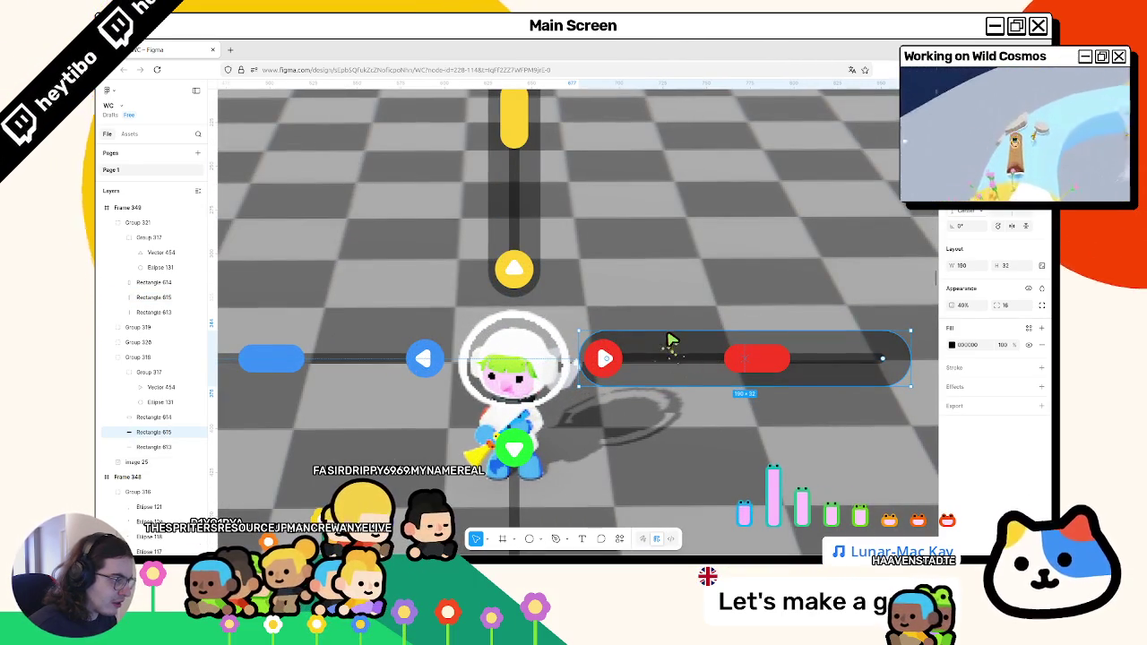
drag(667, 335, 668, 337)
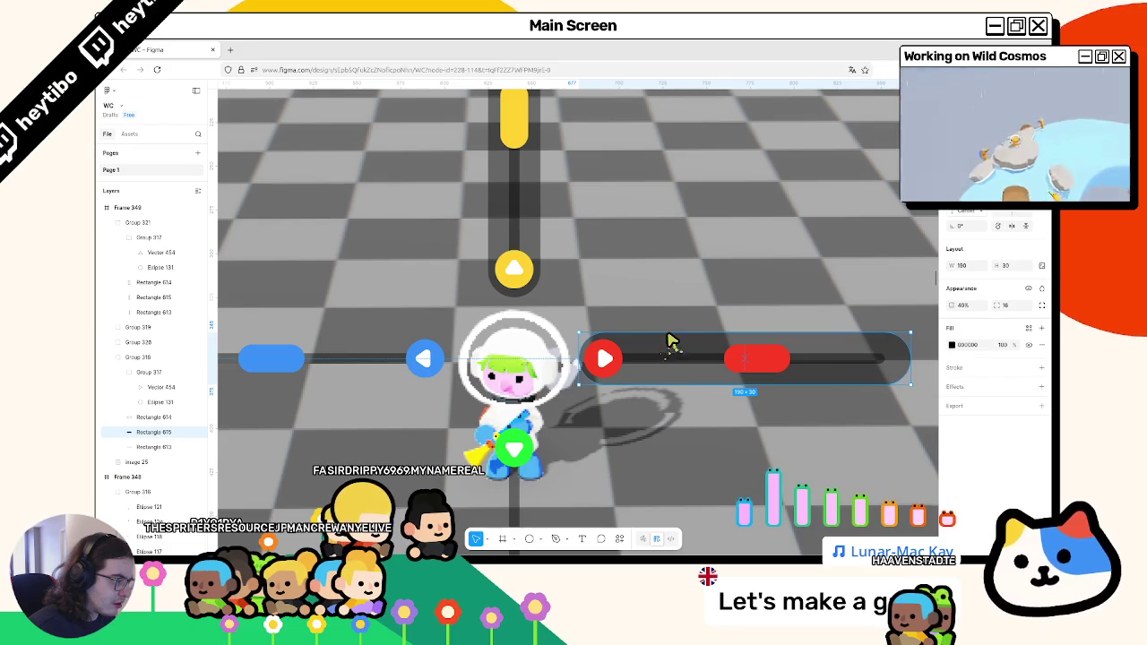
Undo the upper slider group's move and select the yellow slider's track bar.
drag(529, 238, 529, 258)
key(ctrl+z)
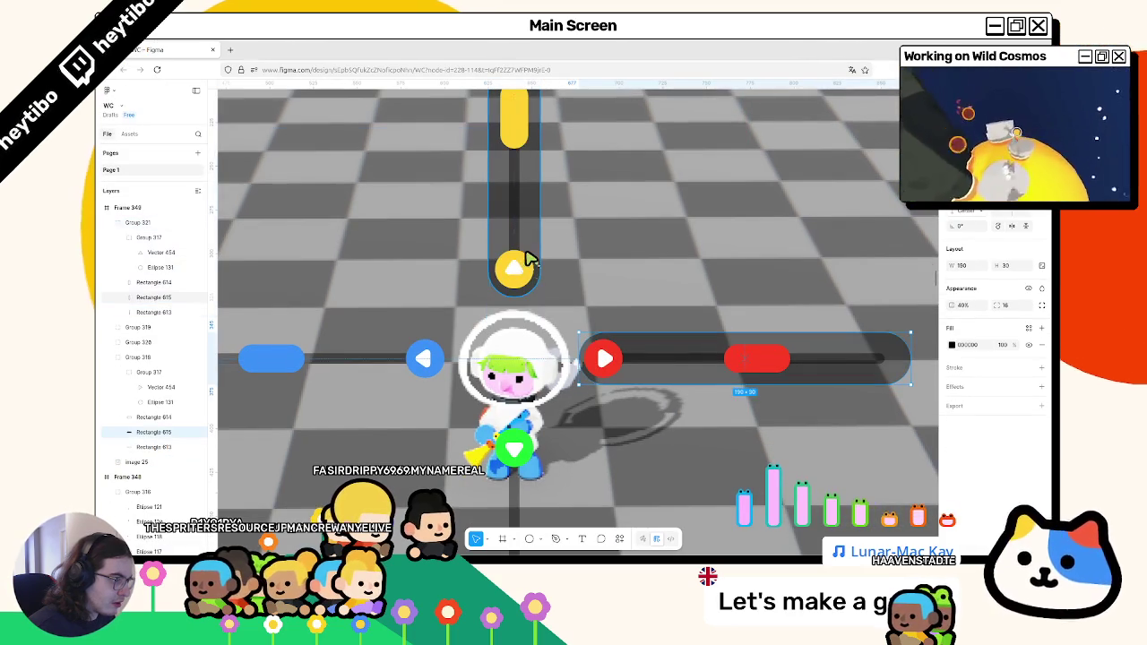
click(668, 347)
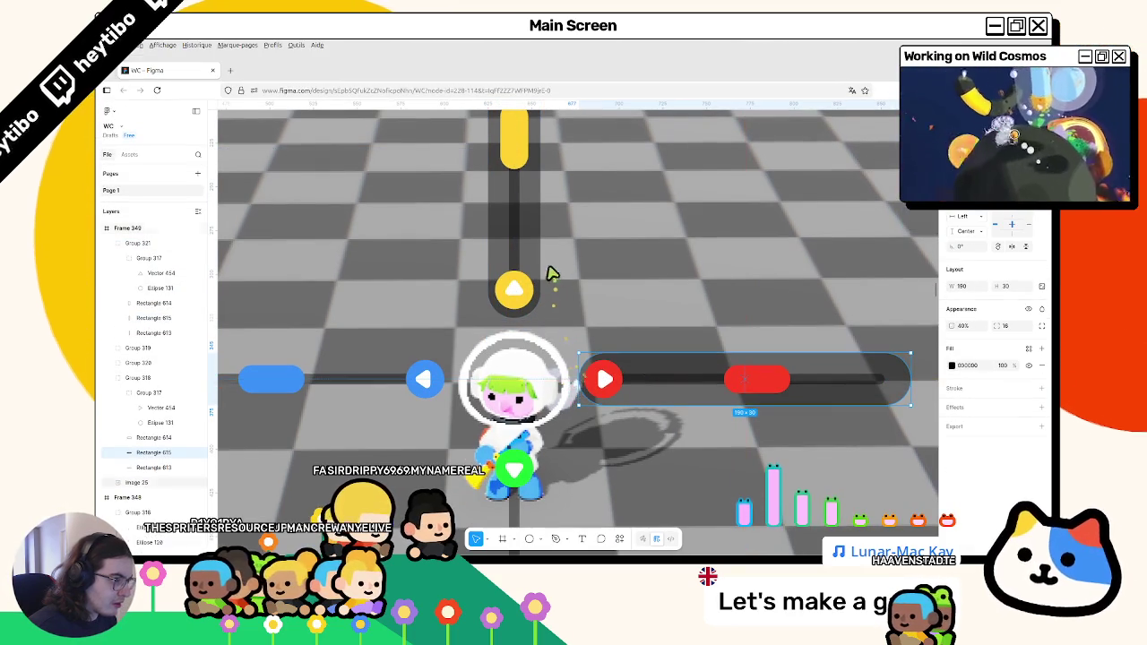
click(541, 255)
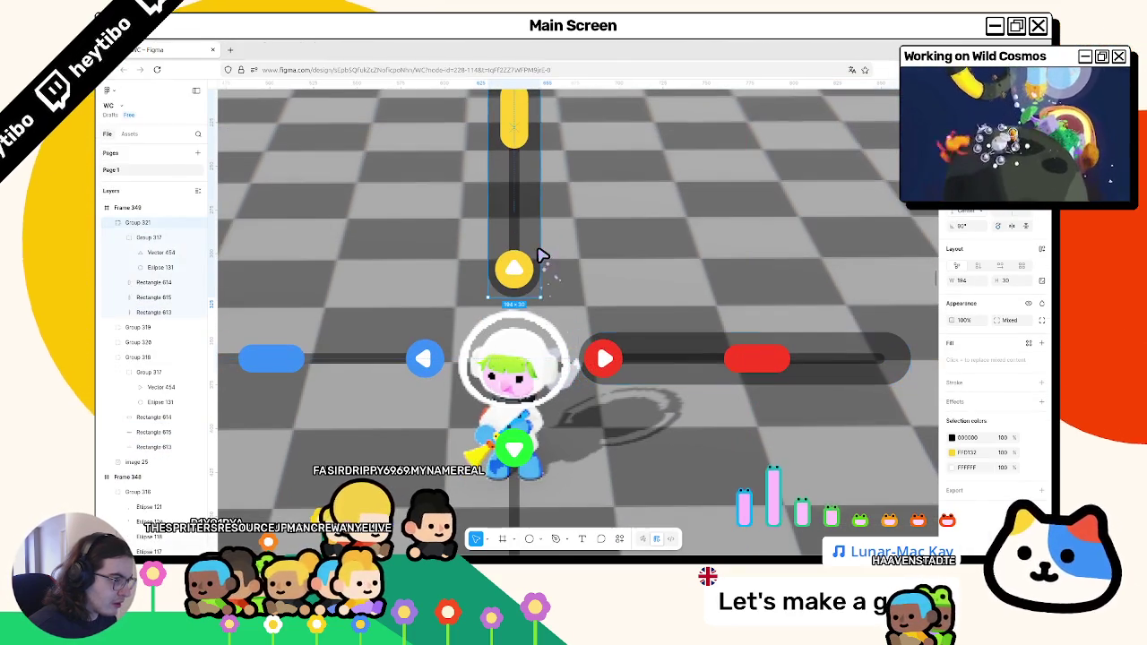
double_click(534, 302)
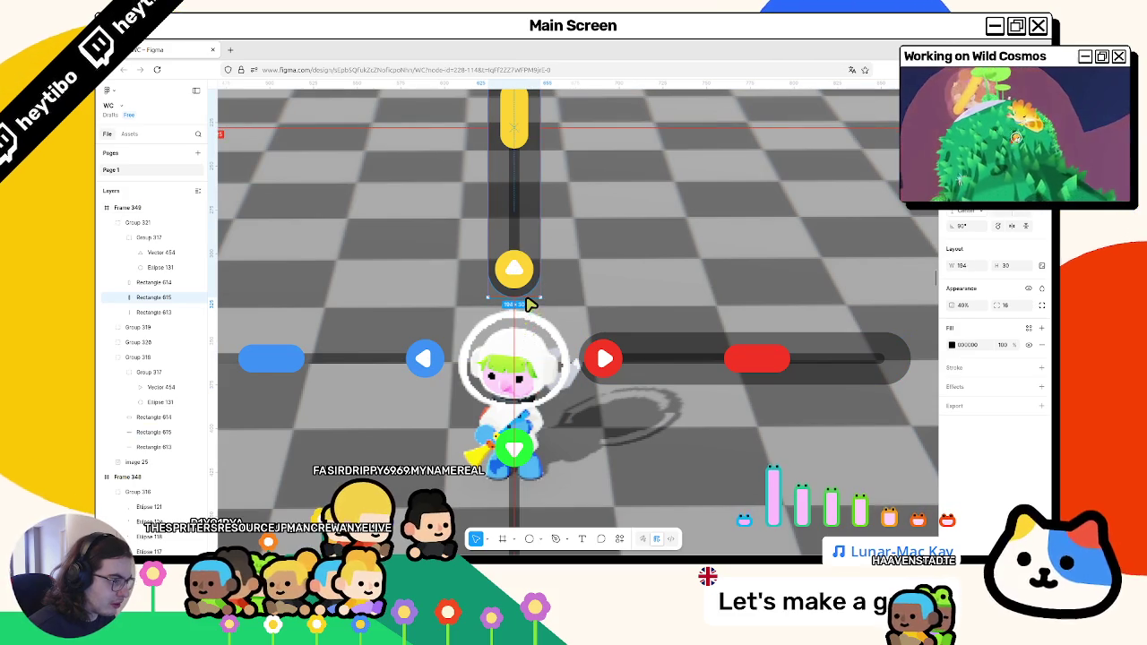
Compare the yellow and red sliders' track bar sizes in the properties panel.
click(644, 342)
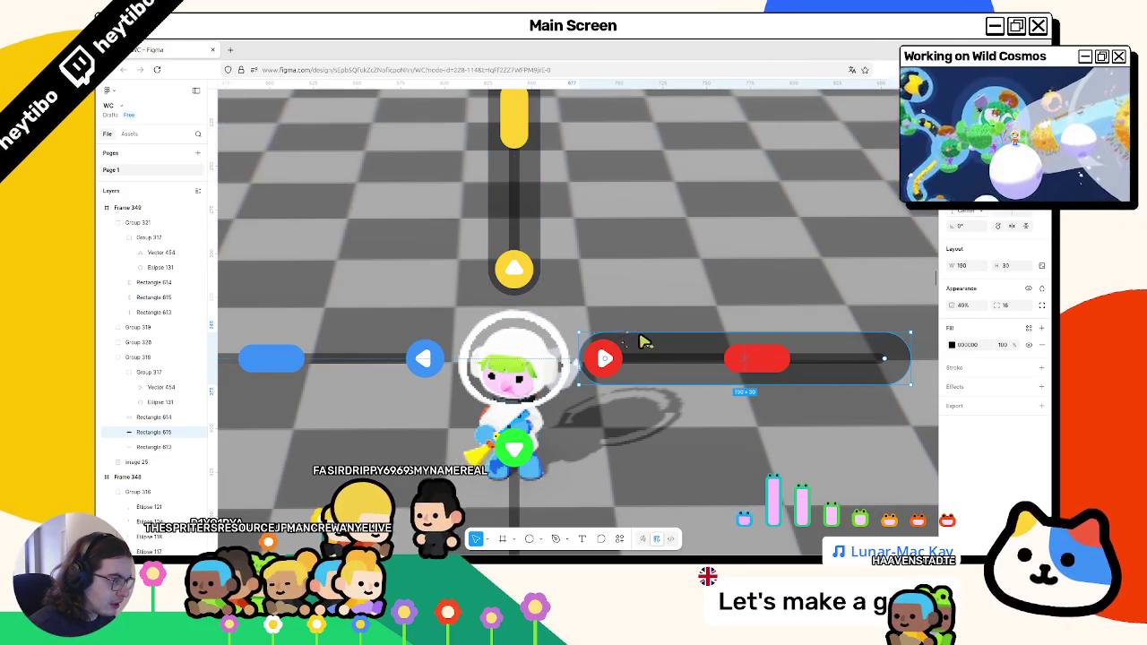
click(536, 283)
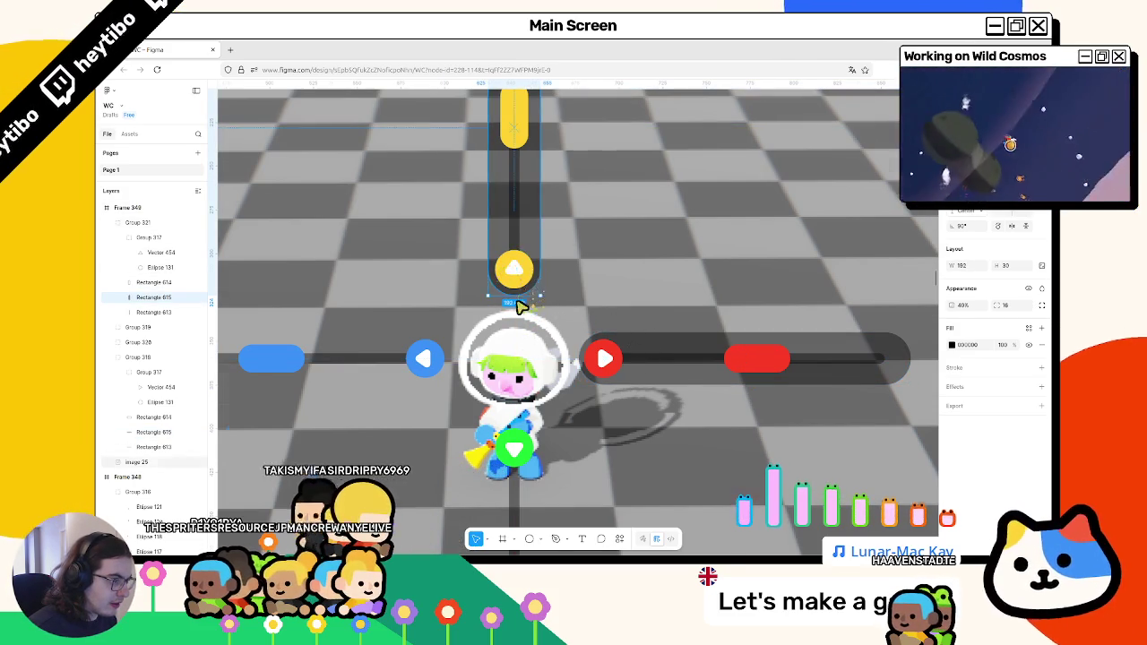
scroll(523, 307, up, 5)
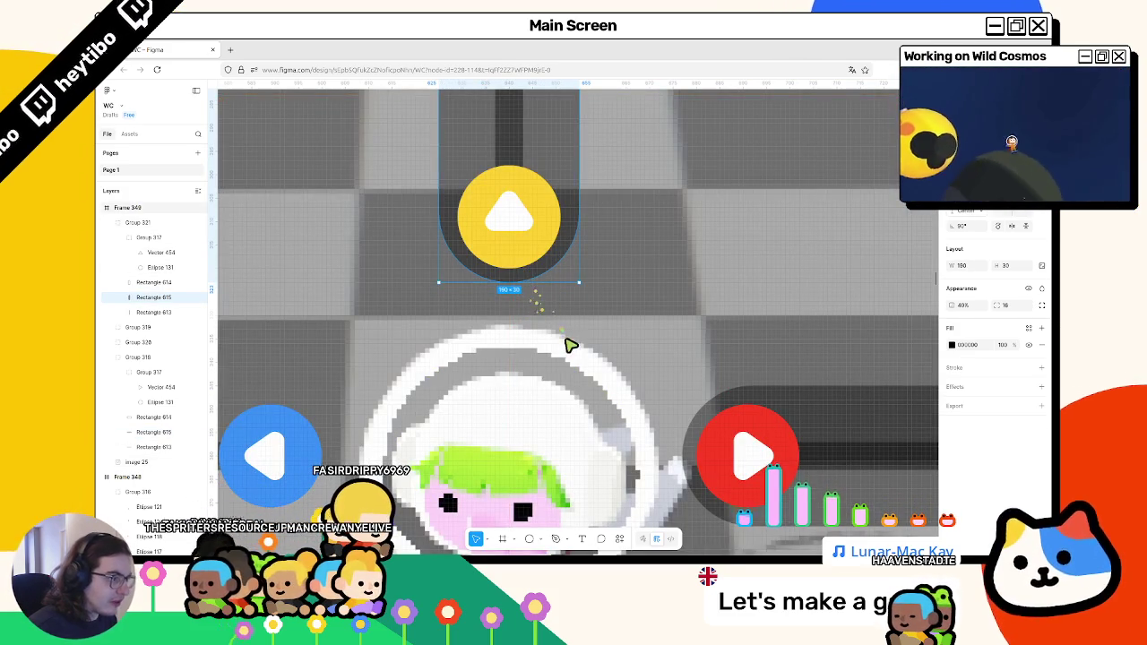
scroll(566, 343, down, 2)
click(738, 394)
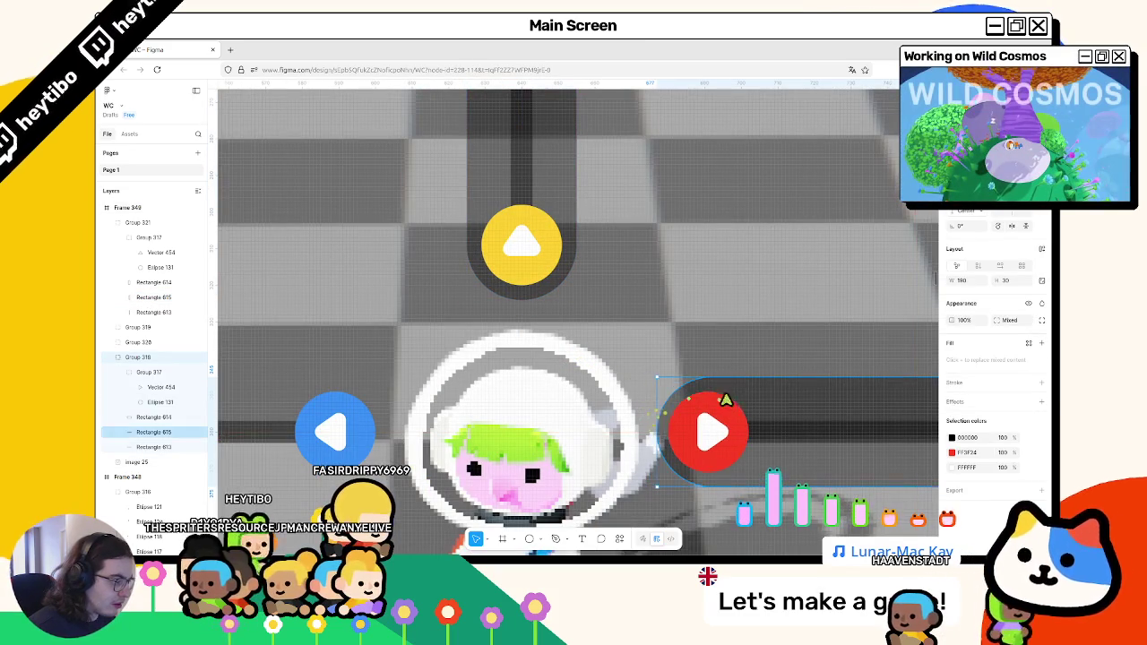
key(ctrl+z)
click(782, 400)
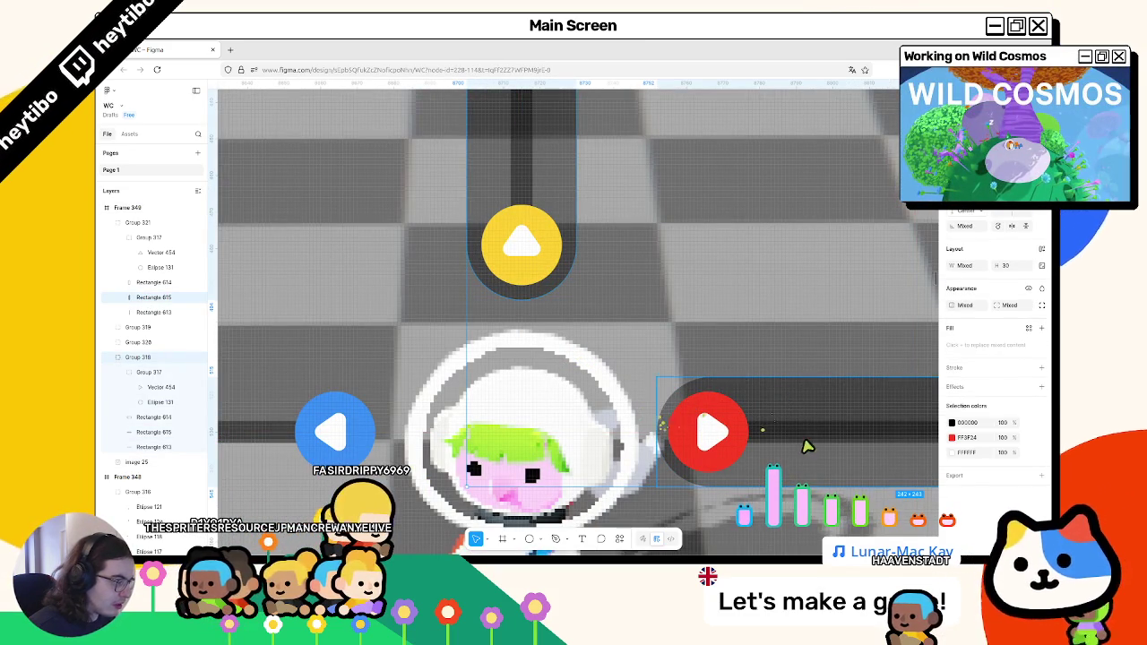
double_click(684, 466)
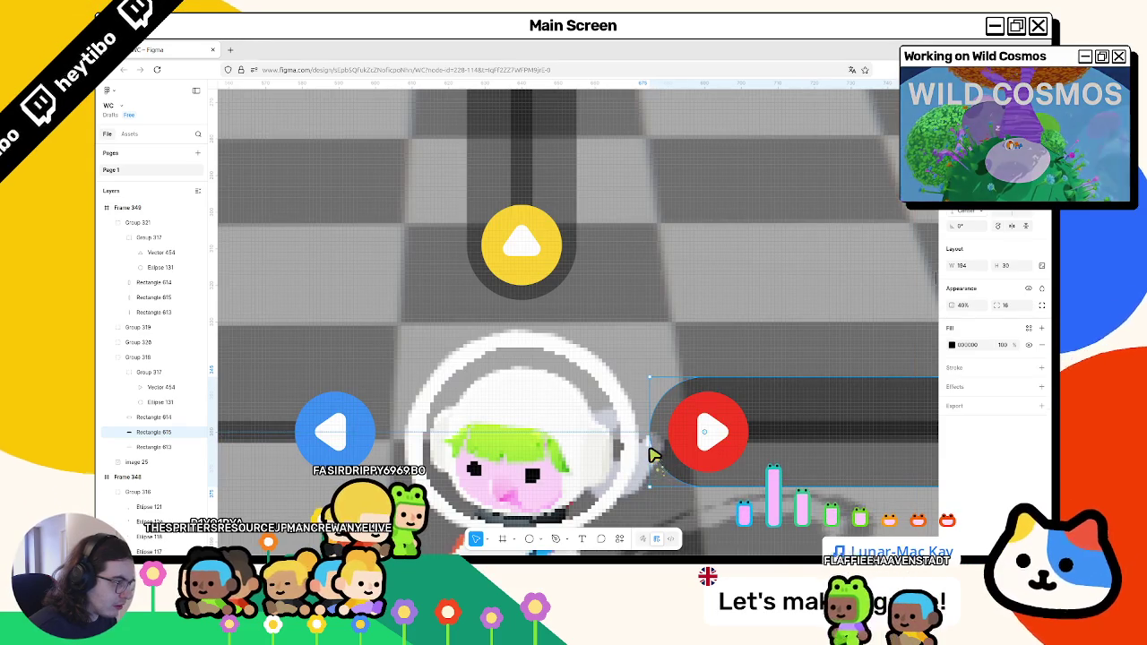
scroll(654, 454, down, 3)
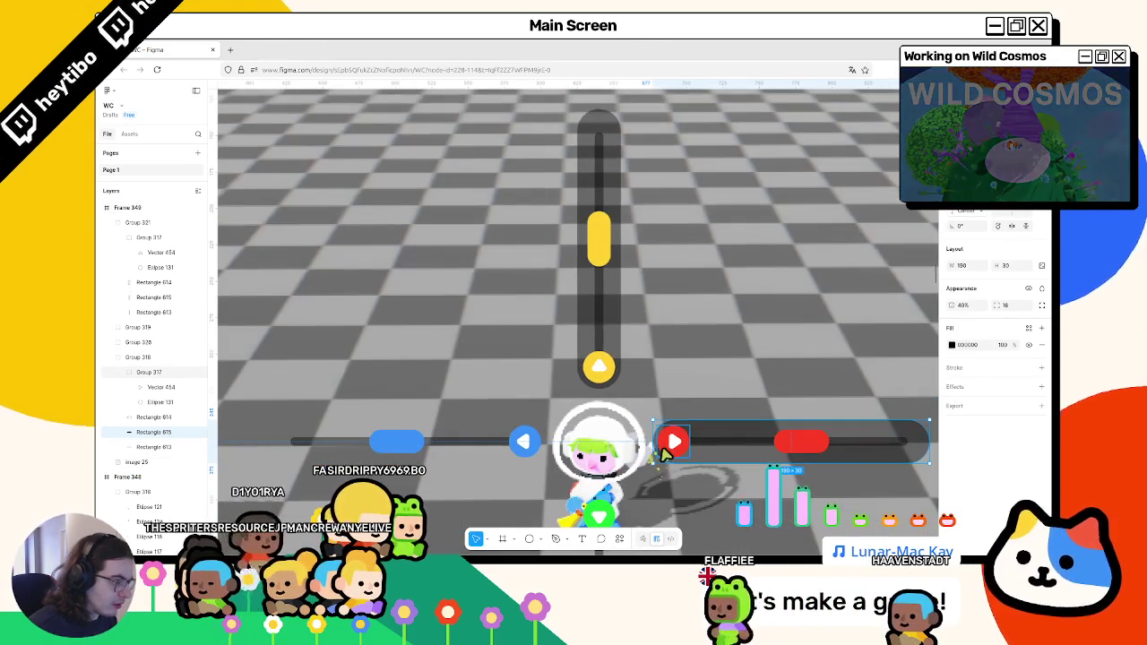
scroll(632, 502, down, 5)
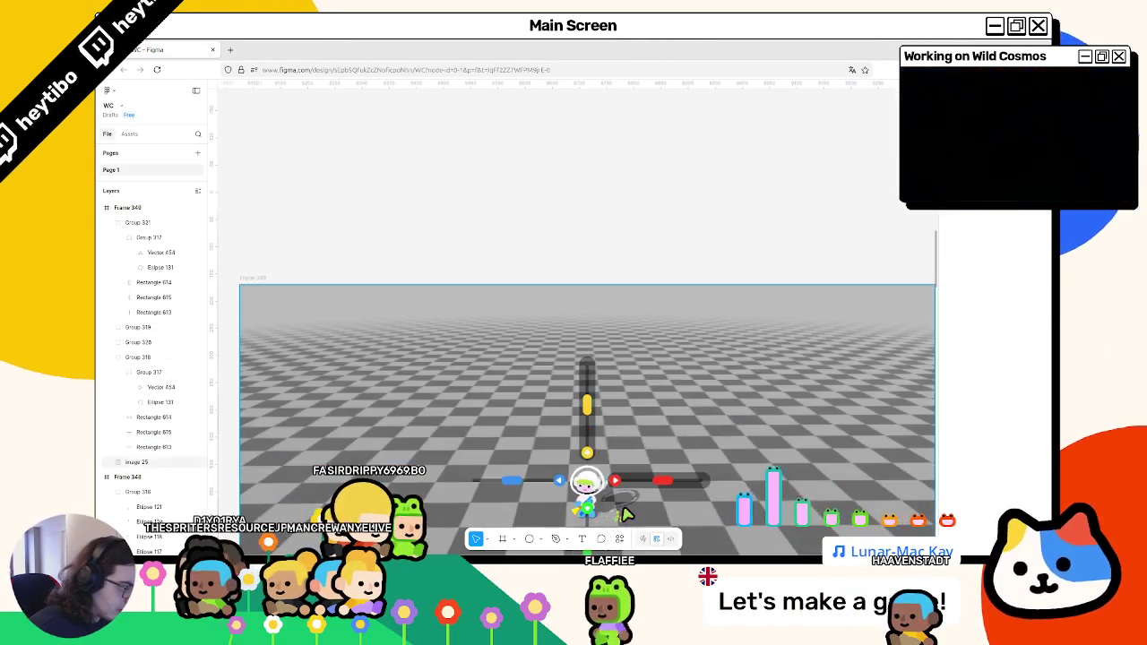
Widen the down slider's thin track into a thick dark bar.
scroll(573, 481, up, 5)
click(621, 475)
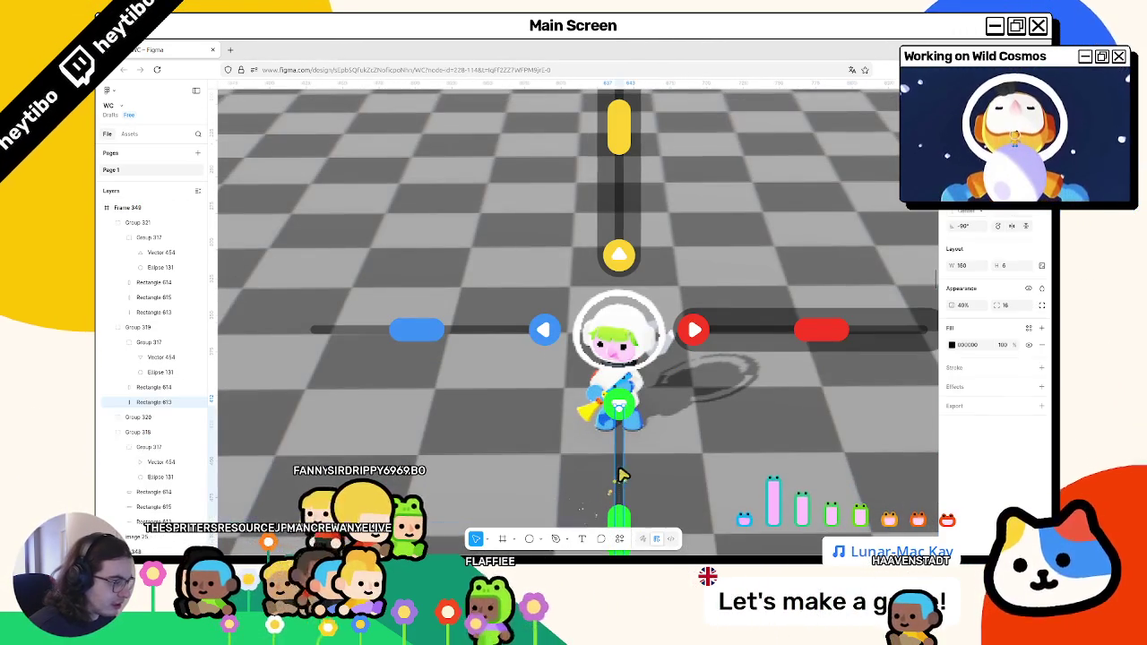
click(624, 412)
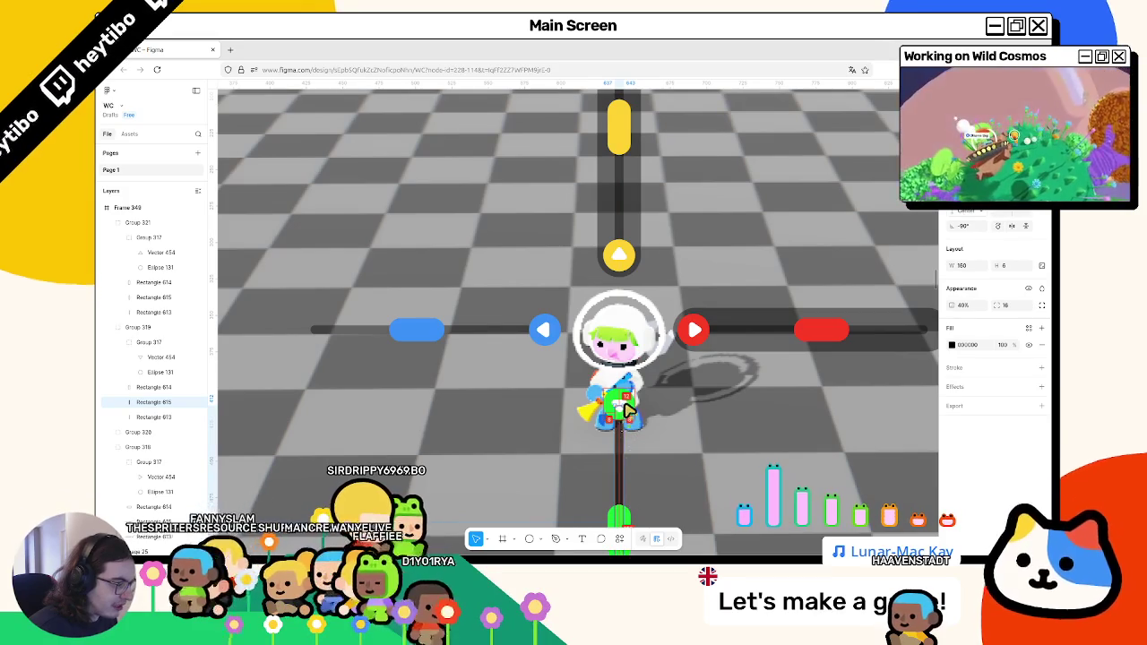
drag(627, 410, 643, 385)
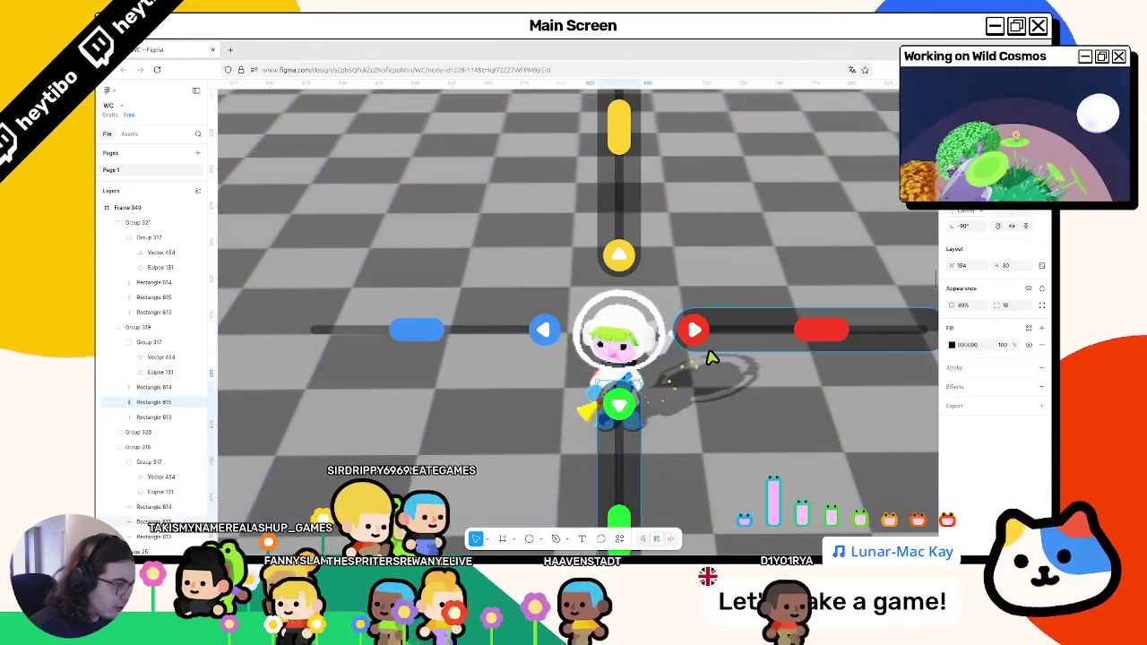
Inspect the red slider's track layers and the down slider's vertical track.
click(709, 356)
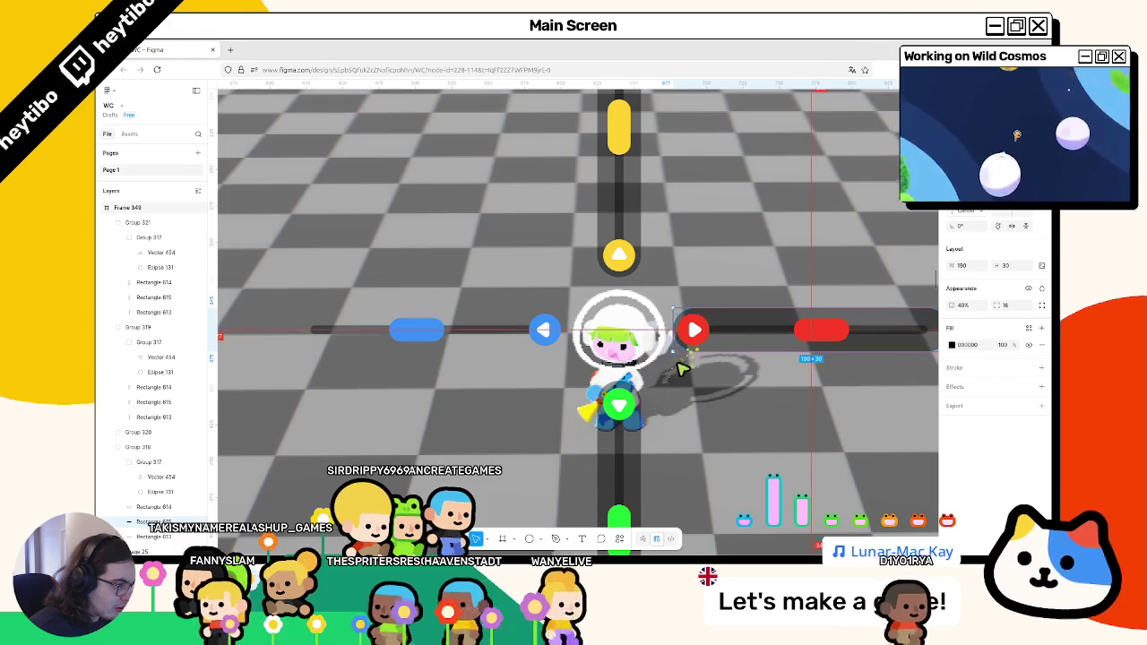
double_click(678, 354)
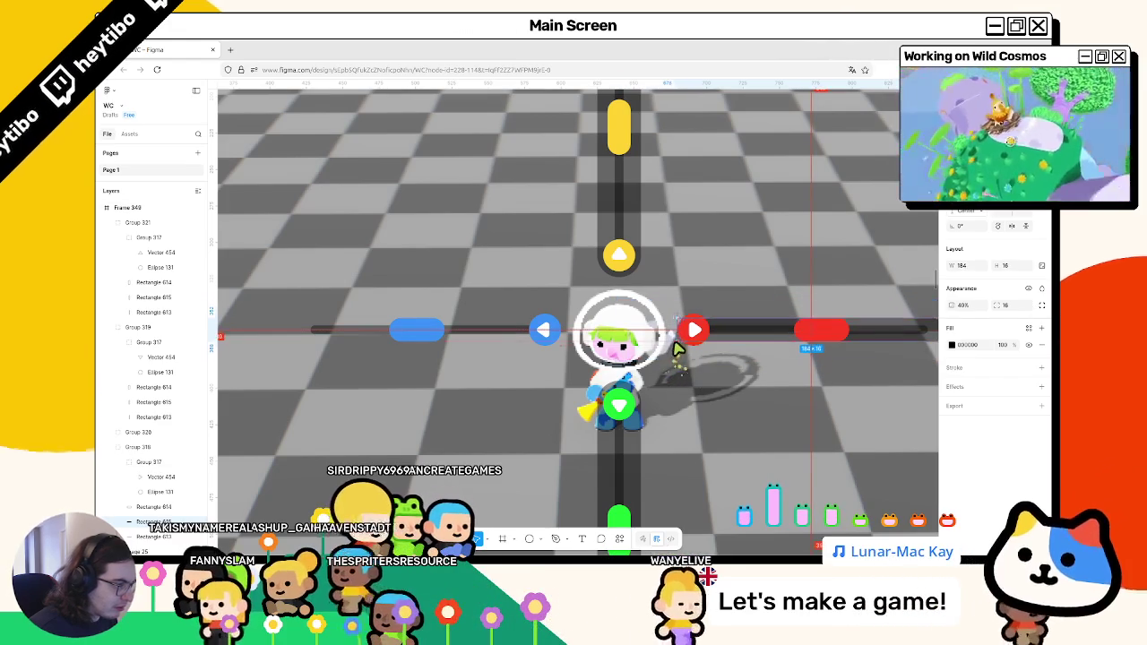
click(674, 354)
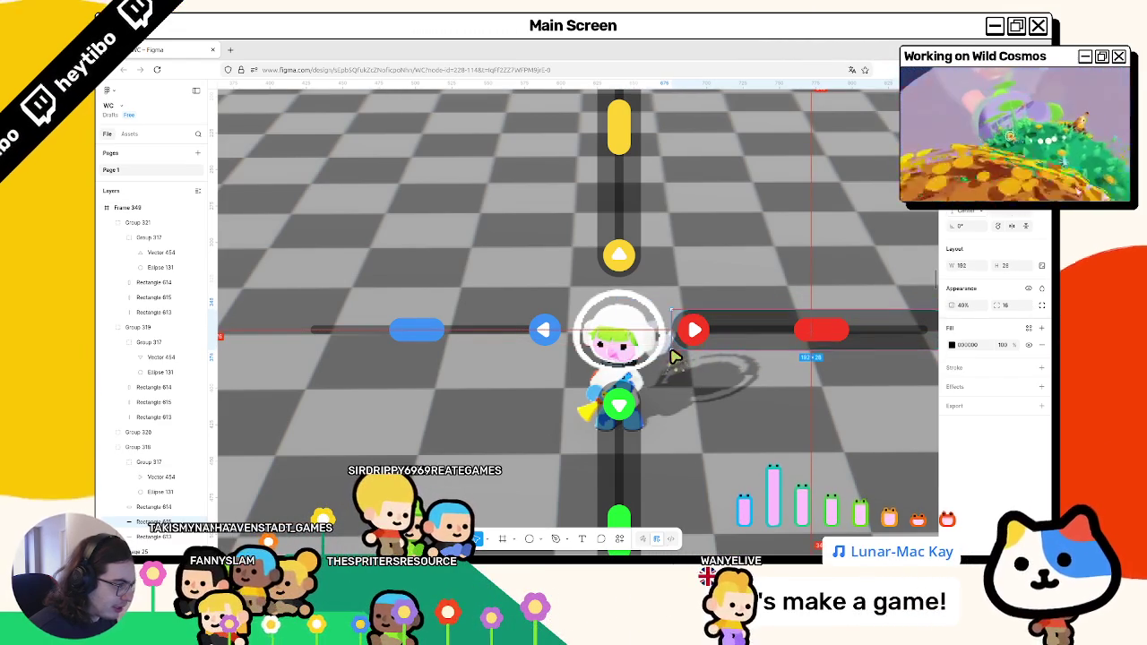
click(662, 468)
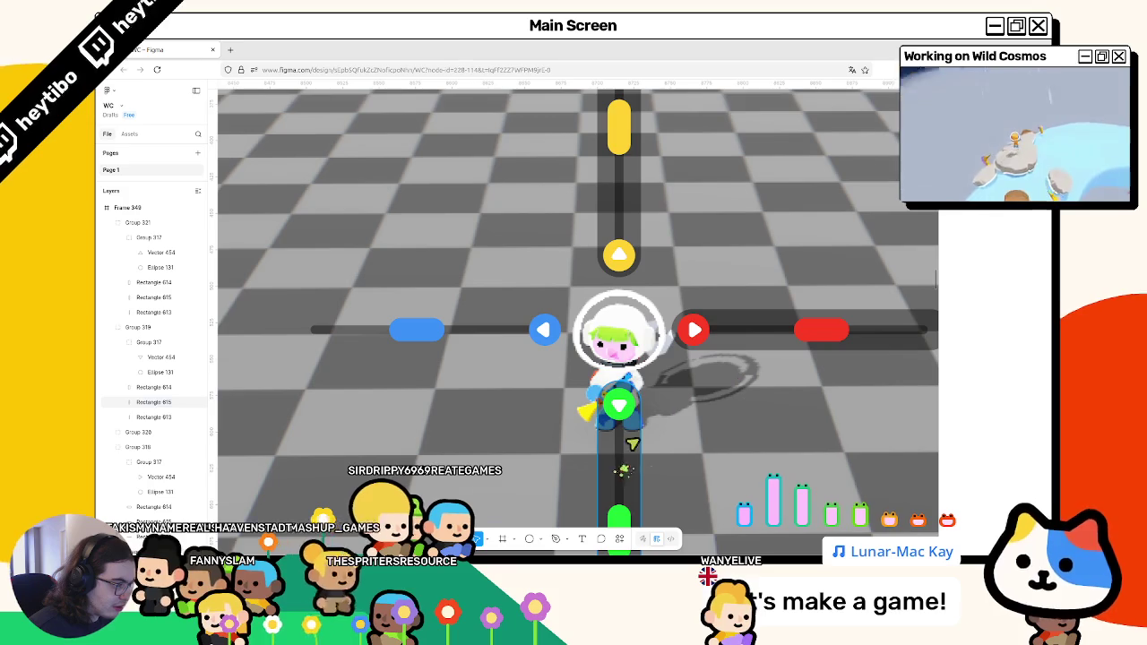
click(724, 347)
click(638, 449)
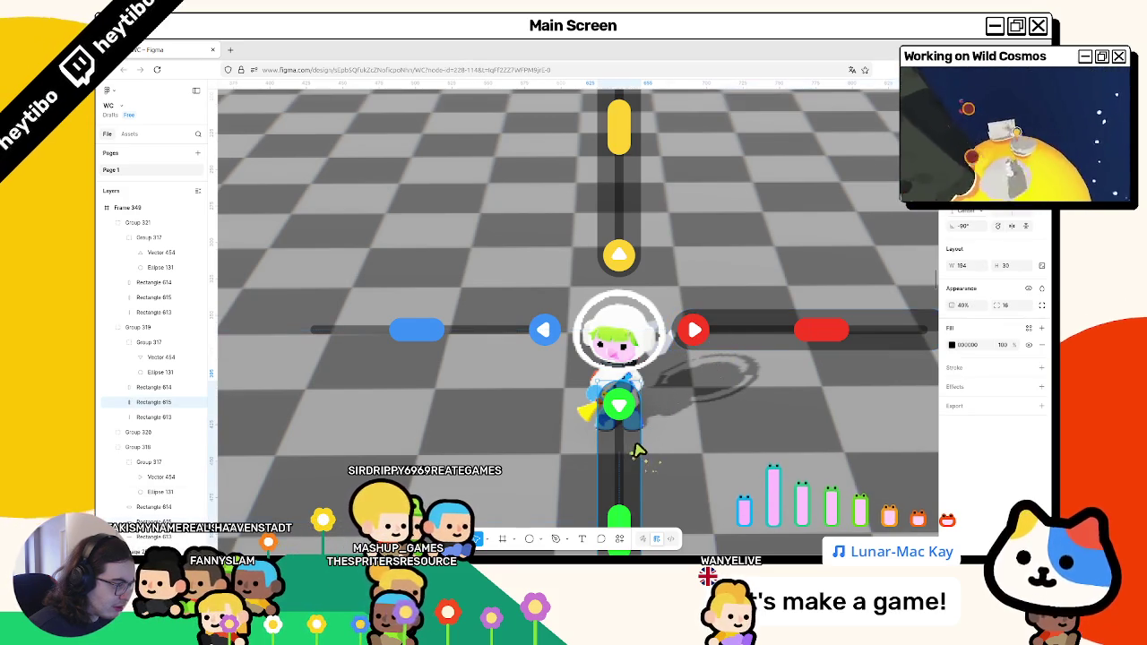
scroll(638, 450, down, 5)
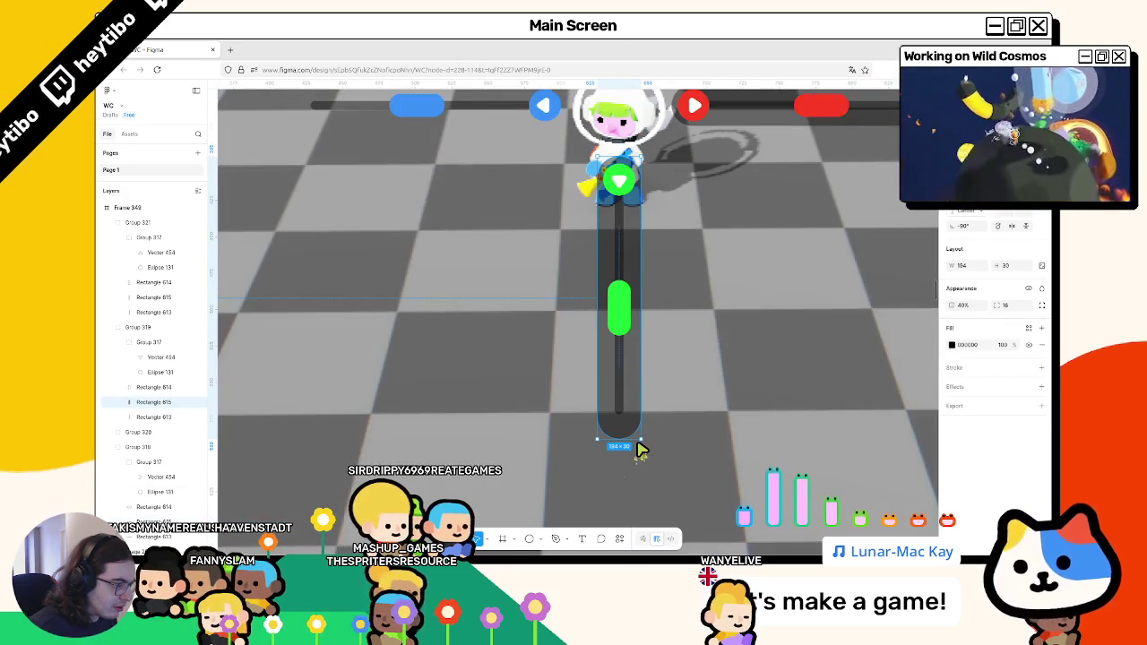
scroll(638, 449, up, 1)
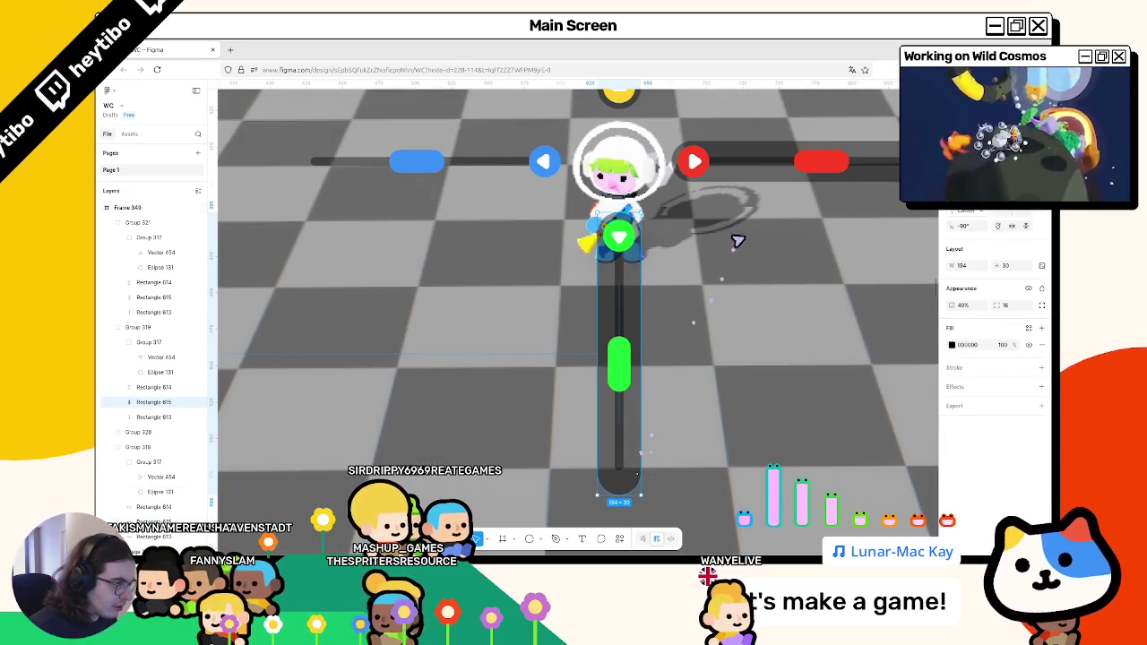
Set the red right-hand track's width to 194.
click(757, 175)
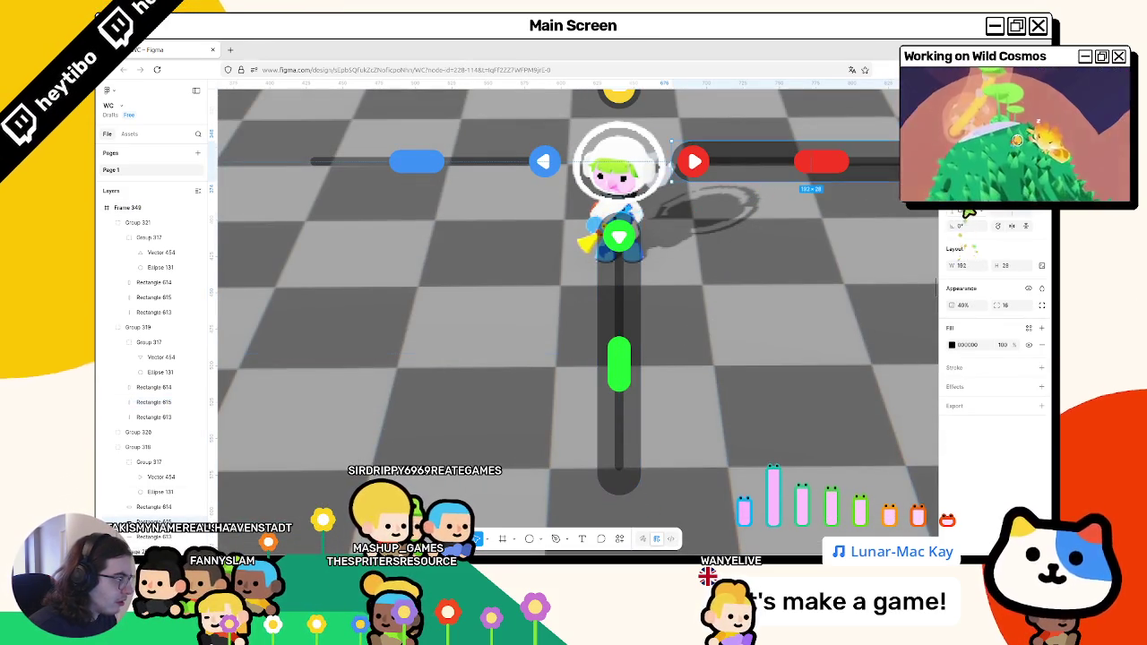
key(Tab)
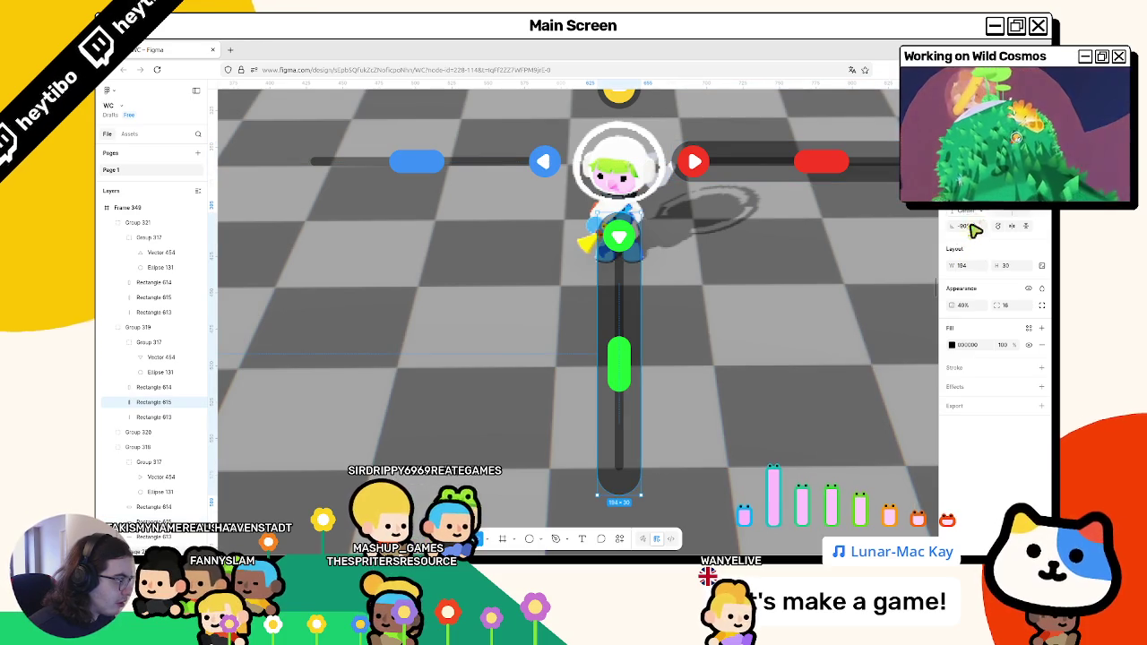
key(shift+Tab)
click(982, 267)
click(973, 267)
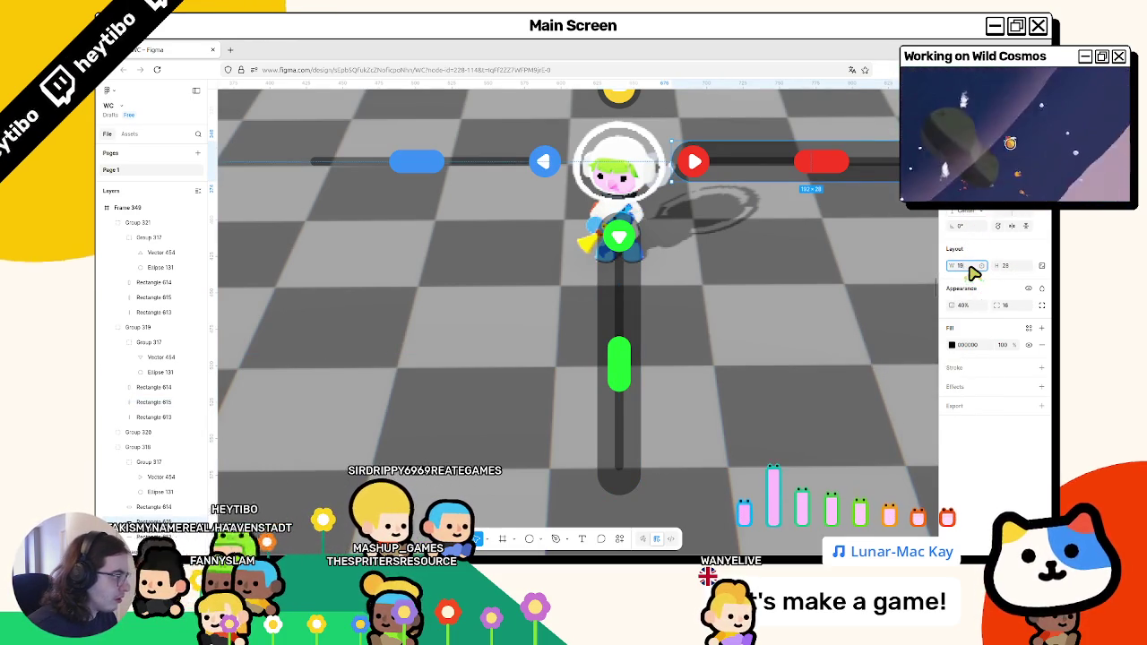
key(Return)
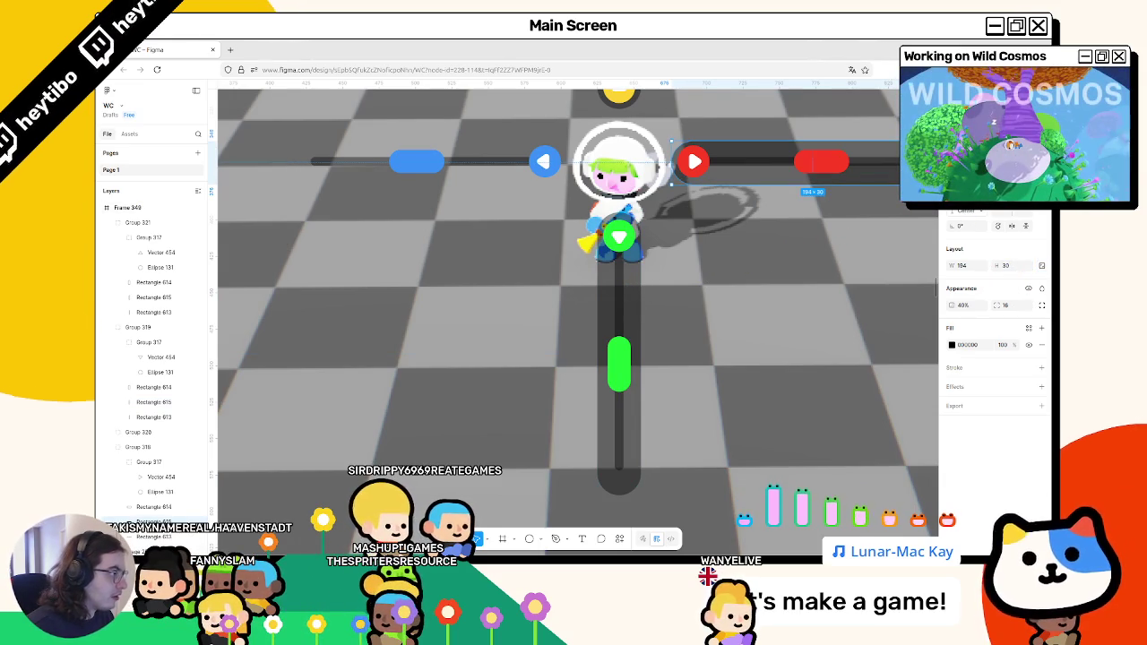
scroll(753, 246, up, 3)
scroll(703, 295, right, 2)
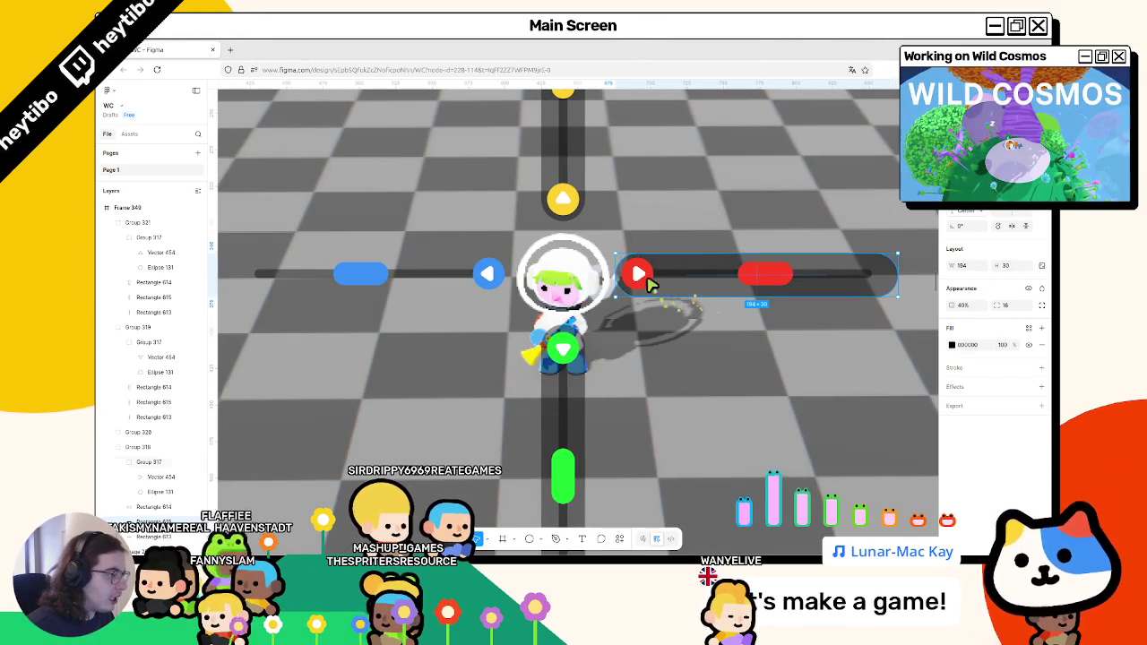
Group the white play triangle with its red circle.
shift+click(650, 282)
double_click(636, 276)
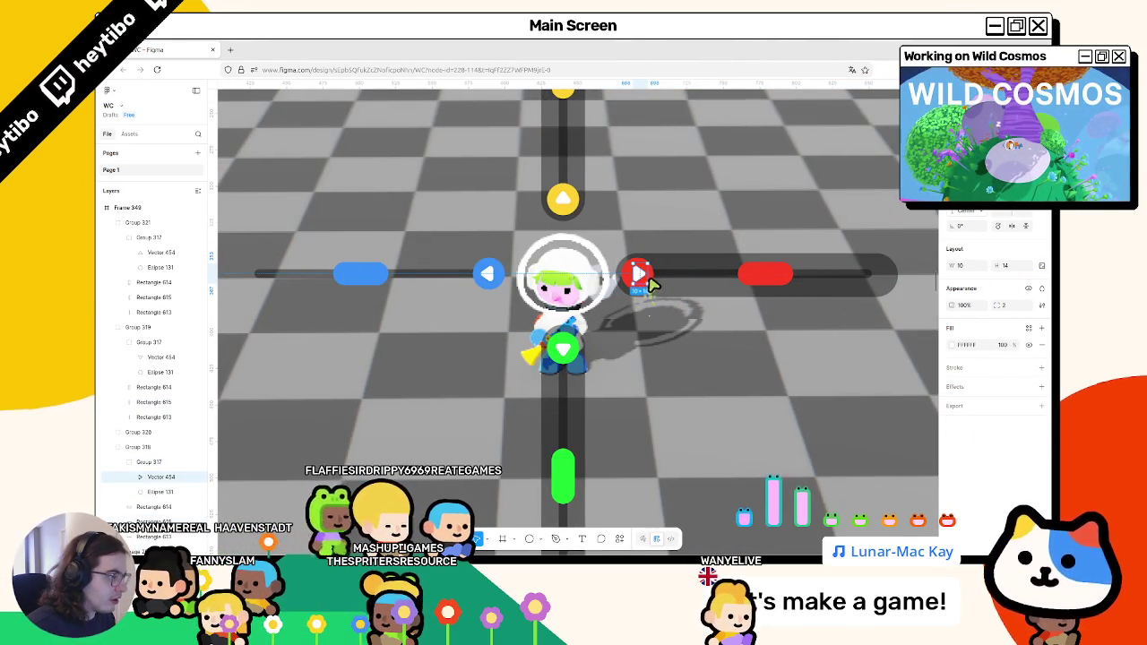
shift+click(653, 277)
key(ctrl+g)
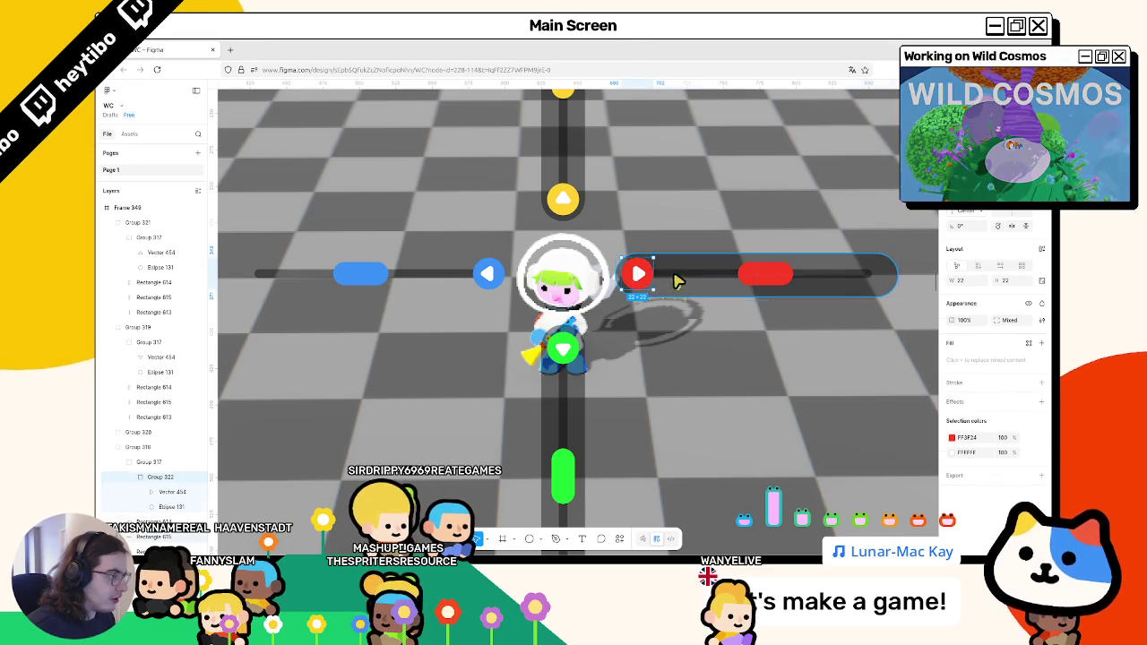
Center the button and red knob, group them with the track, and shorten it to 184 wide.
click(763, 274)
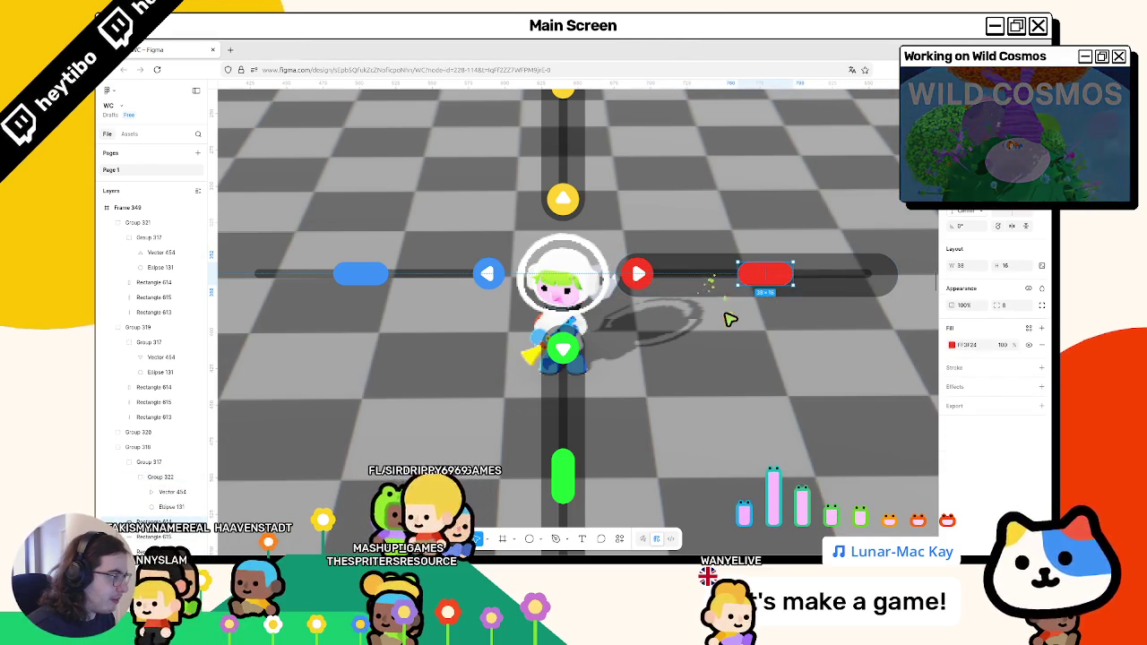
right_click(724, 287)
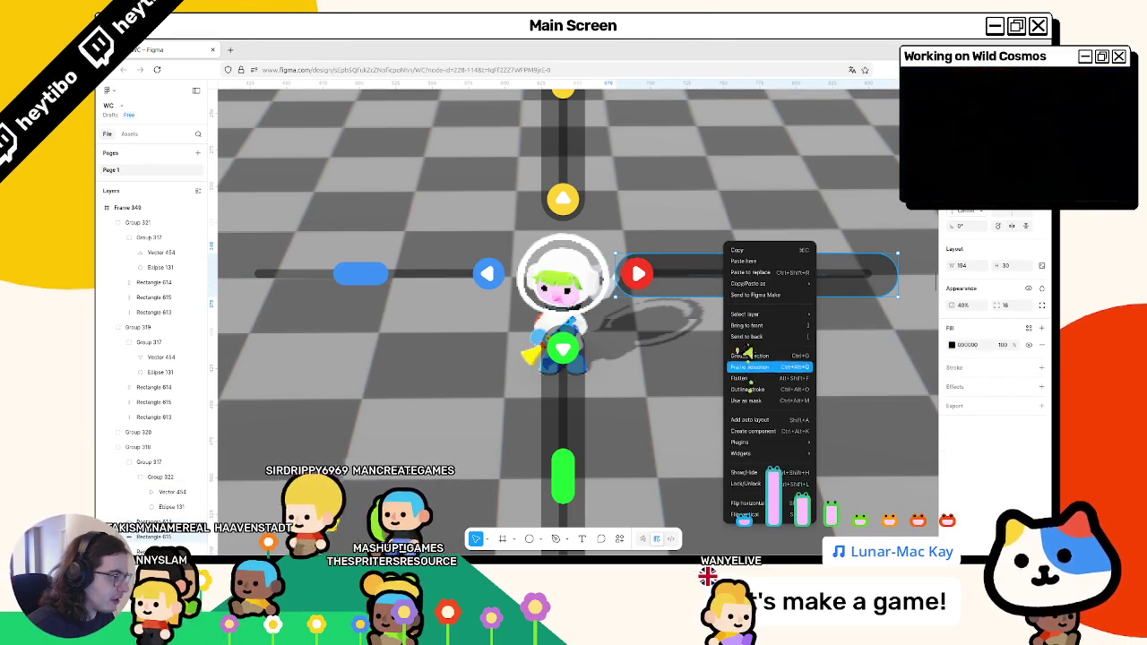
click(749, 327)
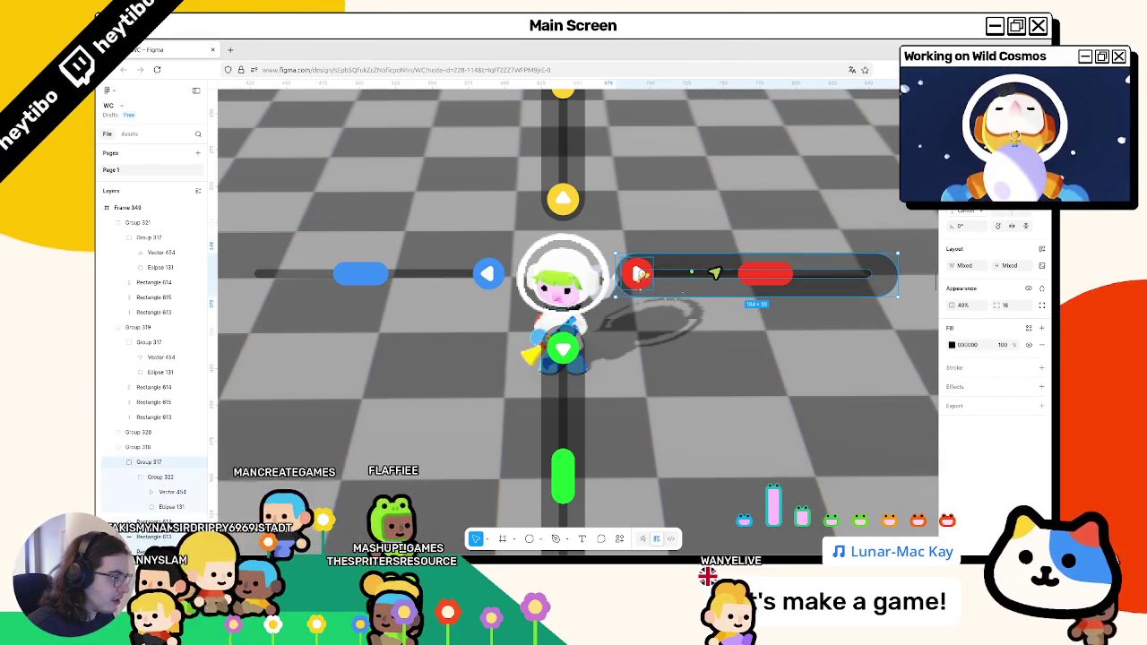
shift+click(783, 268)
key(alt+h)
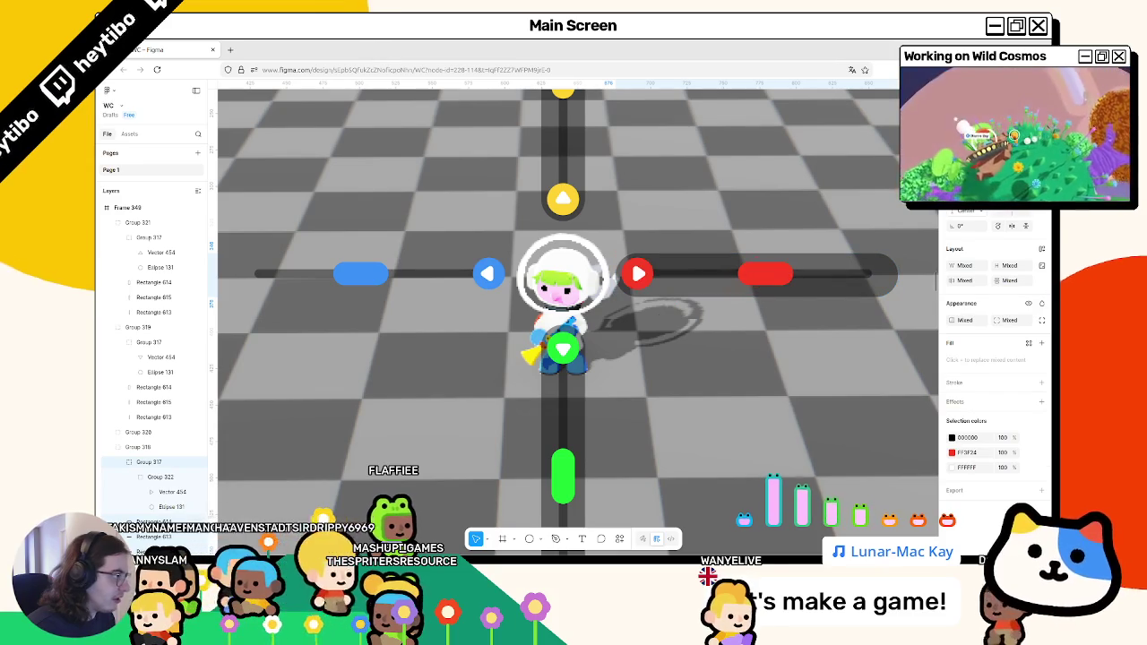
key(ctrl+g)
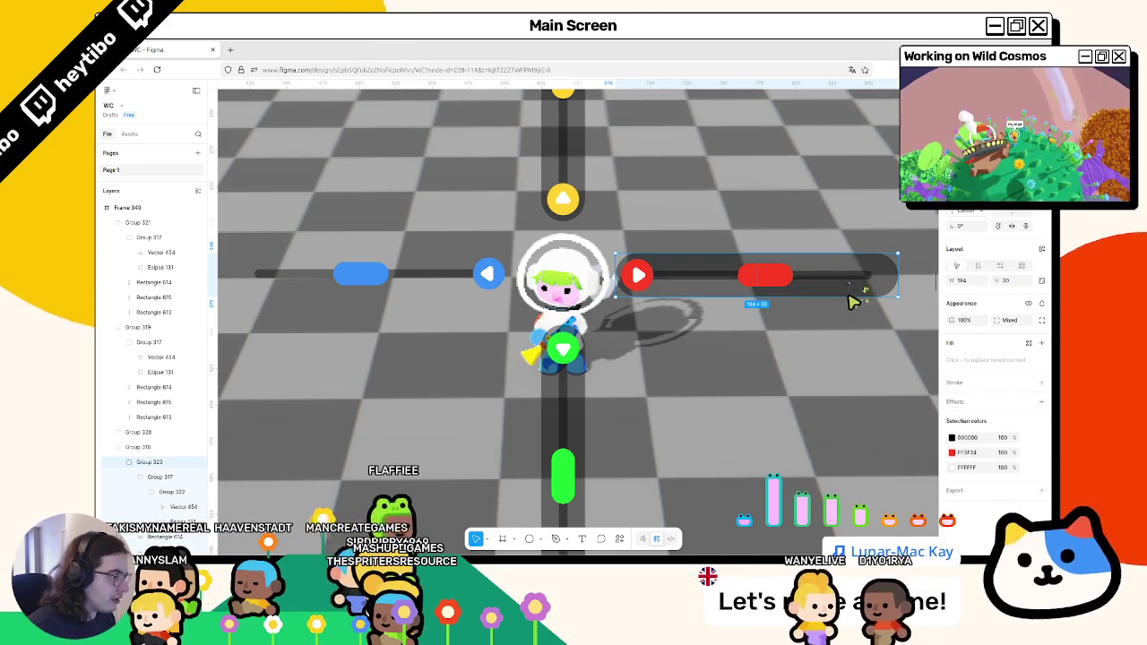
double_click(895, 282)
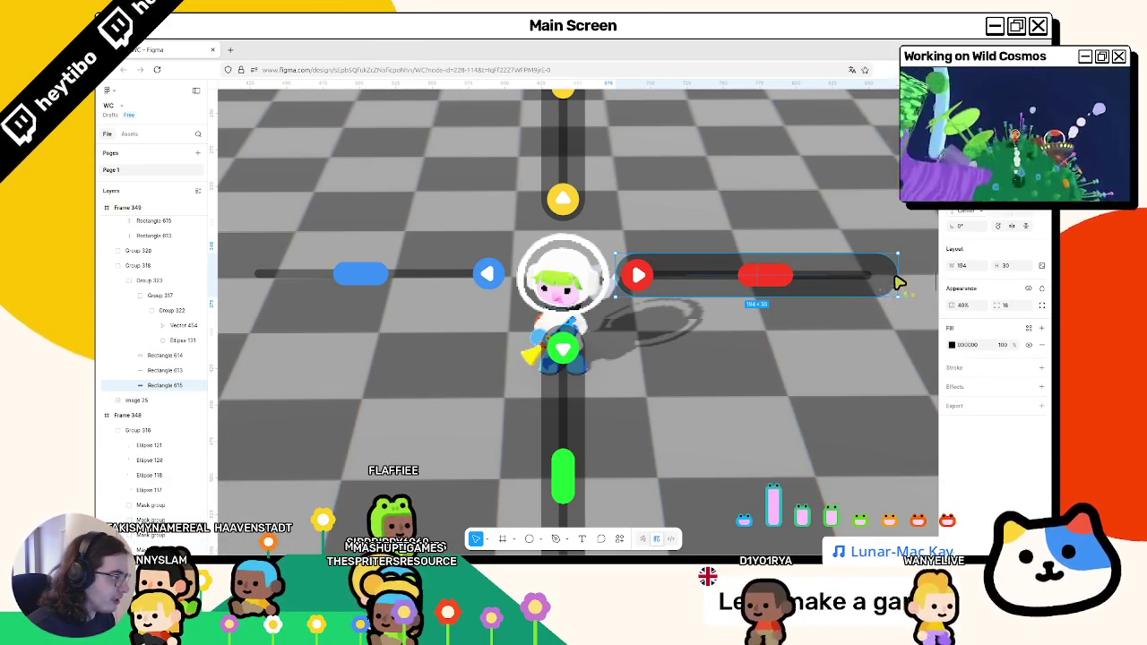
drag(896, 281, 887, 282)
click(893, 299)
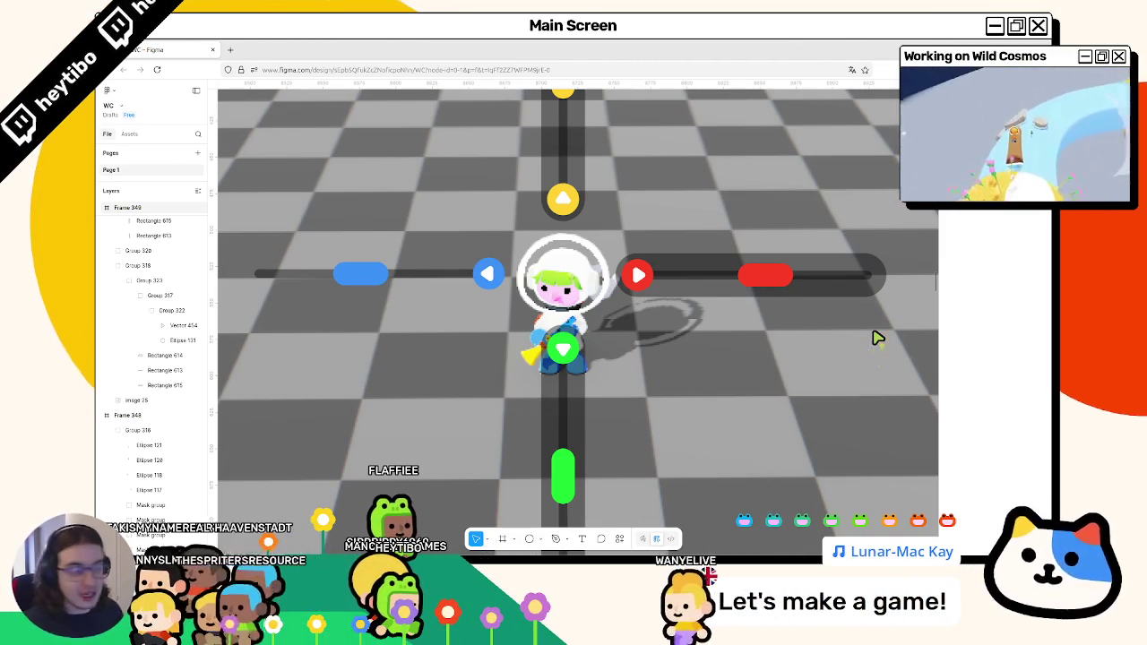
Zoom in on the left slider area of the game frame.
scroll(878, 333, down, 2)
scroll(703, 300, down, 5)
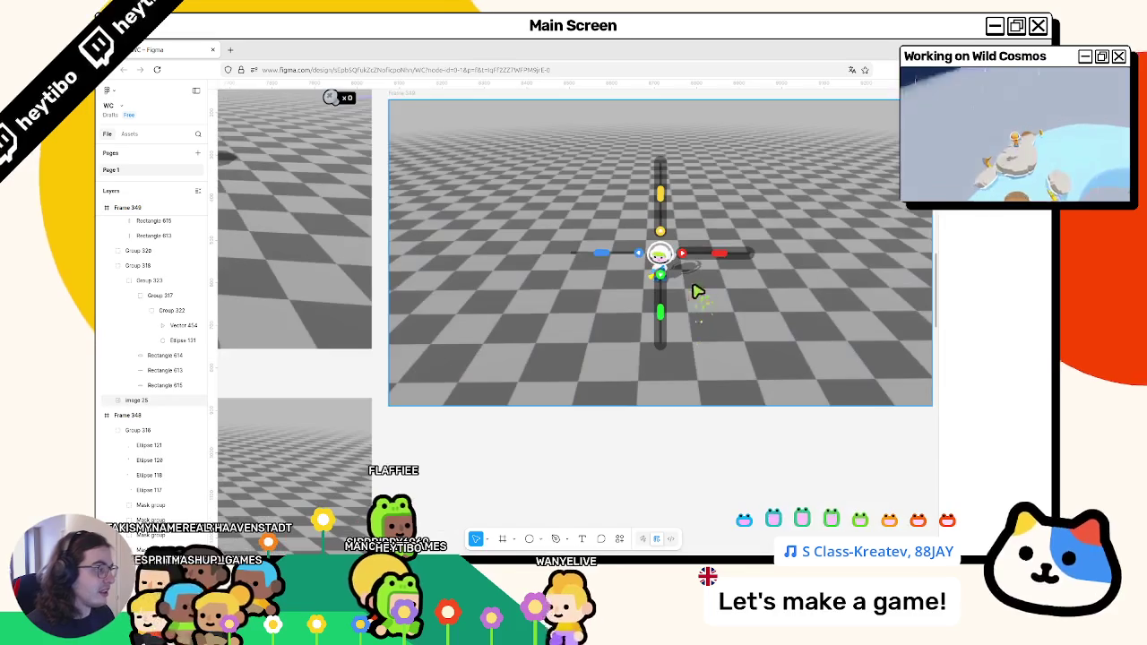
scroll(722, 251, up, 3)
scroll(636, 314, down, 3)
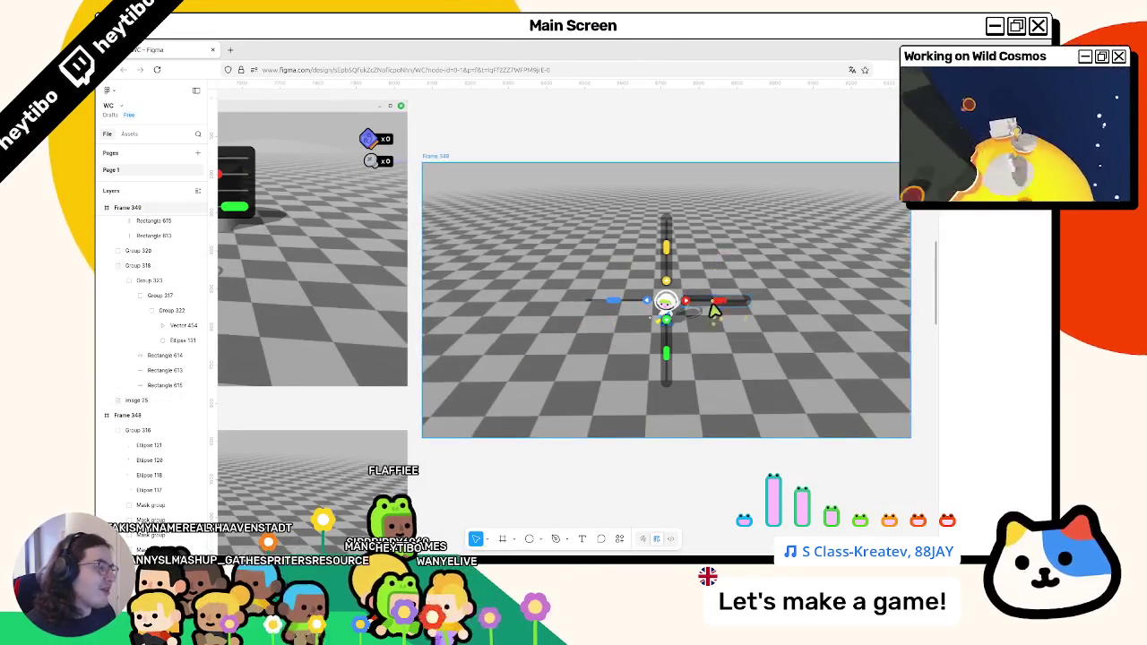
scroll(792, 303, left, 5)
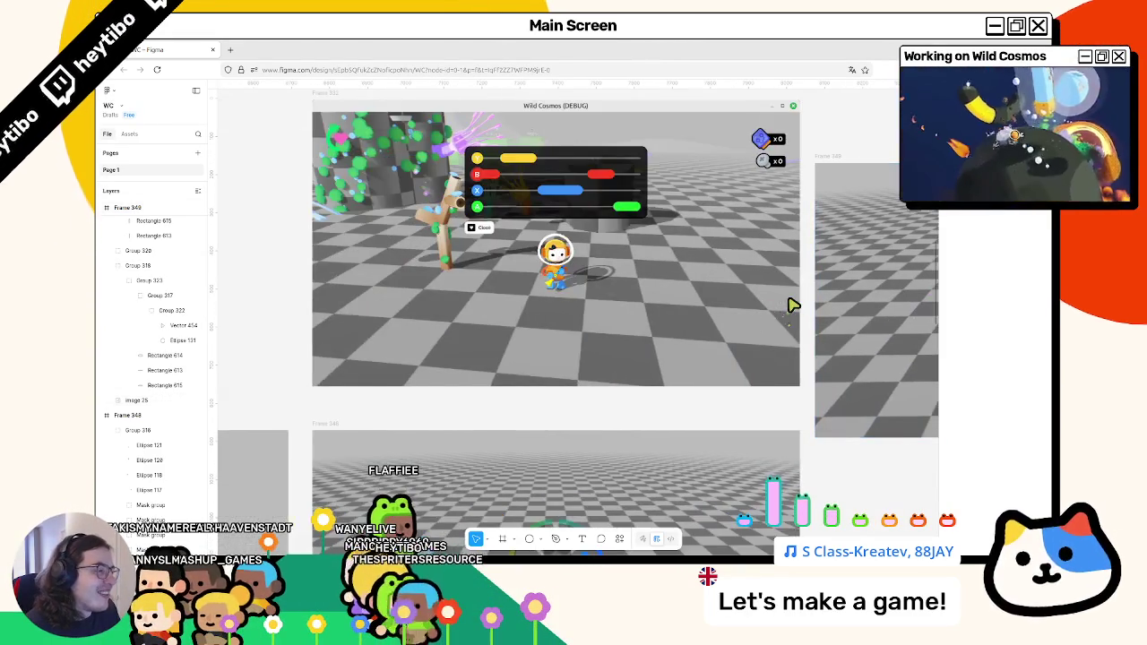
scroll(789, 304, right, 6)
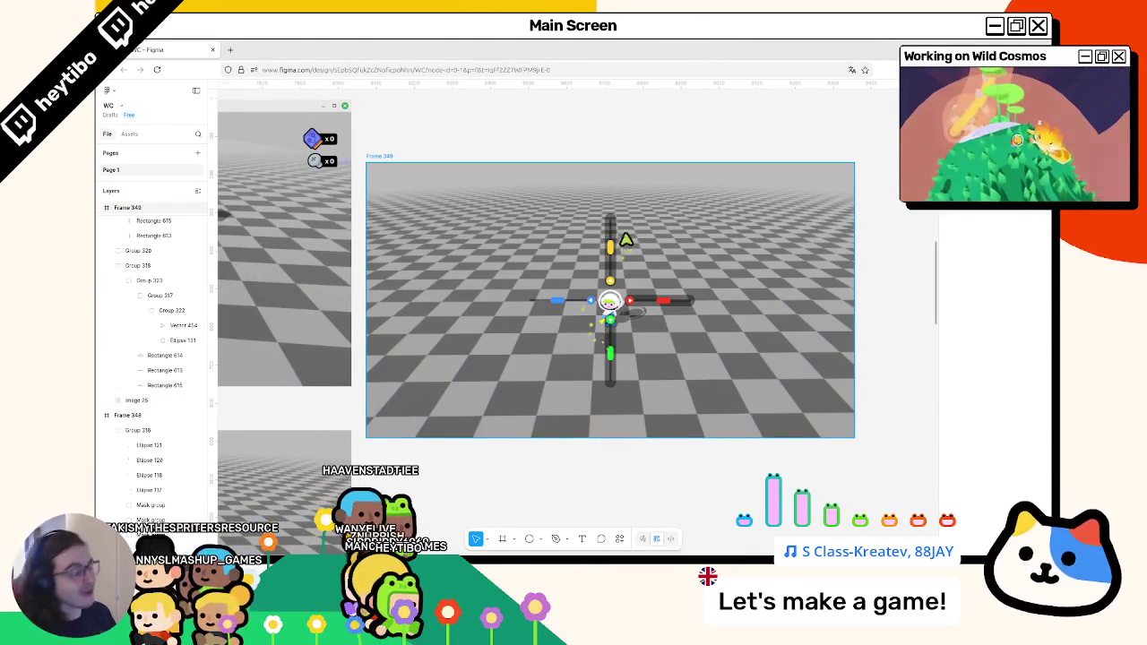
scroll(604, 286, up, 4)
click(619, 415)
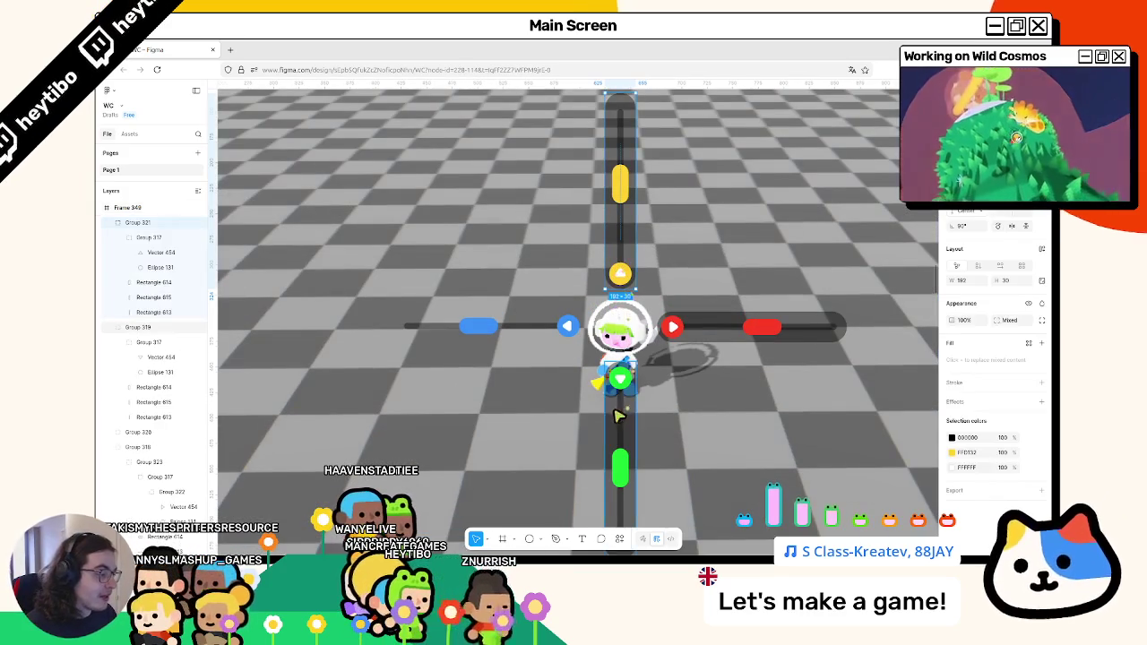
key(Escape)
Select the blue slider's 192 × 32 dark track behind the blue knob.
ctrl+click(543, 328)
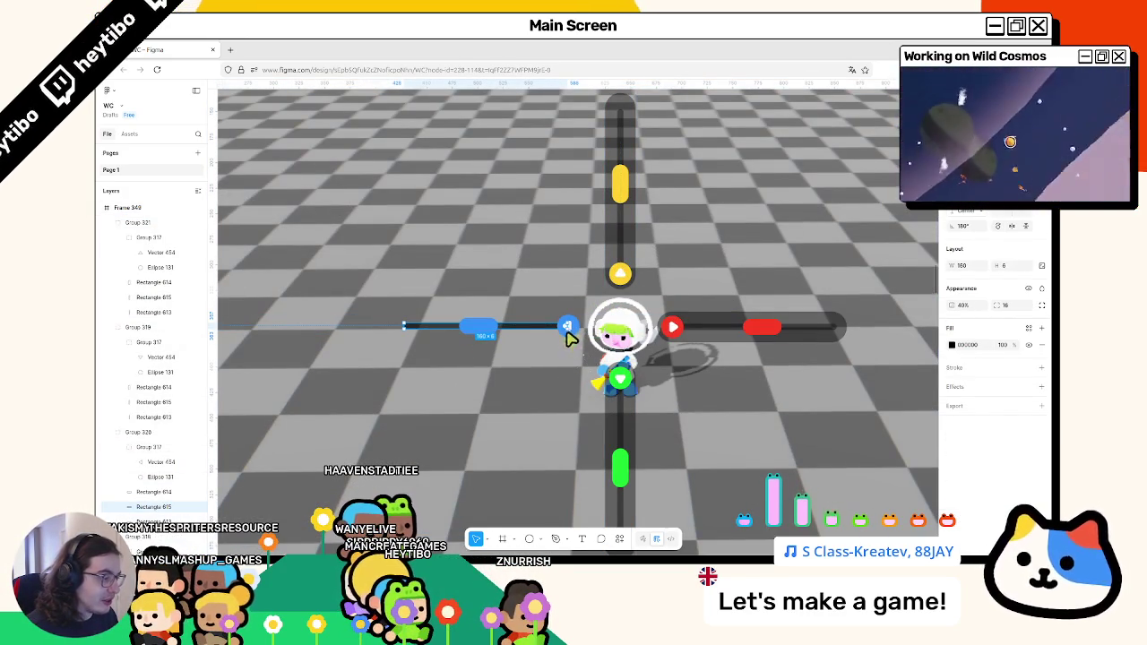
click(579, 336)
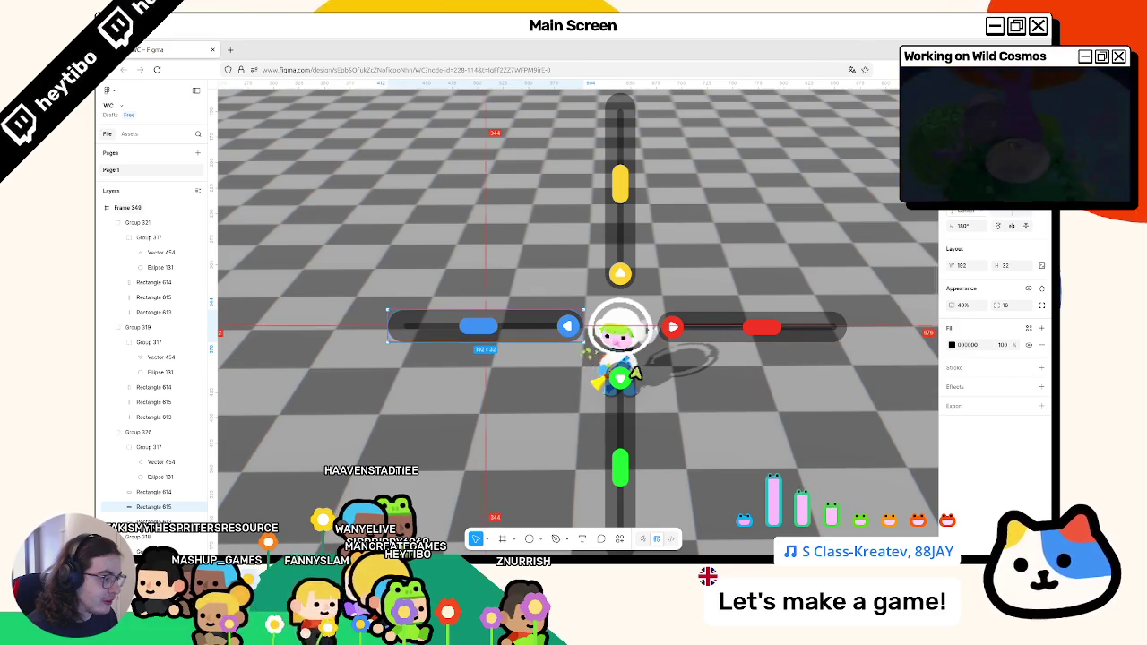
click(654, 400)
click(535, 329)
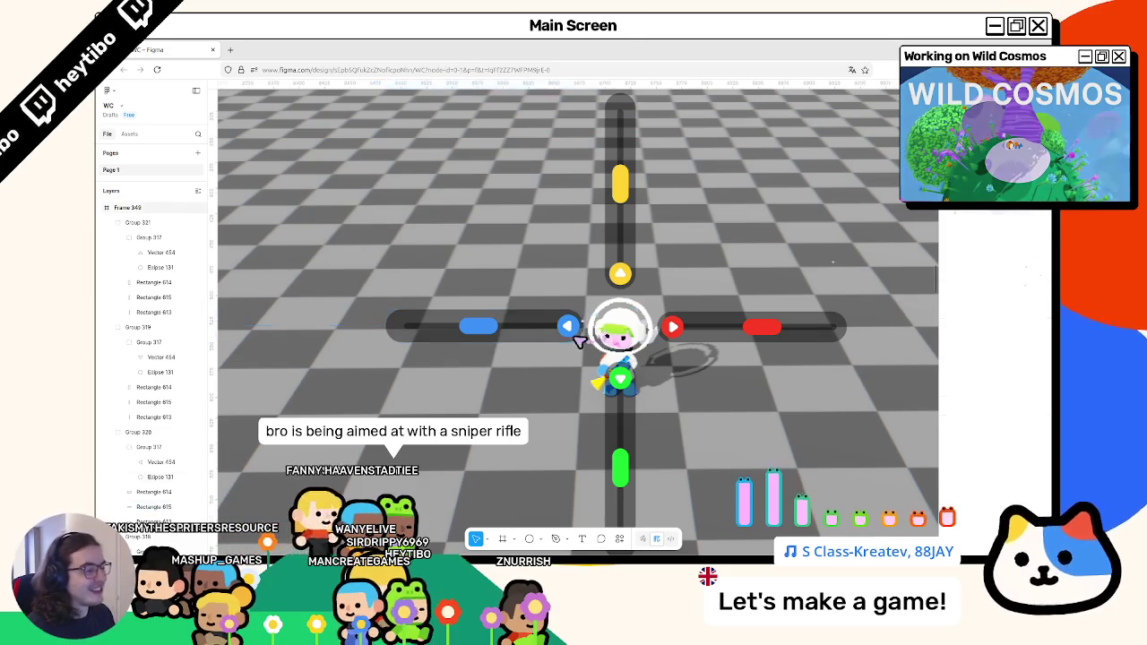
scroll(565, 340, up, 5)
scroll(567, 352, down, 3)
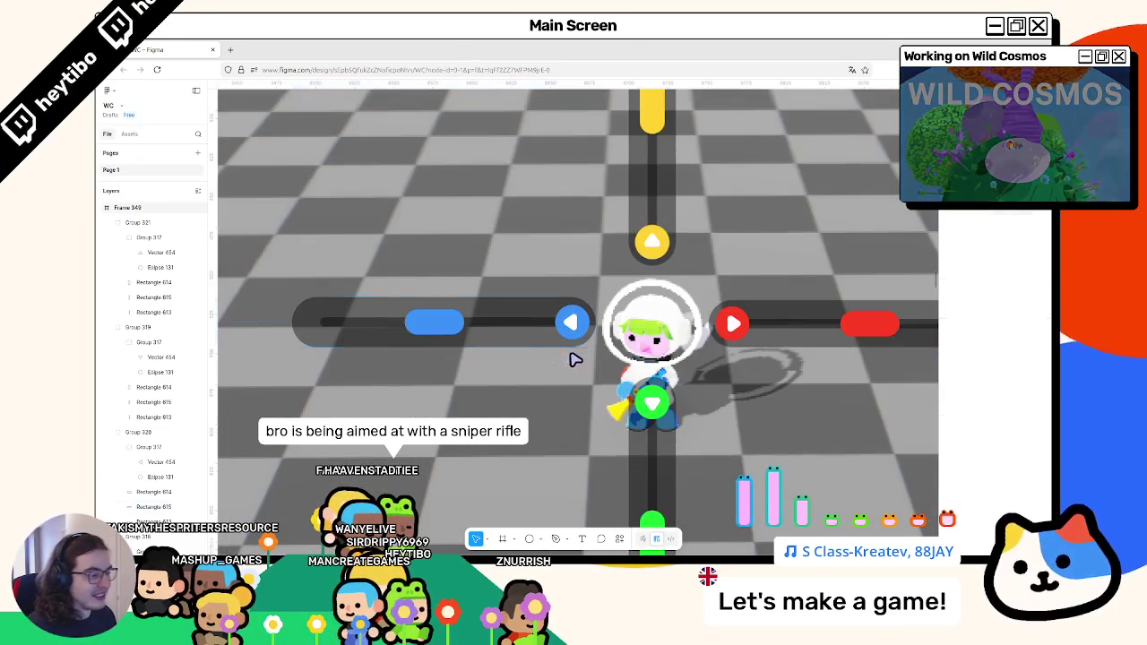
click(544, 343)
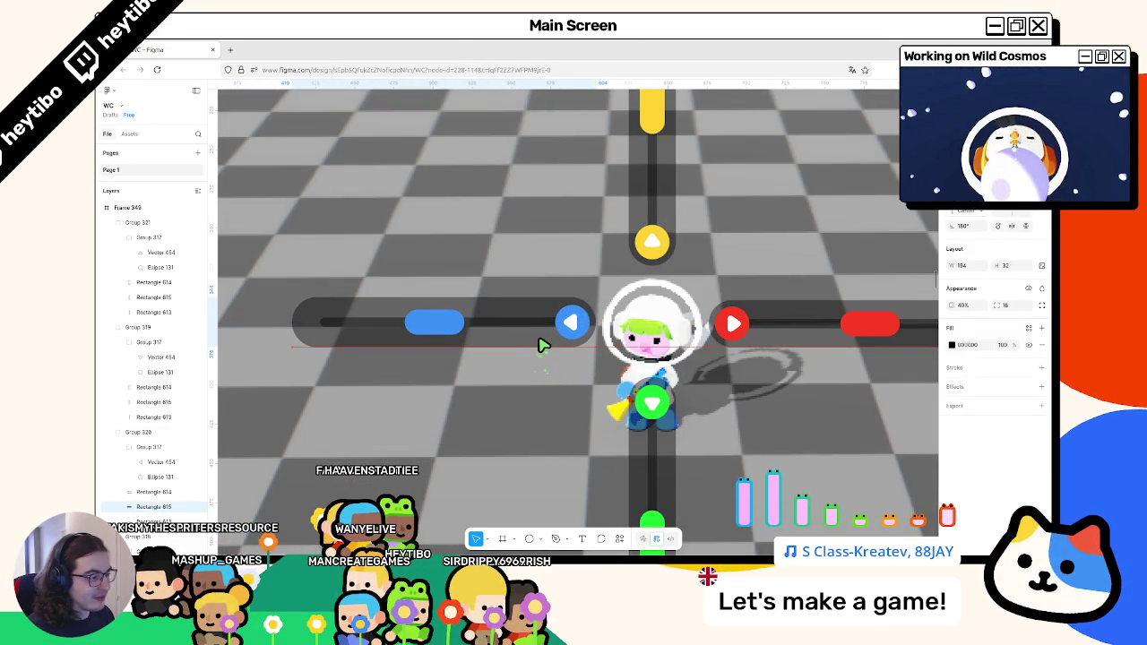
scroll(517, 328, down, 2)
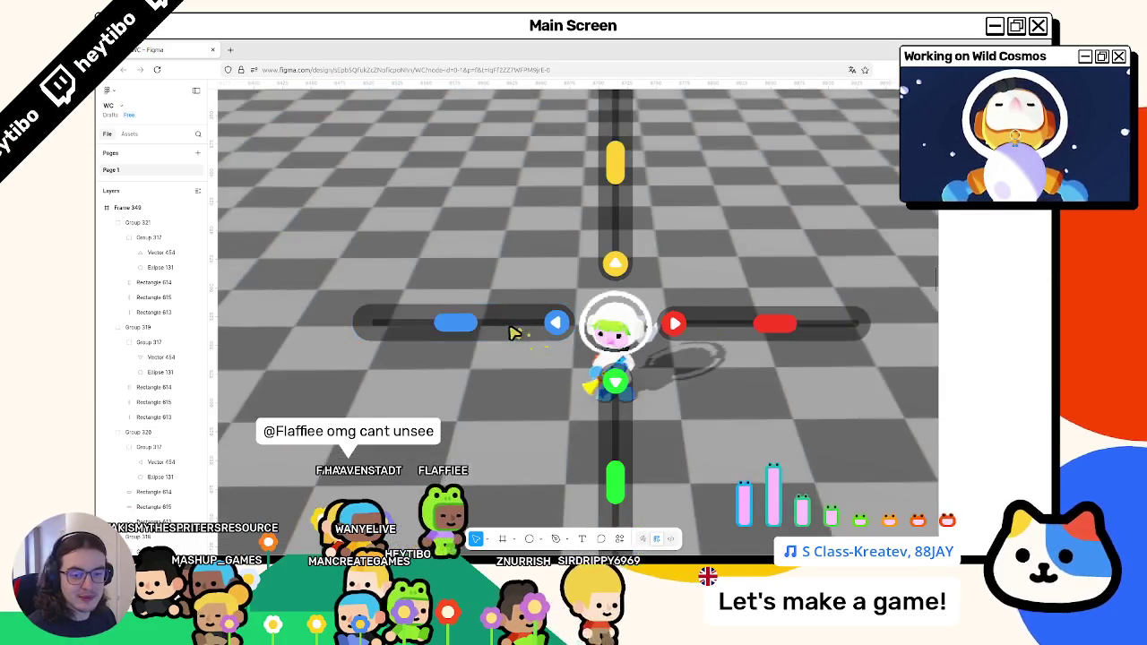
scroll(777, 331, down, 2)
scroll(777, 331, down, 2)
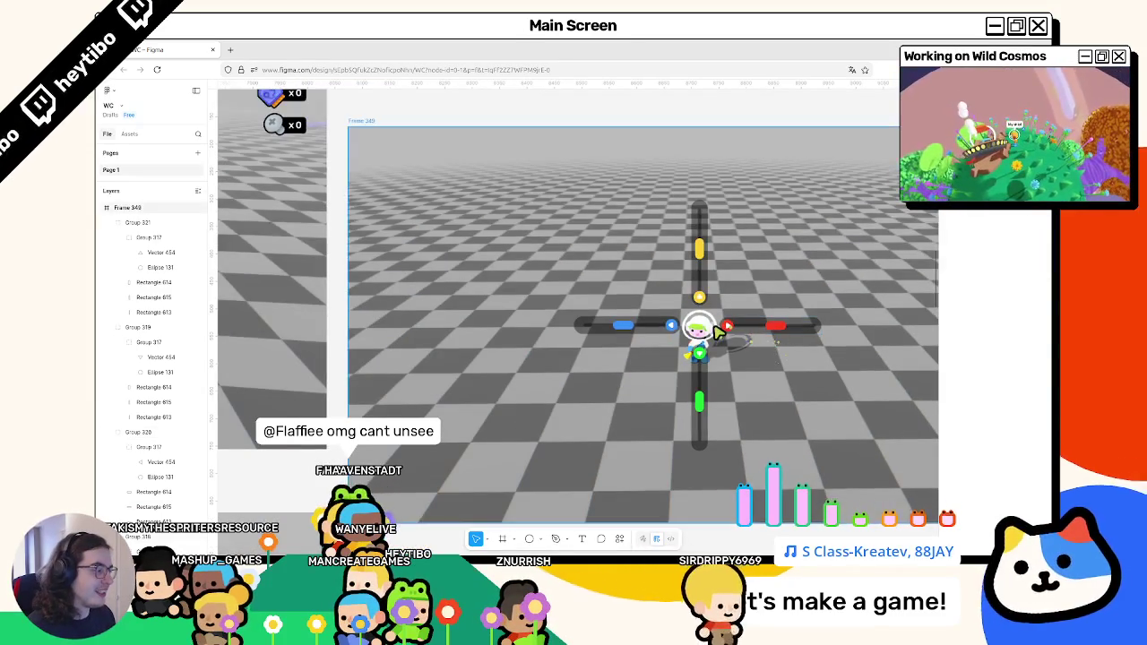
Inspect the blue slider's arrow circle and dark track, then clear the selection.
click(659, 330)
double_click(671, 325)
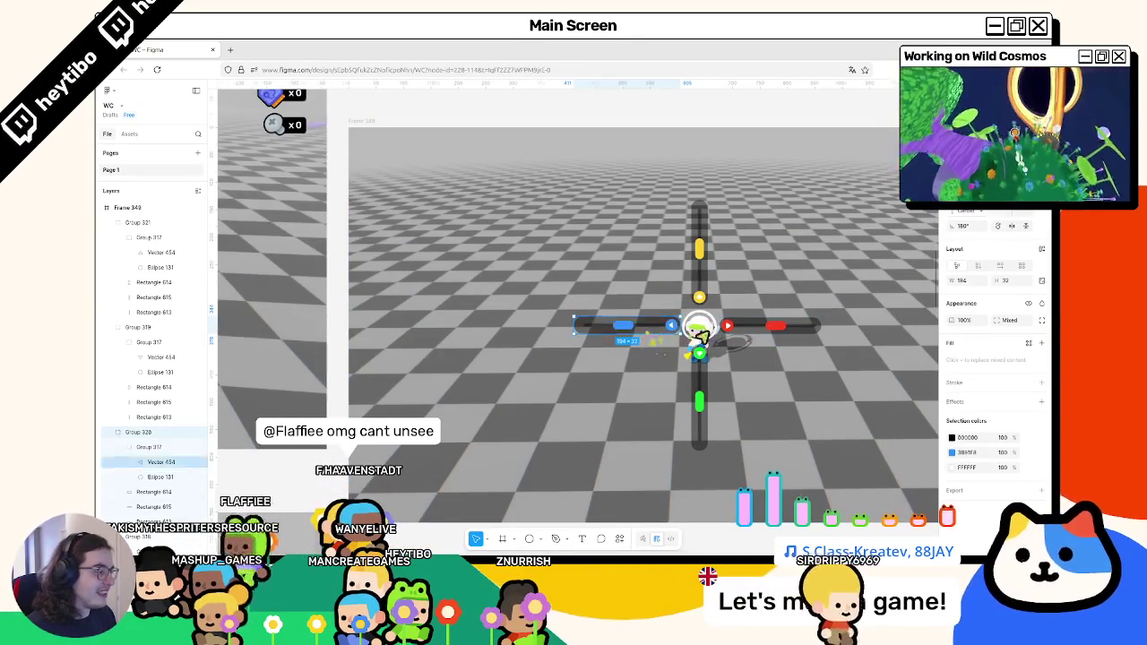
scroll(698, 327, up, 5)
click(475, 346)
scroll(538, 341, down, 5)
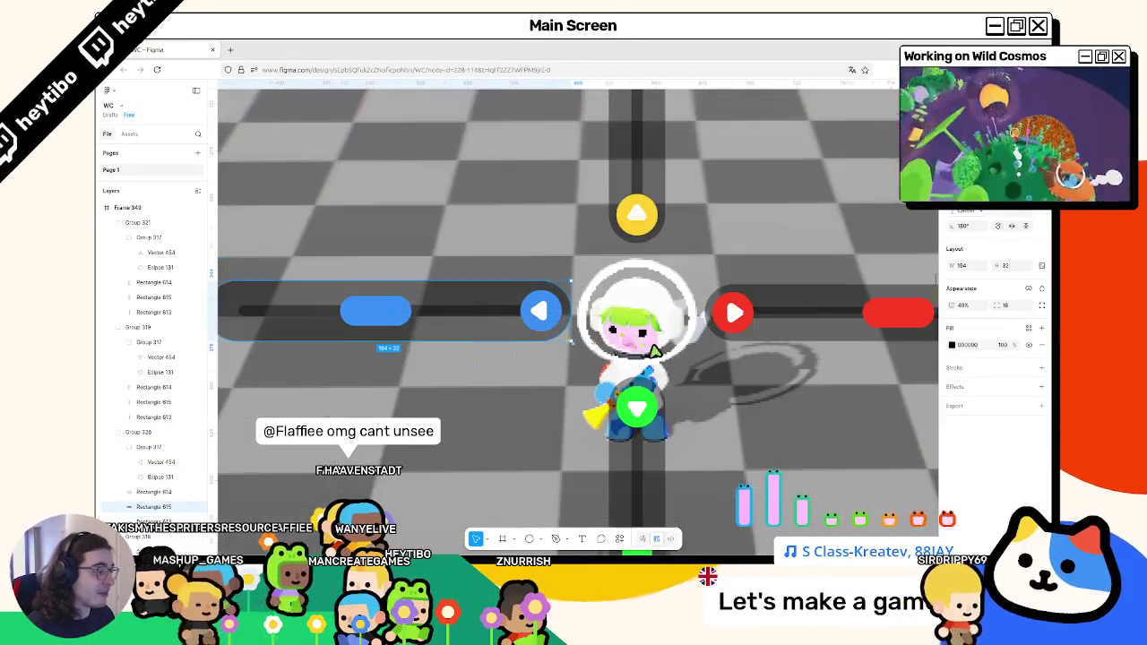
key(Escape)
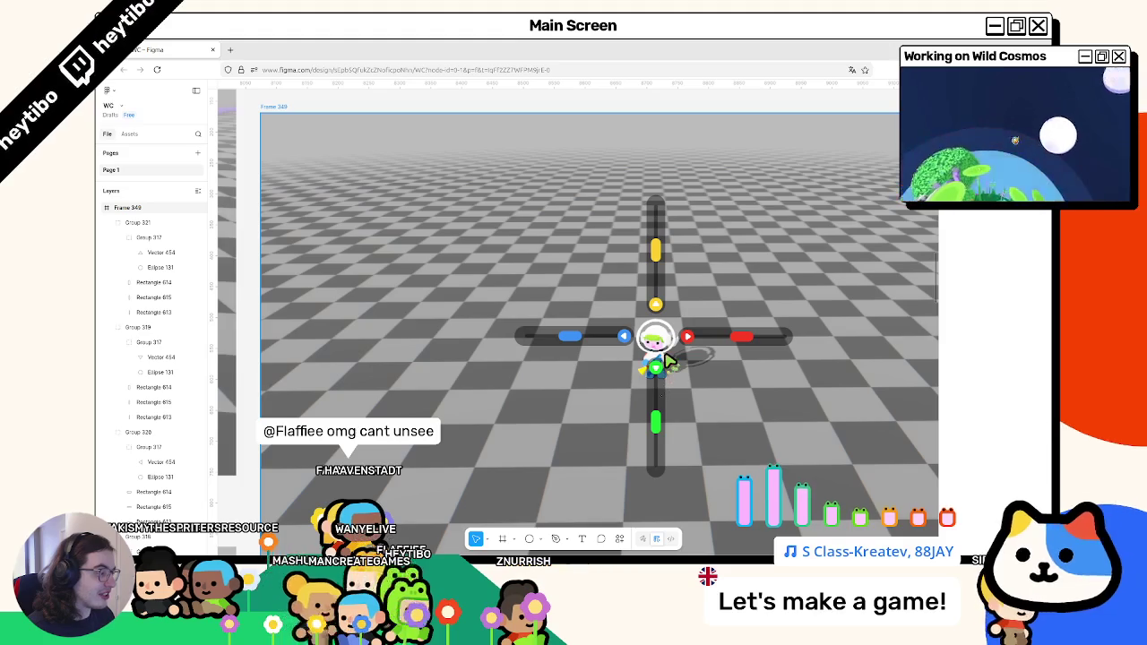
Move the knobs: yellow toward its arrow, blue far left, green to the bottom, red to the right end.
click(655, 251)
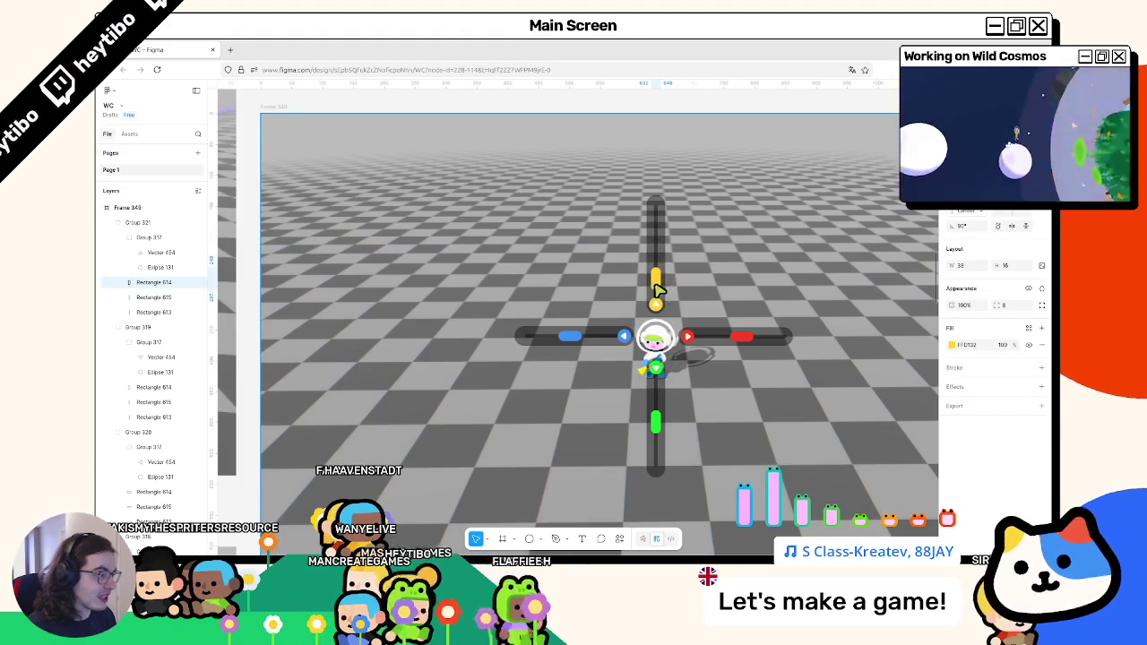
click(540, 337)
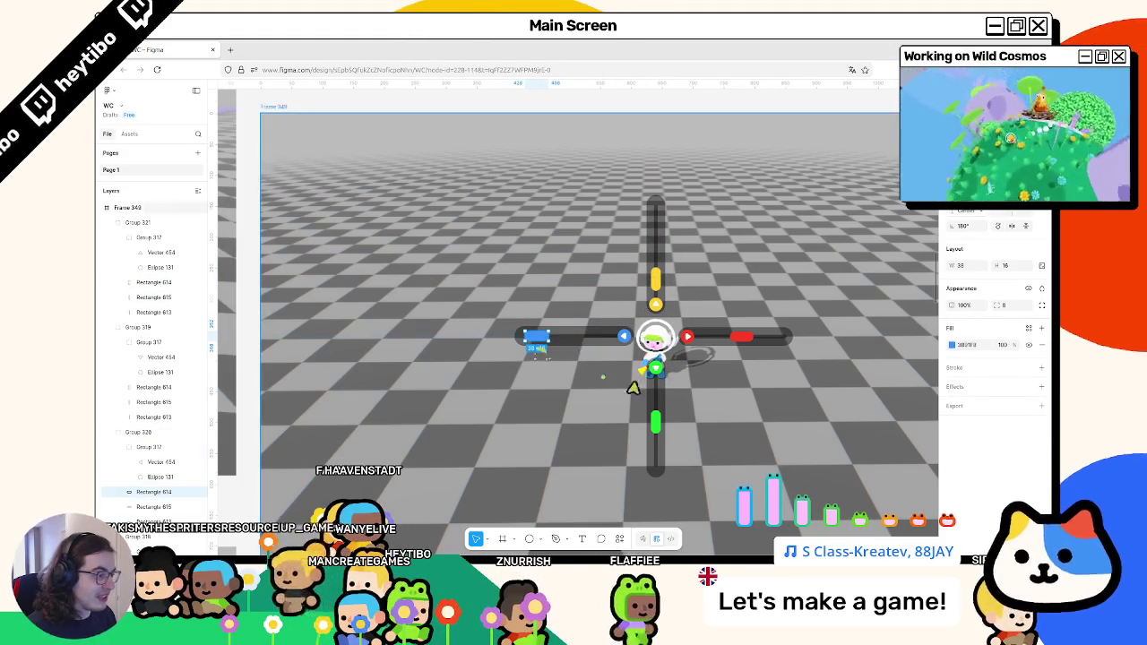
drag(655, 421, 655, 446)
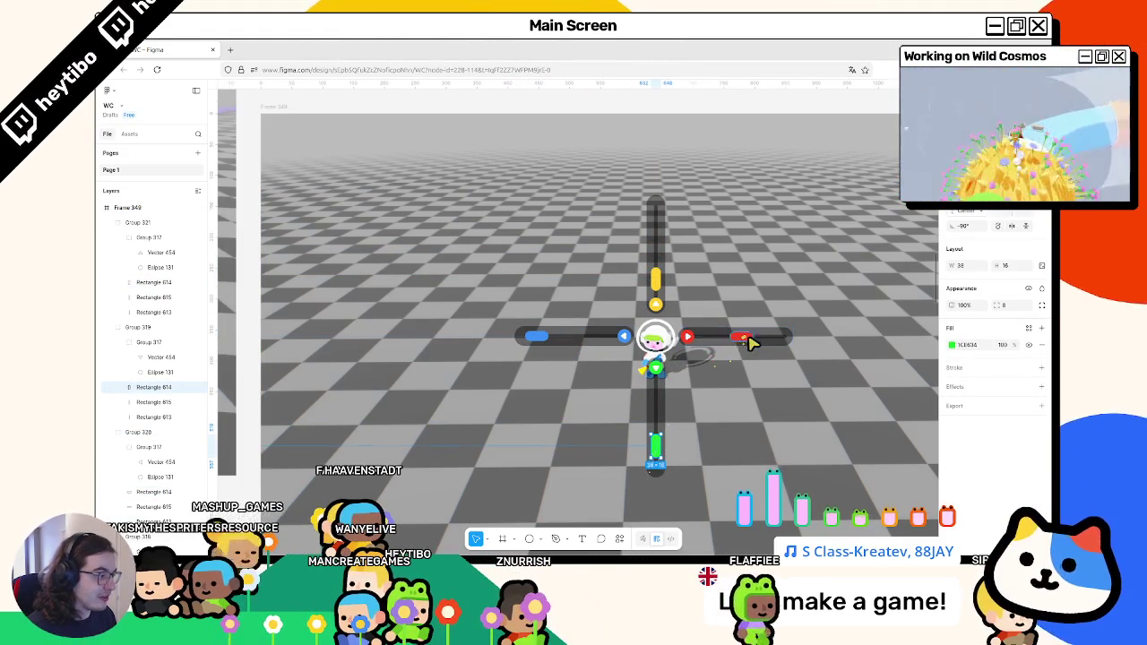
drag(749, 340, 726, 342)
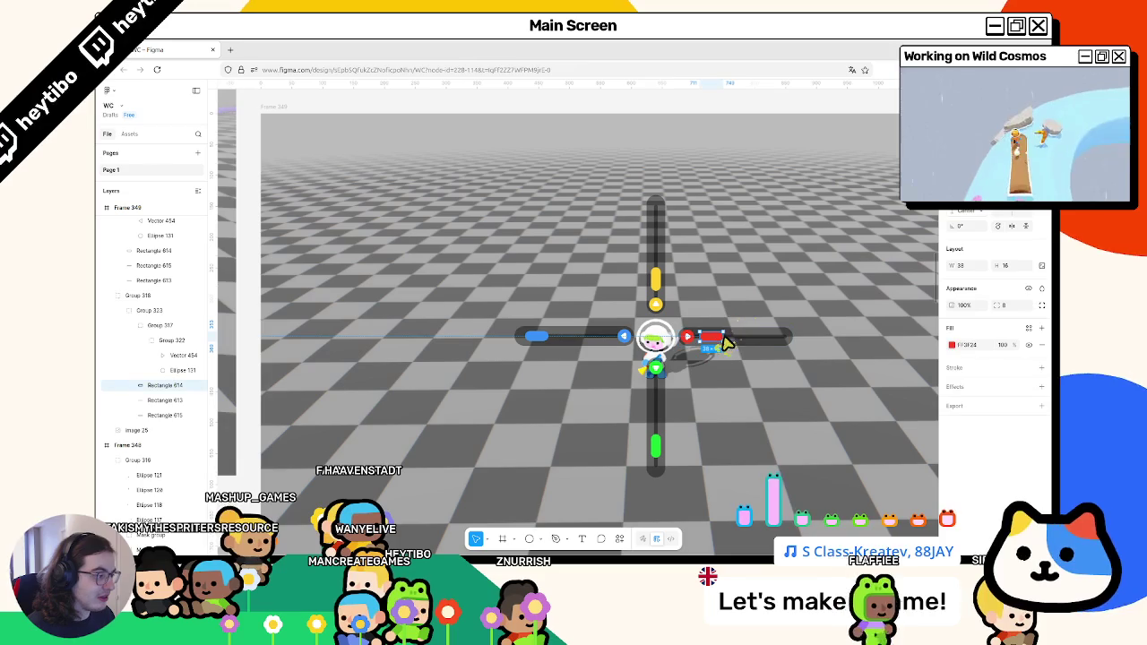
click(821, 308)
scroll(804, 310, right, 3)
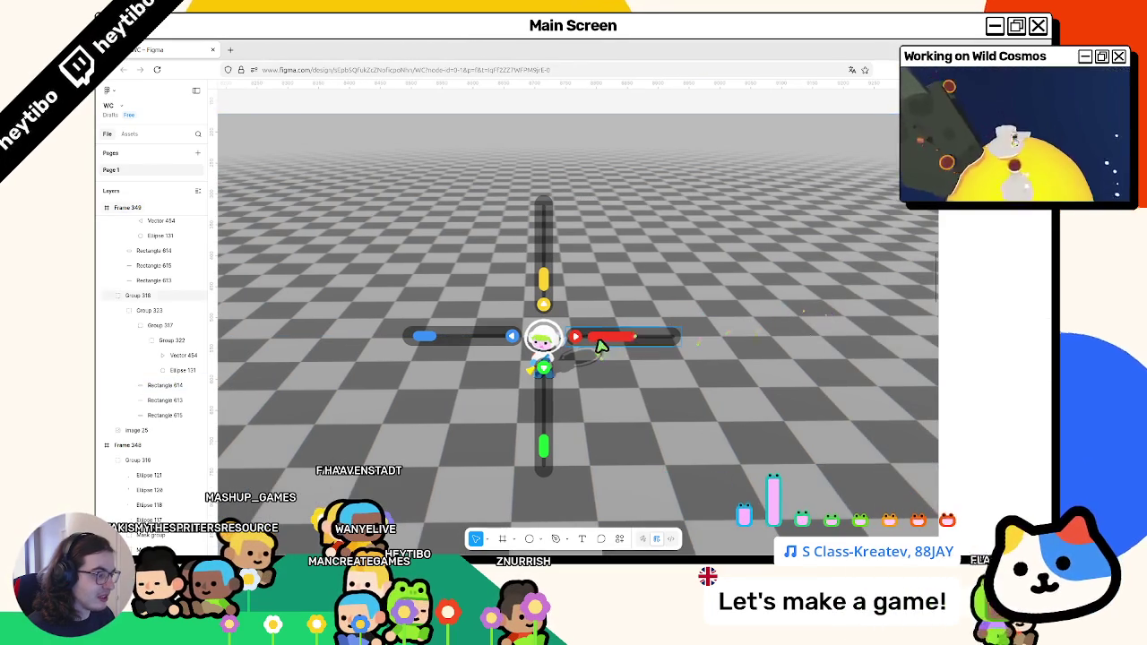
drag(614, 345, 636, 345)
click(683, 278)
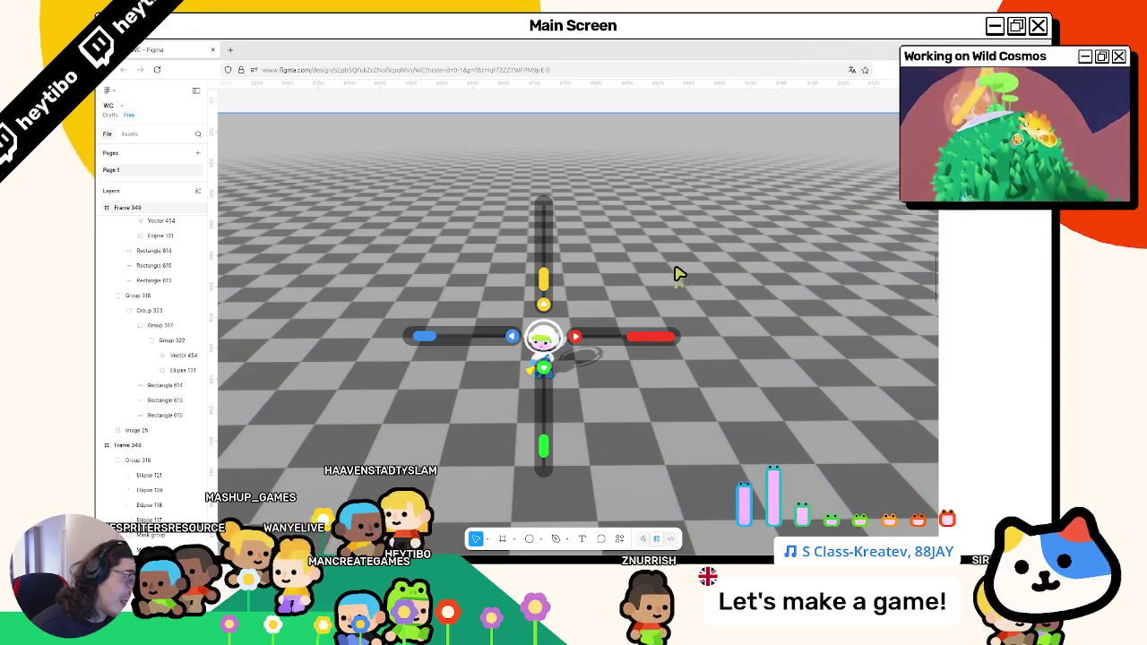
scroll(545, 225, left, 5)
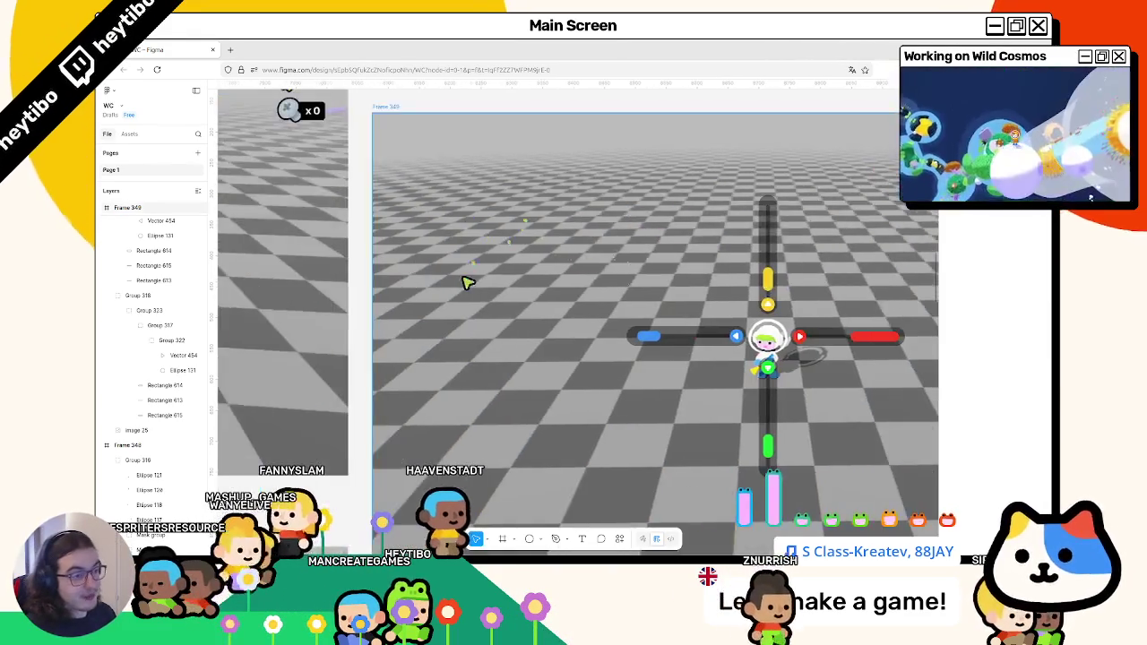
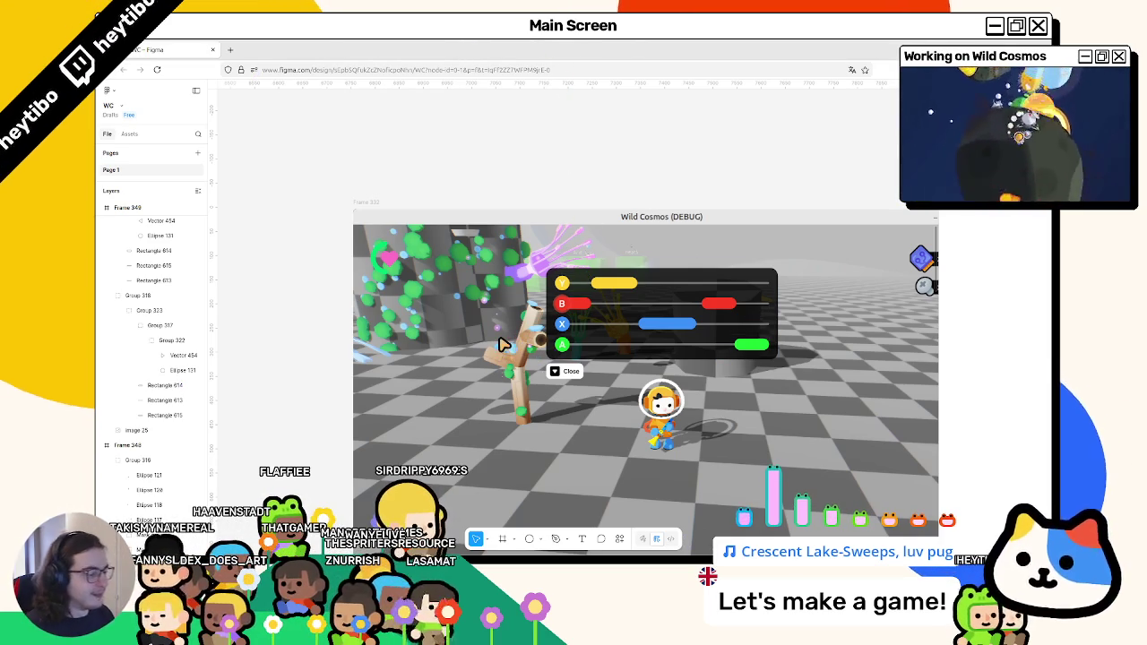
Back in Godot, save music_wheel.tscn and launch the game for testing.
key(alt+Tab)
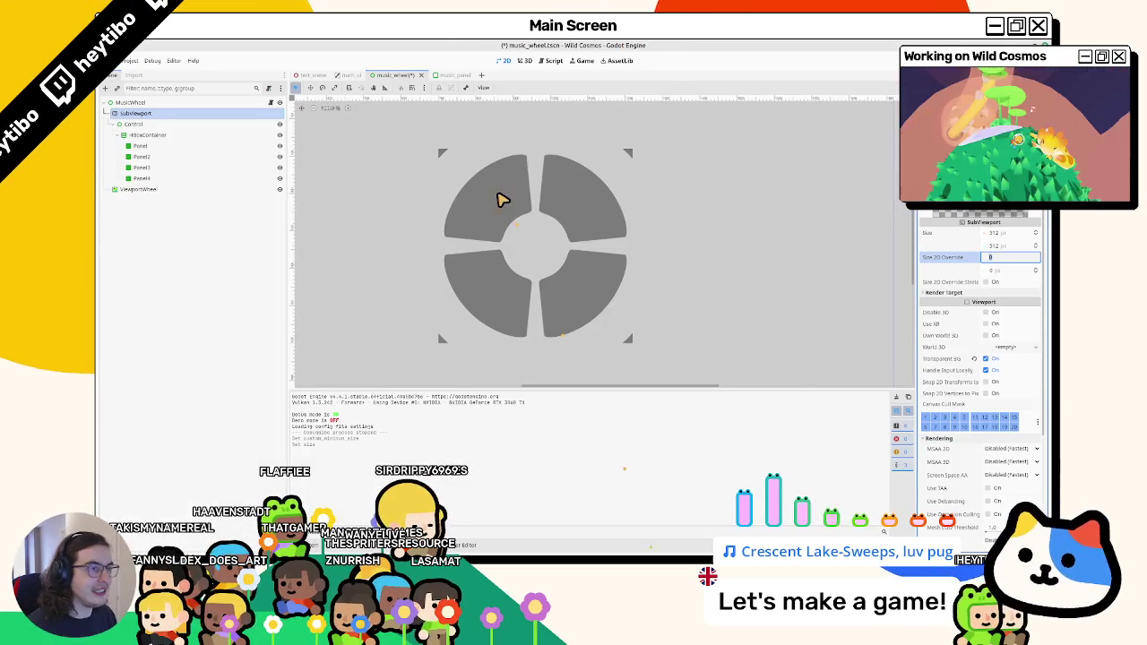
key(F6)
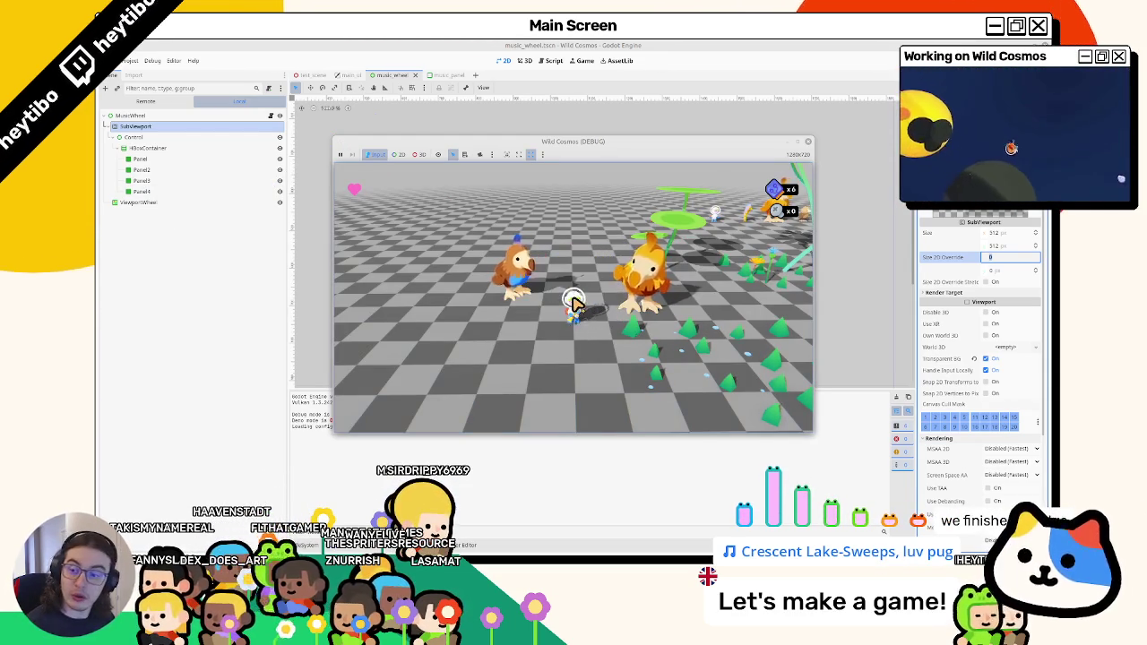
Run the player left and right, pause and resume with Esc, then stop the game with F8.
key(a)
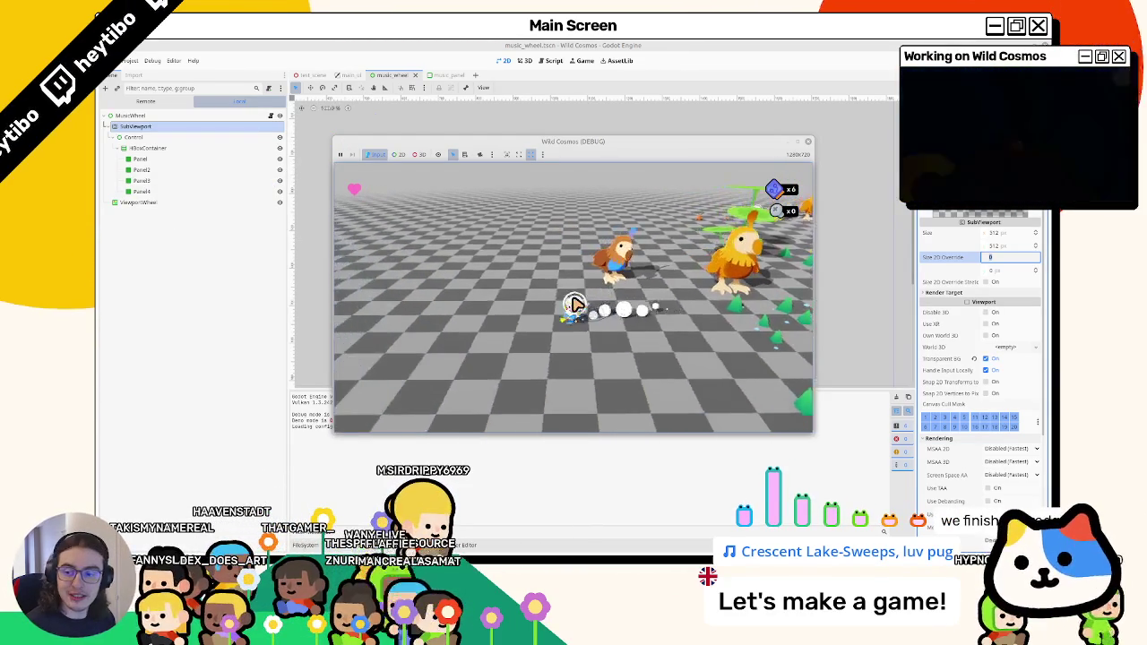
key(d)
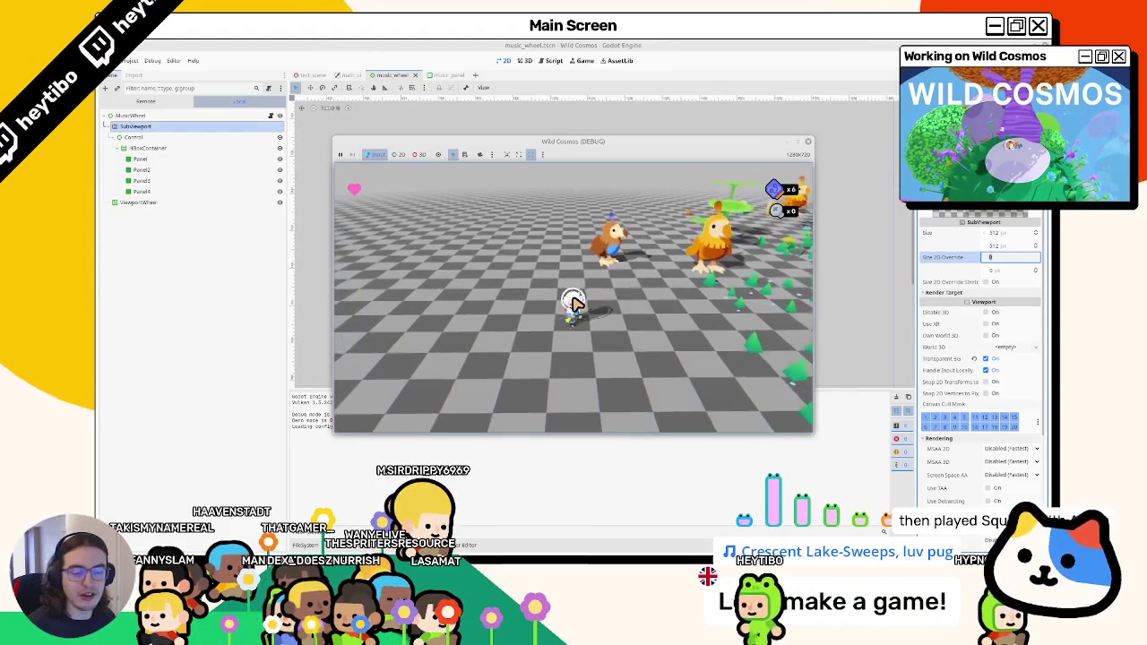
key(d)
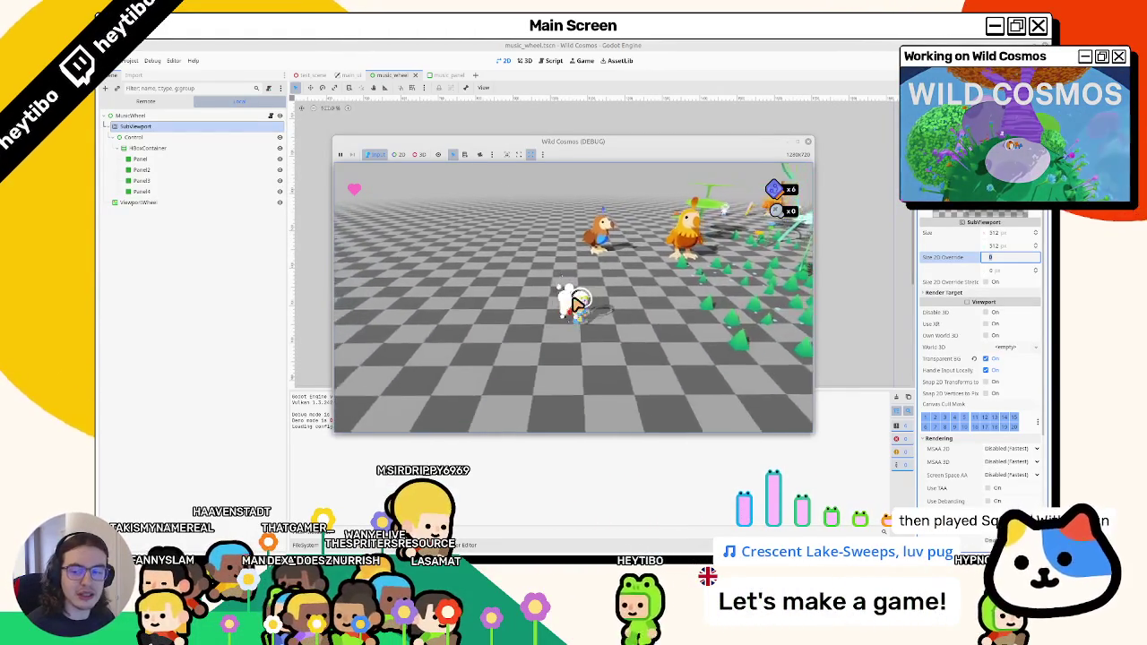
key(a)
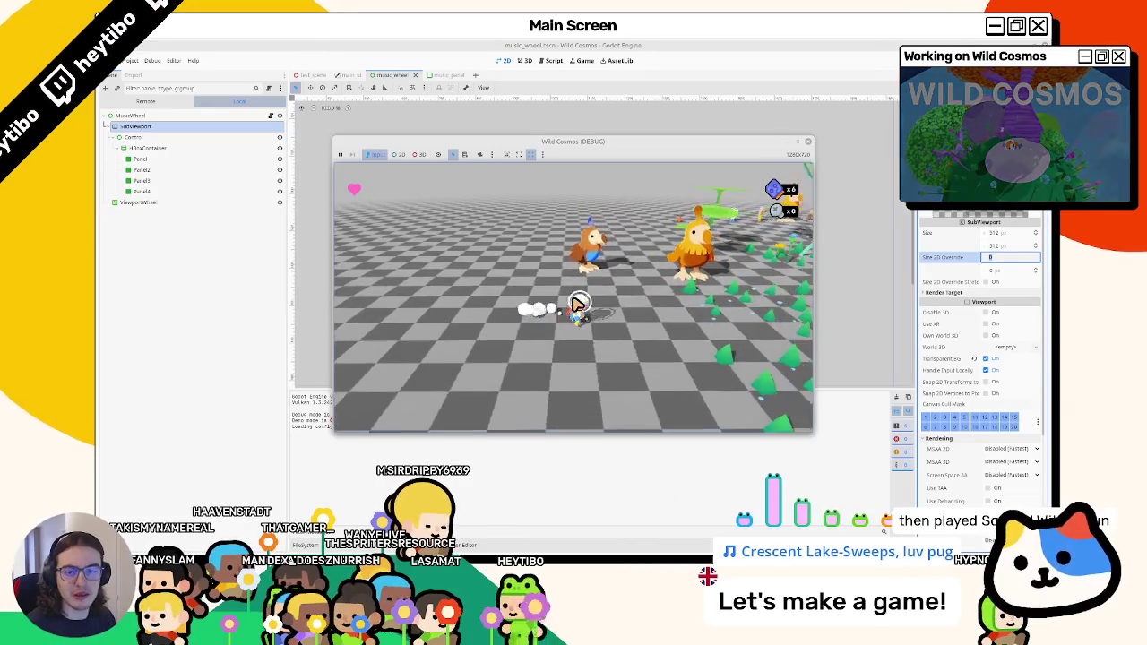
key(Escape)
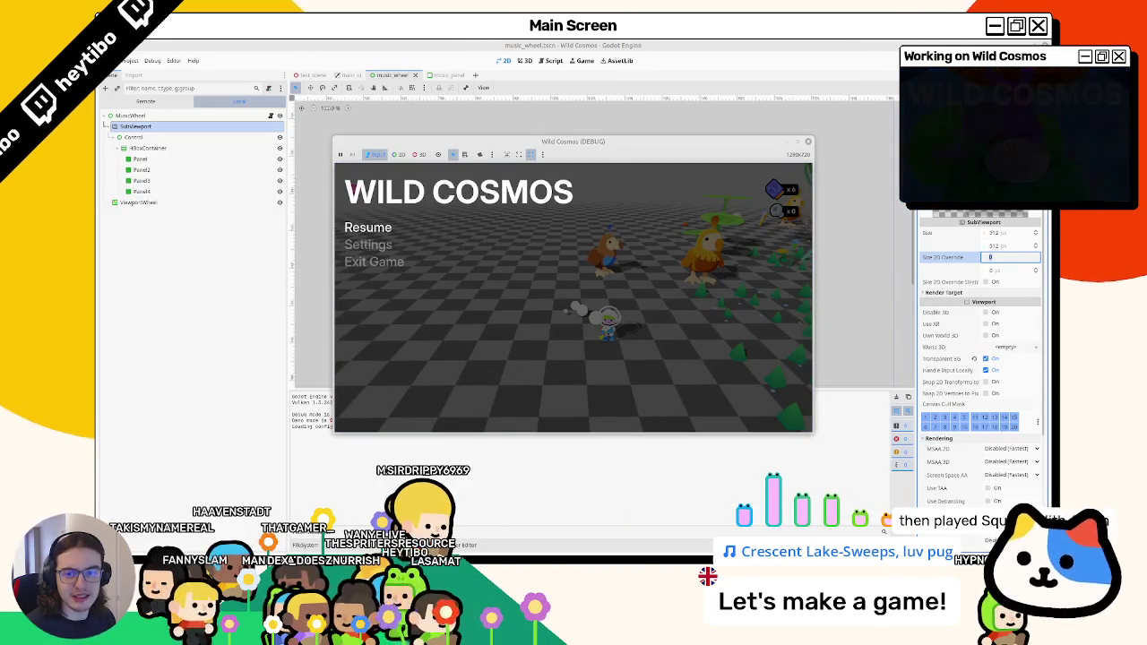
key(Escape)
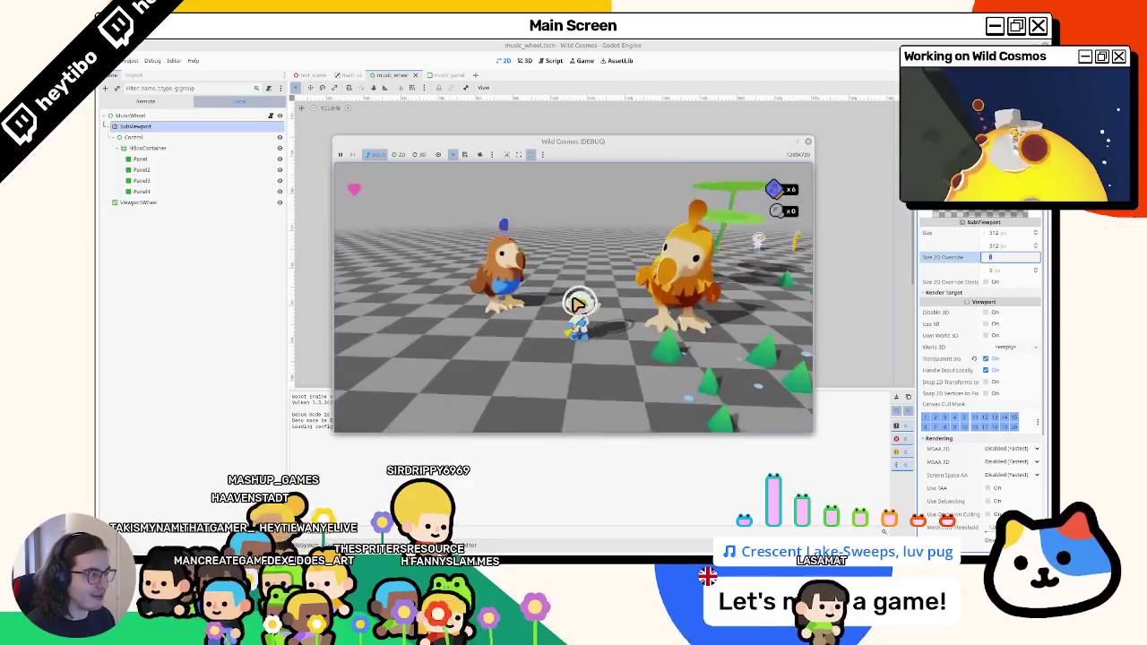
key(Escape)
key(F8)
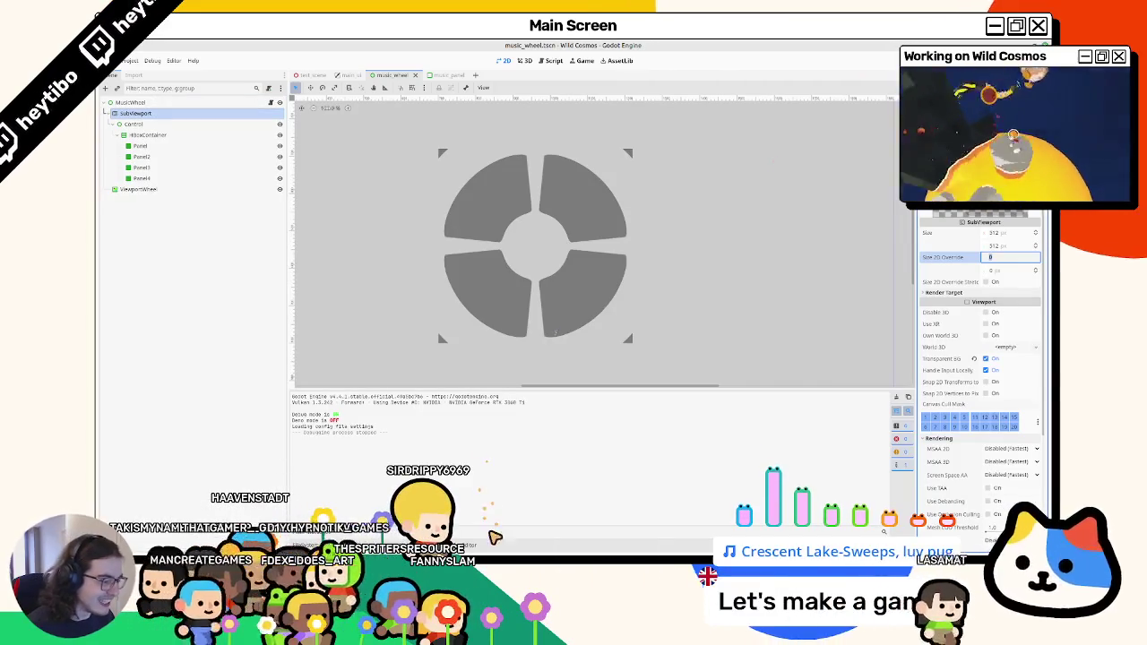
In Figma, move the cross-layout mockup beside the game capture.
key(alt+Tab)
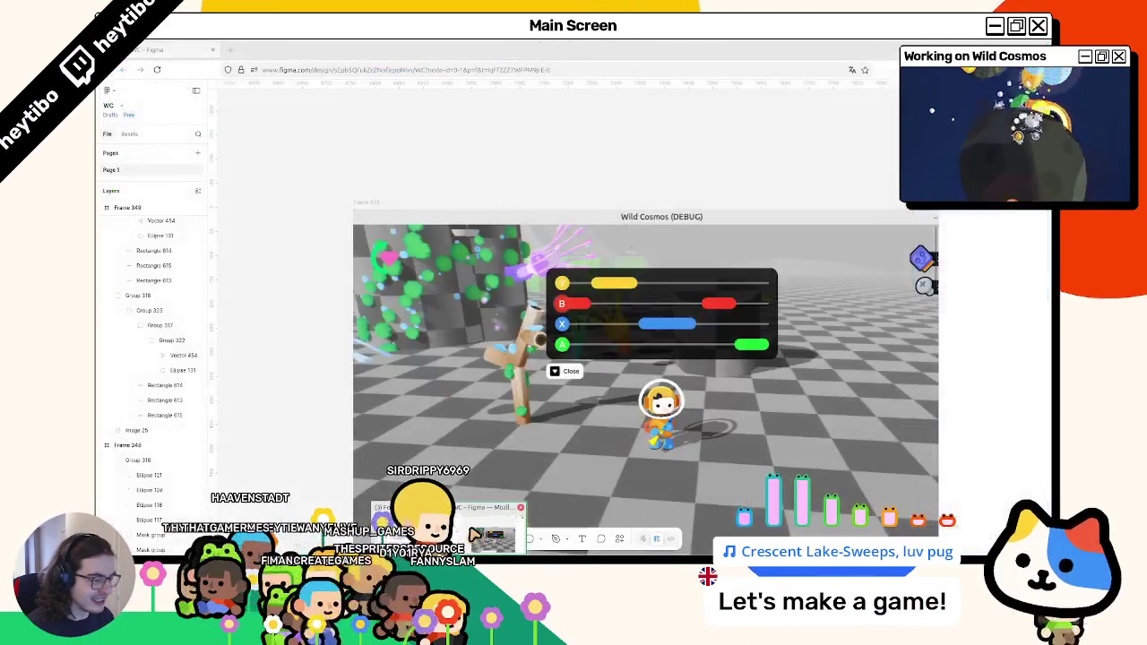
scroll(608, 362, up, 5)
scroll(607, 362, down, 5)
scroll(729, 256, up, 5)
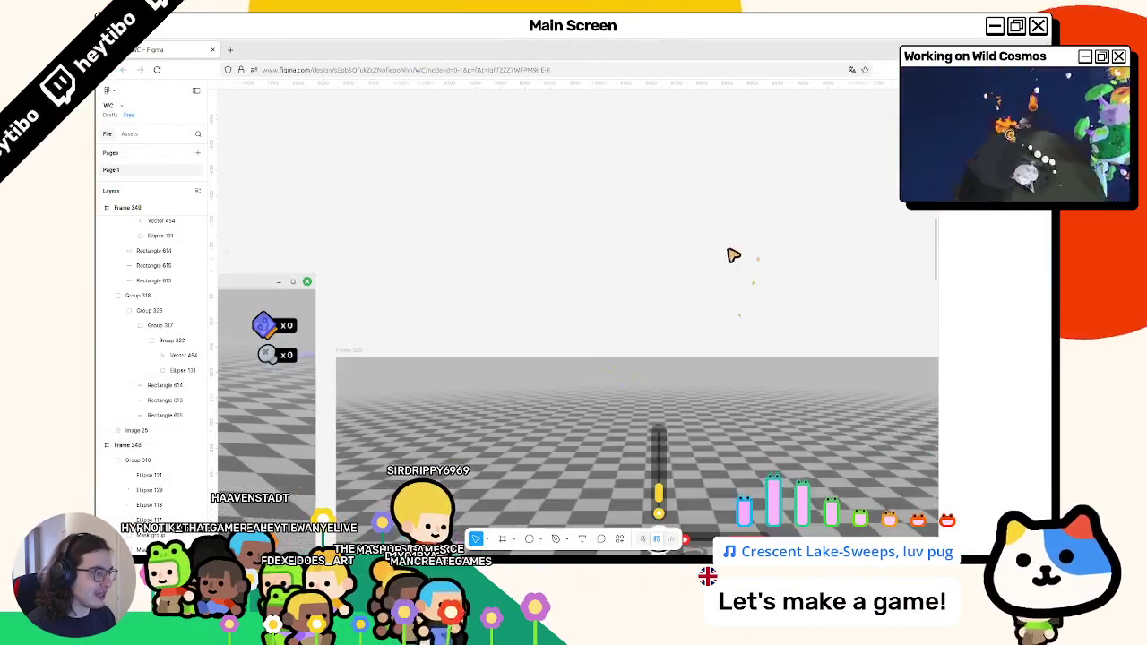
scroll(530, 349, down, 2)
mouse_move(529, 350)
mouse_down()
mouse_move(493, 340)
mouse_move(486, 304)
mouse_move(484, 317)
mouse_up()
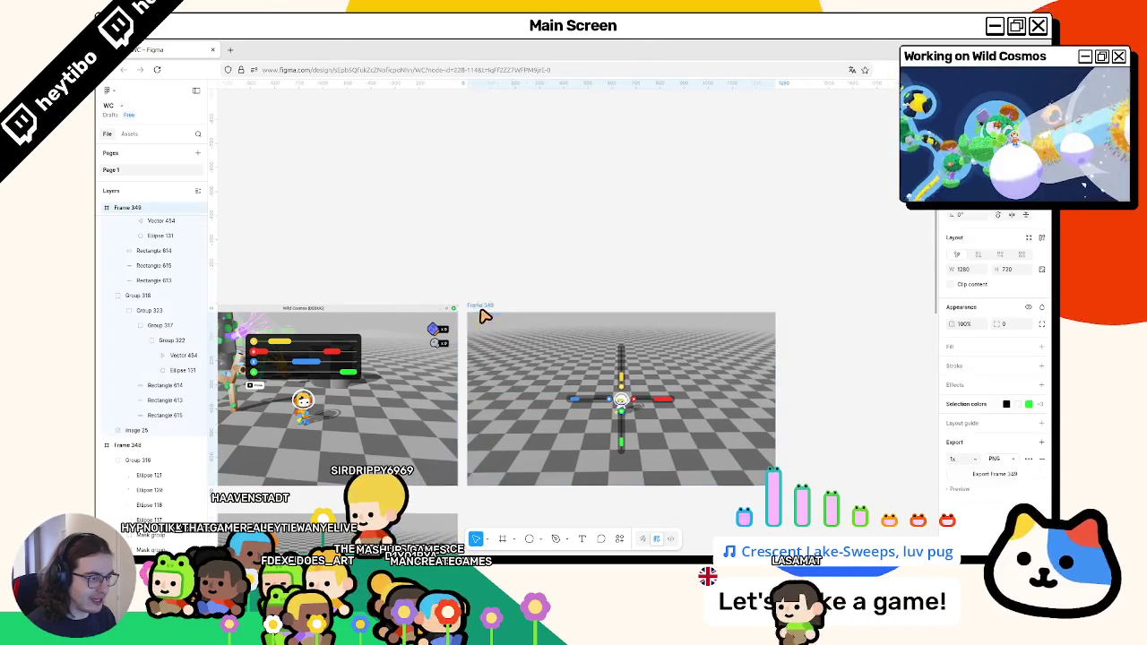
Try sliding the blue left-arm segment along its bar, then undo the move.
scroll(567, 462, up, 3)
scroll(567, 462, left, 5)
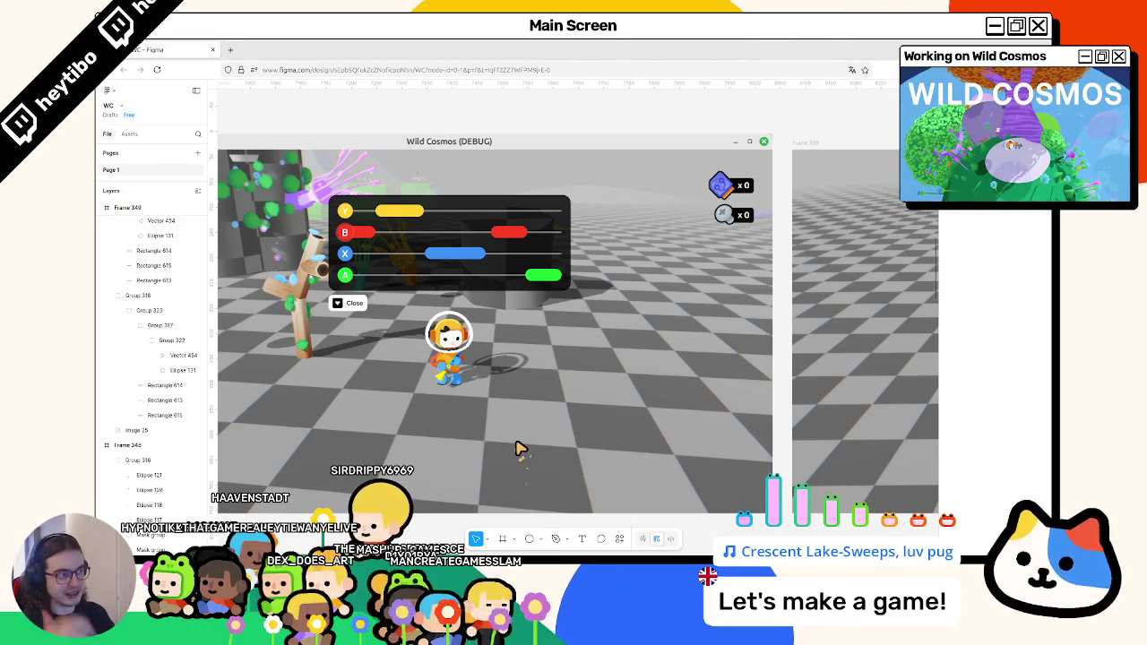
scroll(606, 310, down, 5)
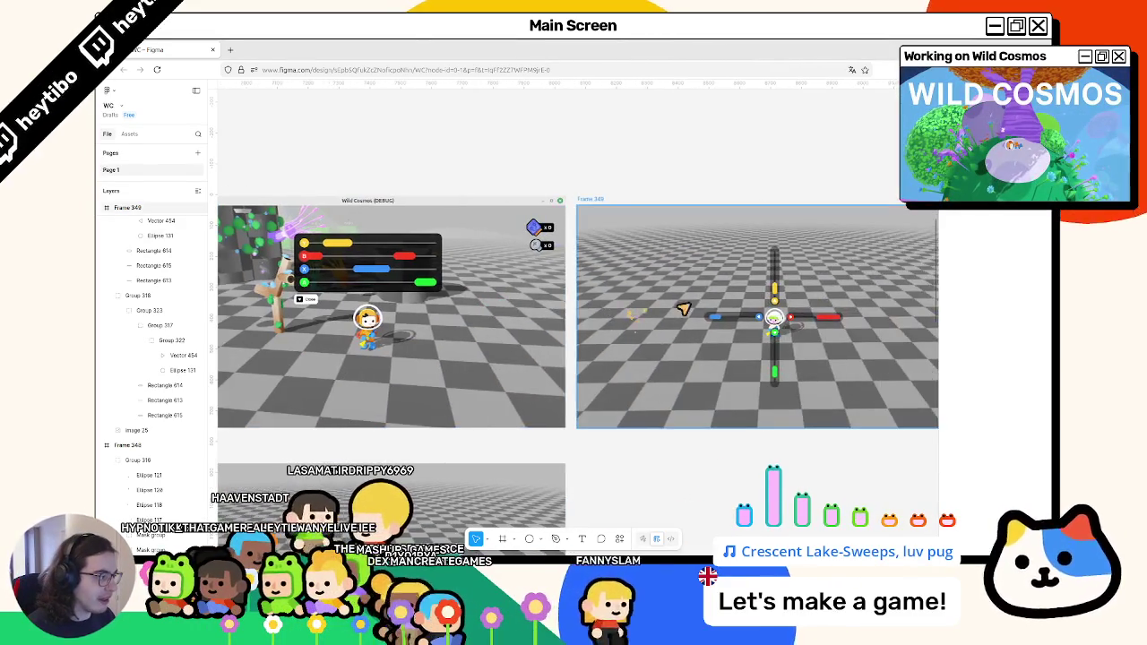
scroll(854, 318, up, 5)
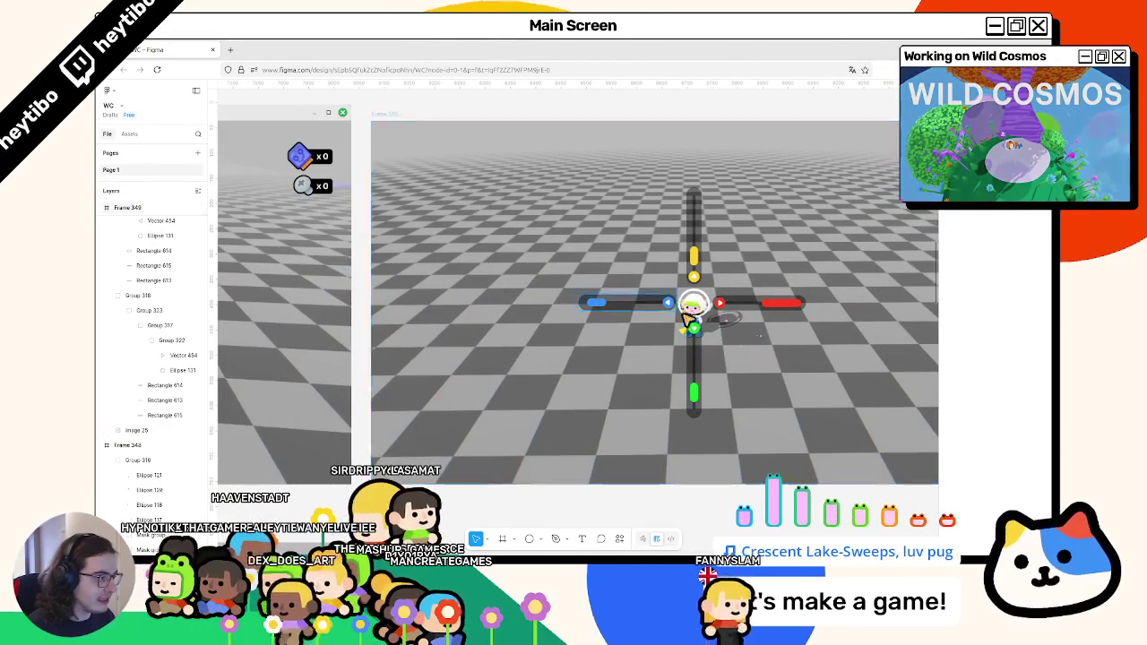
scroll(690, 320, right, 3)
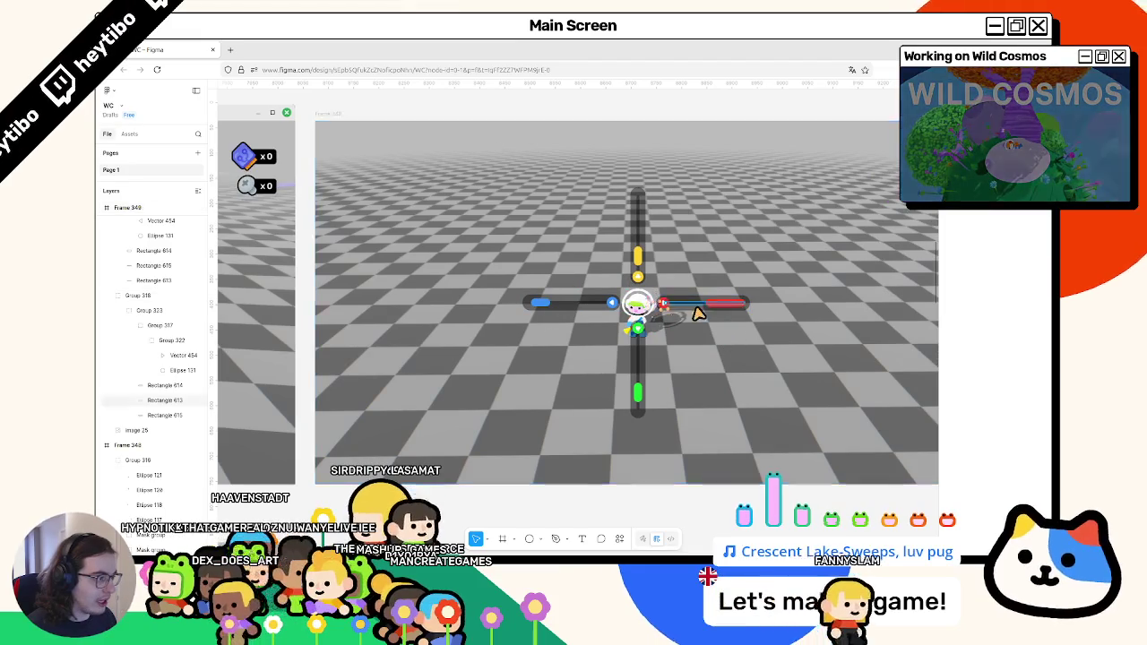
scroll(698, 314, up, 2)
click(500, 304)
drag(500, 304, 542, 307)
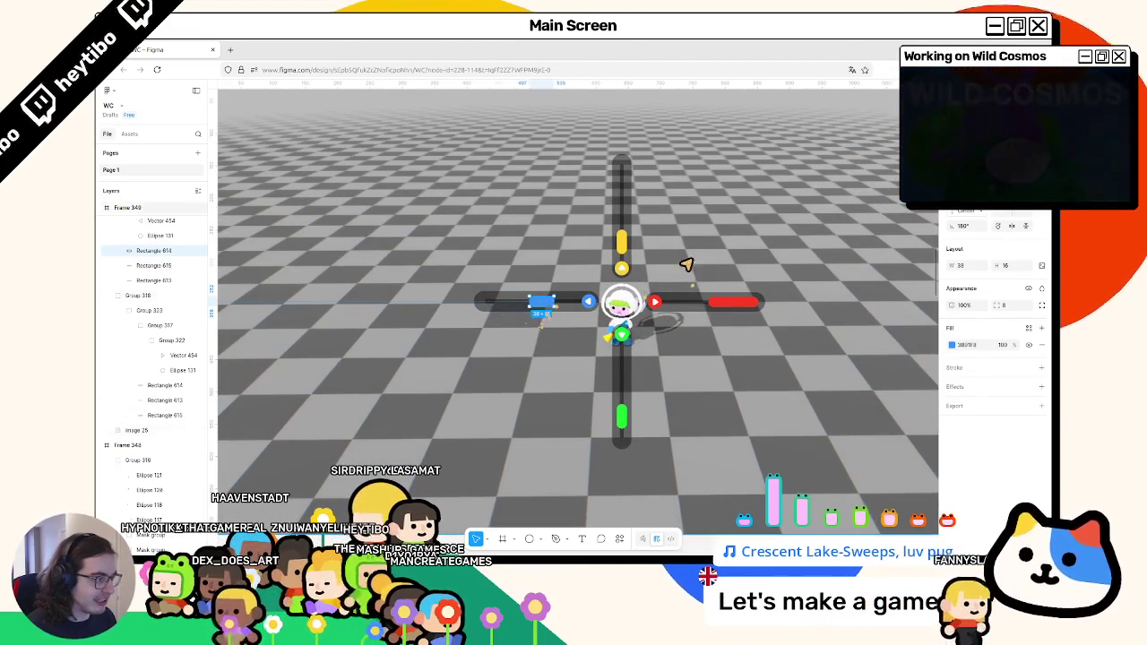
key(ctrl+z)
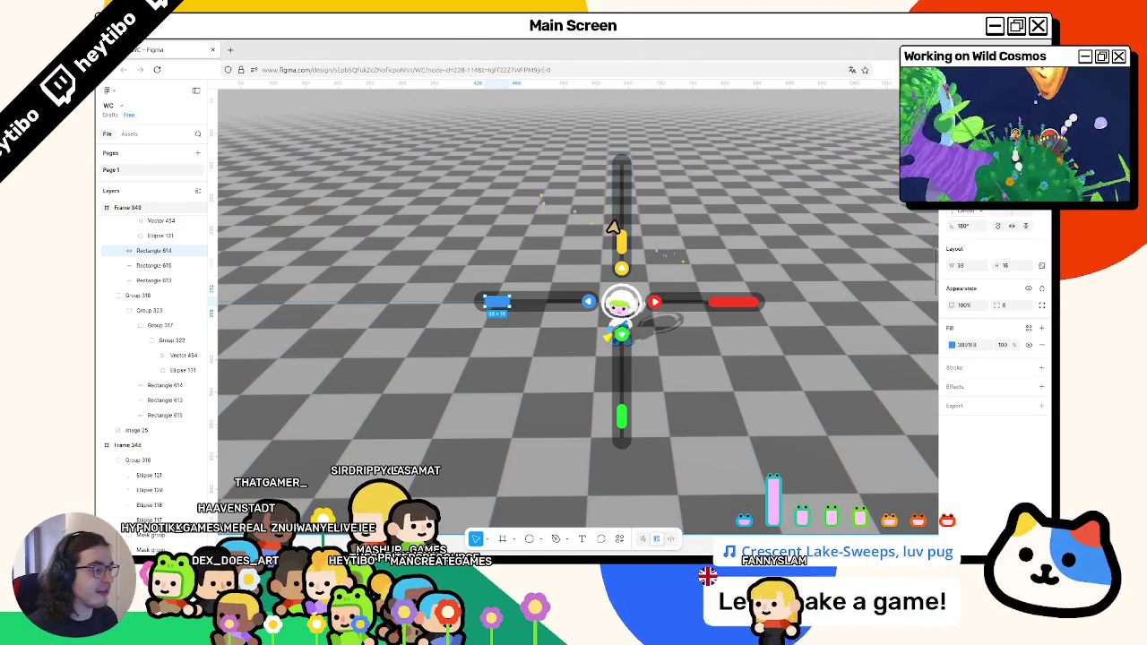
Export Frame 349 as a PNG and zoom to fit it in view.
scroll(678, 248, down, 5)
scroll(581, 289, left, 5)
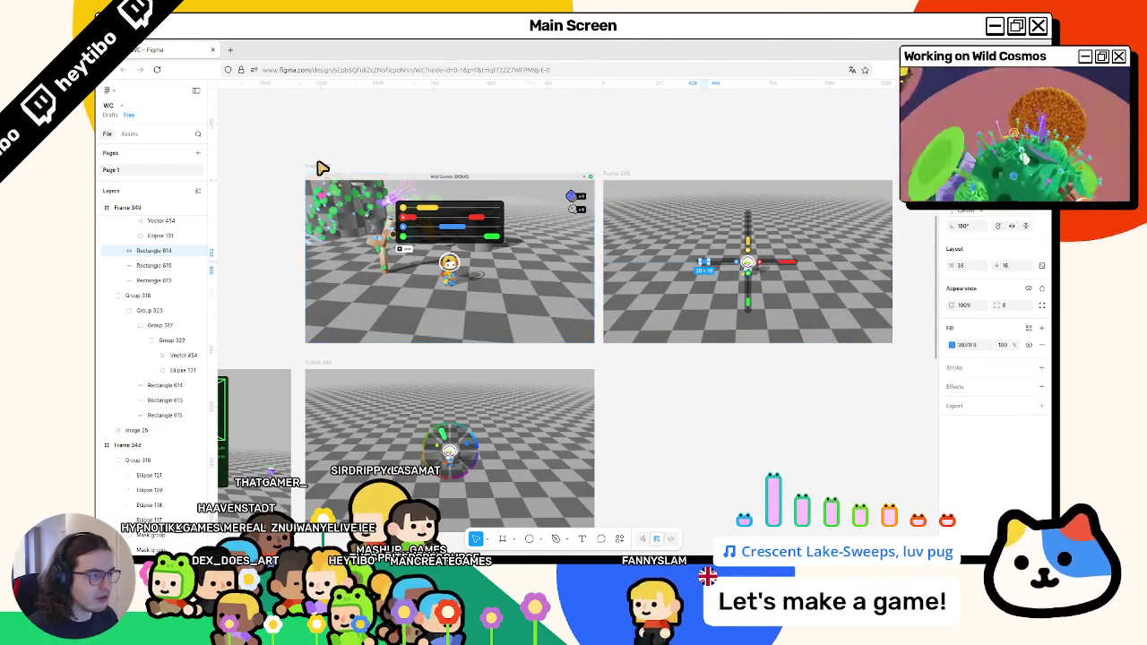
click(321, 168)
click(627, 176)
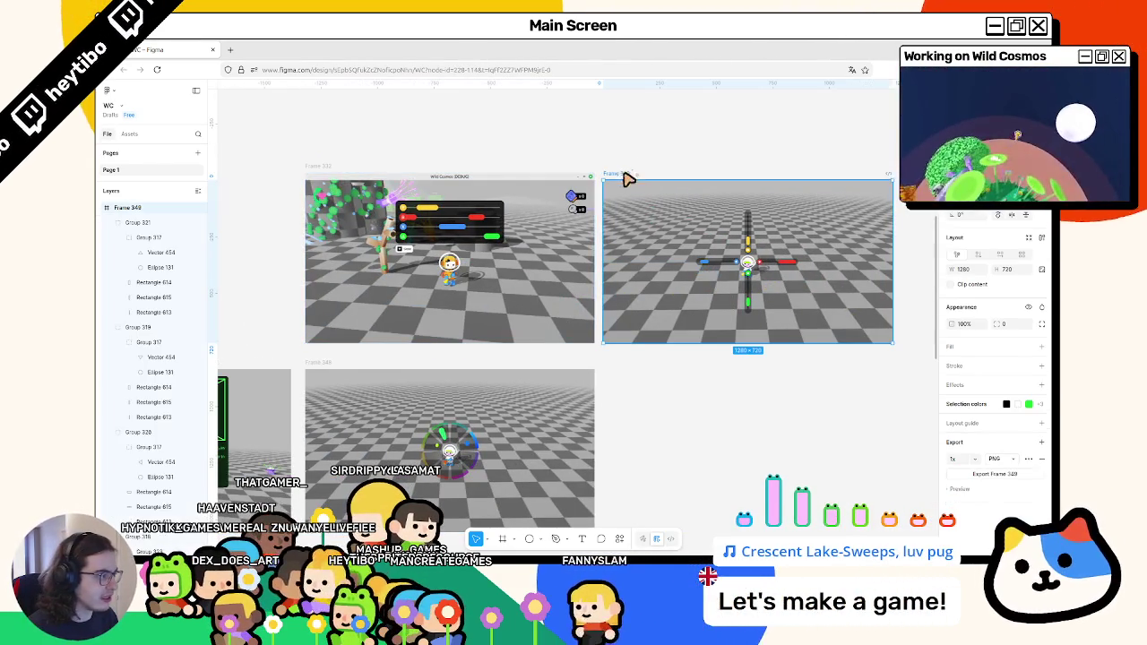
click(995, 474)
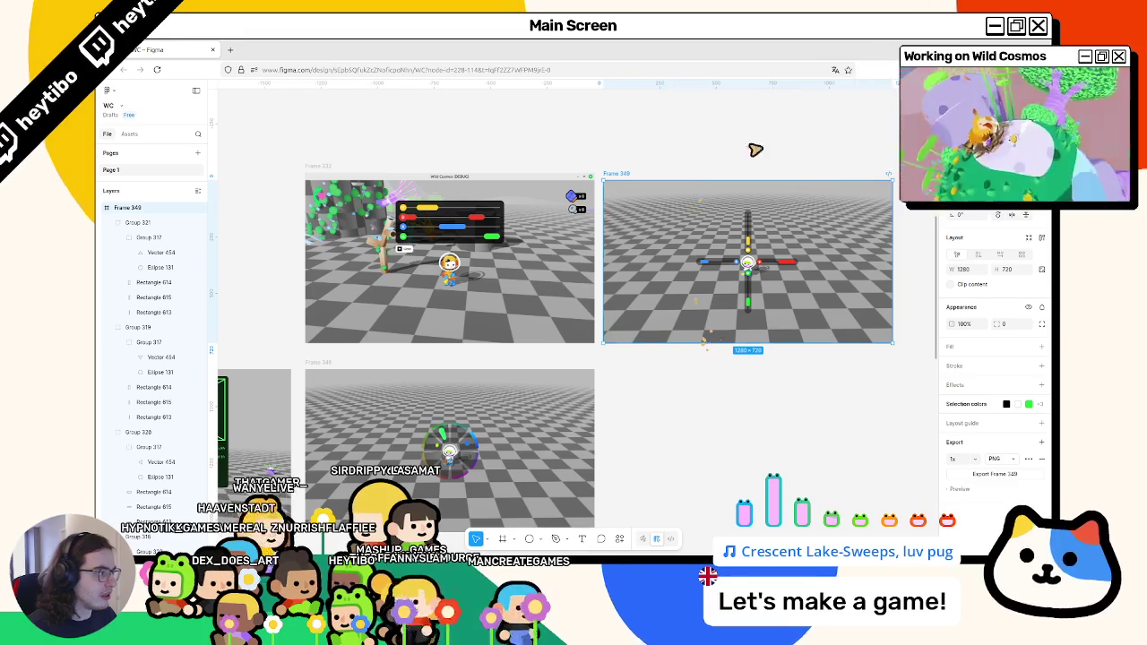
key(shift+2)
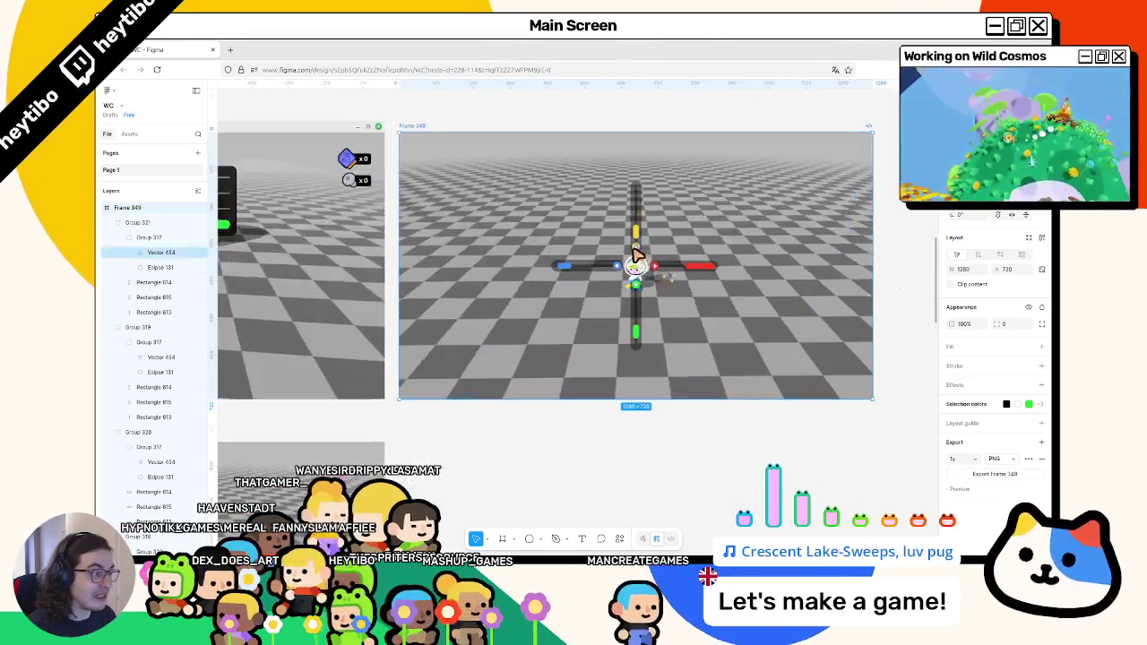
Bring the Godot editor to the front and run the game to see the music wheel around the player.
double_click(545, 47)
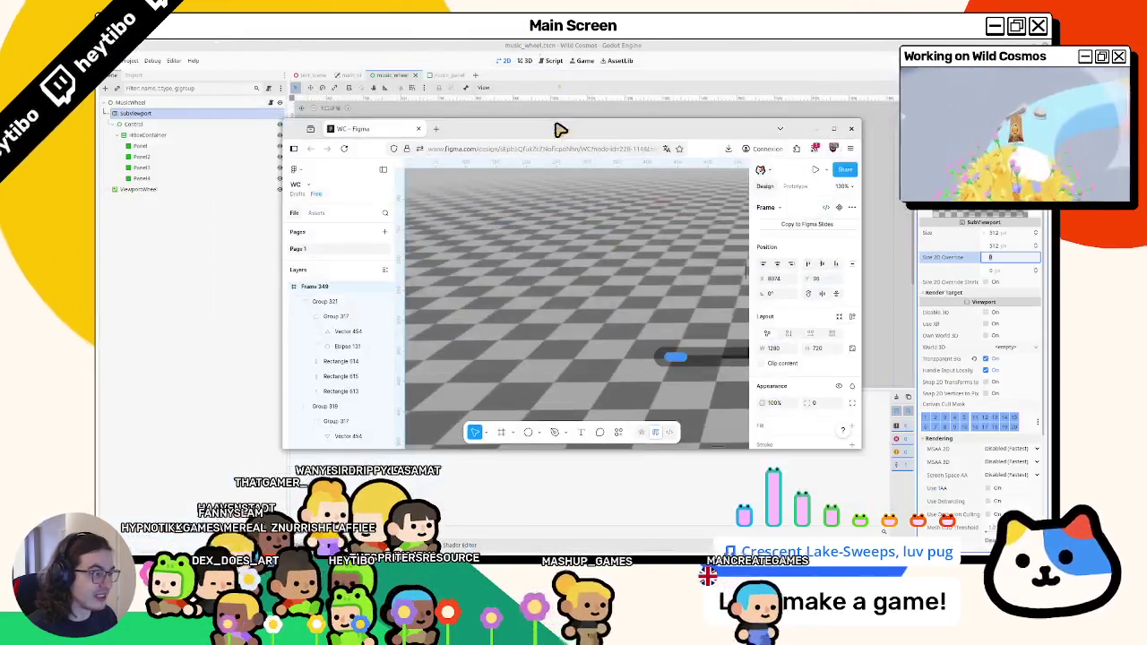
click(449, 46)
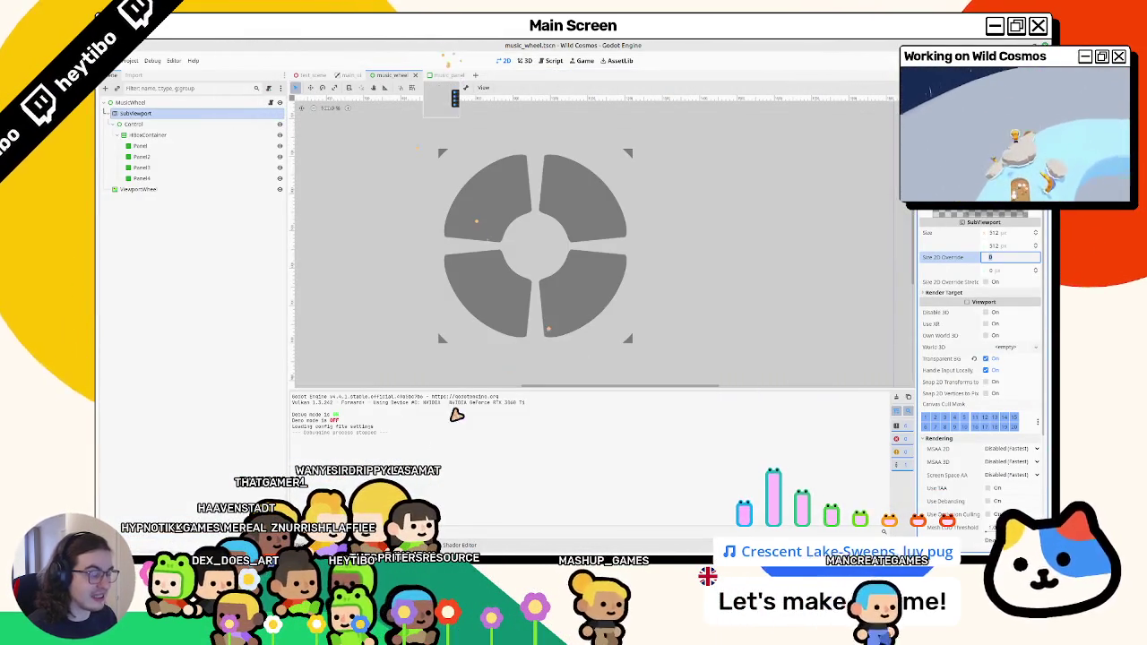
mouse_move(524, 532)
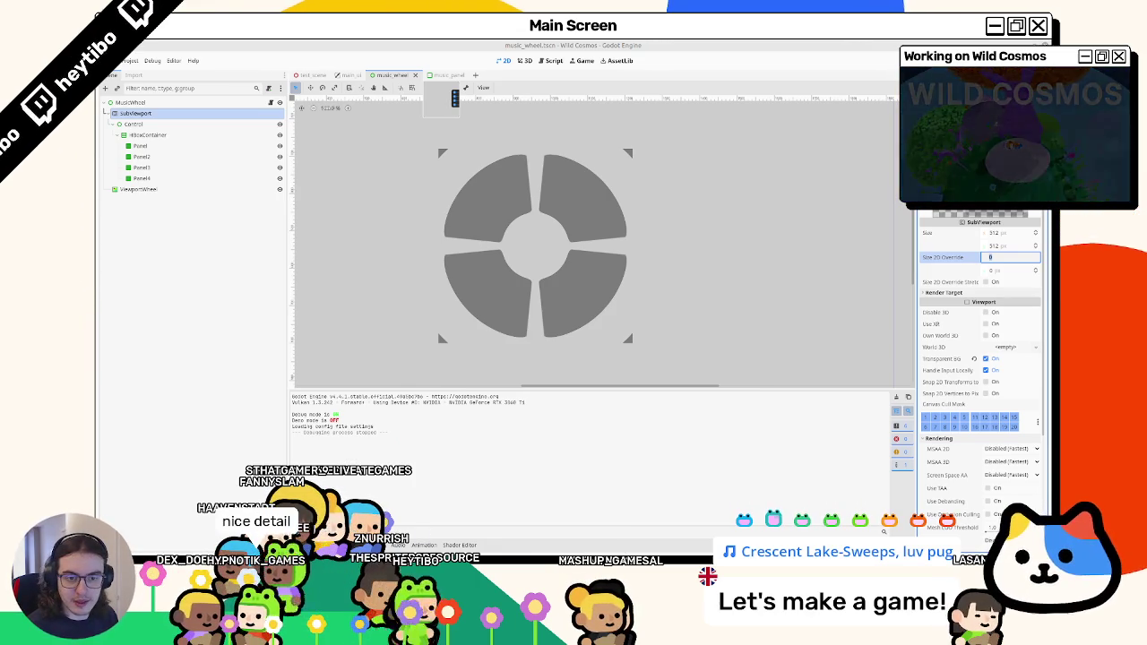
key(F5)
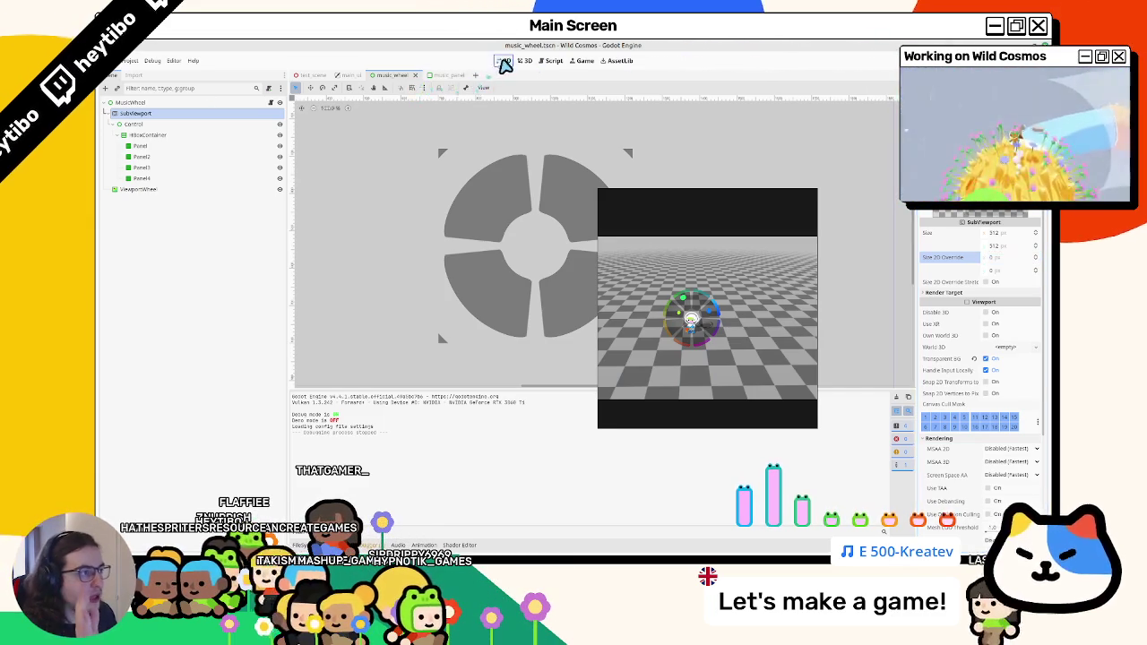
In music_panel, move the four prompt line nodes out of VBoxContainer directly under MusicPanel.
click(524, 61)
click(445, 74)
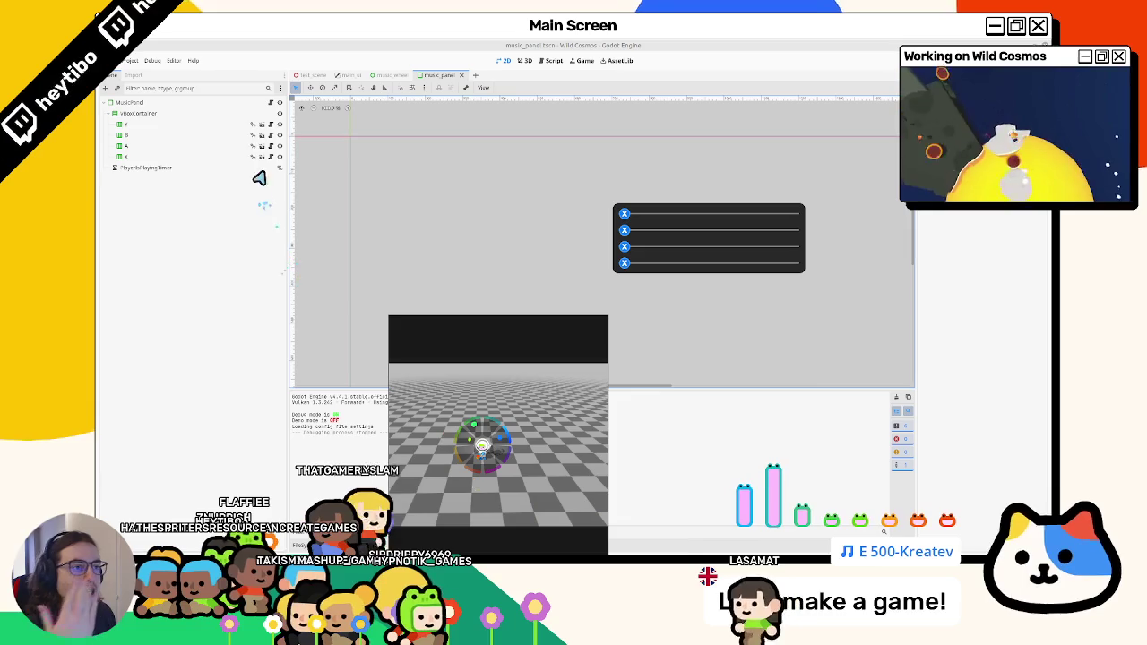
click(181, 126)
click(351, 74)
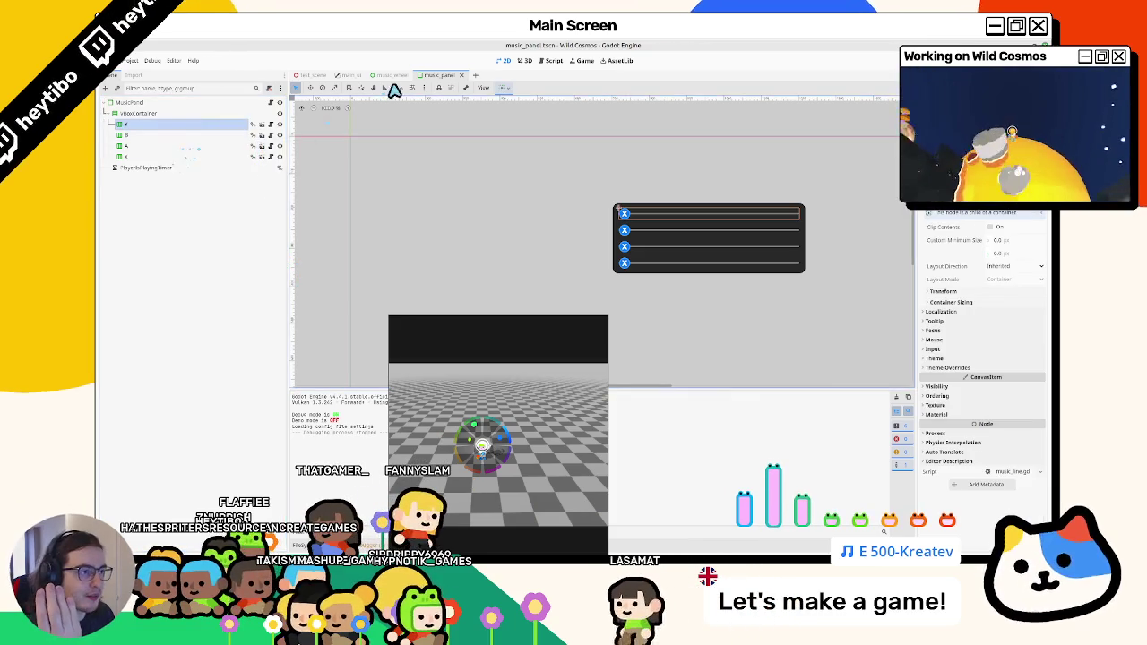
click(399, 75)
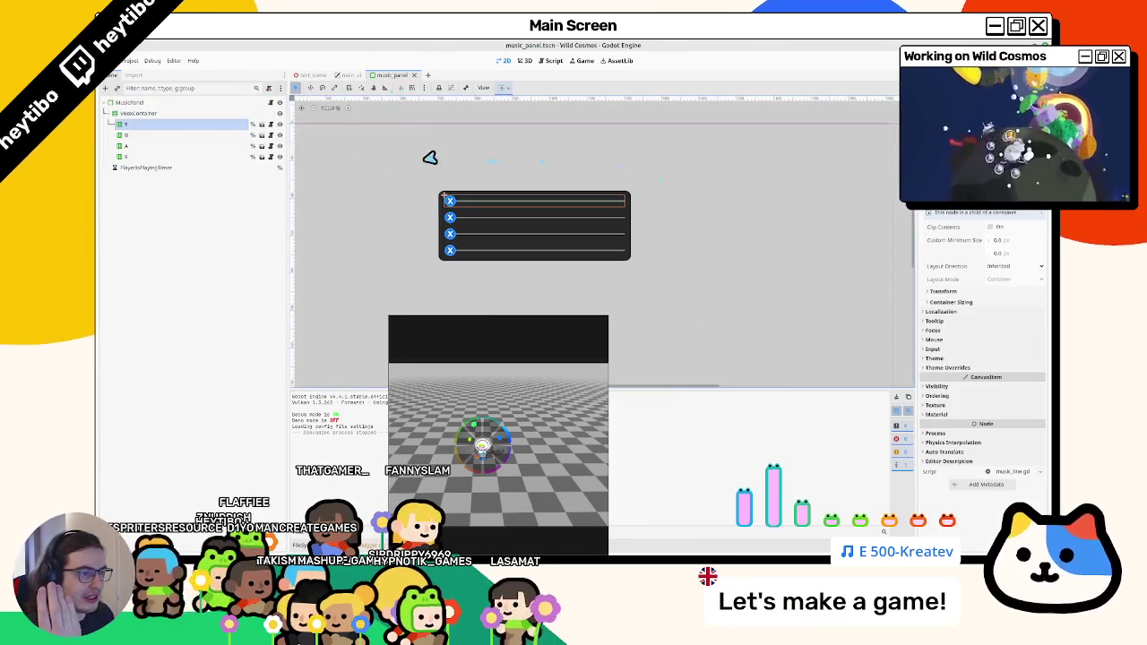
click(198, 135)
click(197, 125)
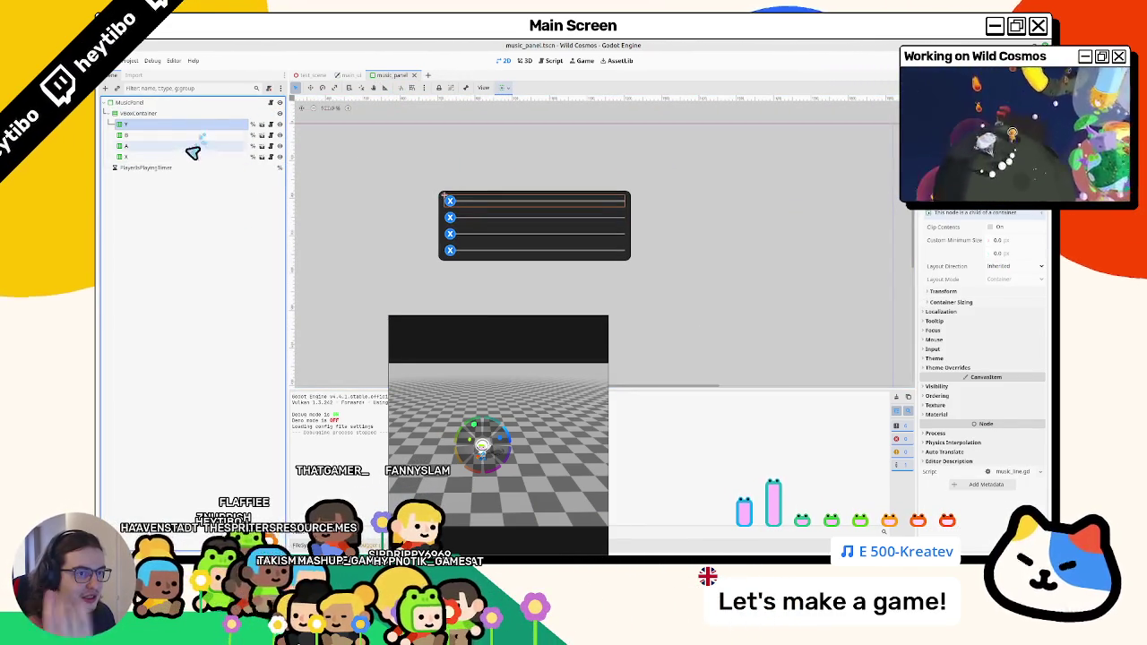
shift+click(192, 157)
drag(177, 112, 175, 109)
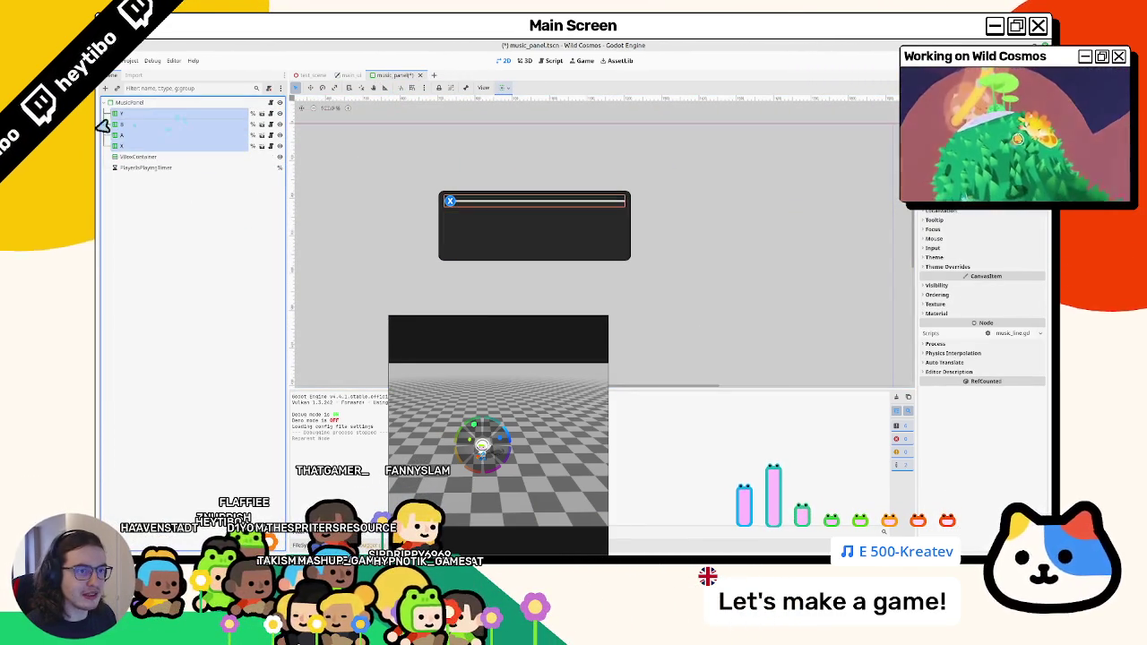
Delete the VBoxContainer node and check the Y line's container sizing.
click(131, 158)
key(Delete)
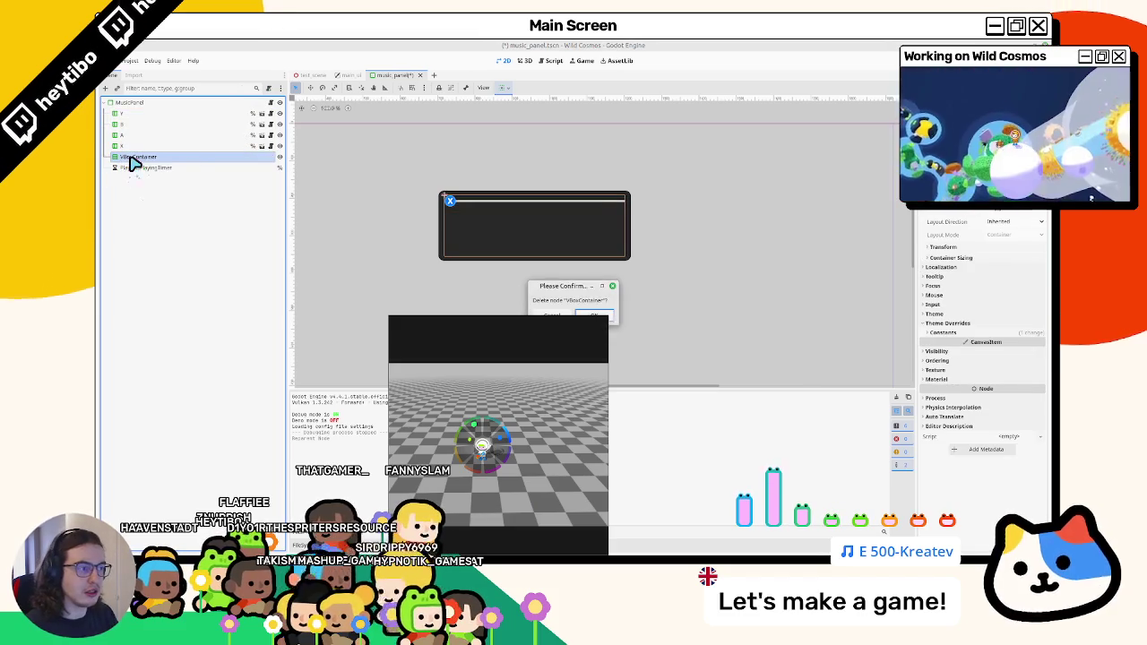
key(Return)
click(141, 114)
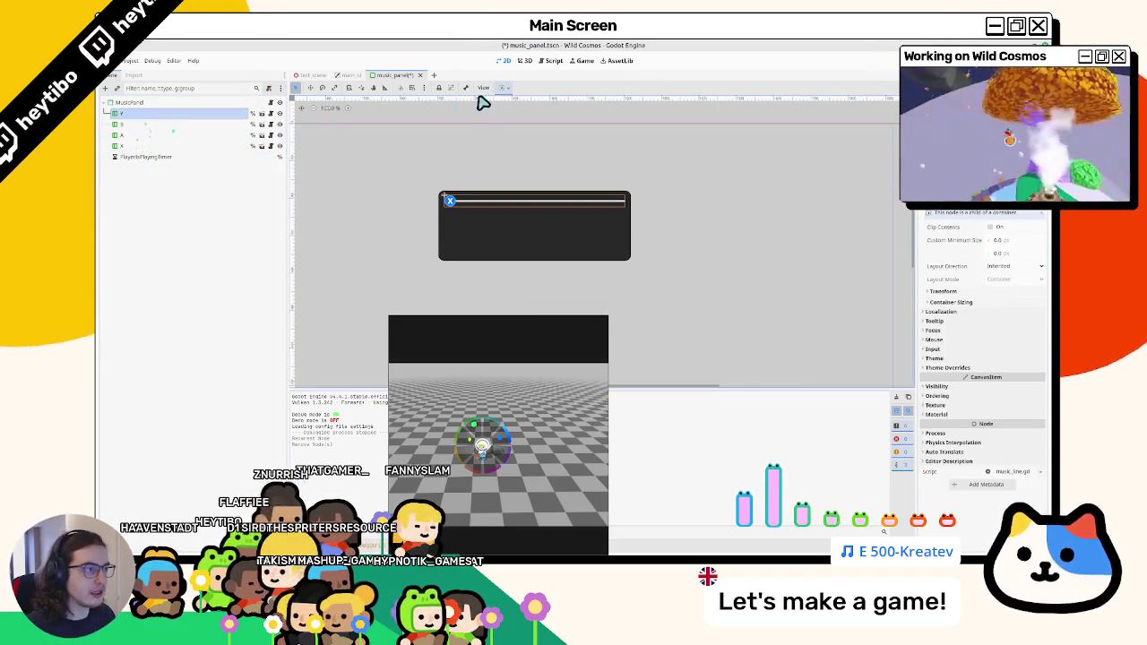
click(502, 89)
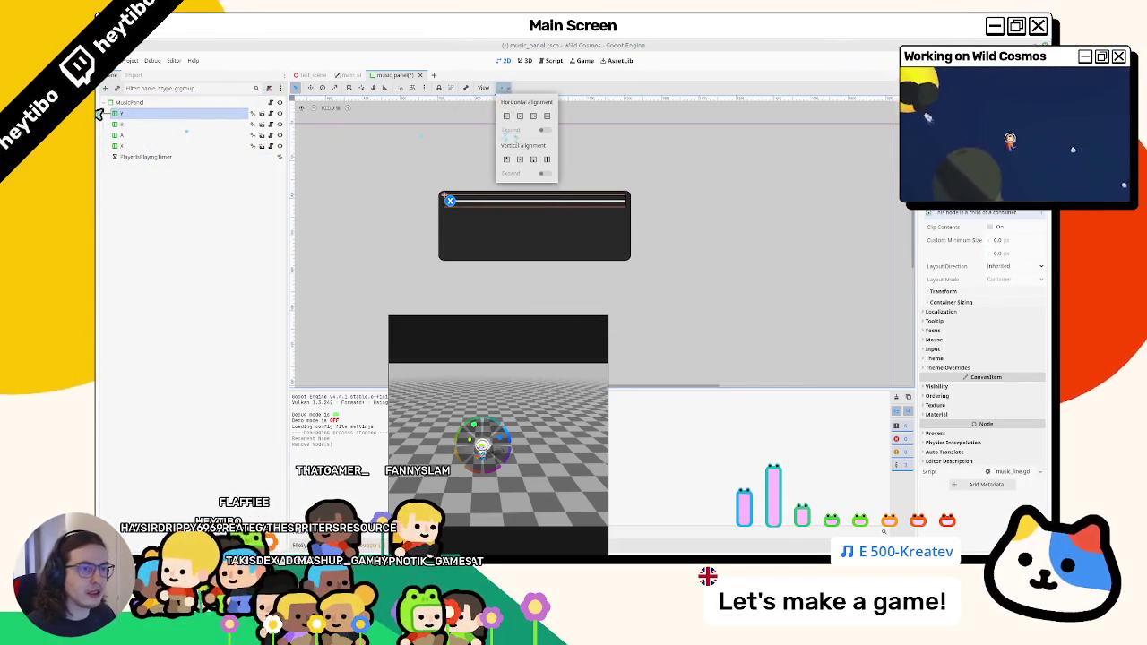
click(146, 108)
Add a Control child under MusicPanel, centred horizontally and vertically in its container.
click(179, 157)
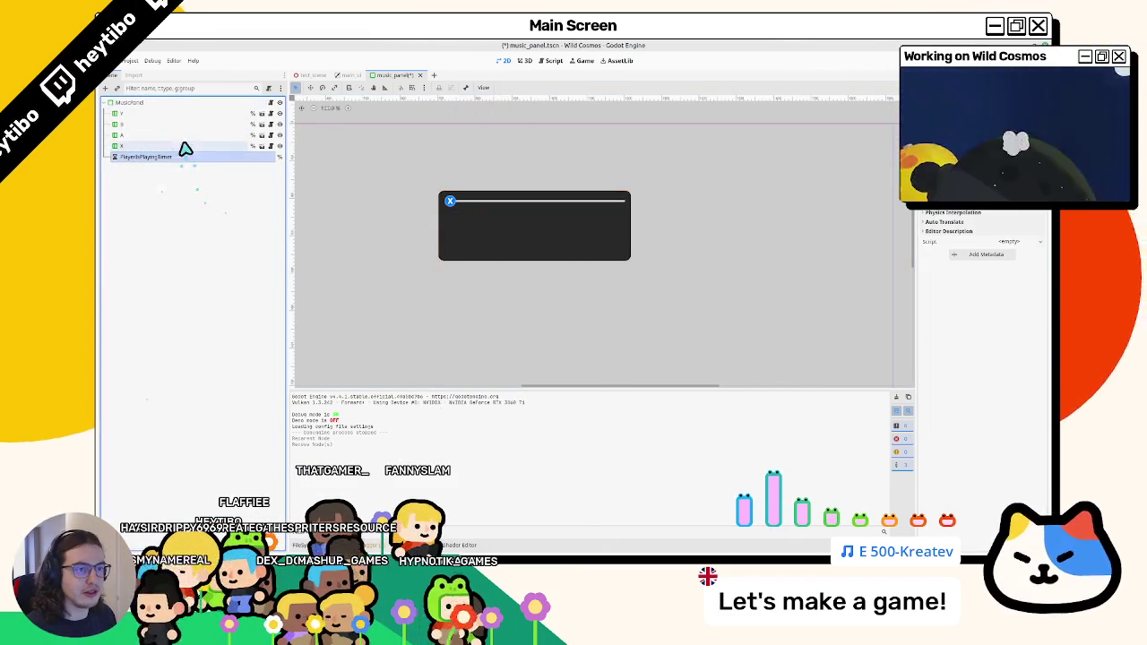
click(194, 104)
key(ctrl+a)
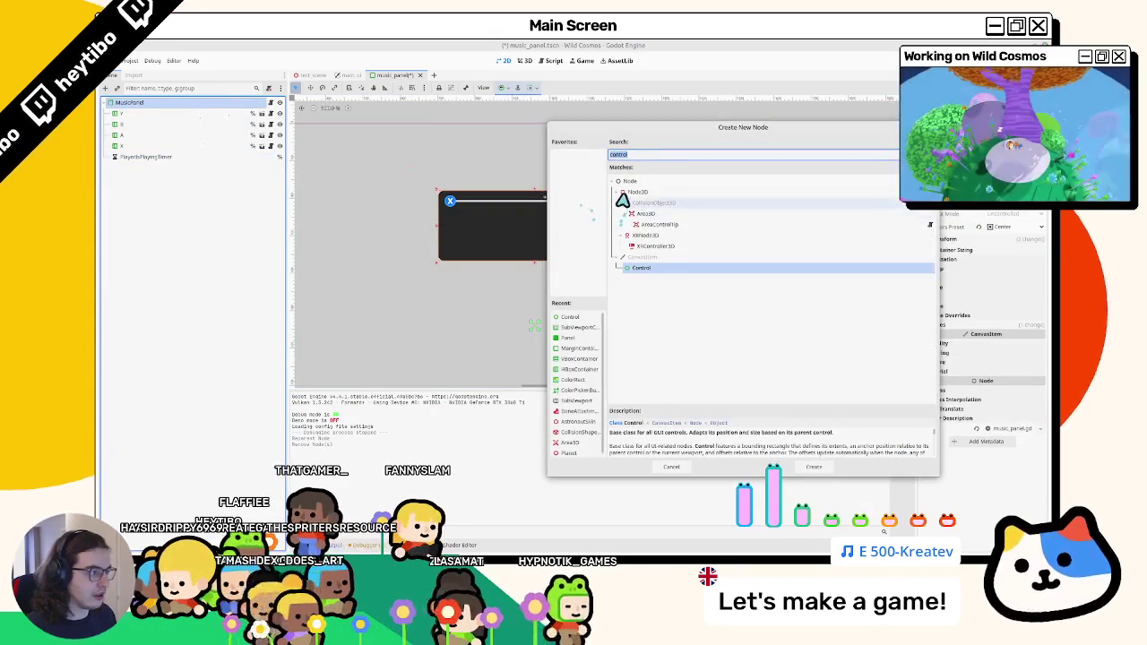
double_click(654, 268)
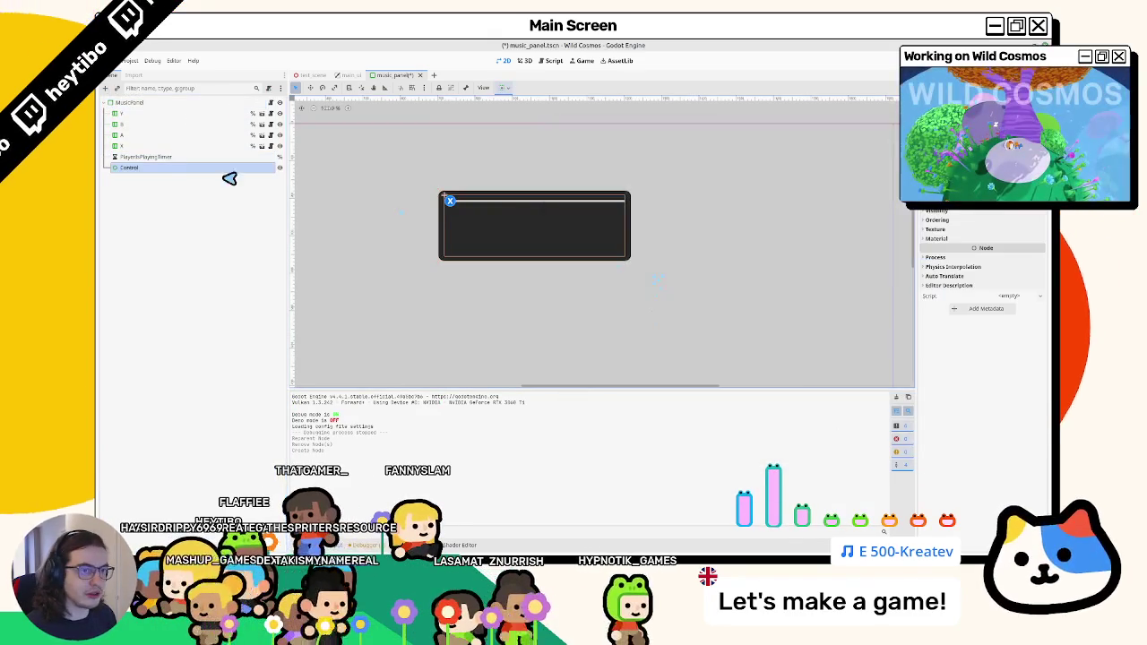
click(502, 90)
click(520, 115)
click(519, 159)
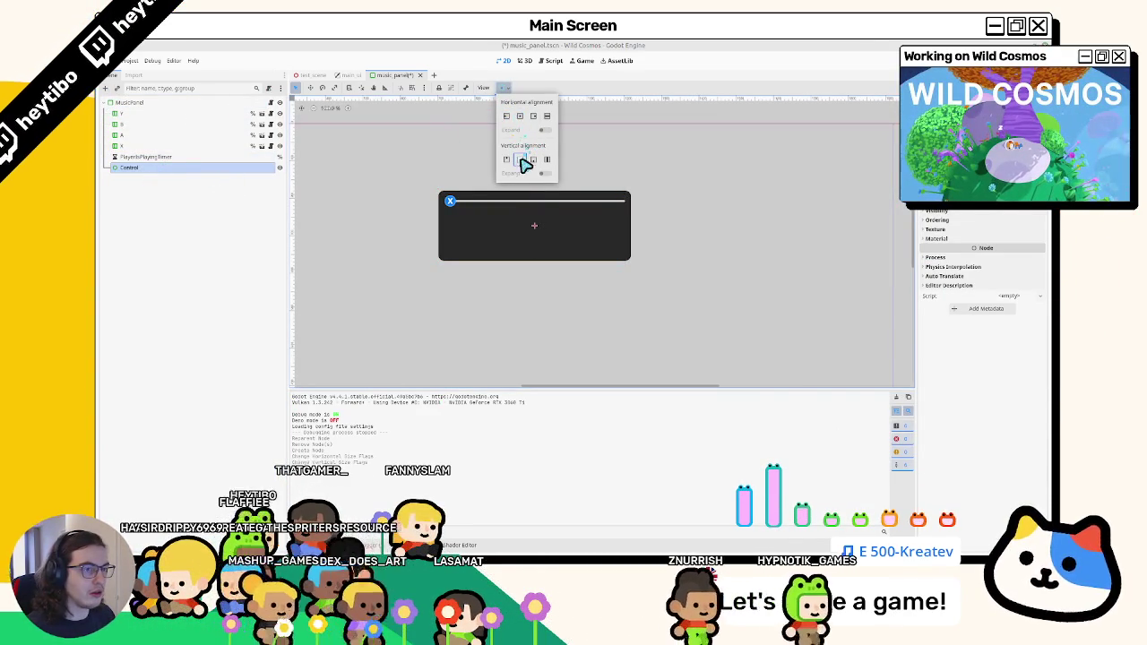
Look at the PanelContainer base type in MusicPanel's script, then reopen MusicPanel's node menu.
click(139, 104)
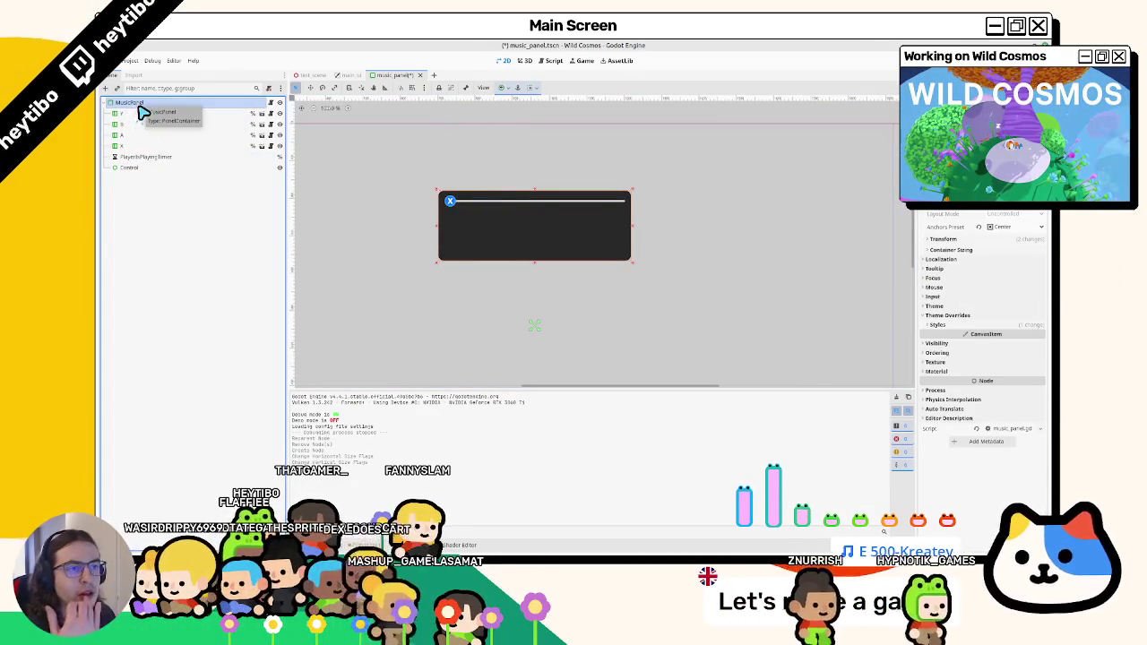
right_click(141, 111)
click(271, 102)
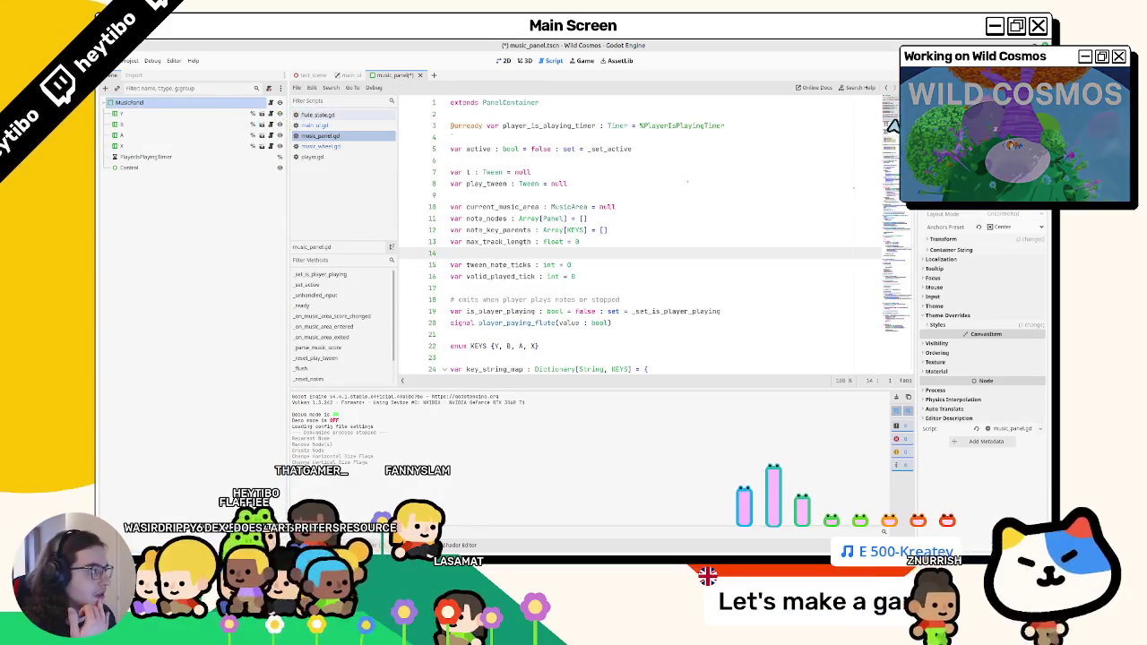
double_click(529, 104)
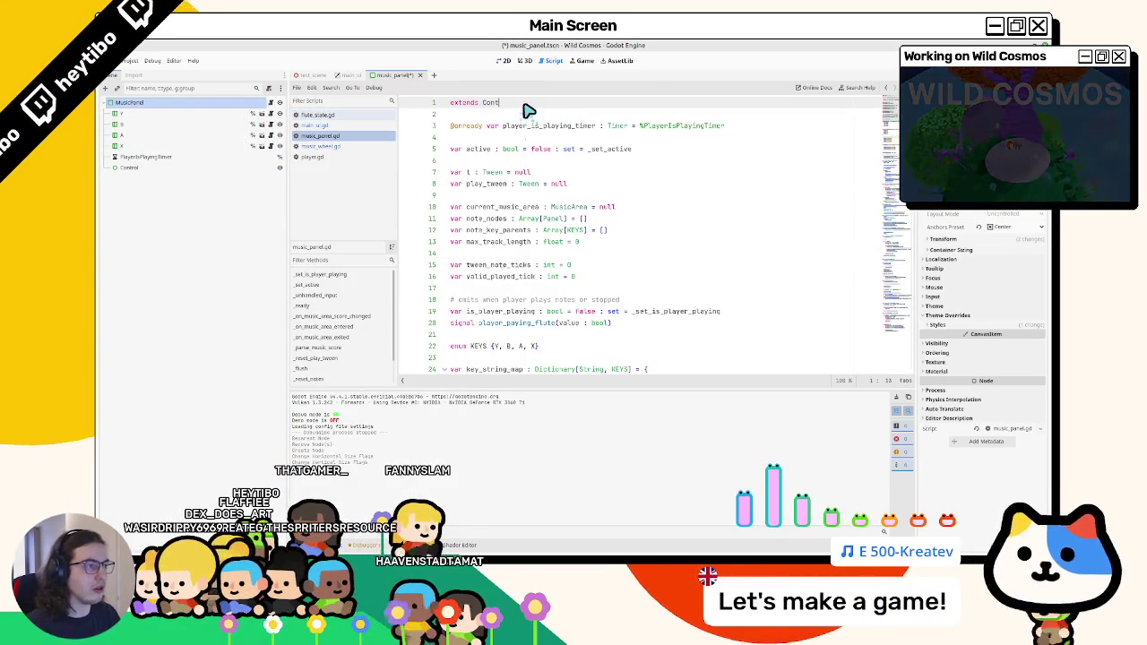
key(ctrl+s)
click(523, 61)
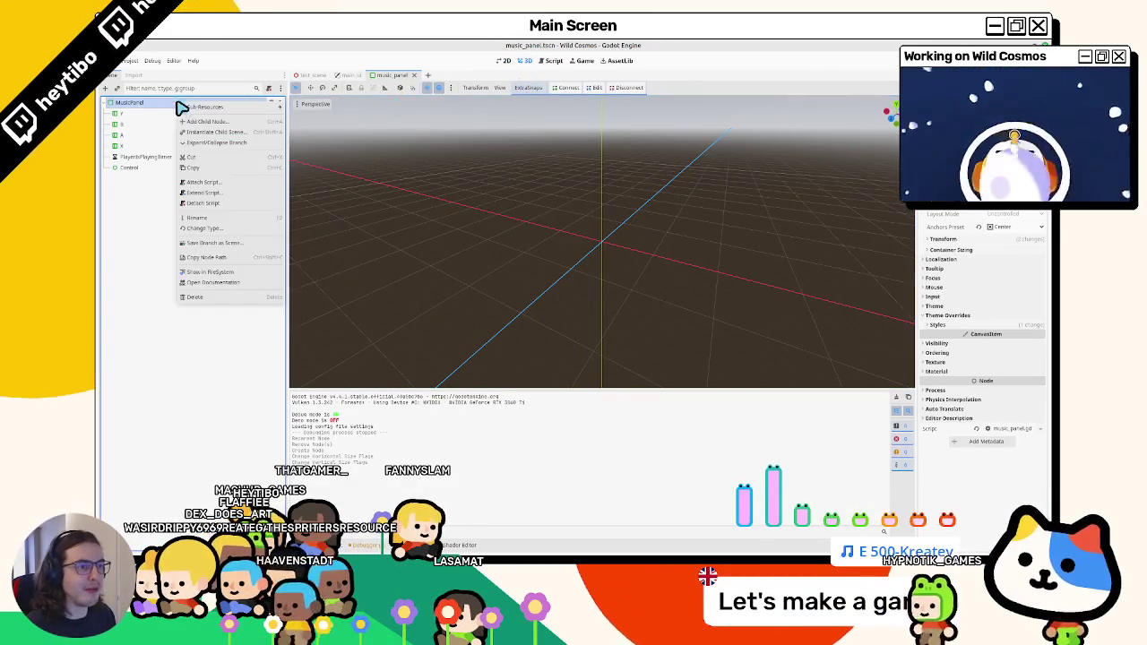
right_click(179, 103)
Change MusicPanel's type to Control, anchored at the centre and filling the screen.
click(222, 228)
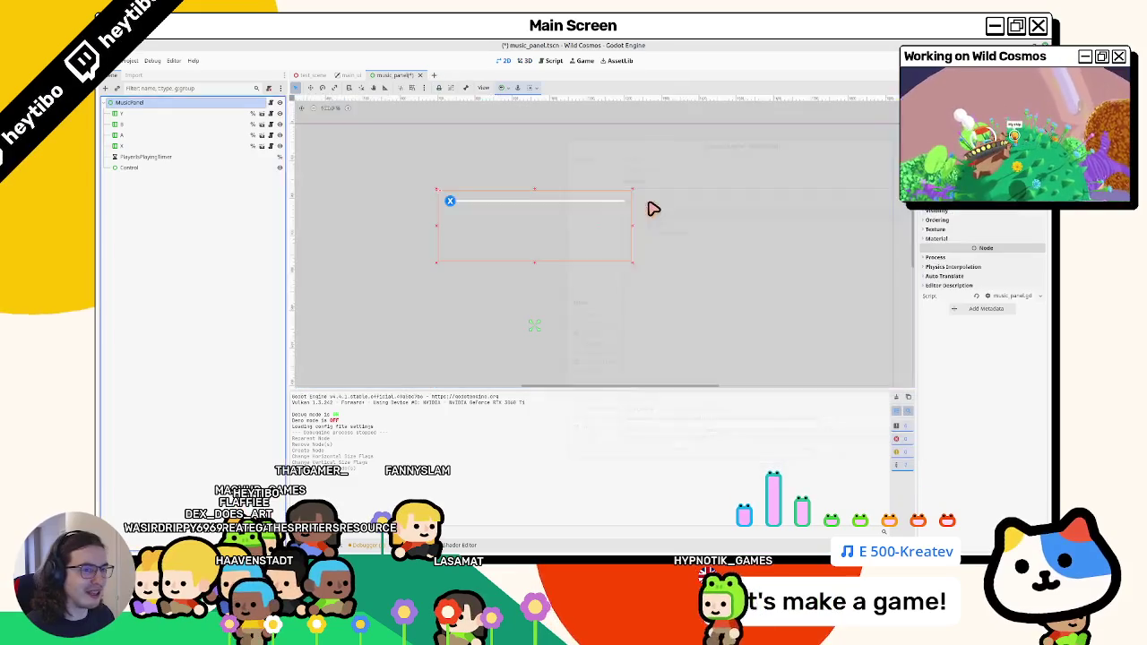
double_click(651, 205)
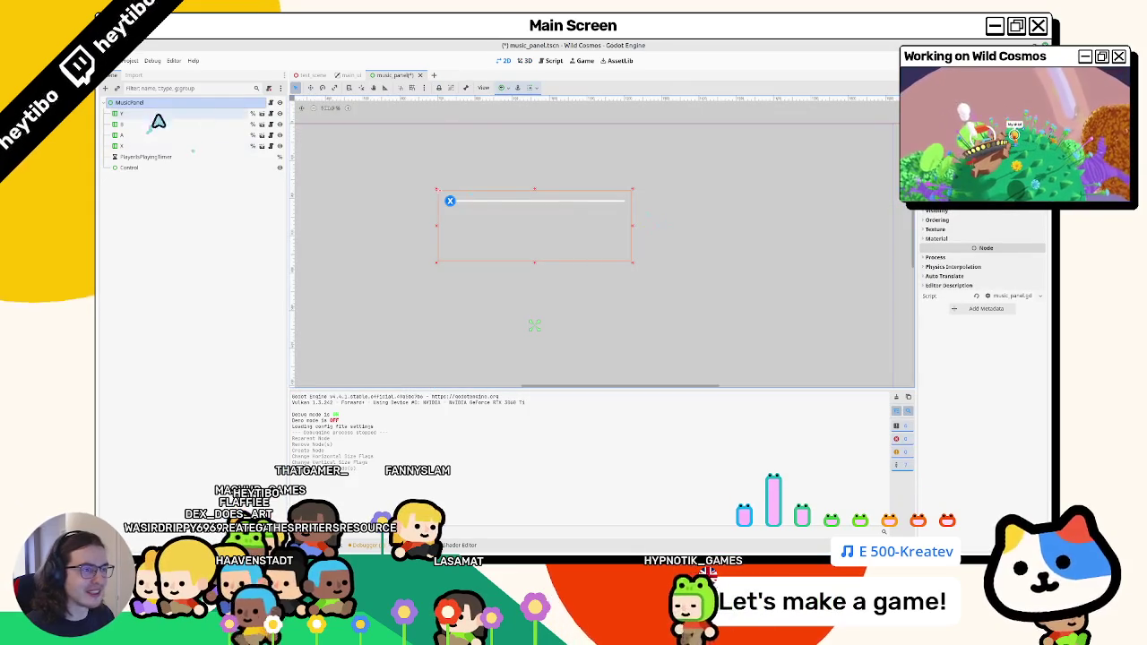
click(502, 88)
click(519, 131)
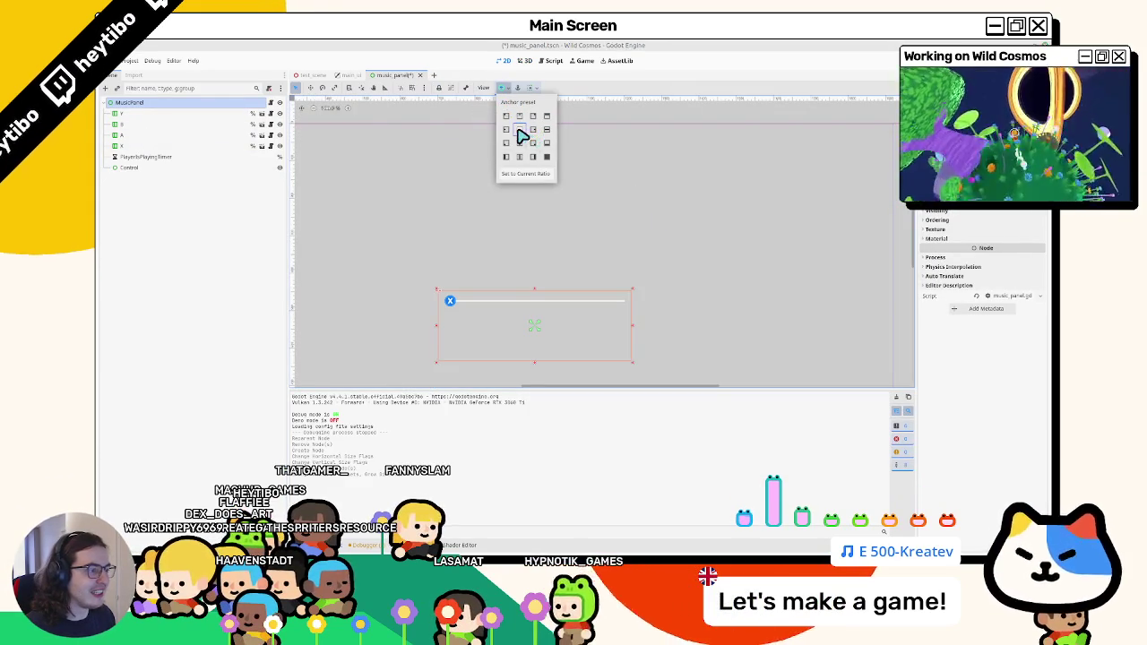
click(547, 157)
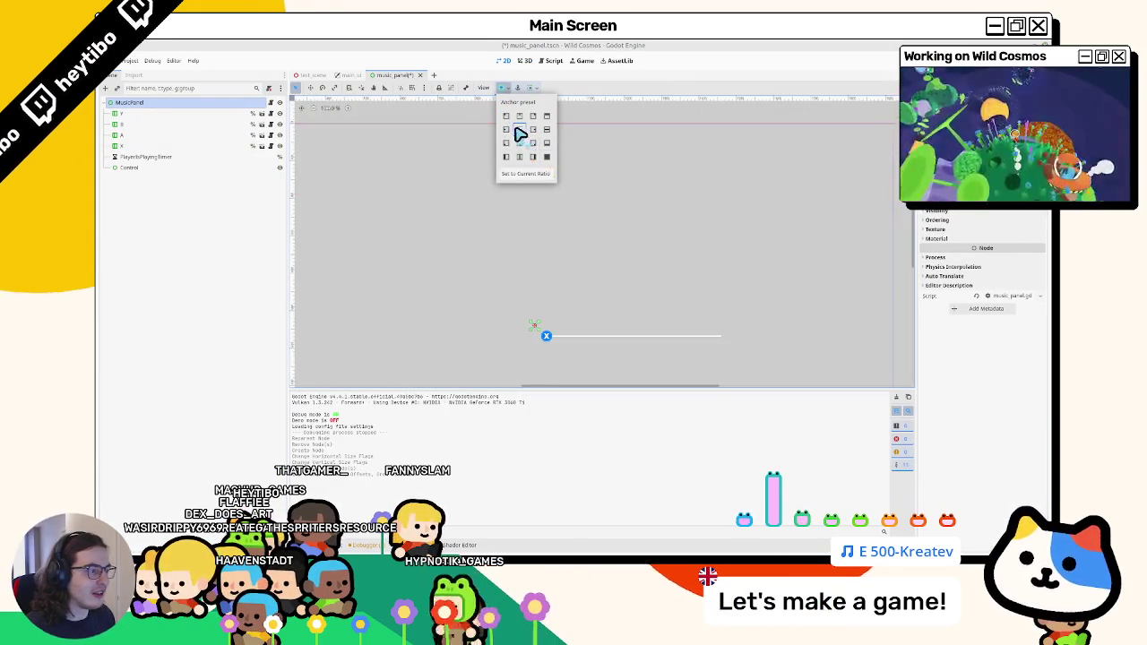
click(134, 114)
Anchor all four prompt lines with the Center Left preset.
shift+click(134, 145)
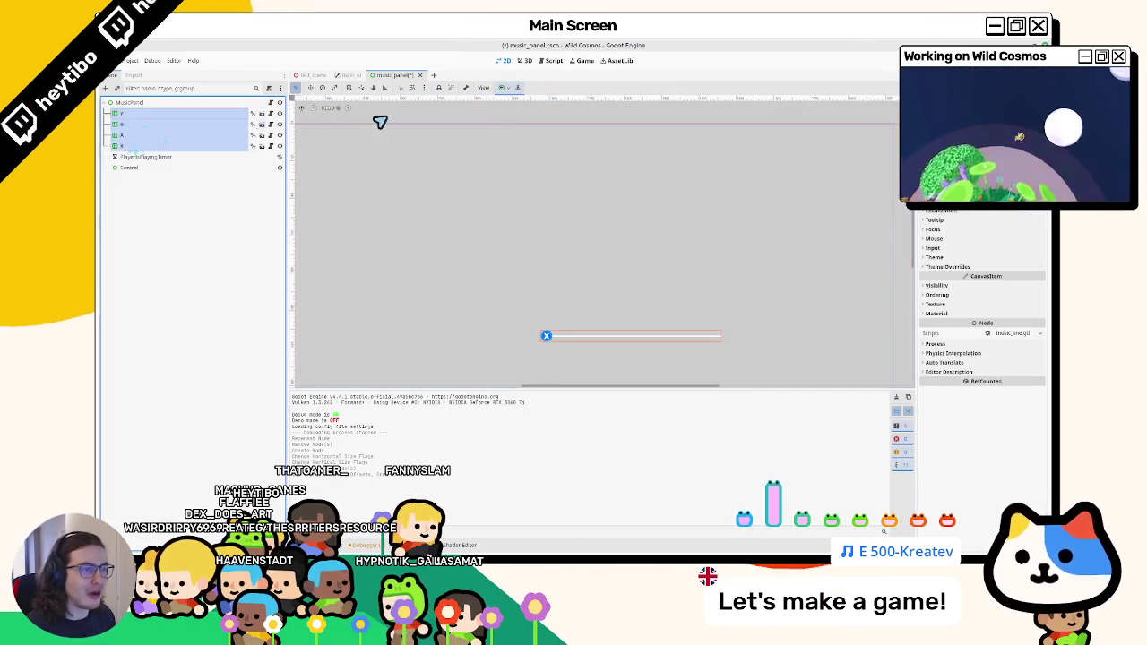
click(502, 89)
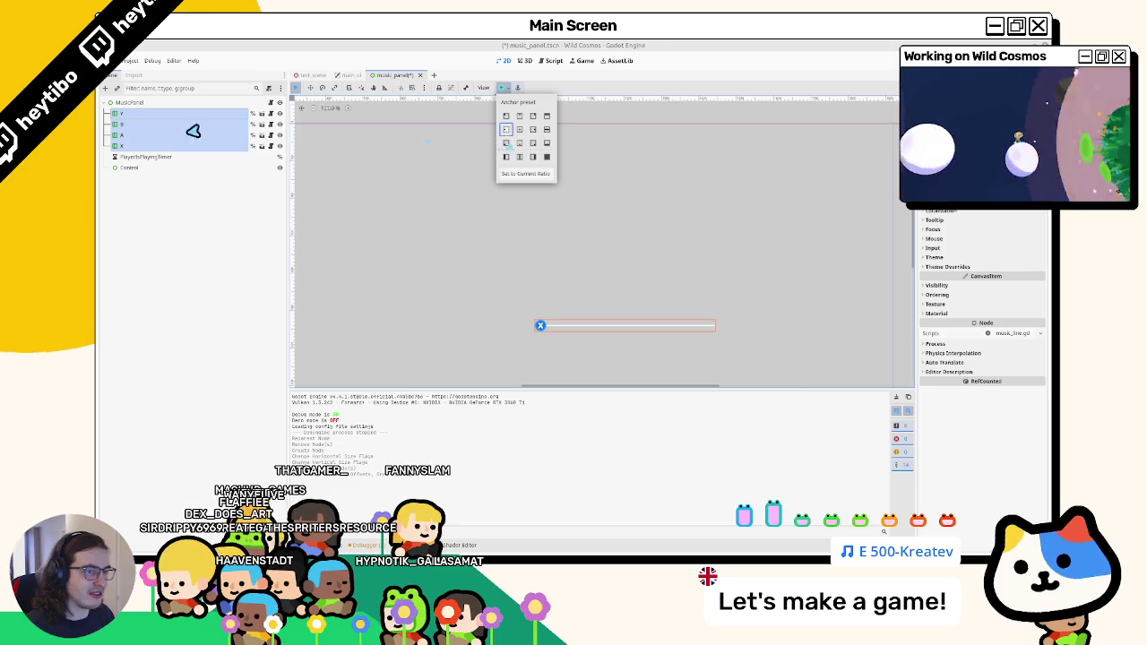
click(133, 115)
click(128, 131)
Rotate the B line to point downward, then undo the rotation.
click(135, 114)
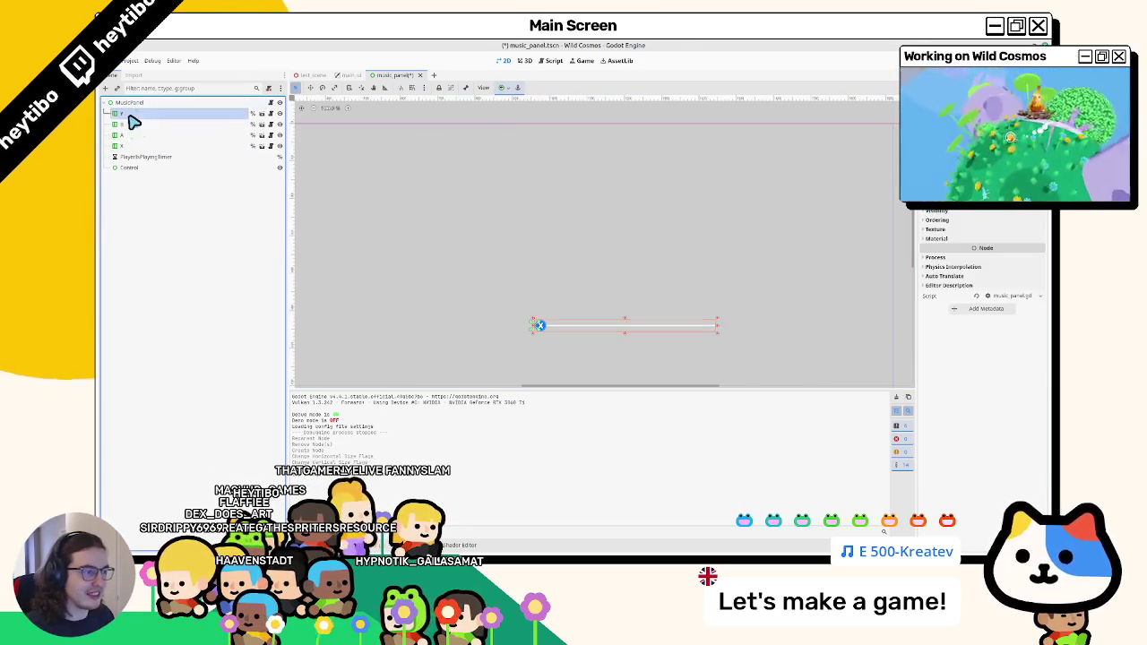
click(175, 125)
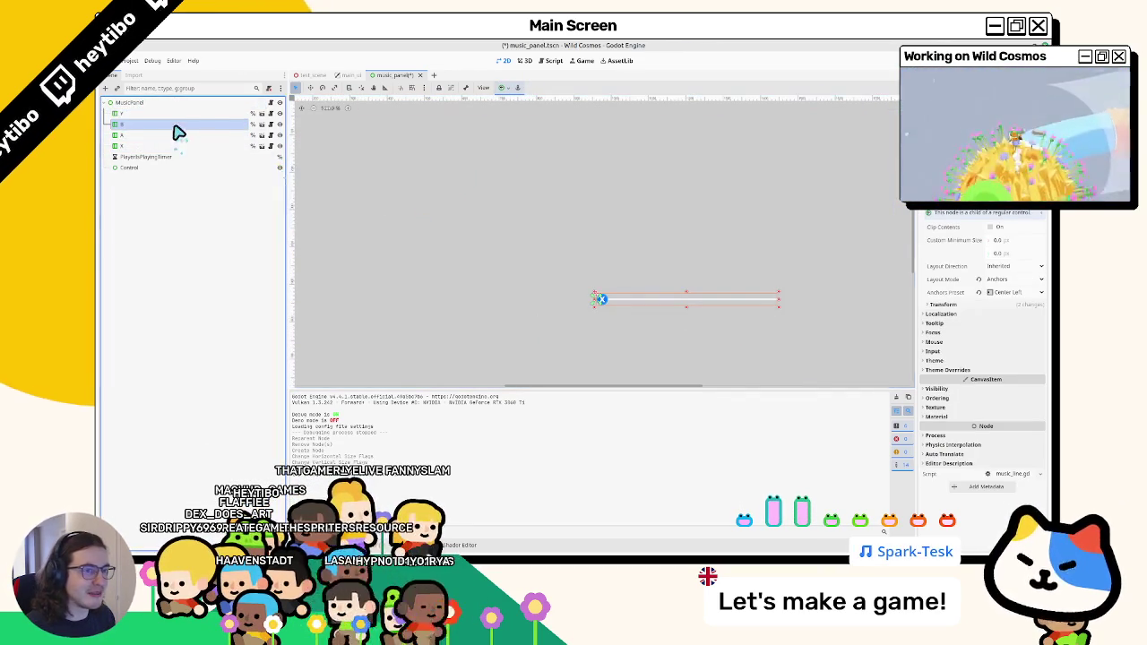
click(321, 88)
mouse_move(555, 215)
mouse_down()
mouse_move(627, 261)
mouse_move(617, 287)
mouse_up()
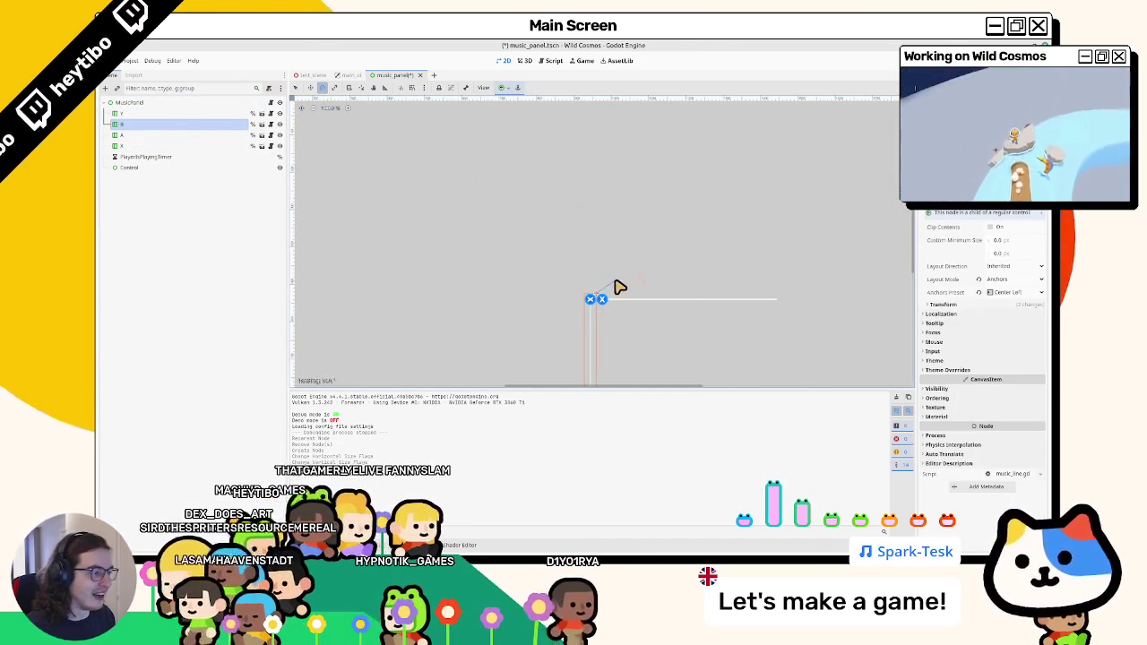
click(504, 89)
click(508, 93)
key(ctrl+z)
click(508, 93)
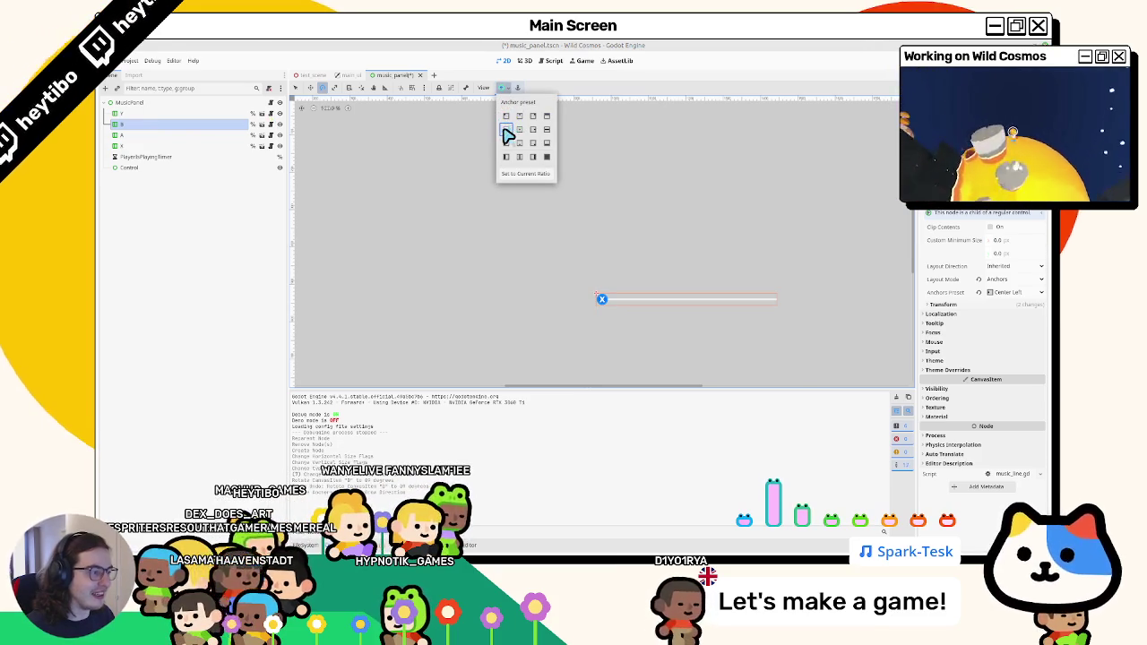
click(513, 92)
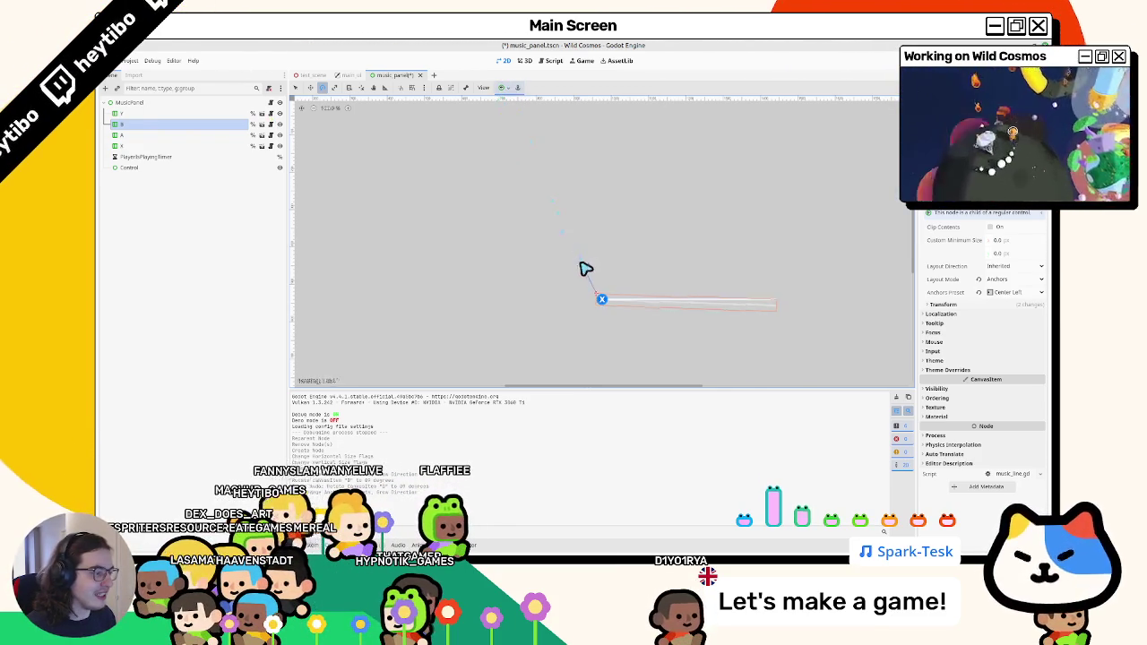
Rotate the X line into its arm of the cross and save the scene.
click(127, 135)
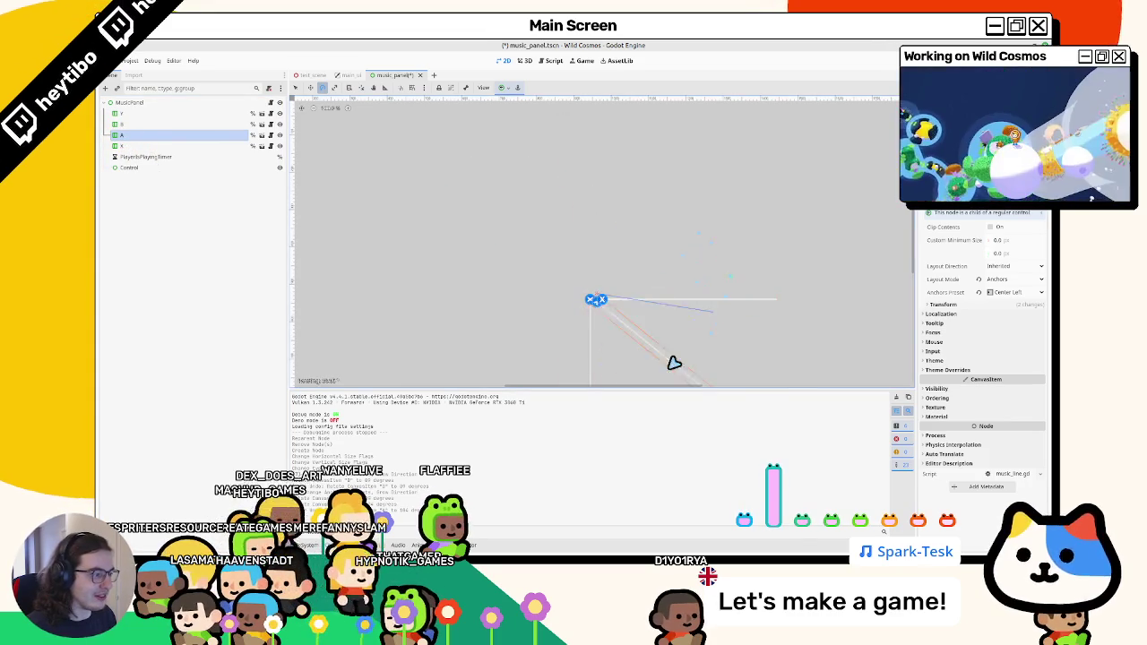
click(179, 145)
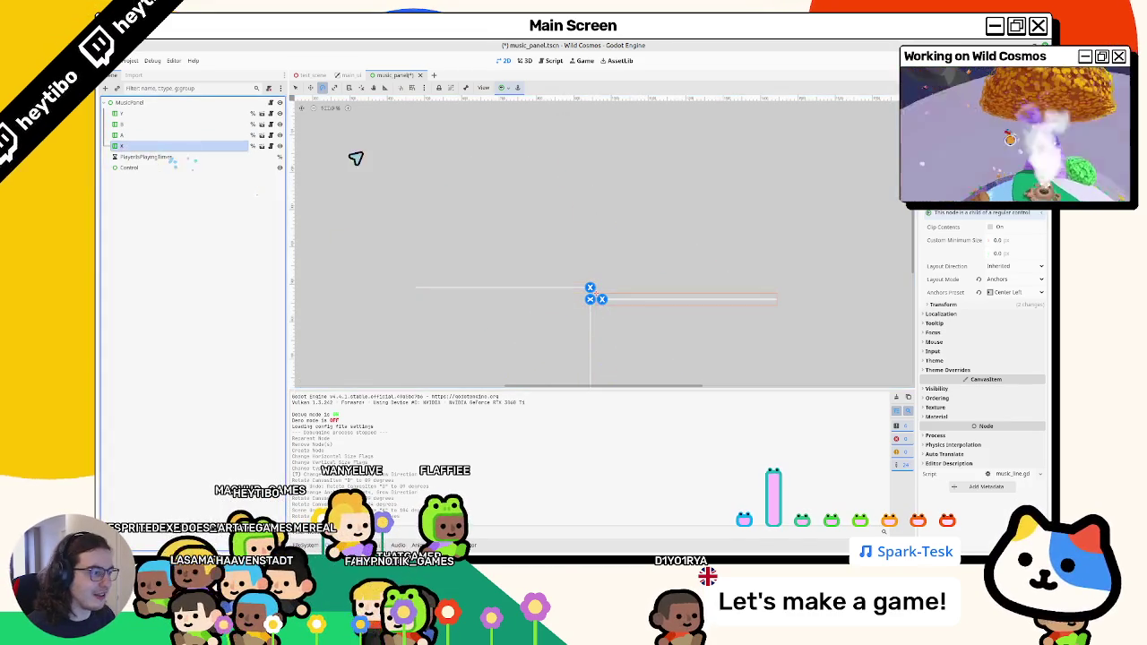
drag(355, 159, 520, 343)
drag(498, 271, 494, 281)
key(ctrl+z)
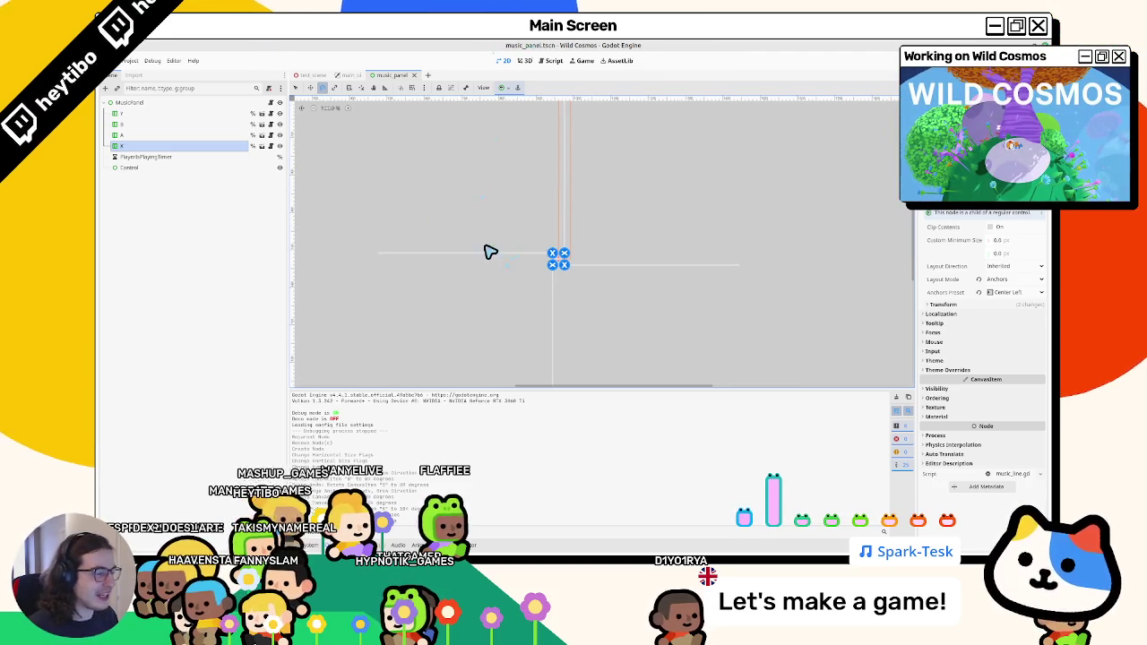
Fix the type error by changing music_panel's type on line 5 from PanelContainer to Control, then relaunch.
key(F5)
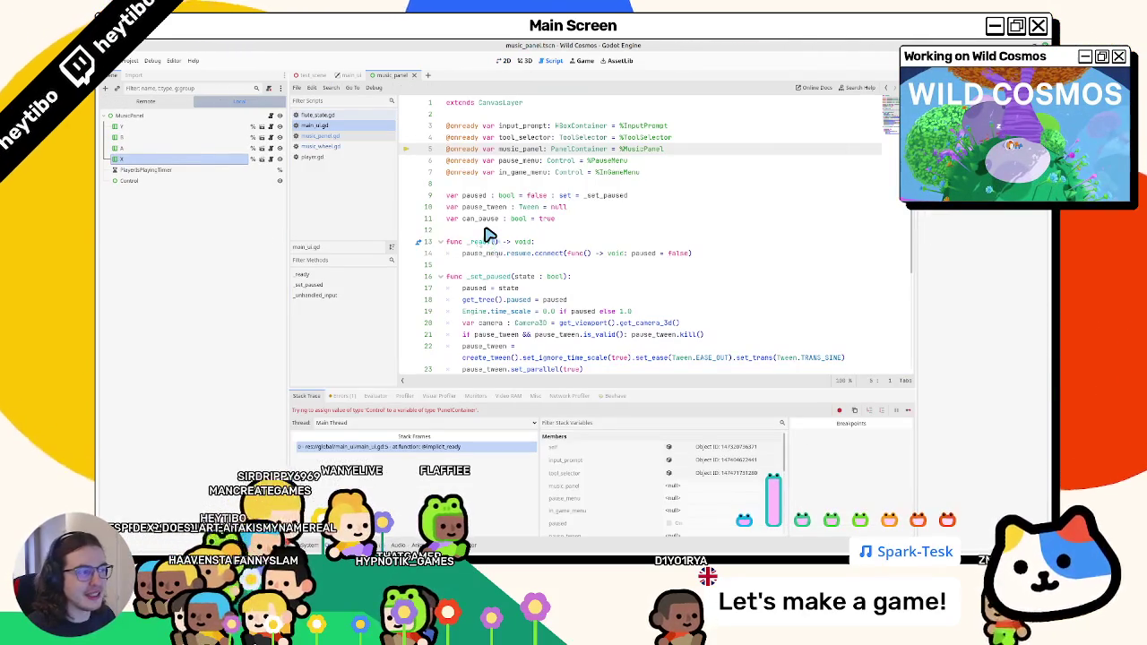
double_click(509, 150)
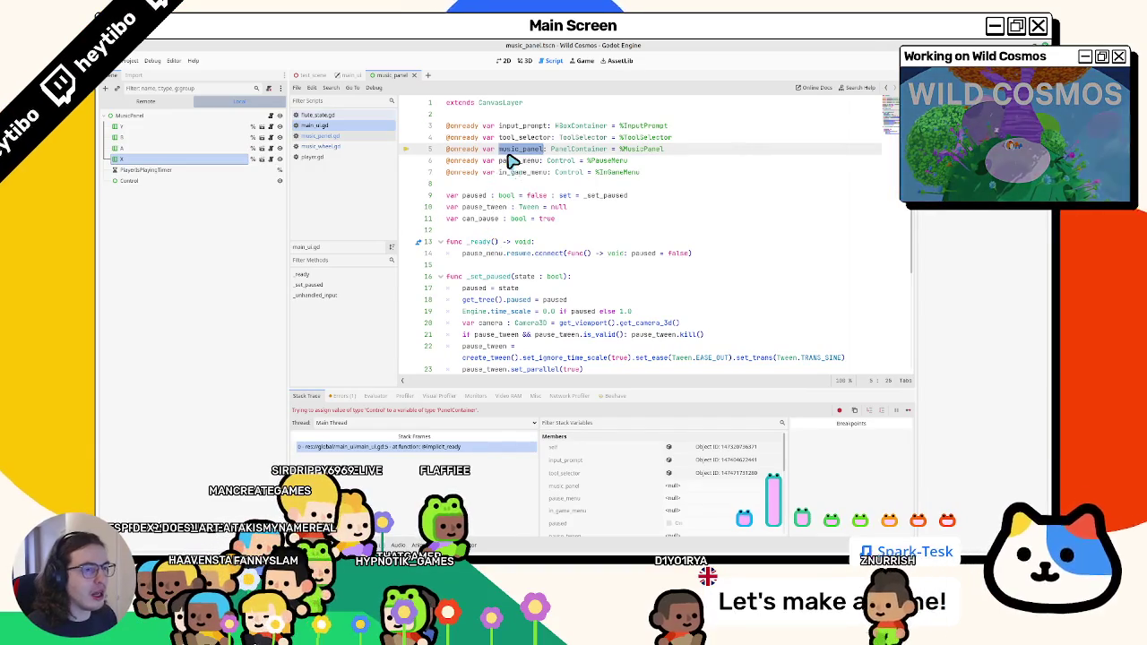
key(ctrl+f)
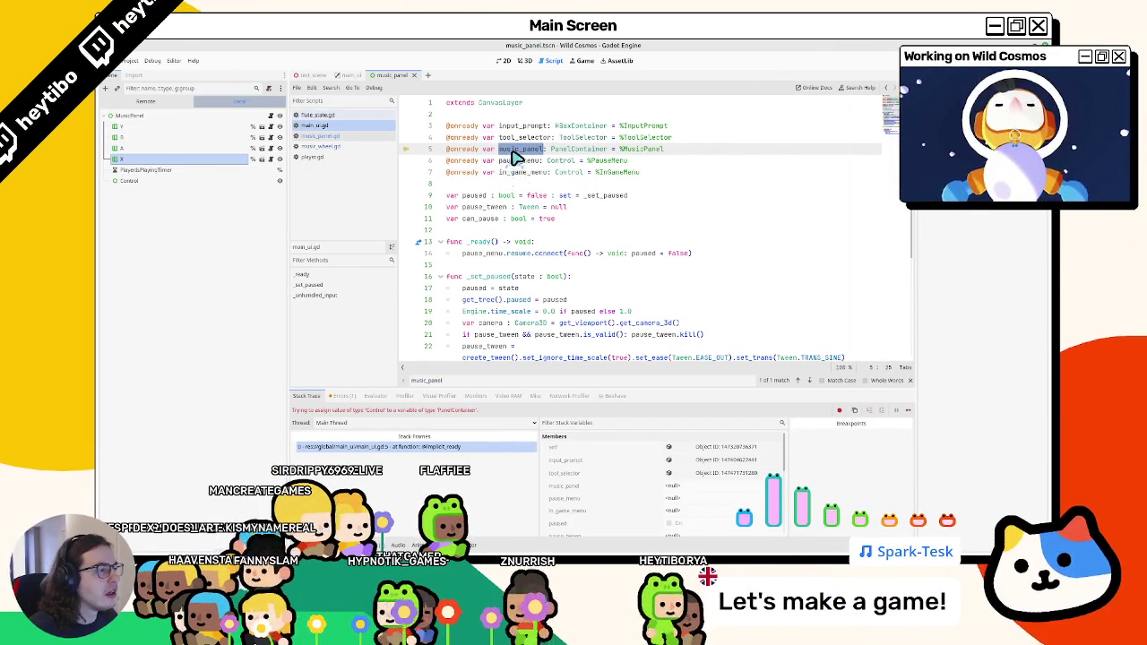
double_click(565, 151)
text(Control)
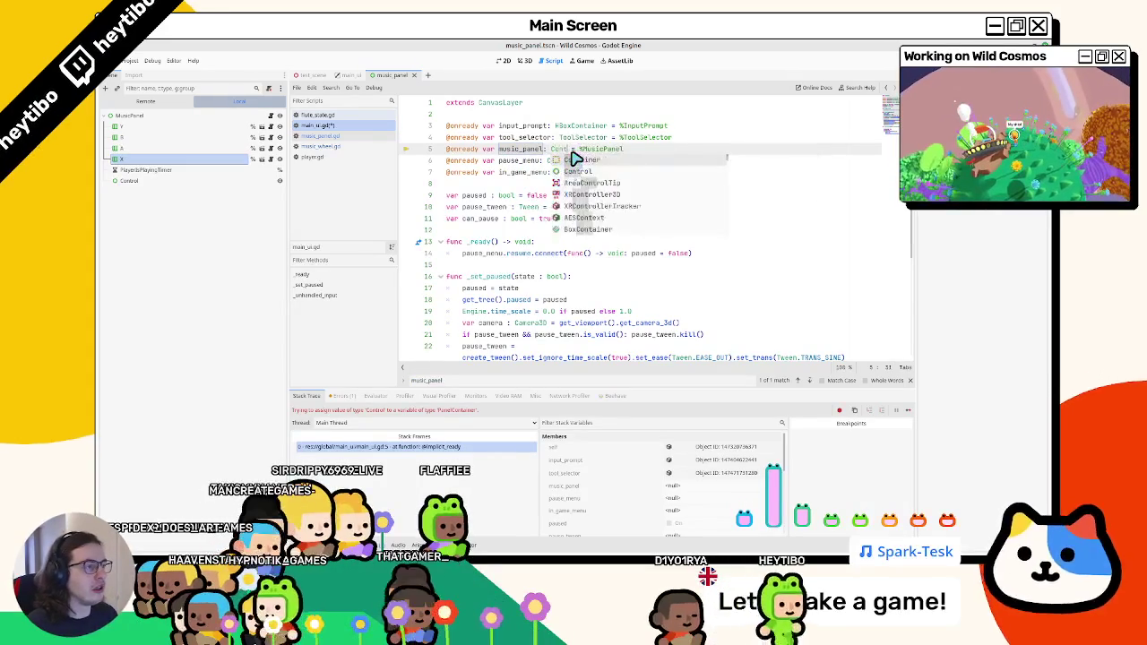
double_click(506, 150)
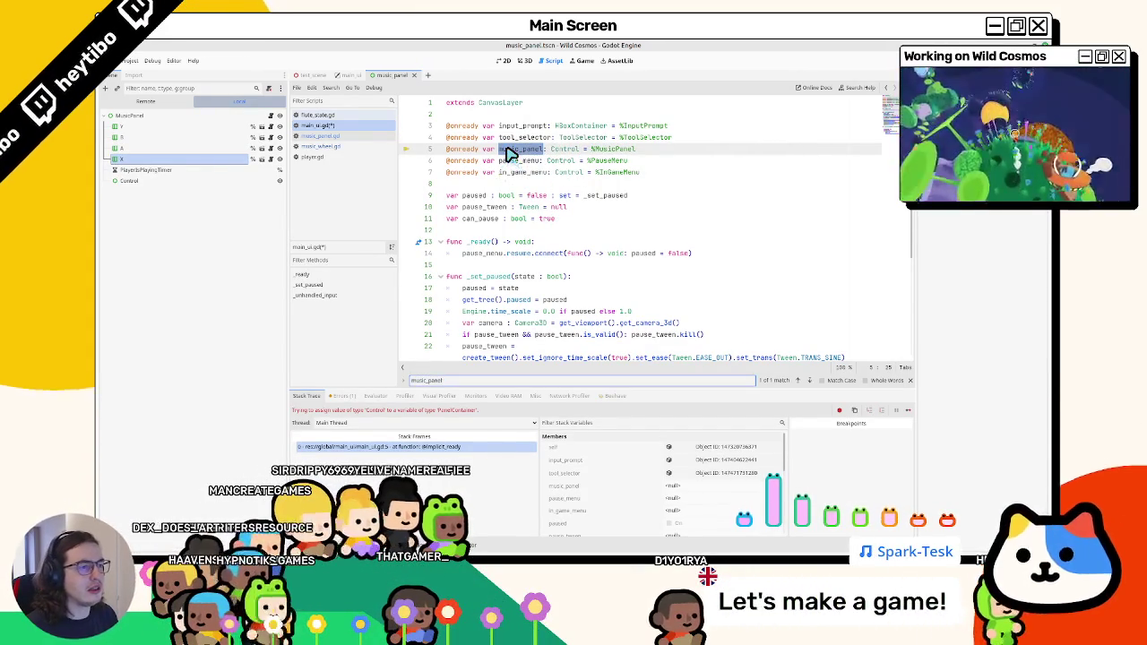
key(Escape)
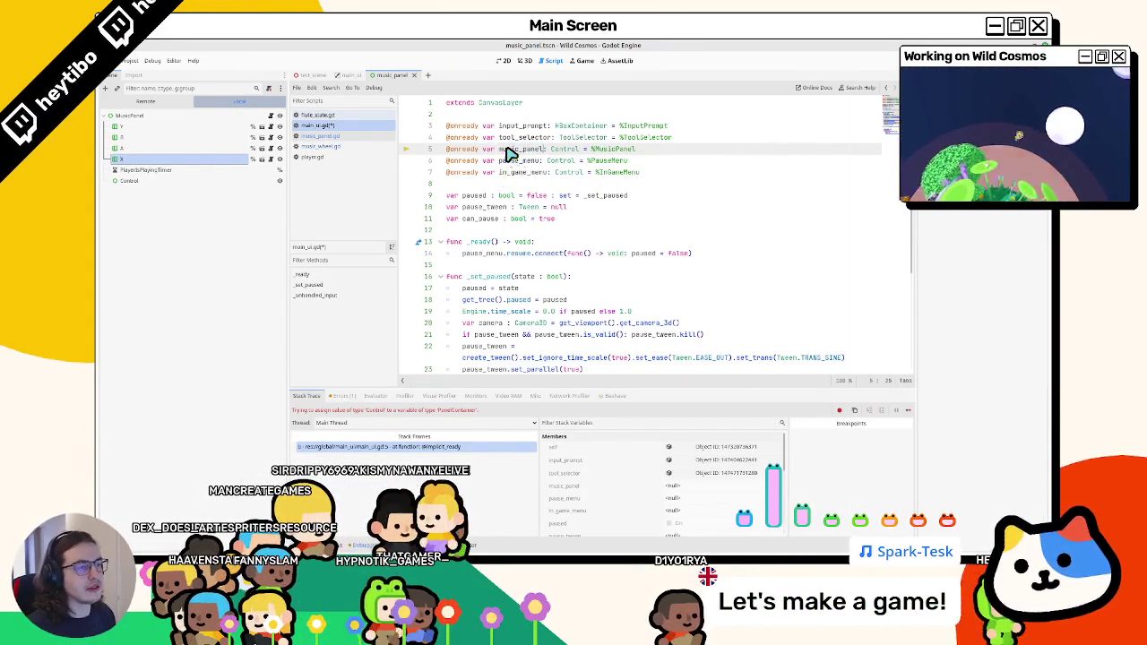
key(F5)
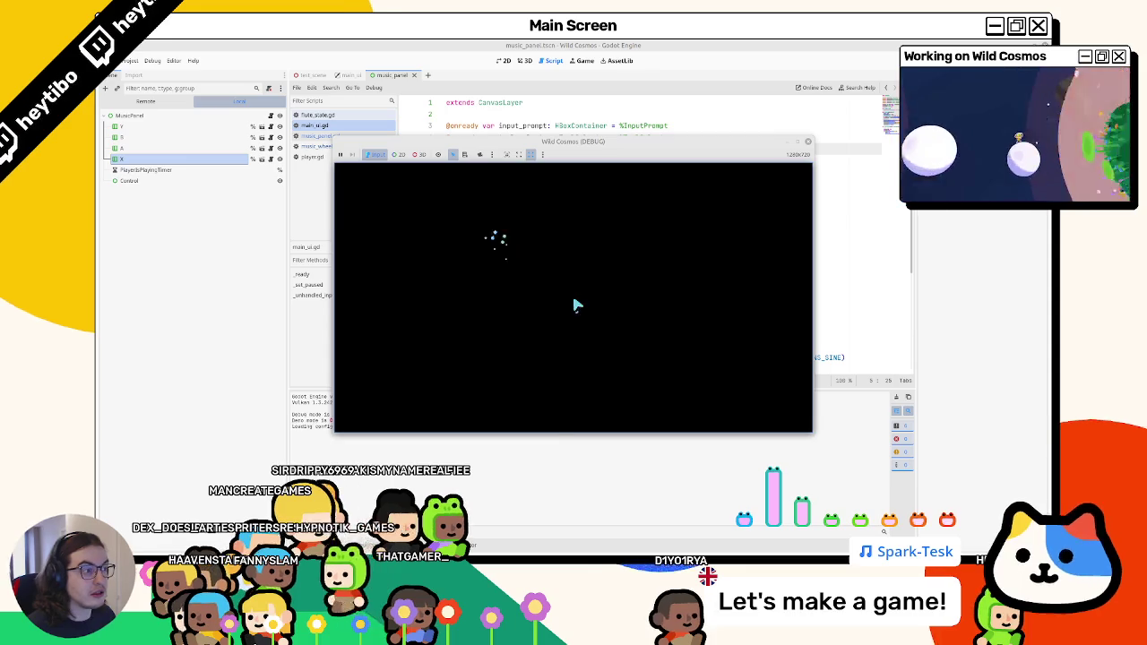
Close the in-game tool menu, pause and resume with Esc, then stop the test run with F8.
click(578, 305)
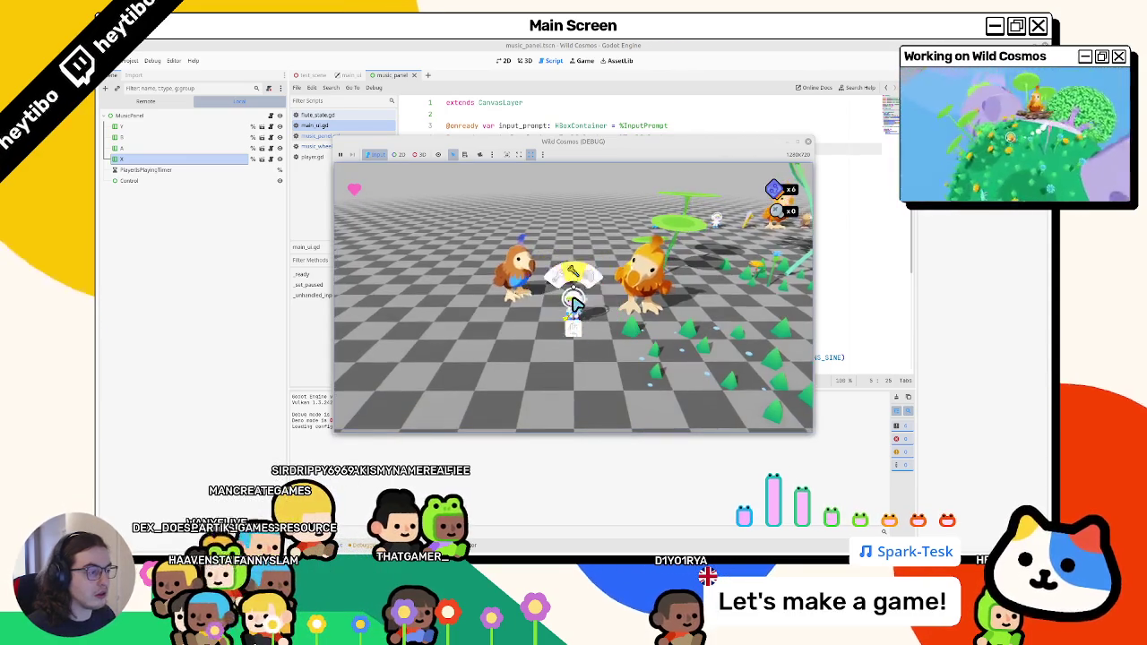
key(Escape)
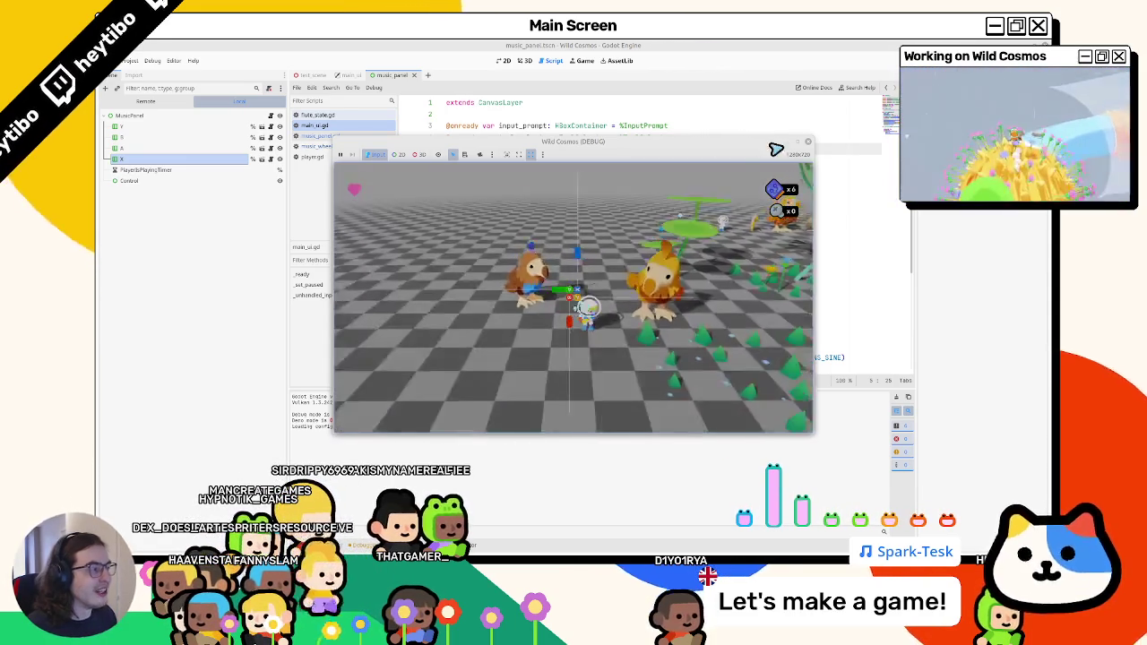
click(800, 145)
key(Escape)
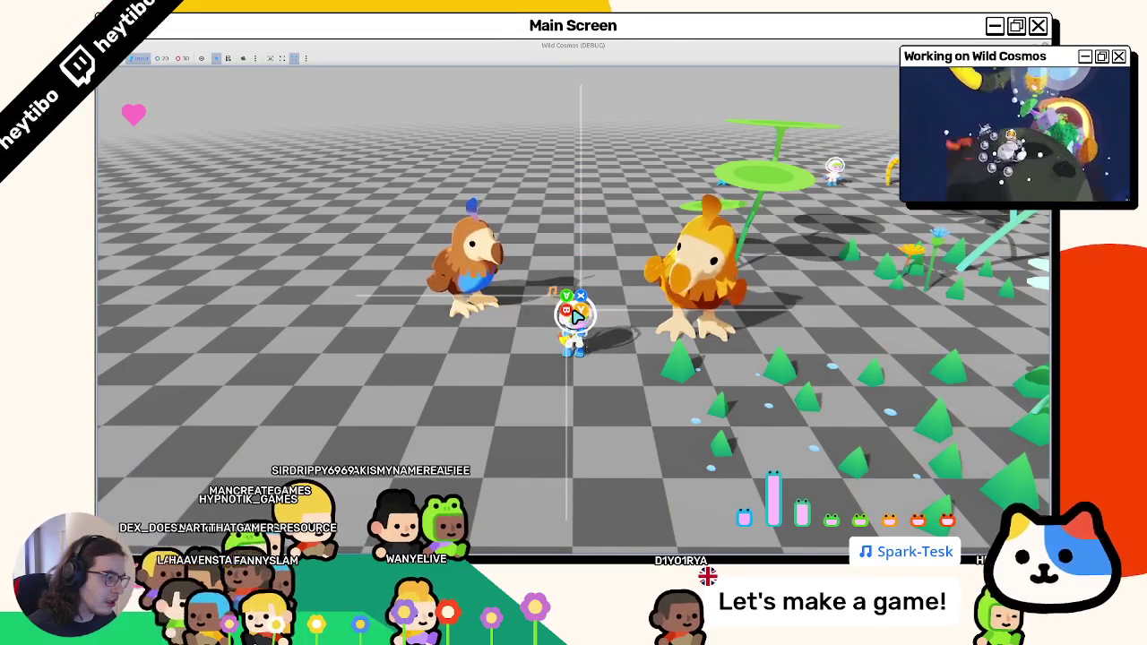
key(F8)
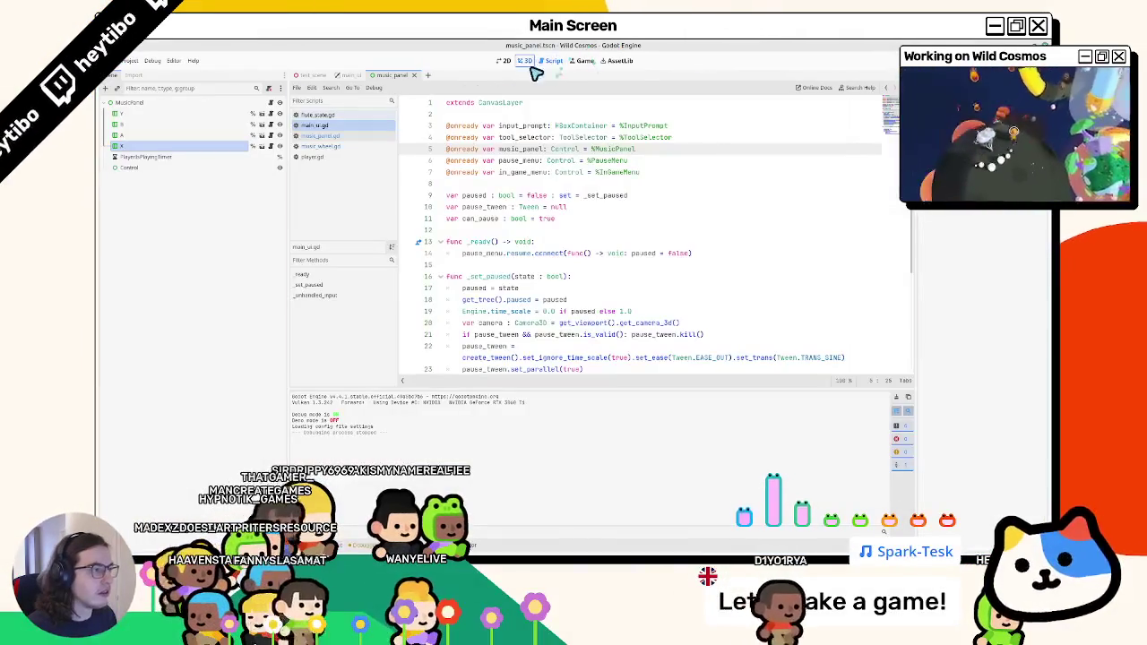
Show music_panel in 2D, widen the Inspector, and select all four prompt lines Y, B, A and X.
click(504, 60)
click(149, 134)
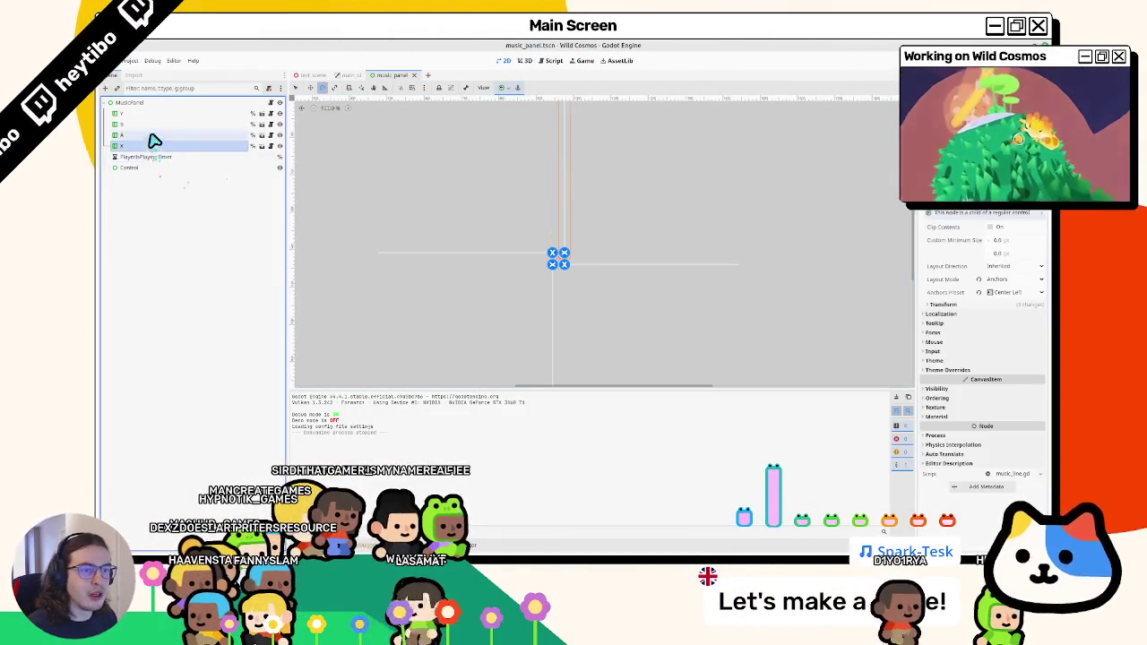
click(149, 114)
click(143, 136)
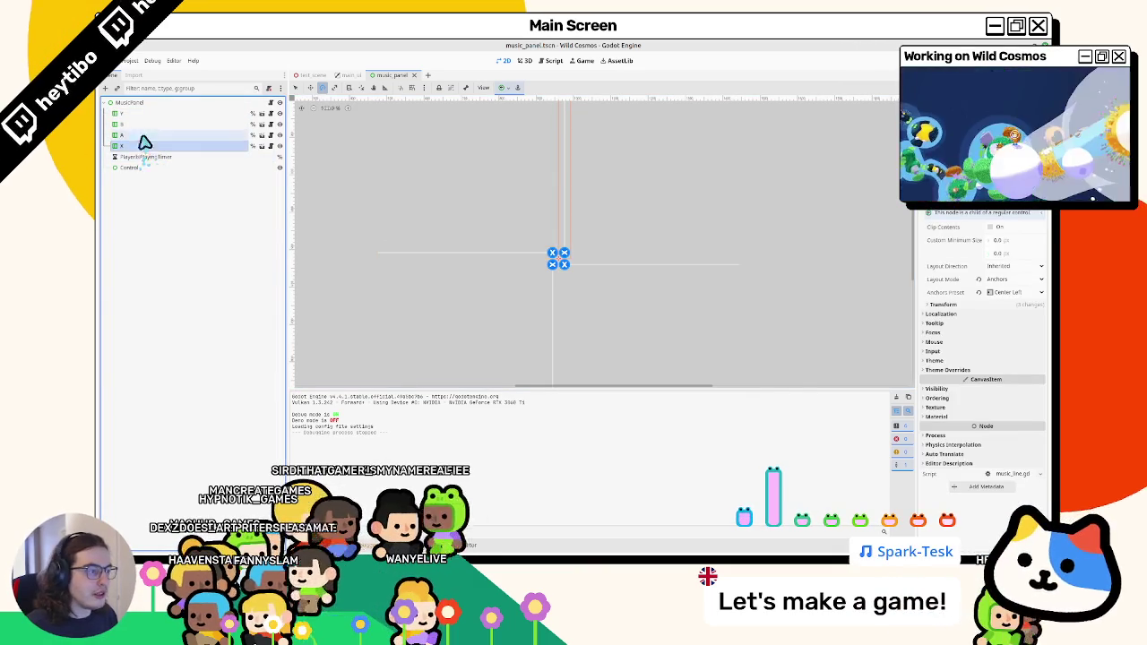
click(149, 115)
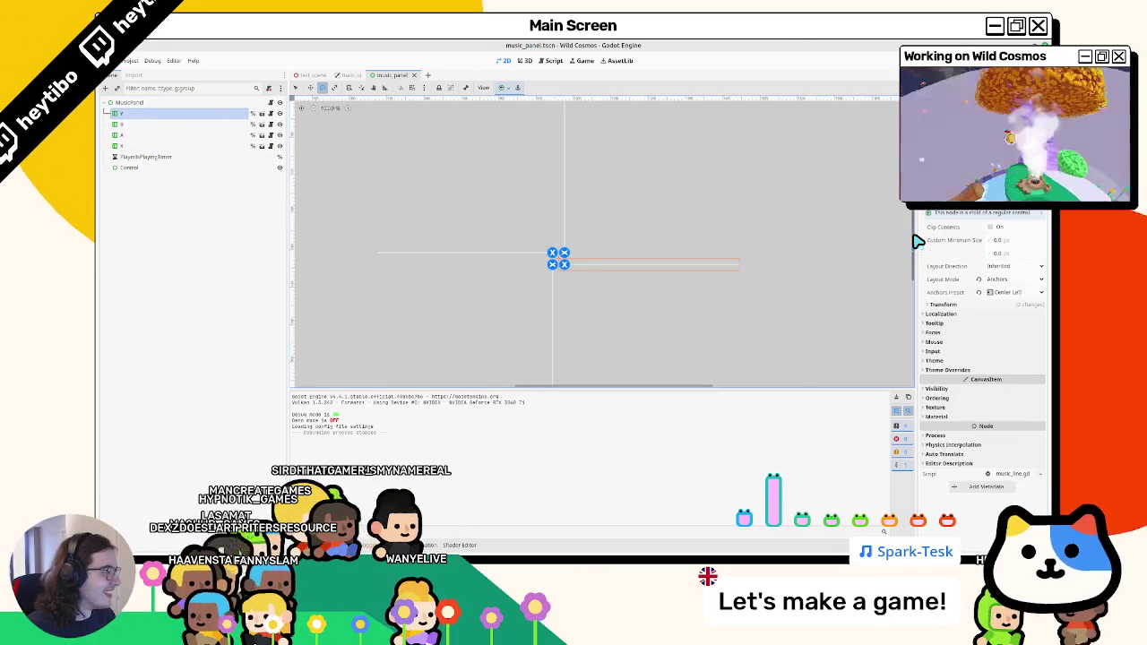
drag(916, 240, 806, 238)
shift+click(220, 147)
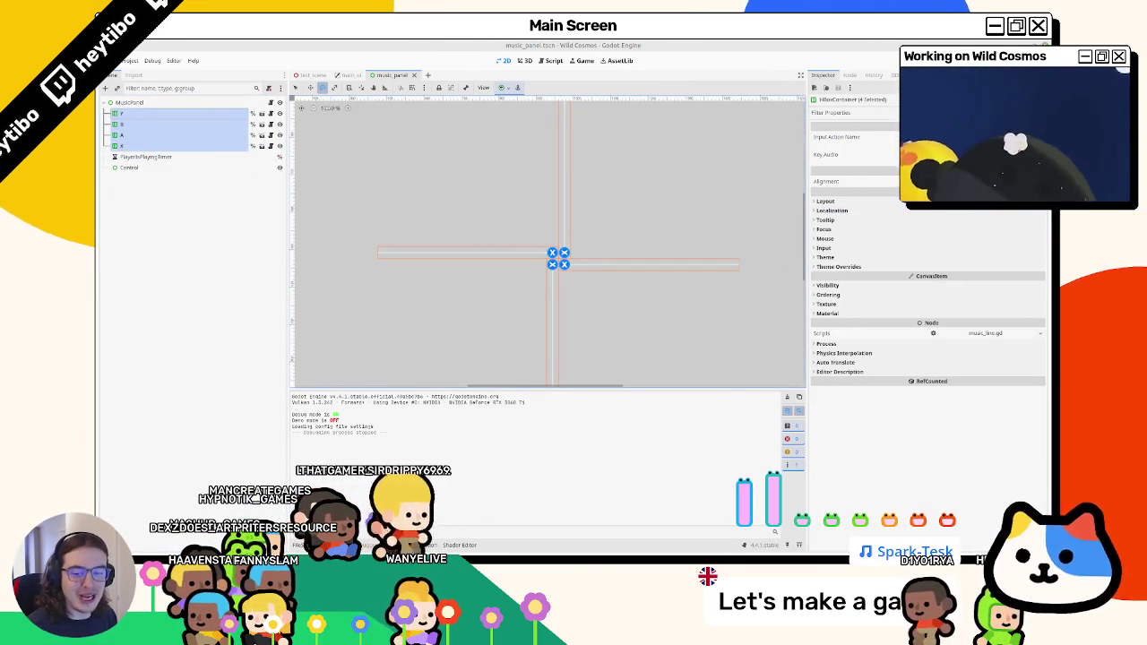
Expand and collapse the Inspector's theme override, Separation, tooltip and localization sections.
click(826, 267)
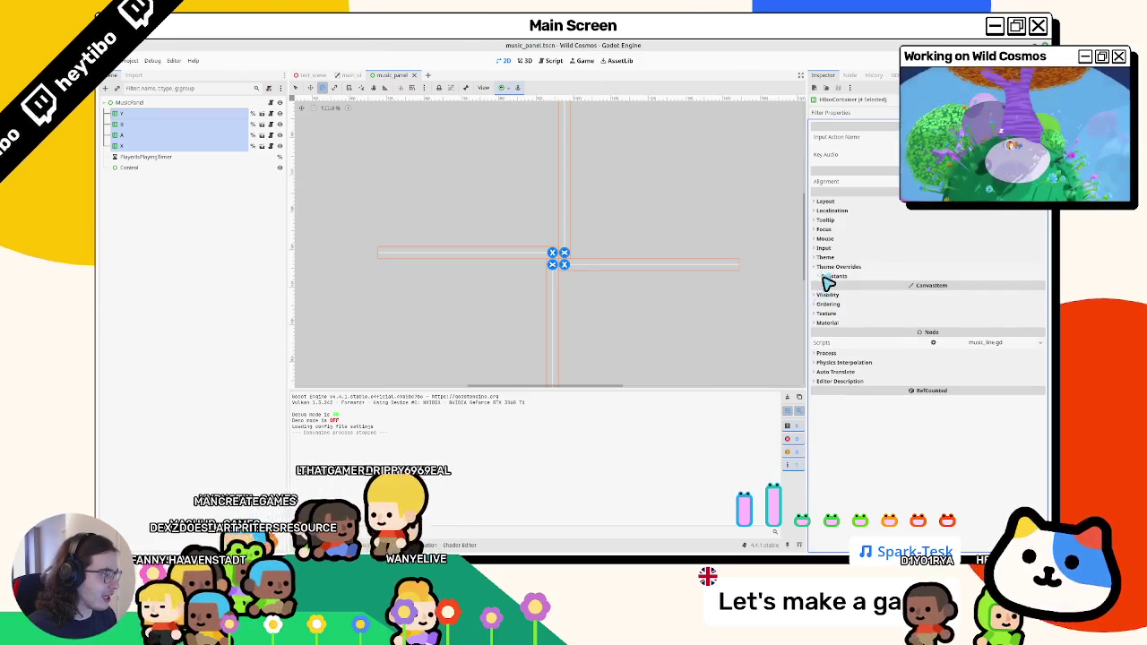
click(825, 277)
click(847, 221)
click(849, 212)
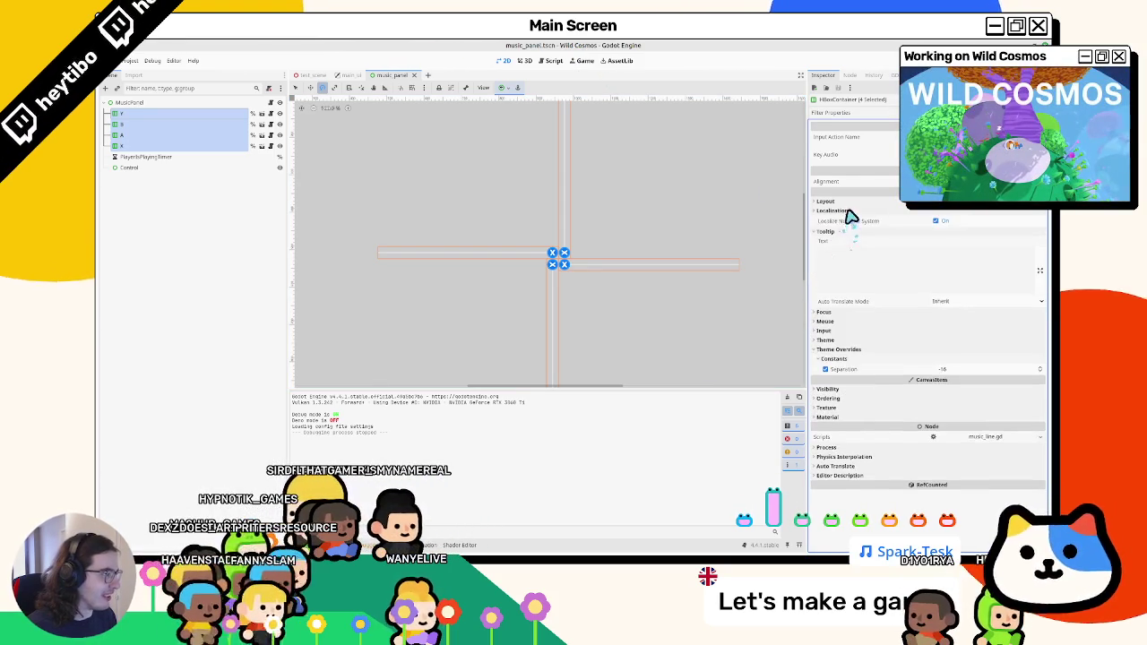
click(845, 213)
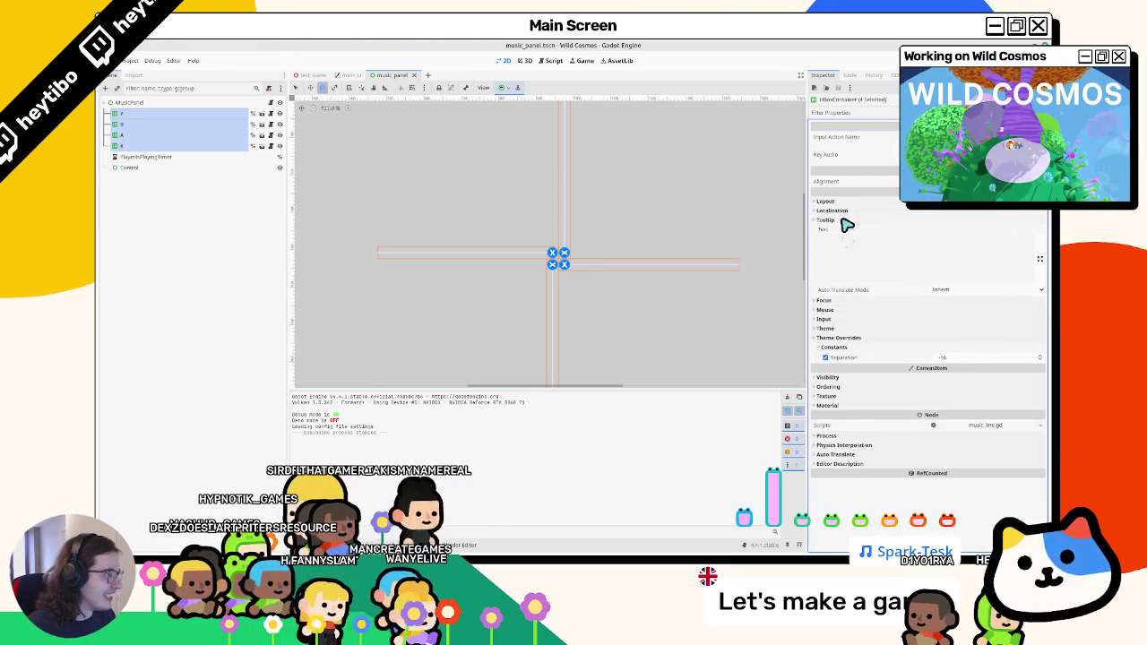
click(845, 222)
click(832, 268)
click(831, 268)
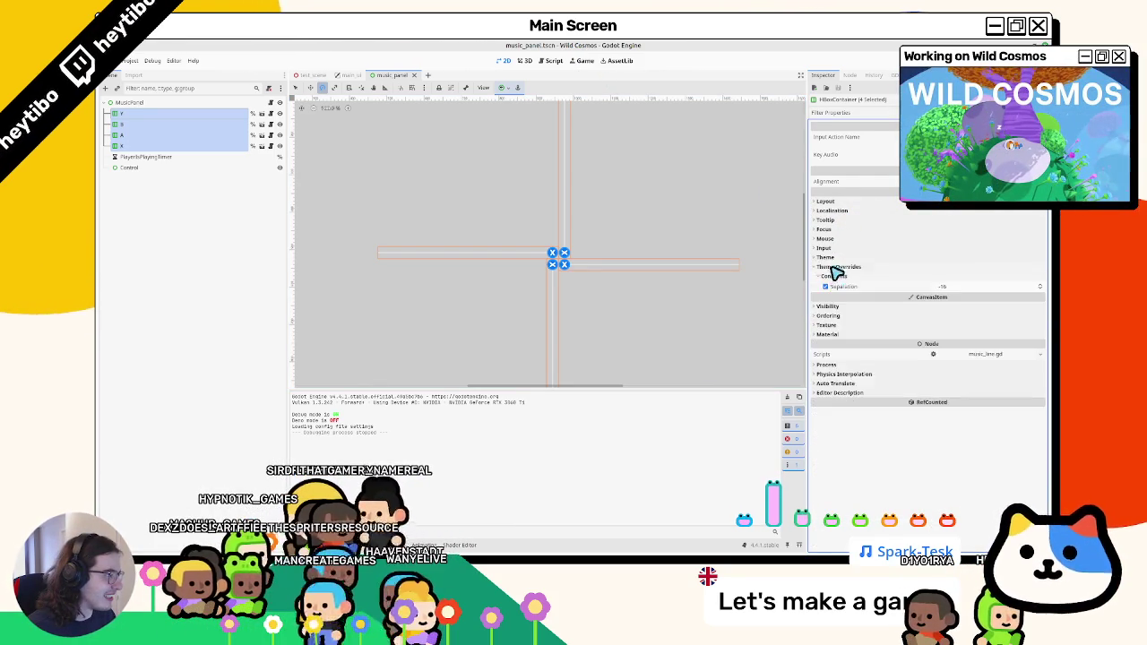
click(833, 268)
click(833, 304)
click(832, 304)
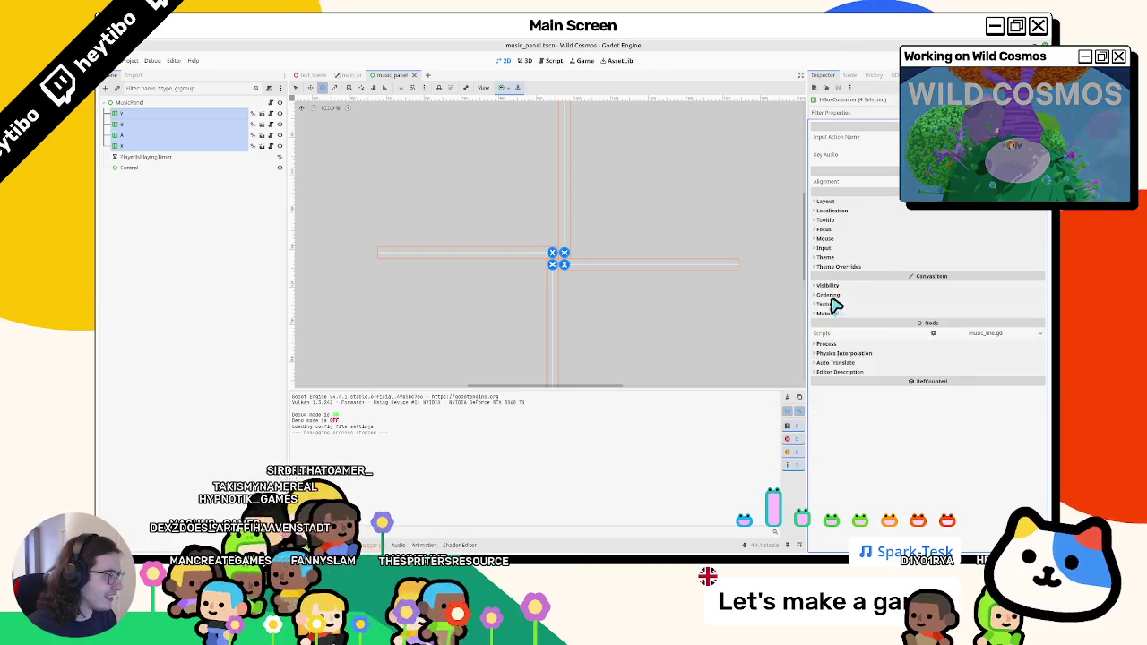
Expand the mouse, input and focus sections in the Inspector and check localization.
click(832, 249)
click(833, 239)
click(831, 230)
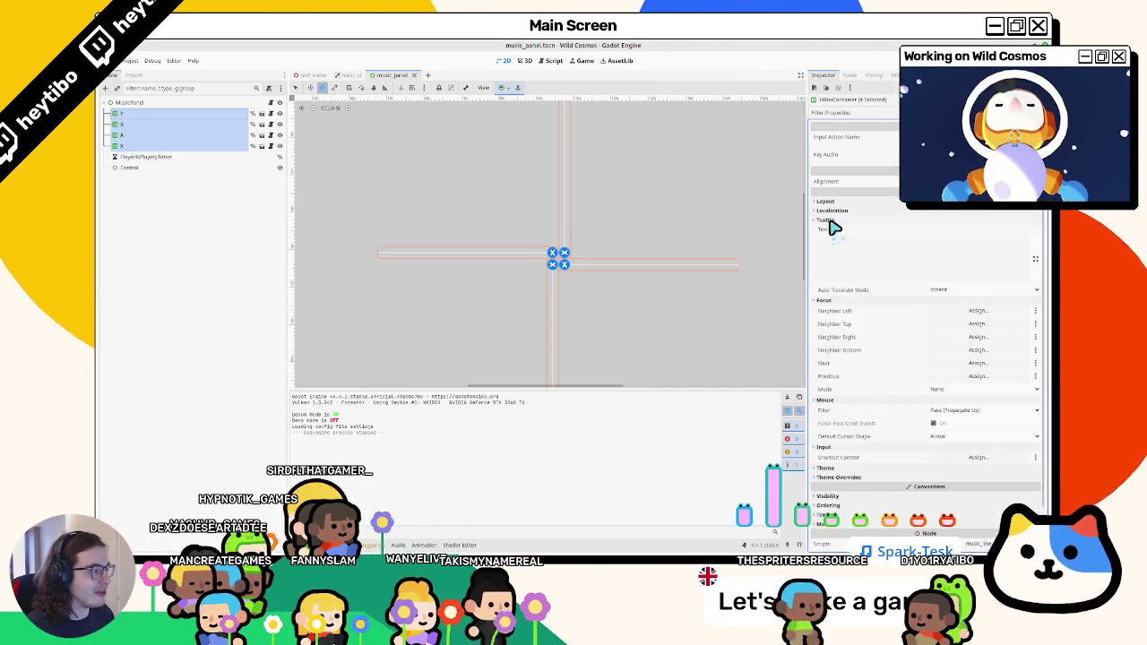
click(833, 212)
click(833, 211)
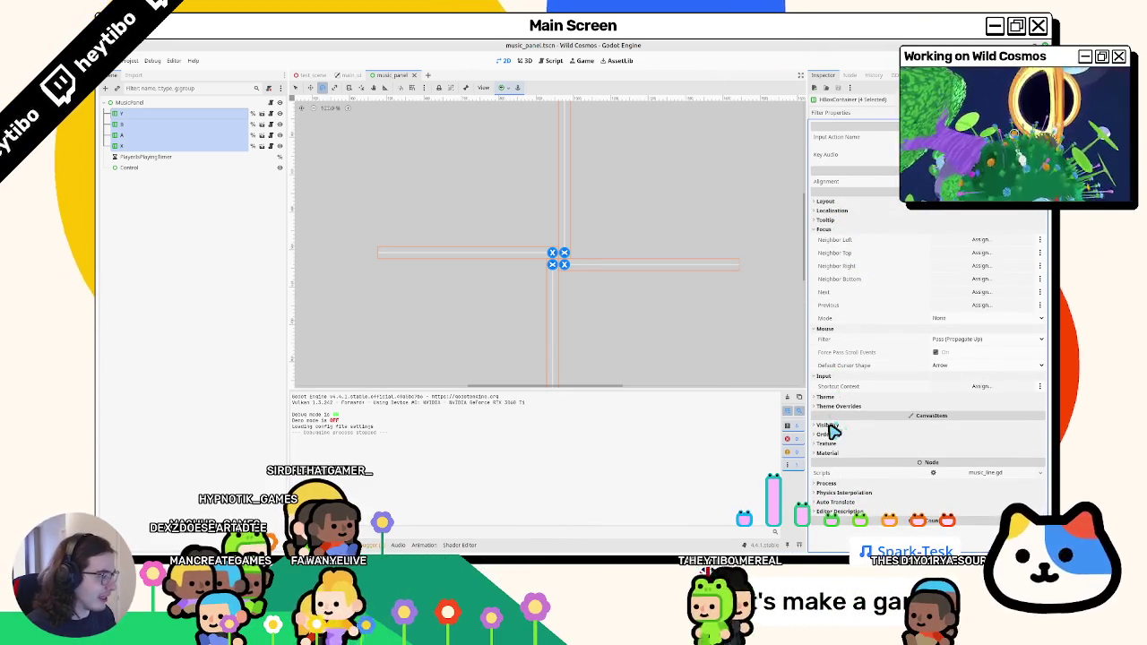
Set the prompt lines' pivot offset x to -128 and save the music panel scene.
click(833, 203)
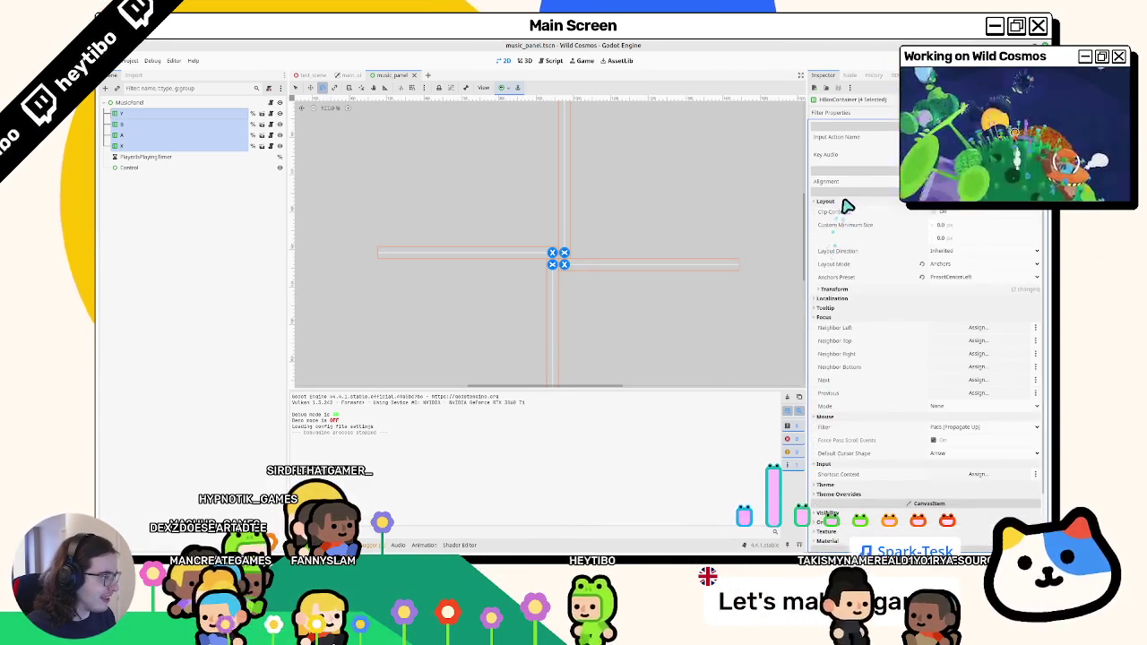
click(847, 289)
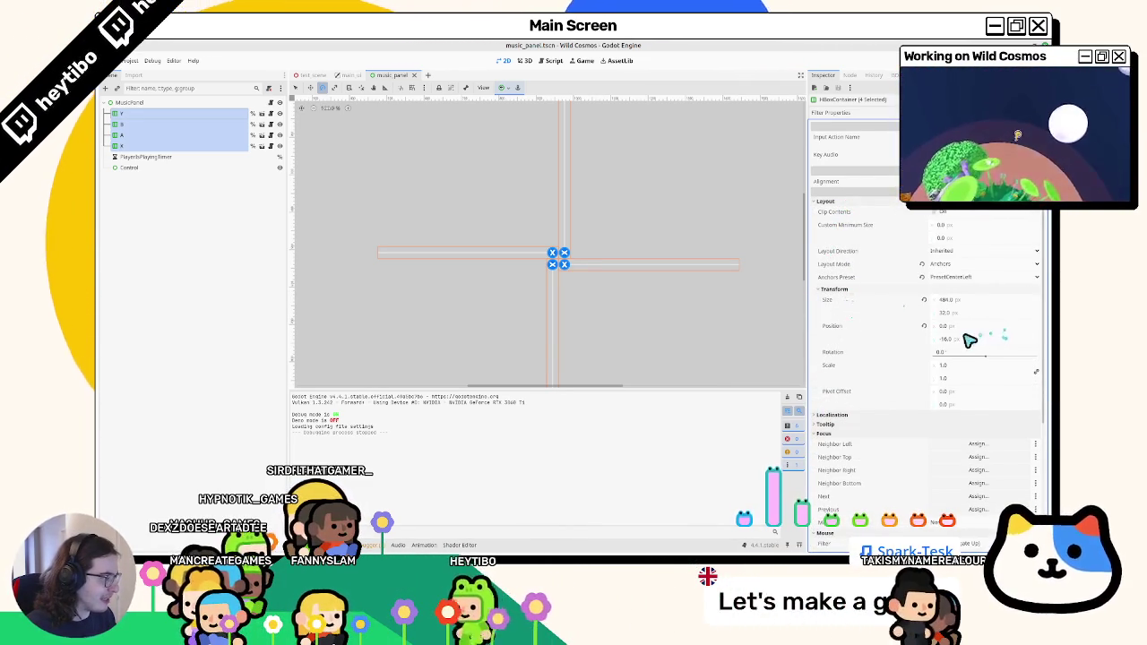
drag(959, 397, 581, 311)
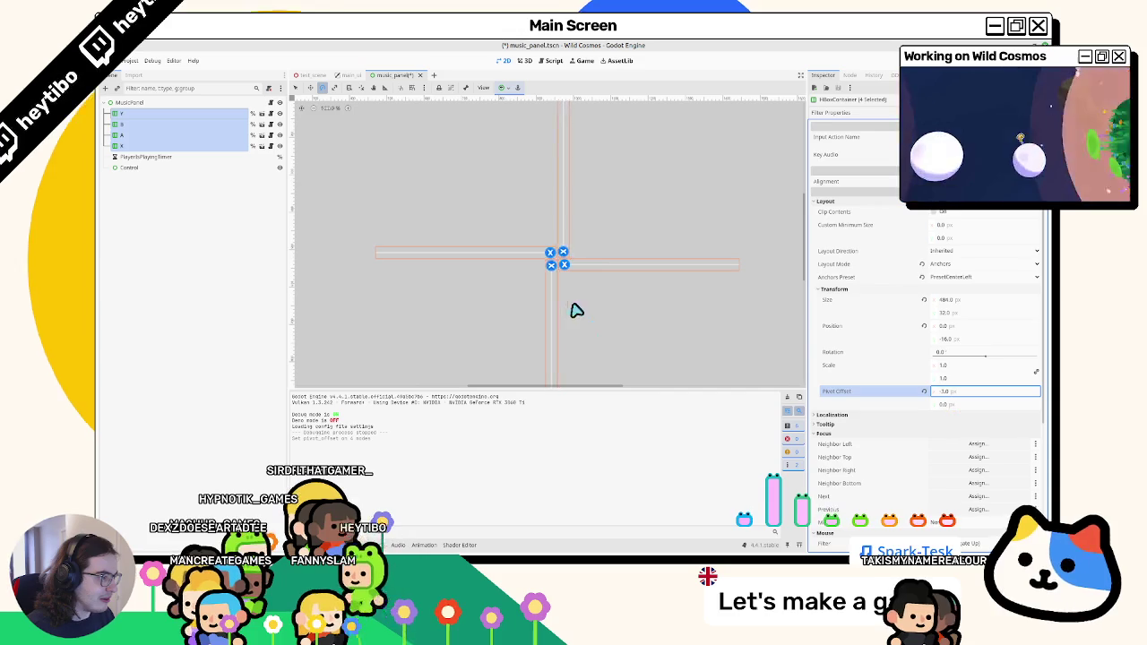
mouse_move(974, 406)
mouse_down()
mouse_move(599, 313)
mouse_move(642, 311)
mouse_up()
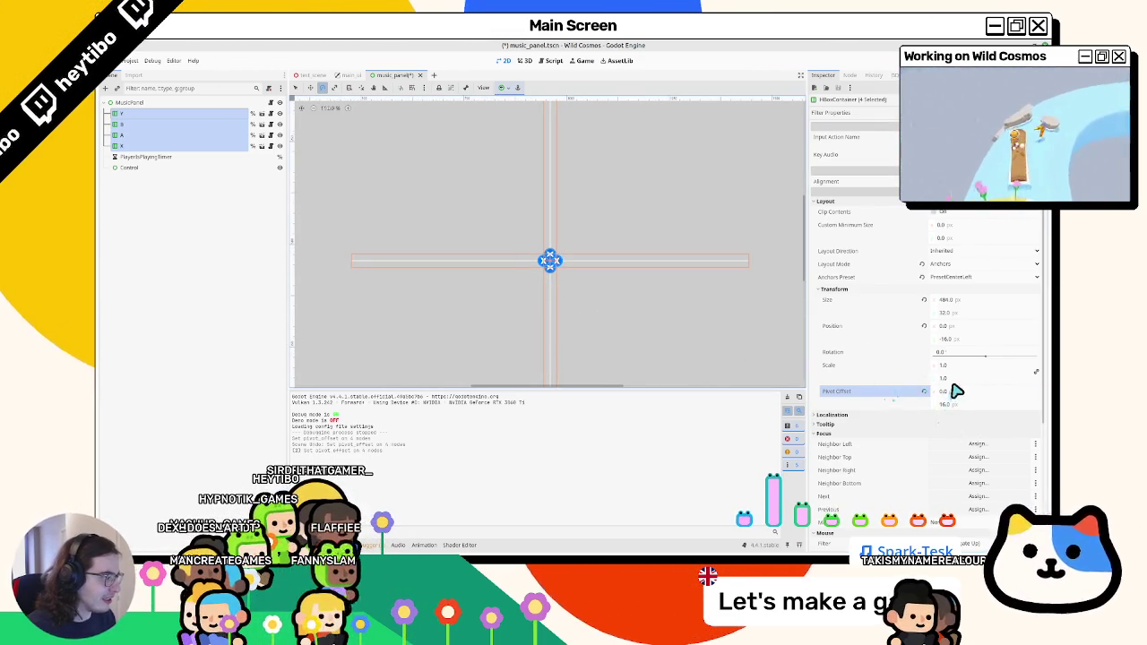
mouse_move(957, 391)
mouse_down()
mouse_move(501, 297)
mouse_move(575, 310)
mouse_up()
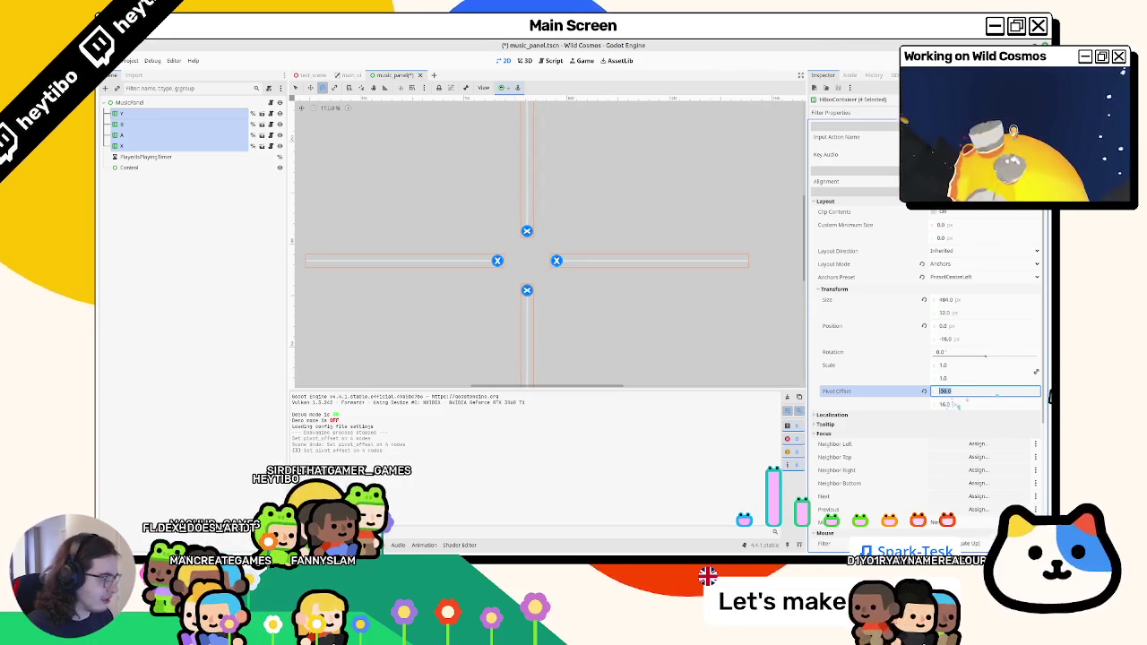
text(2)
key(Return)
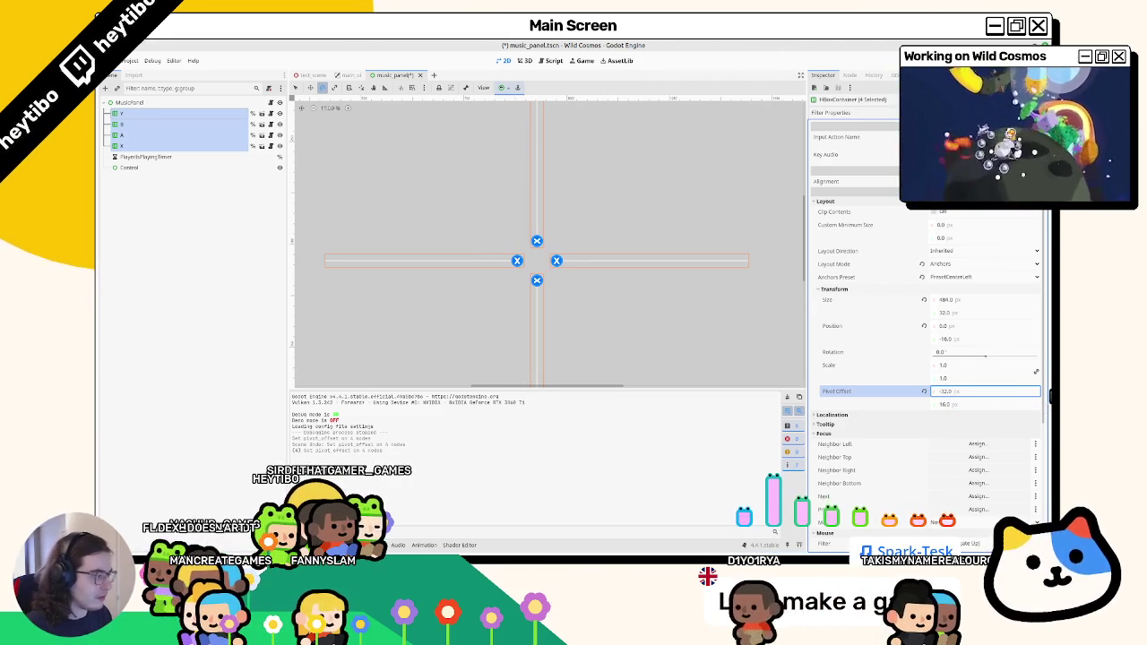
text(-128)
key(Return)
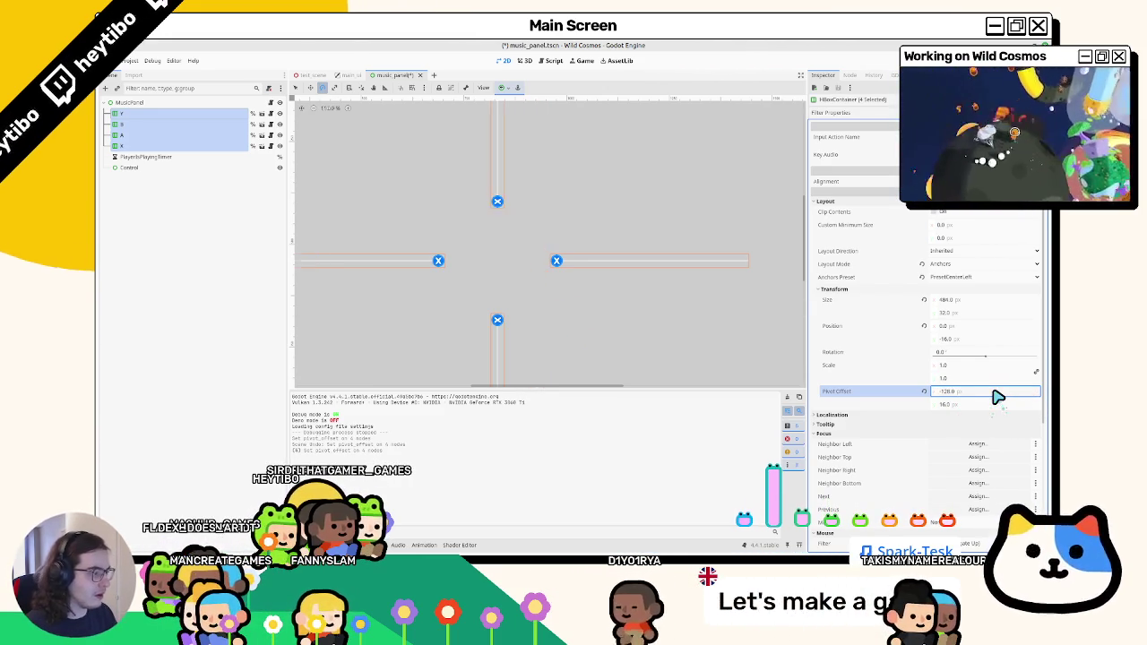
key(ctrl+s)
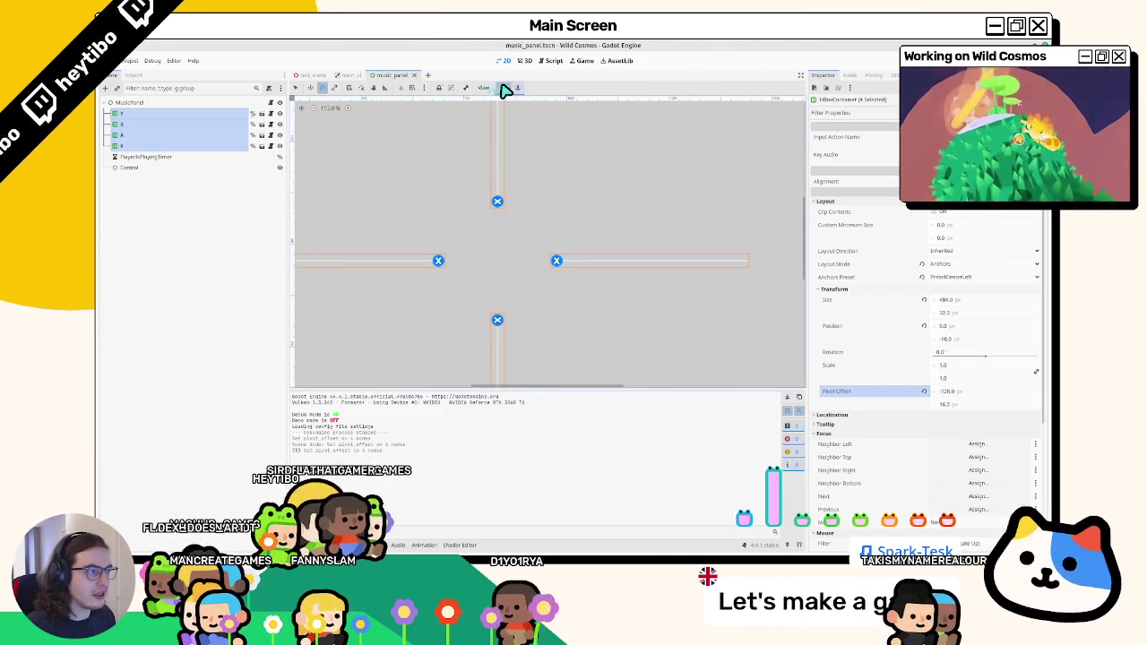
Apply the Center anchor preset to the four lines and to the MusicPanel root.
click(504, 87)
click(519, 129)
scroll(448, 247, down, 4)
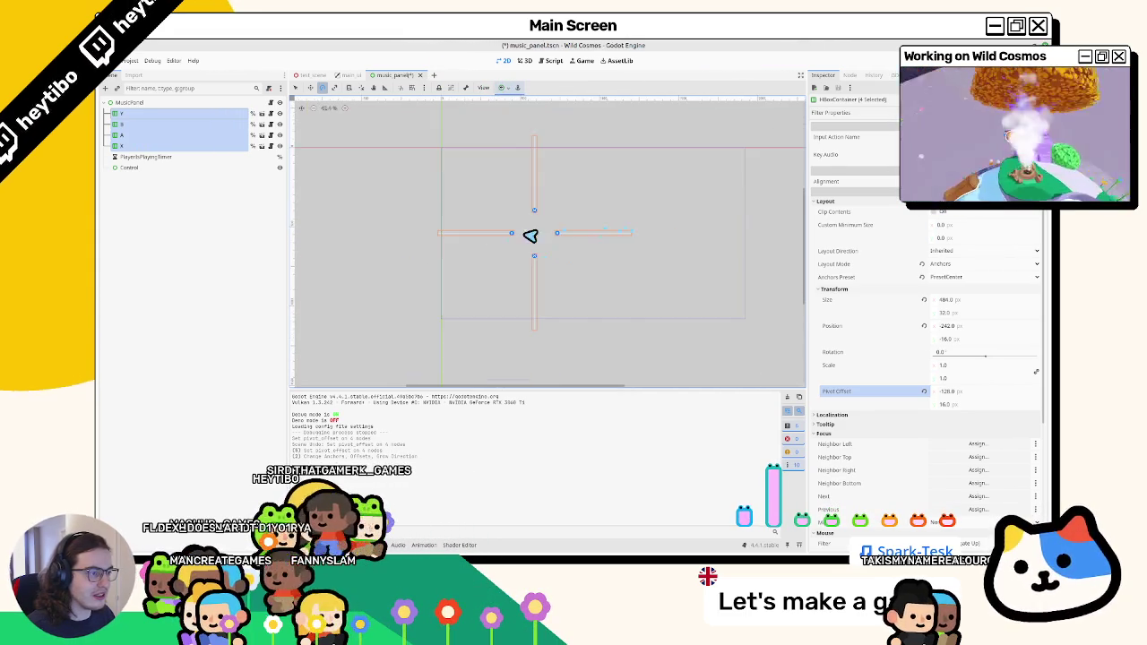
click(141, 123)
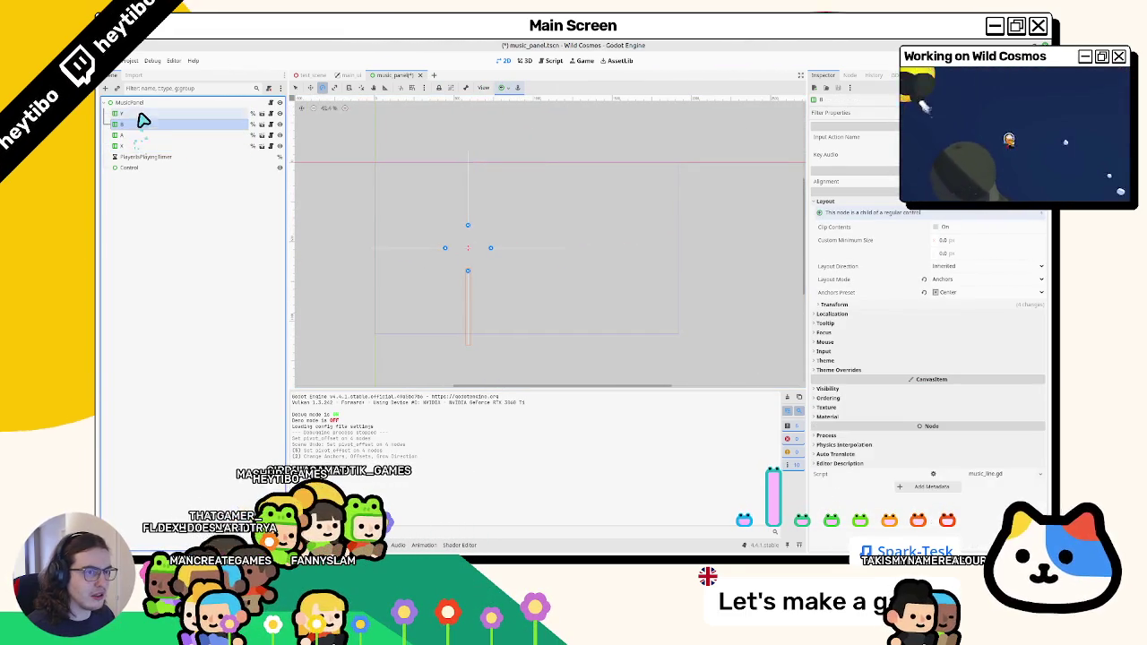
click(139, 103)
click(505, 88)
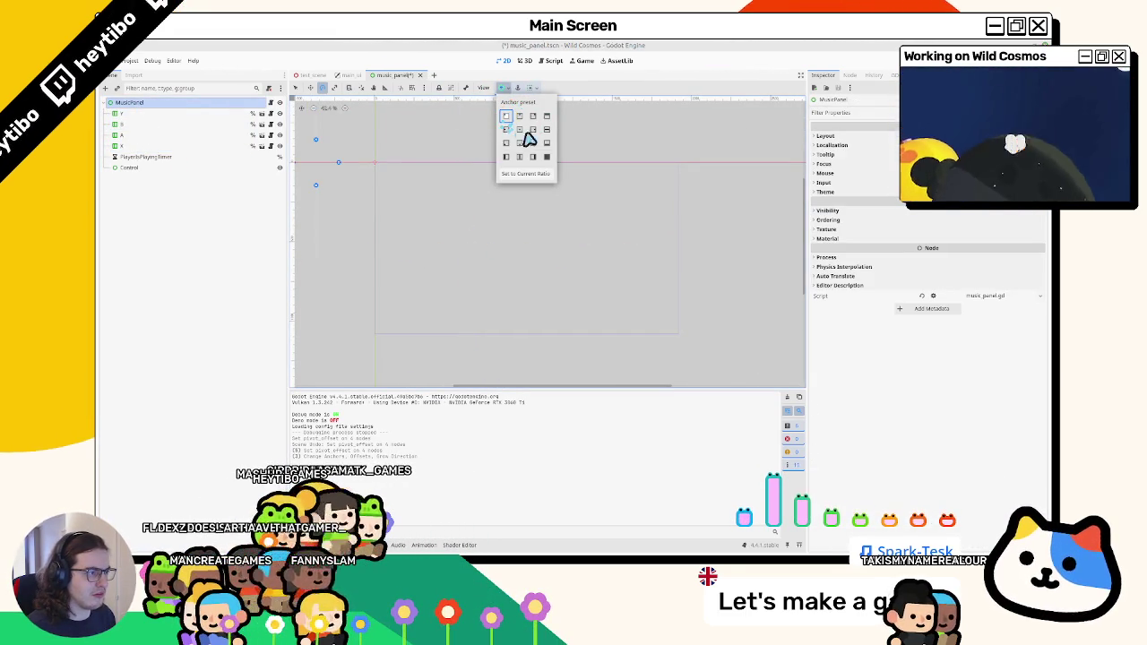
click(522, 130)
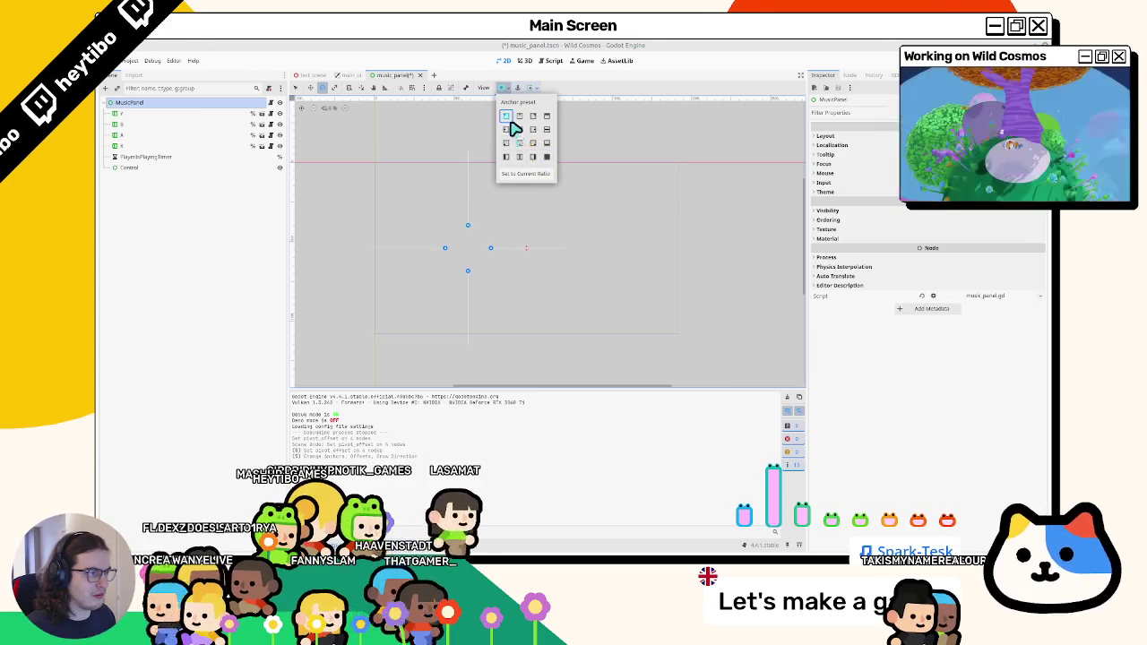
Reselect the four lines and, after trying 242, keep their pivot offset x at -128.
click(160, 145)
shift+click(153, 115)
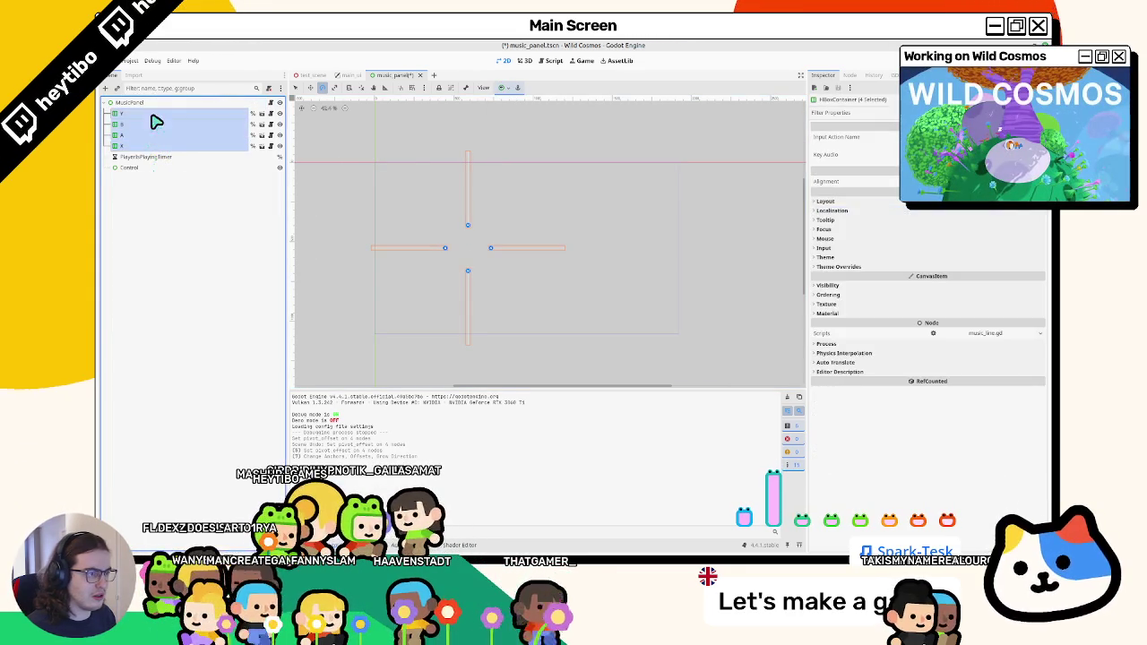
click(828, 202)
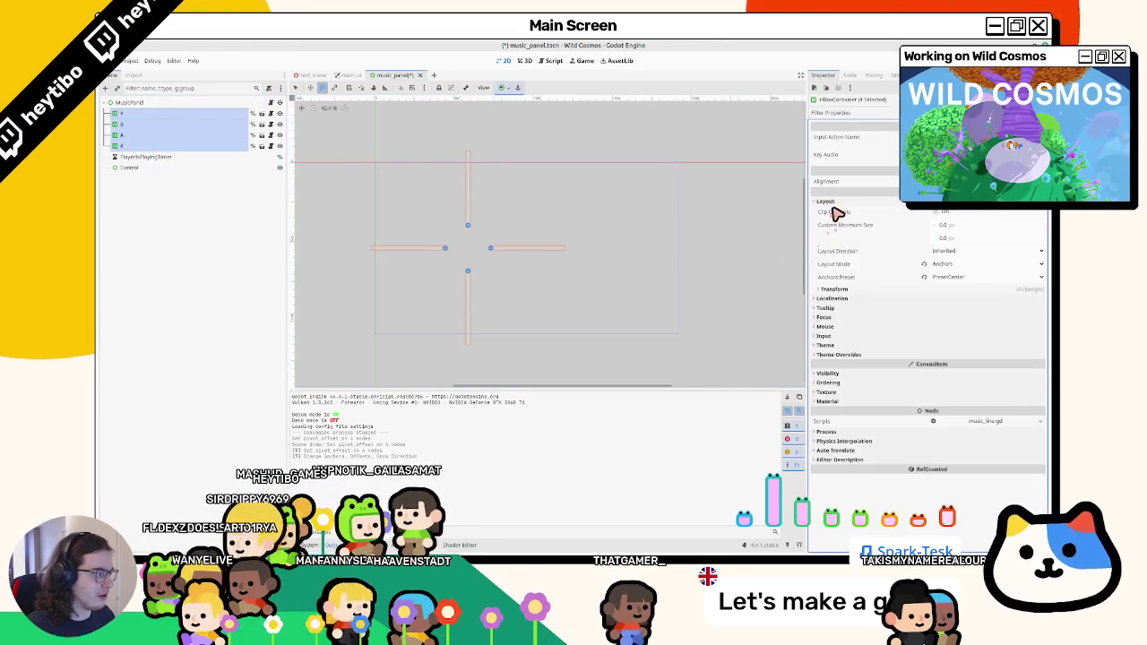
click(852, 289)
click(960, 392)
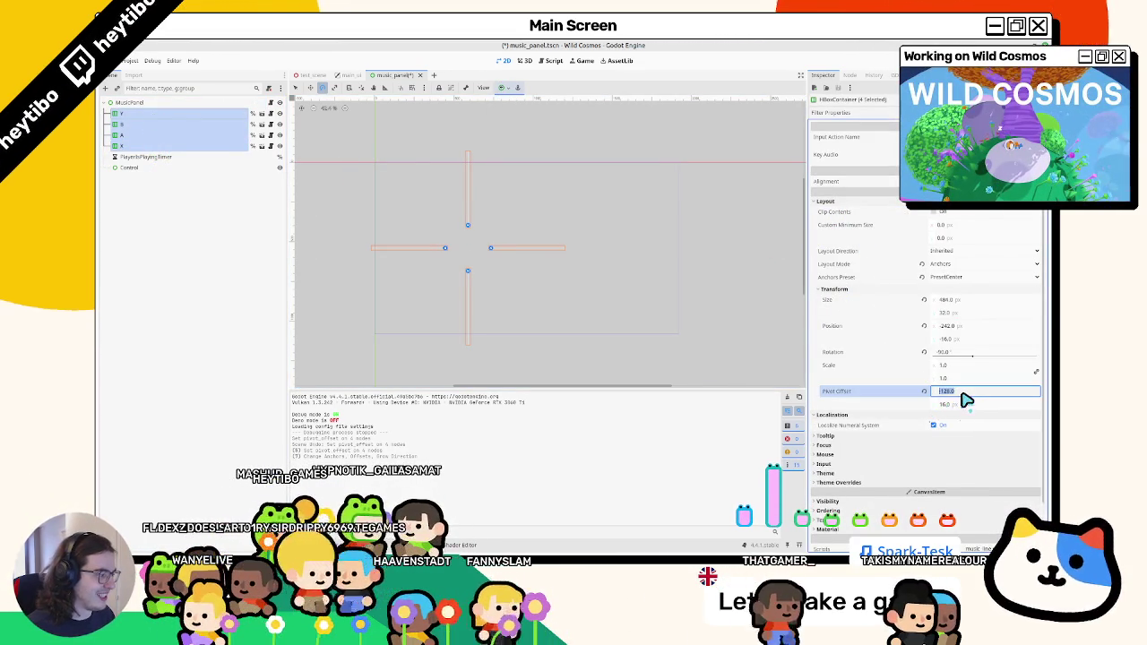
text(242)
key(Return)
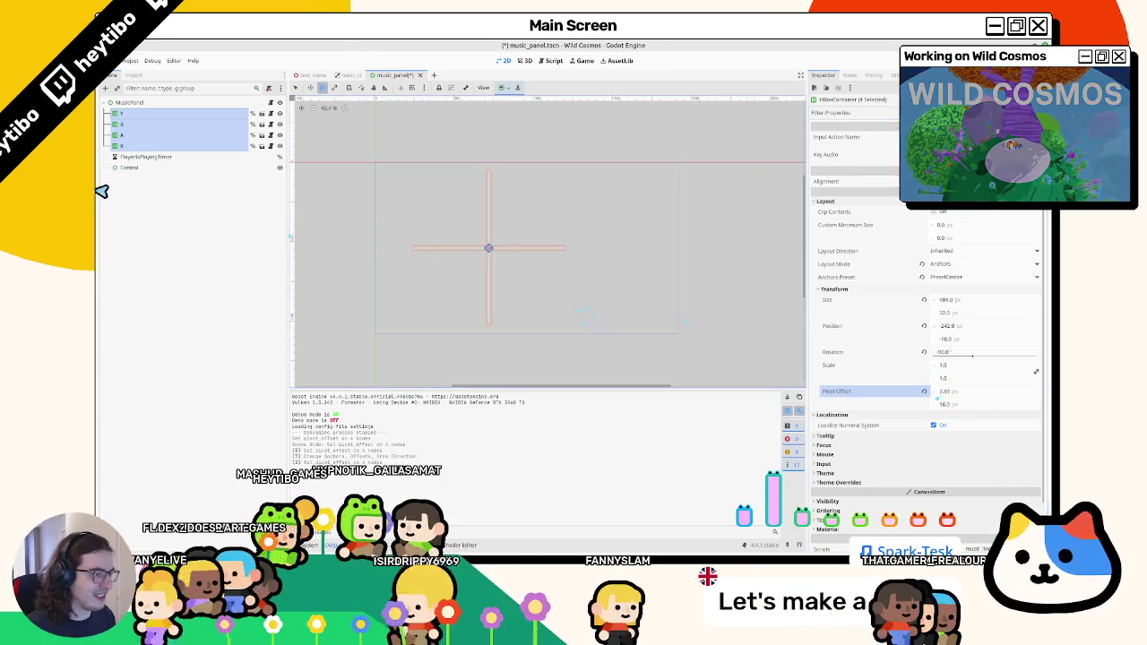
text(-128)
key(Return)
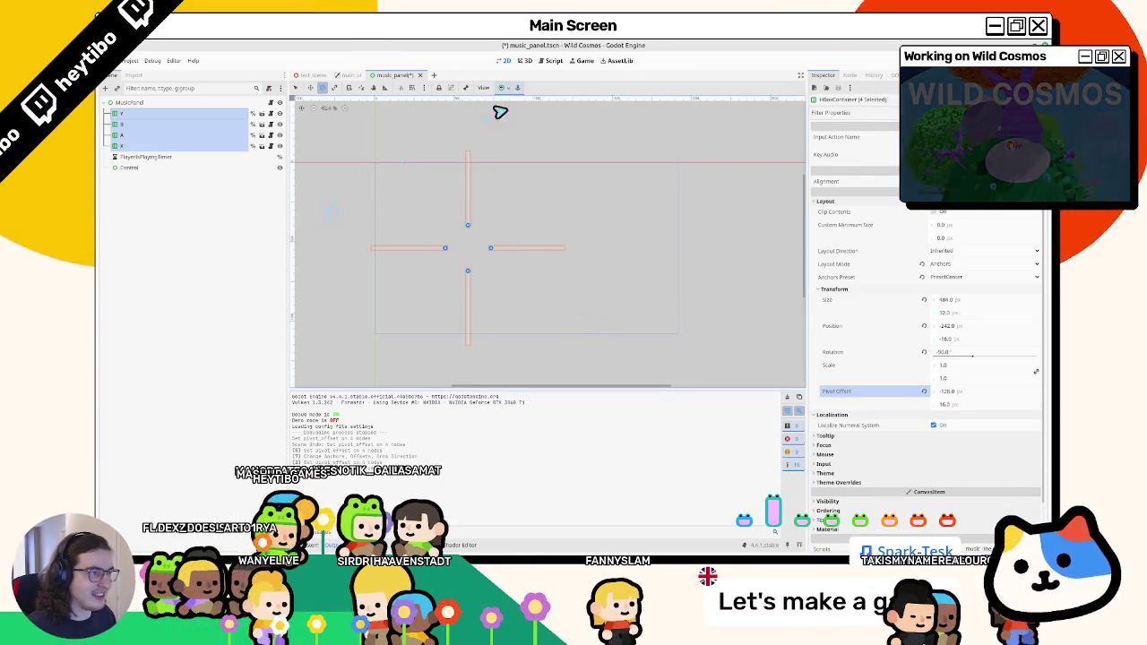
Open the Y line's anchor presets, then anchor the B line to the centre.
click(181, 114)
click(503, 87)
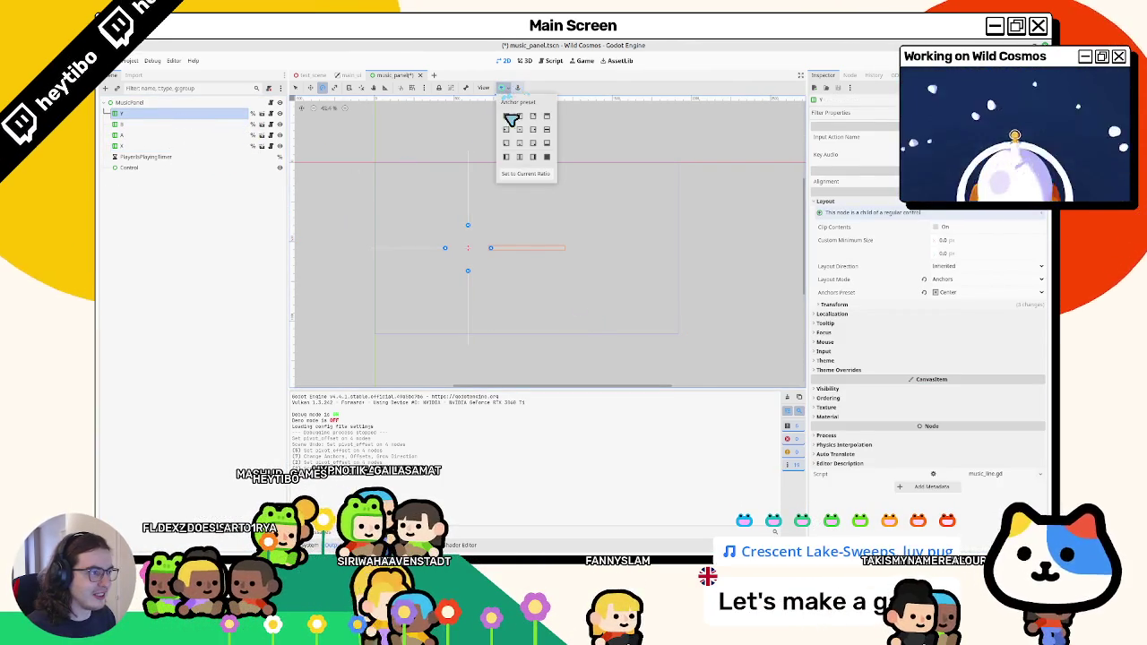
click(179, 123)
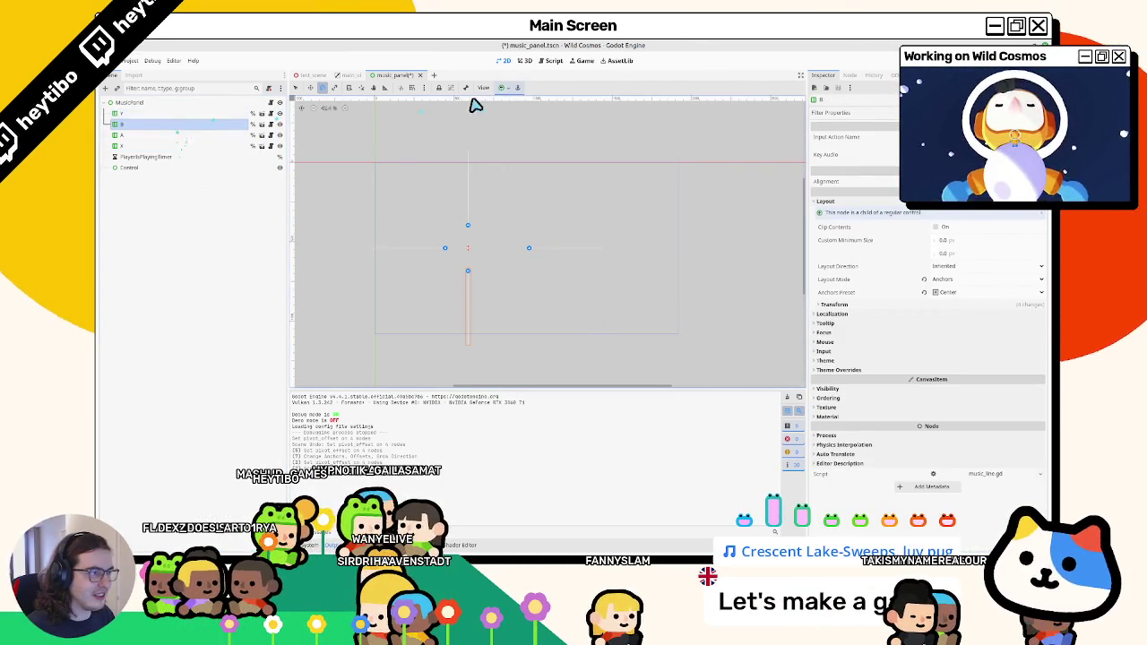
click(504, 87)
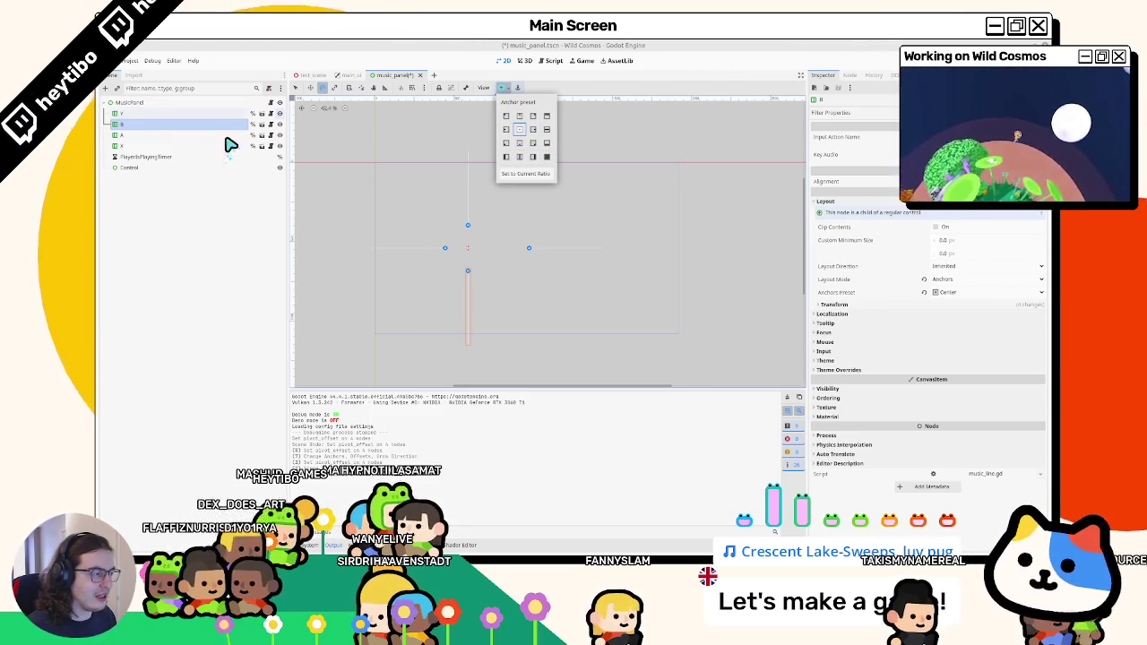
click(166, 134)
shift+click(139, 146)
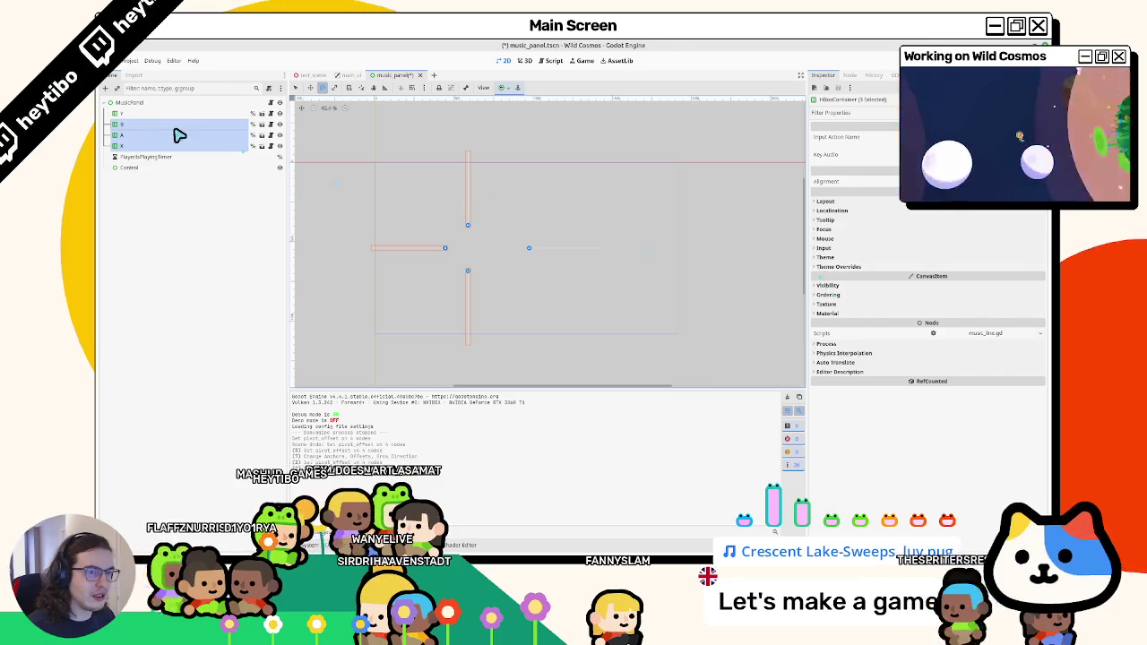
Give all four lines a horizontal pivot offset of -128, then fine-tune it.
click(179, 133)
shift+click(156, 114)
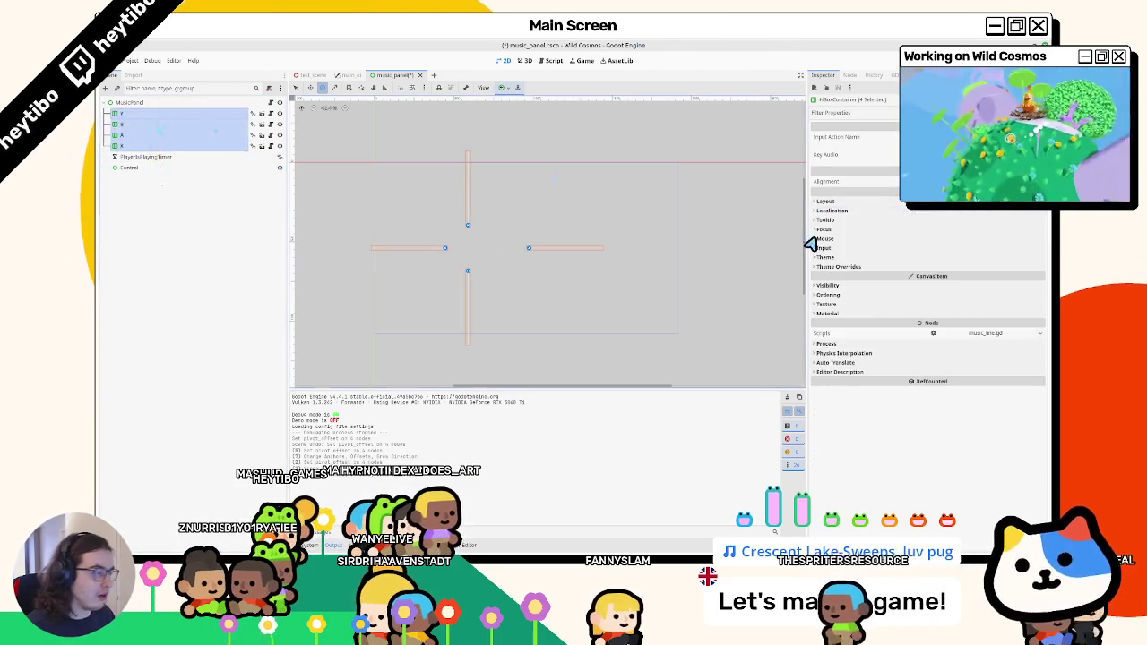
click(842, 269)
click(843, 259)
click(843, 258)
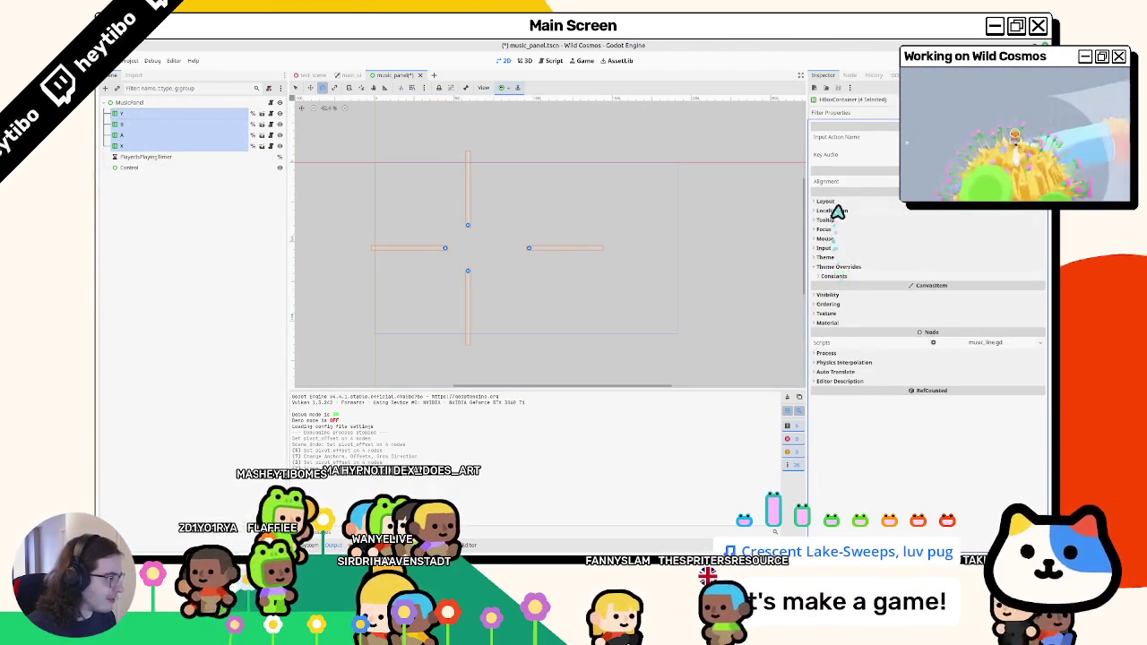
click(839, 202)
click(841, 286)
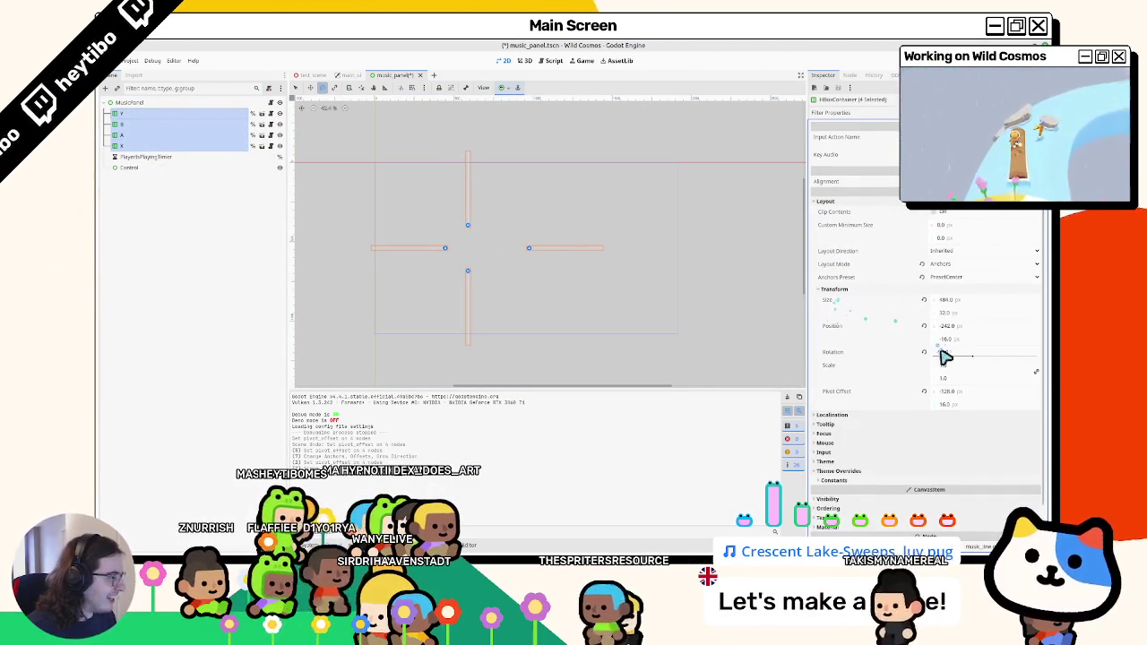
click(966, 395)
text(-128)
key(Tab)
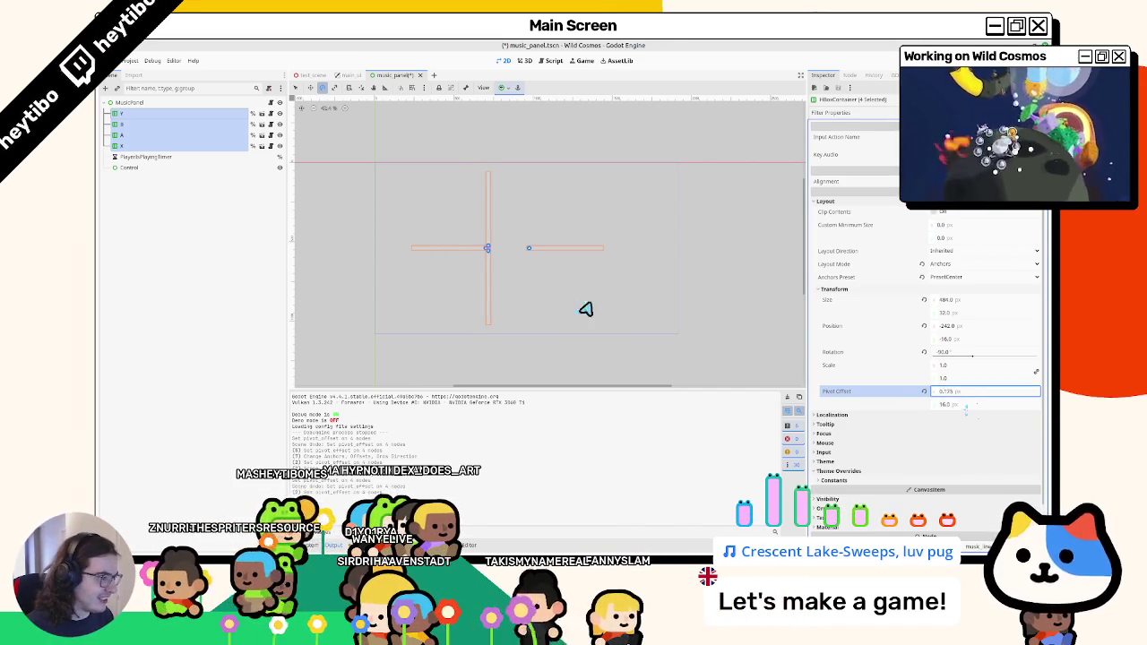
drag(966, 392, 955, 392)
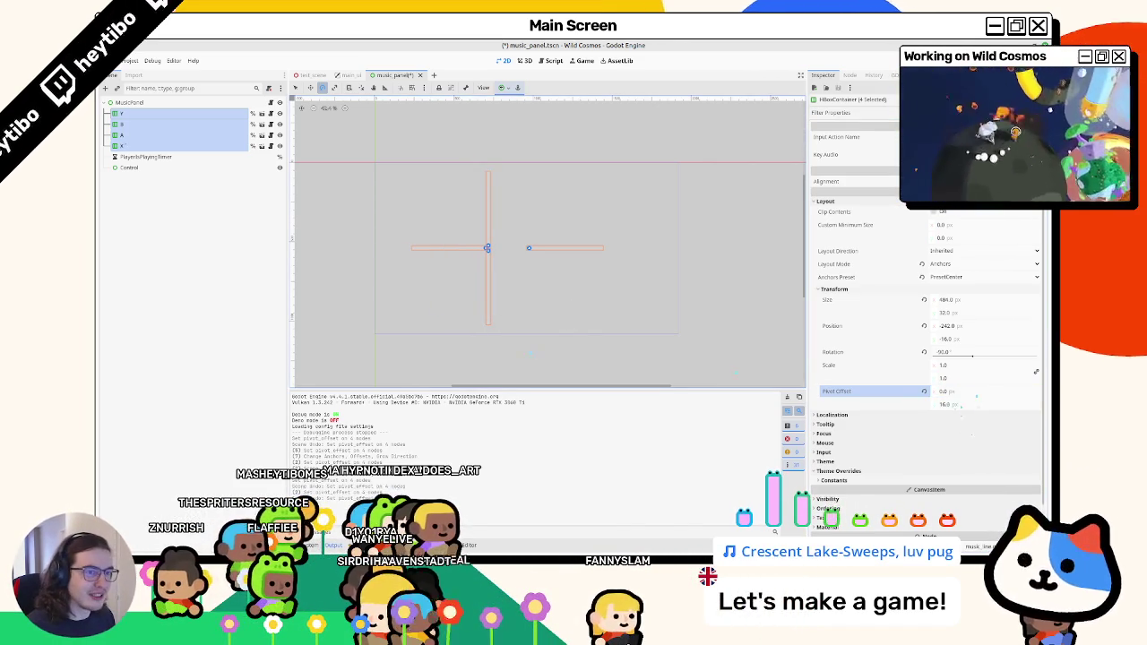
Set the Y line's position x to 0 and anchor it Center Left.
click(134, 115)
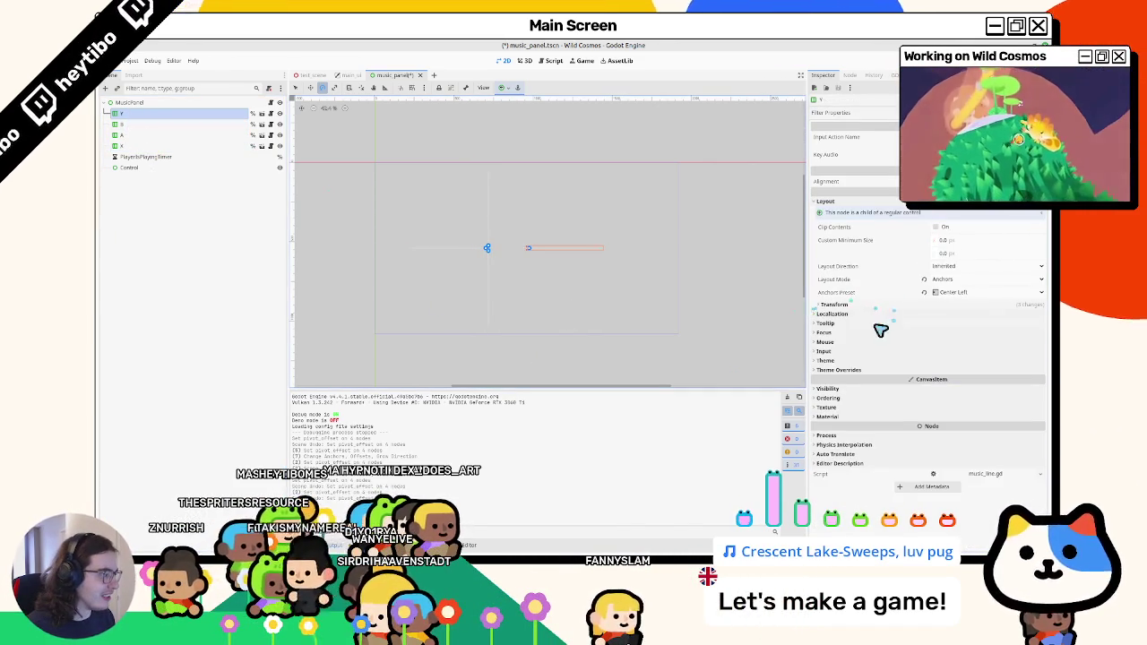
click(833, 305)
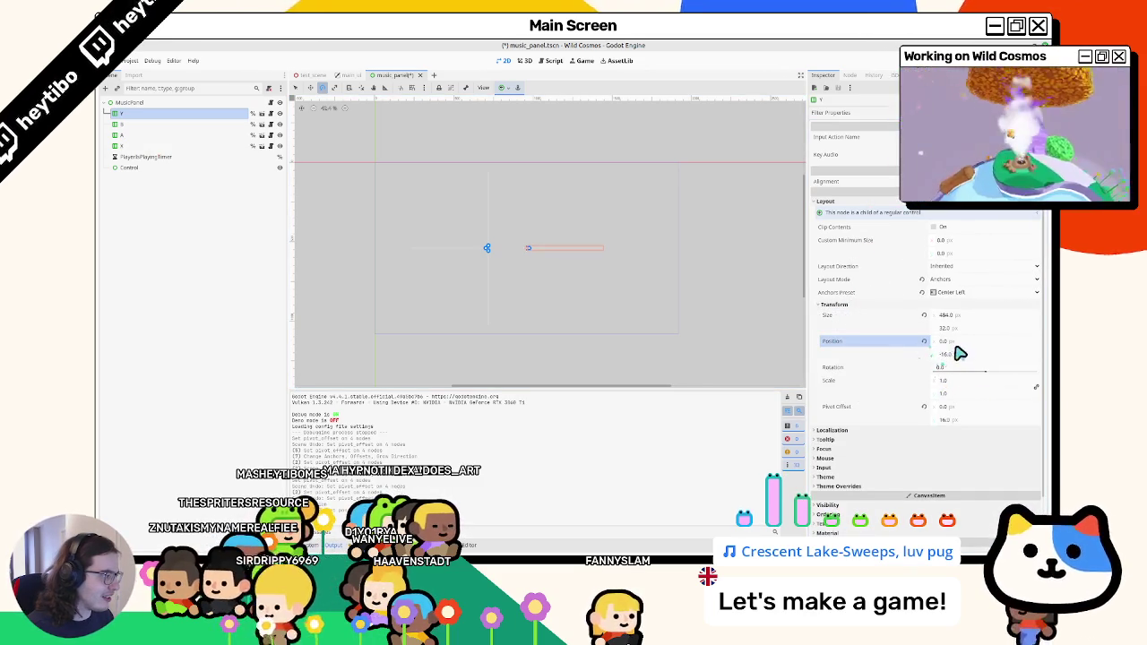
text(0)
key(Return)
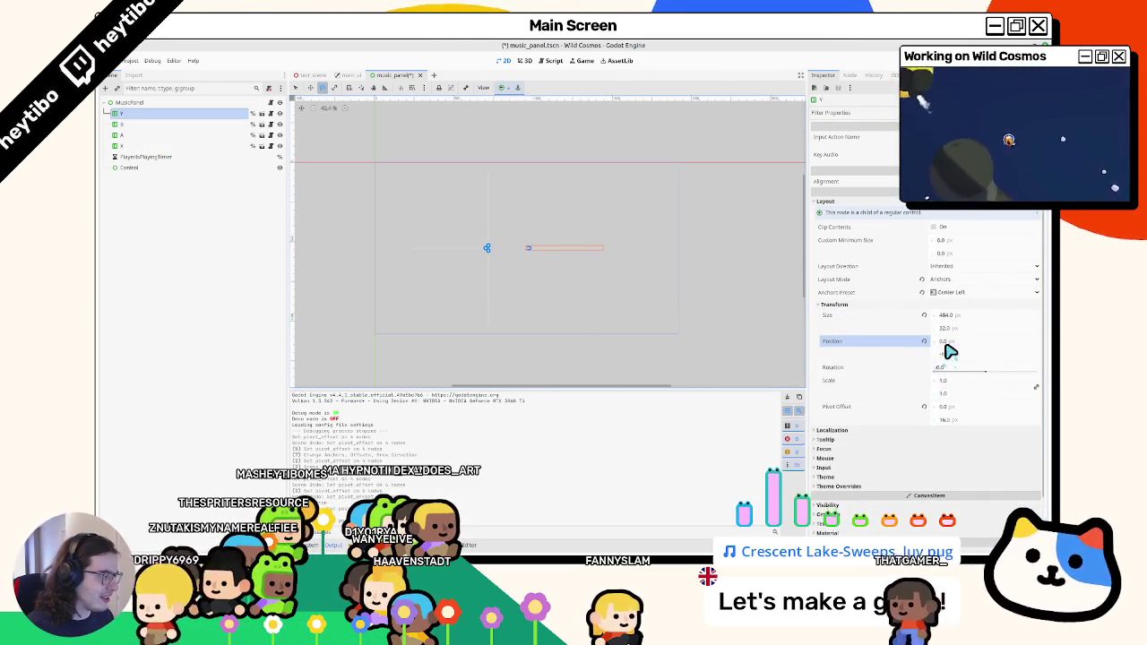
click(503, 86)
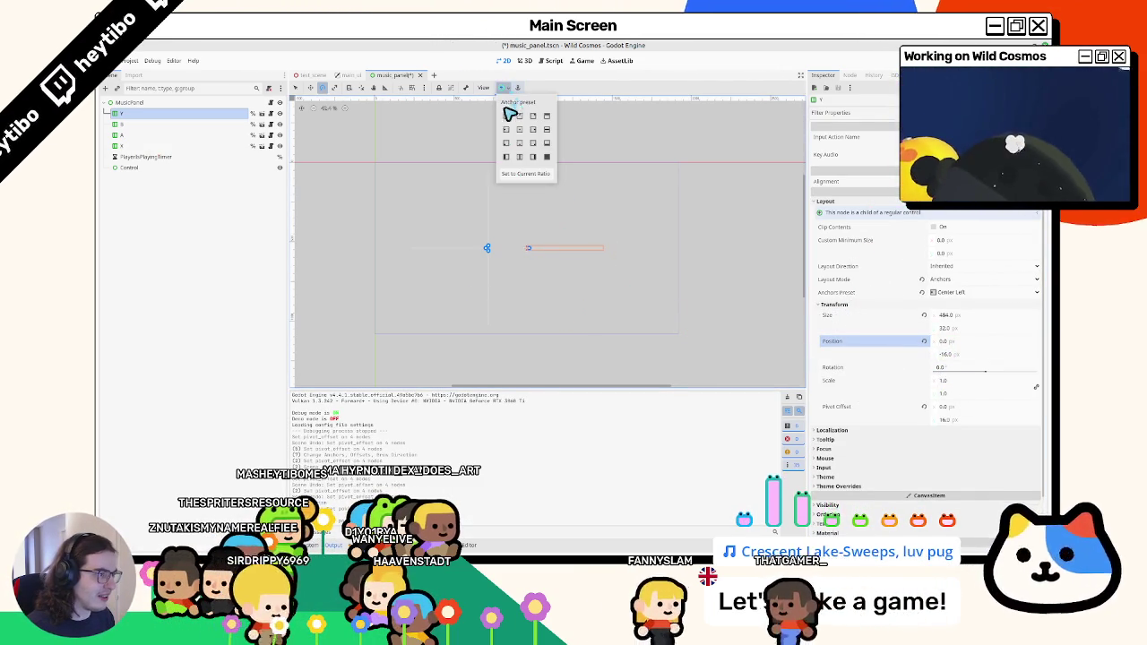
click(519, 129)
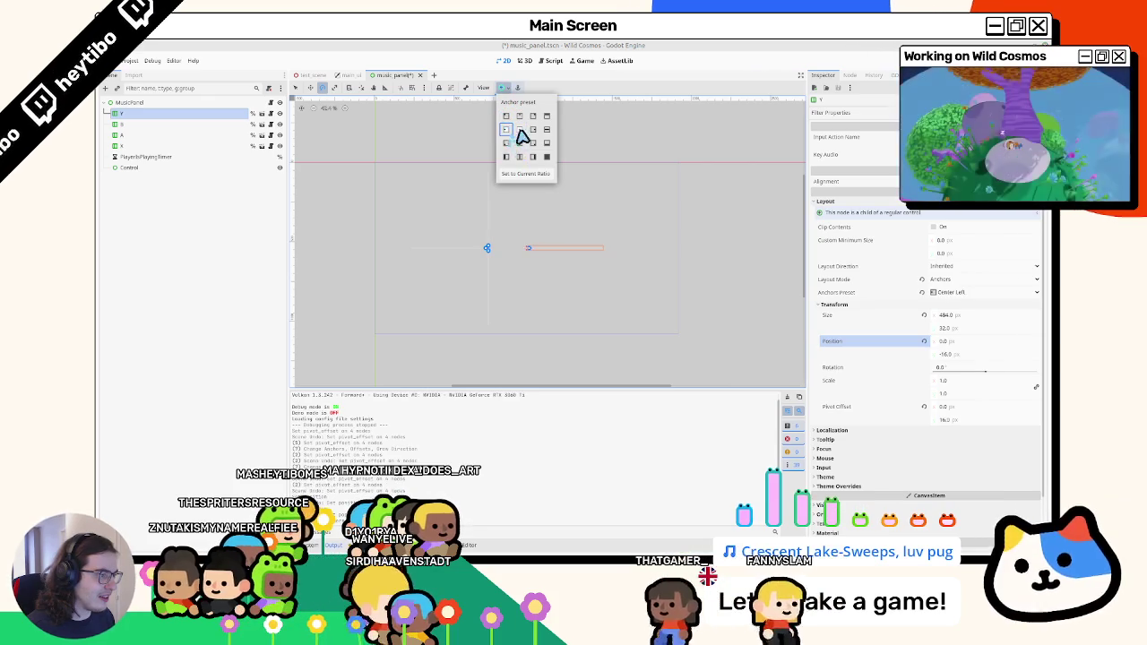
click(506, 130)
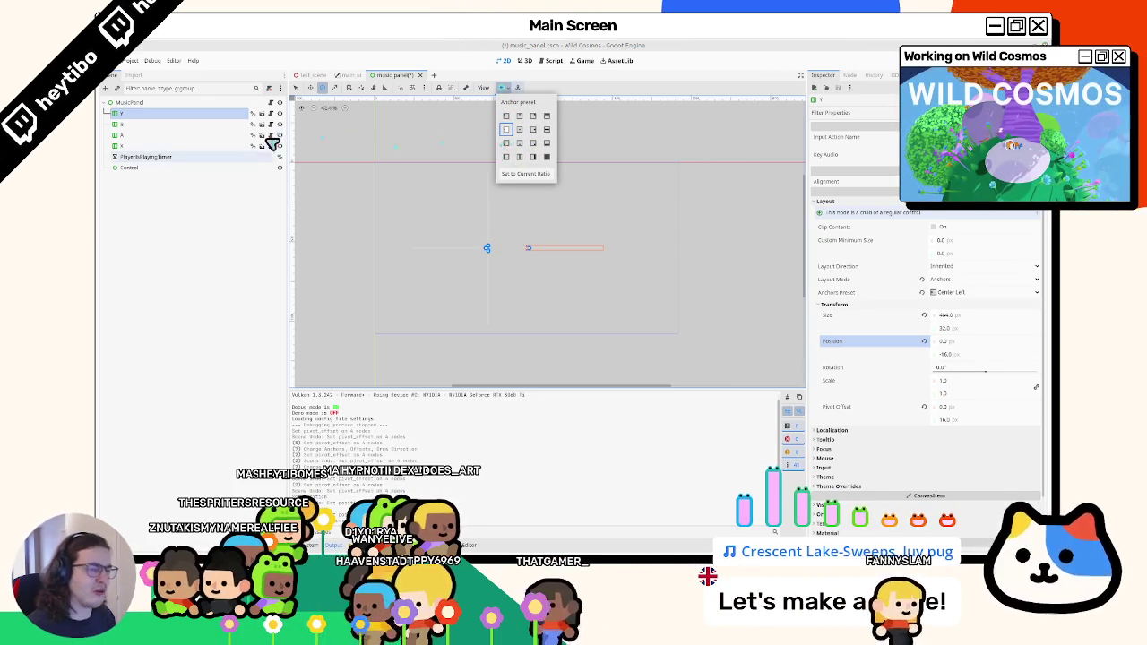
Open the B line's anchor presets, then anchor the A and X lines to the centre.
click(157, 124)
click(154, 123)
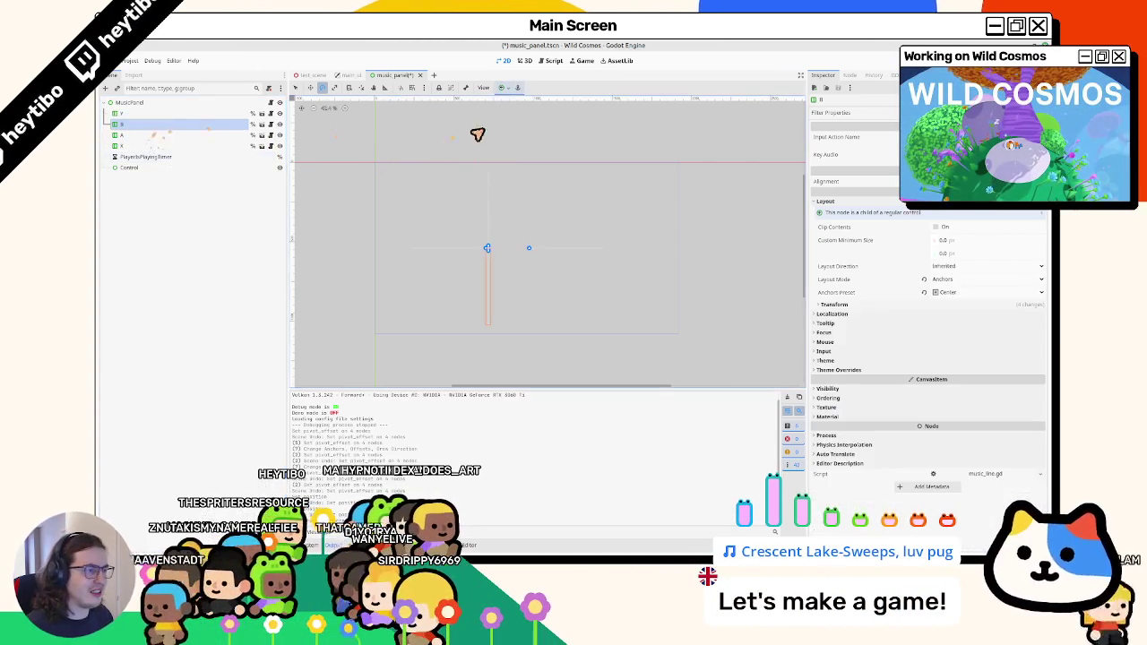
click(500, 88)
click(182, 135)
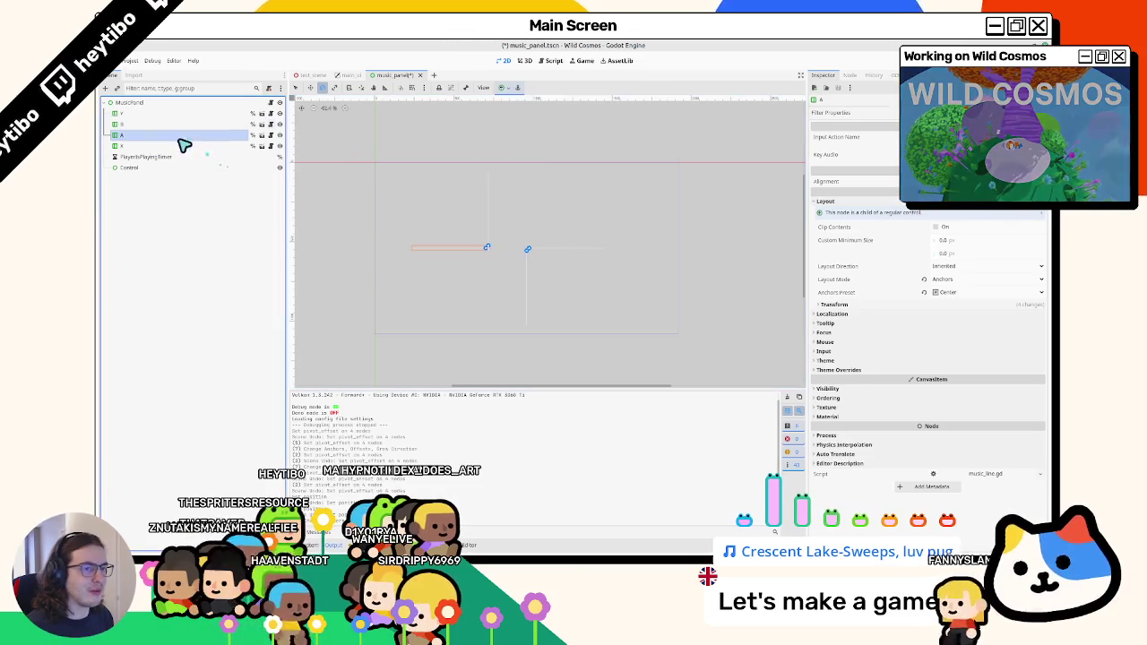
shift+click(174, 147)
click(502, 88)
click(515, 135)
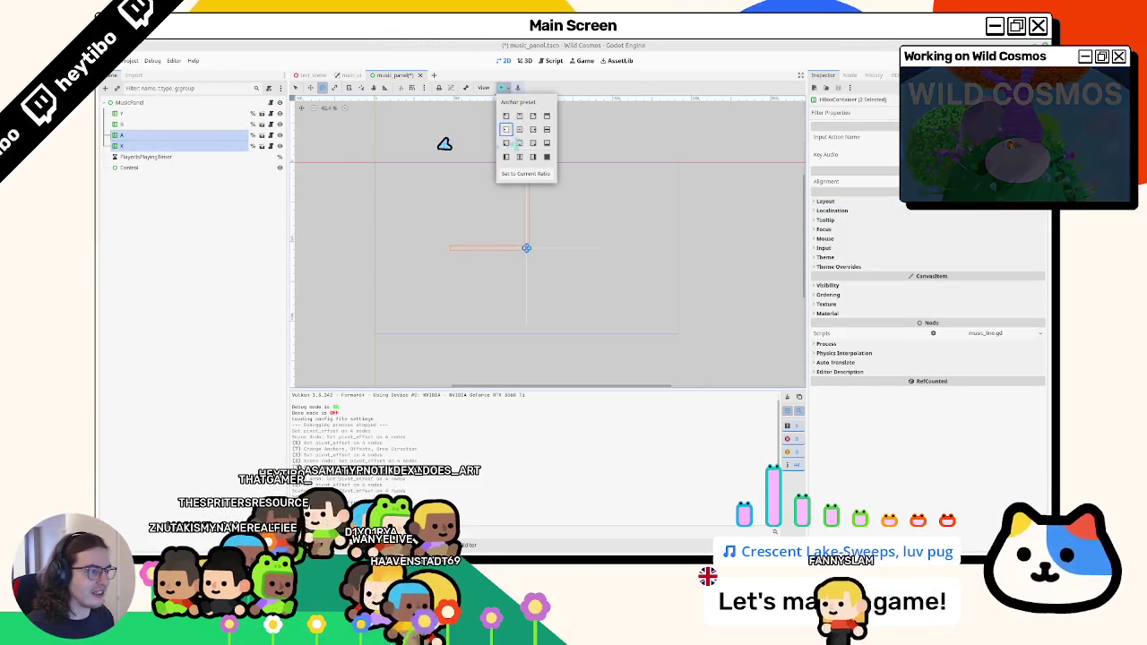
shift+click(154, 114)
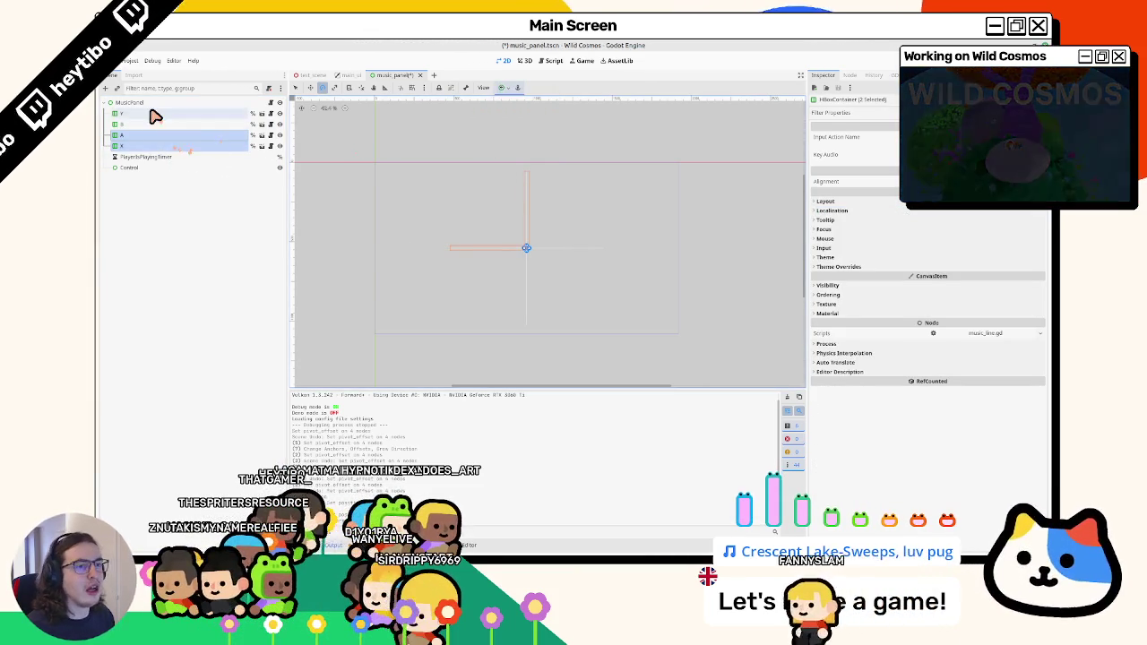
Set the four lines' horizontal pivot offset to 0.
click(847, 266)
click(844, 276)
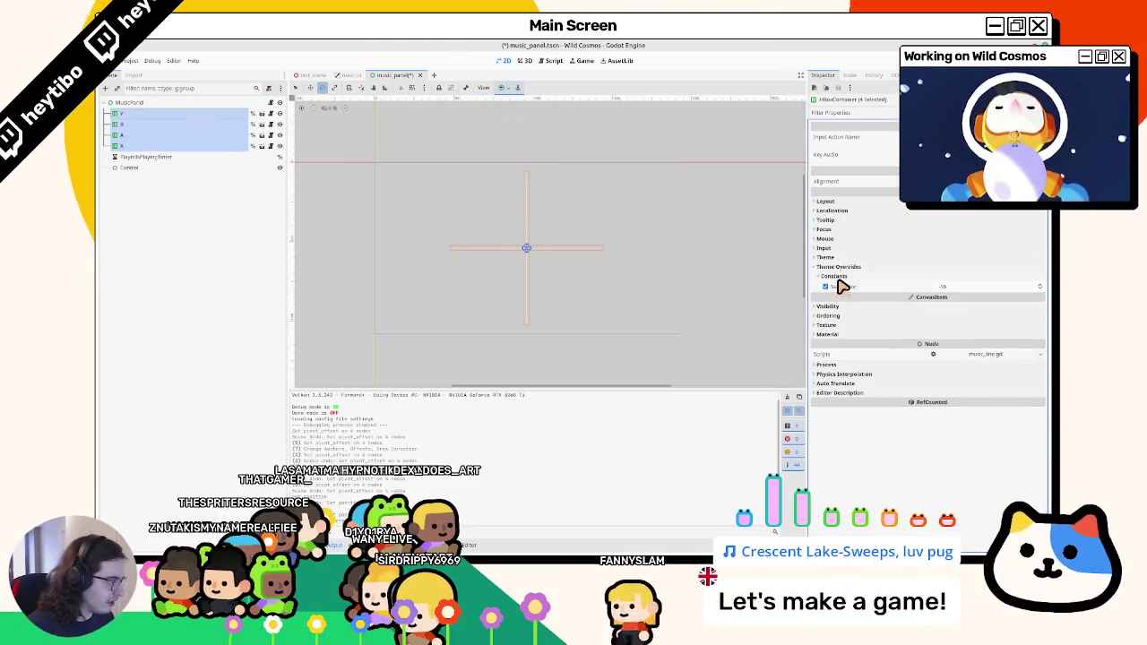
click(825, 202)
click(833, 290)
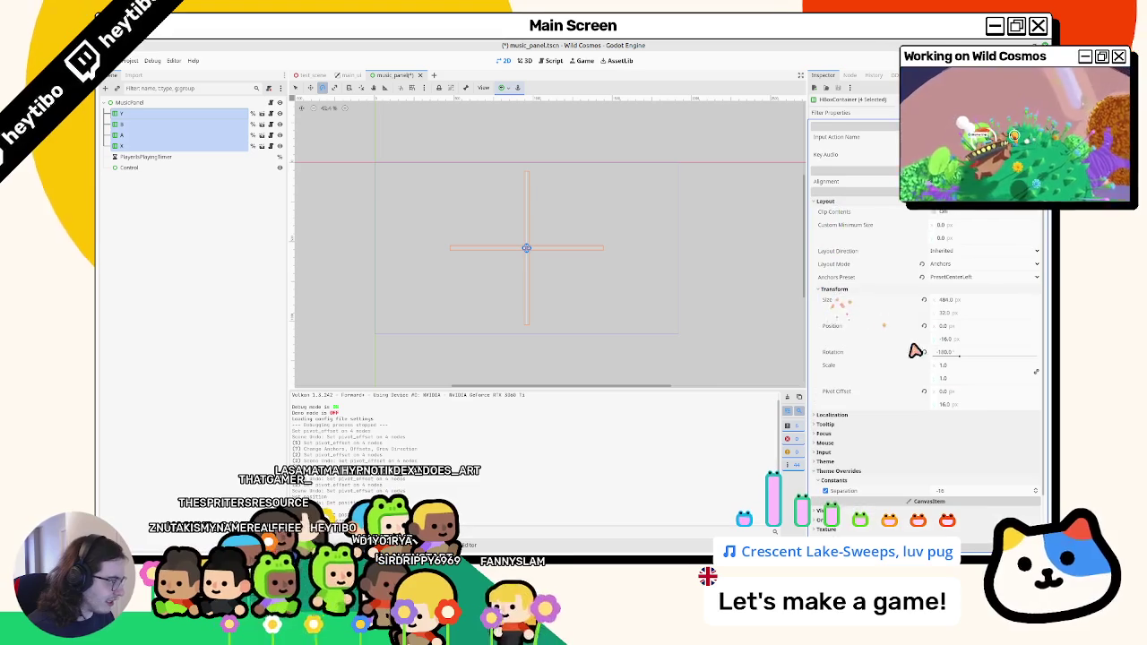
click(940, 405)
text(0)
key(Return)
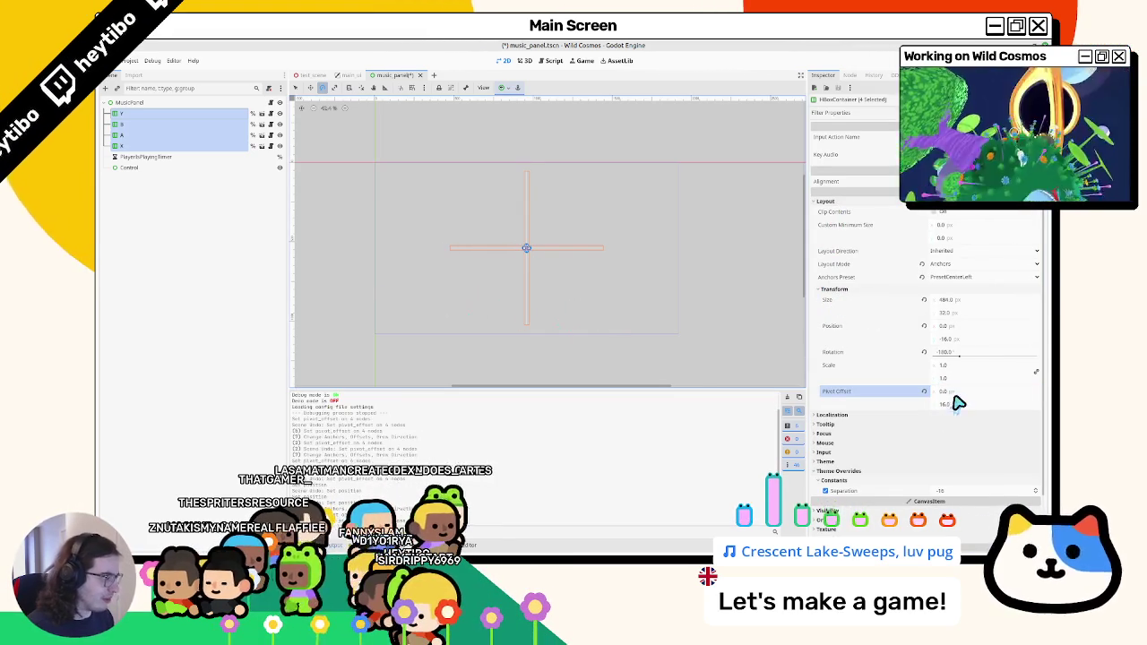
Switch to Move mode and shift the Y line's position x out to 98.
click(146, 115)
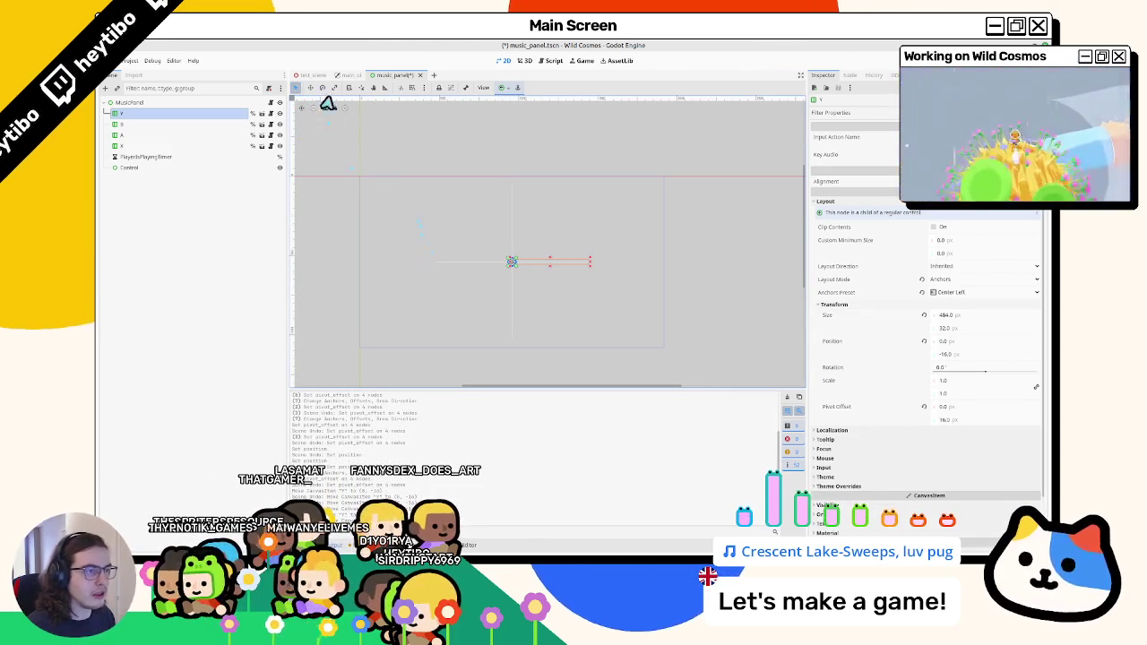
click(311, 89)
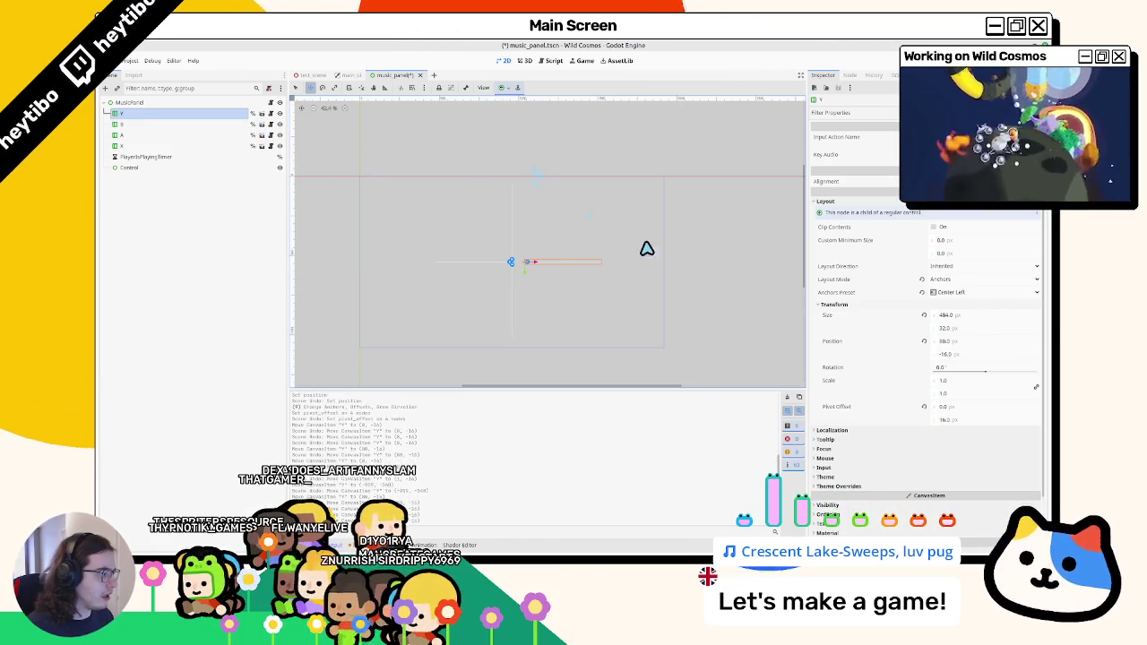
click(960, 342)
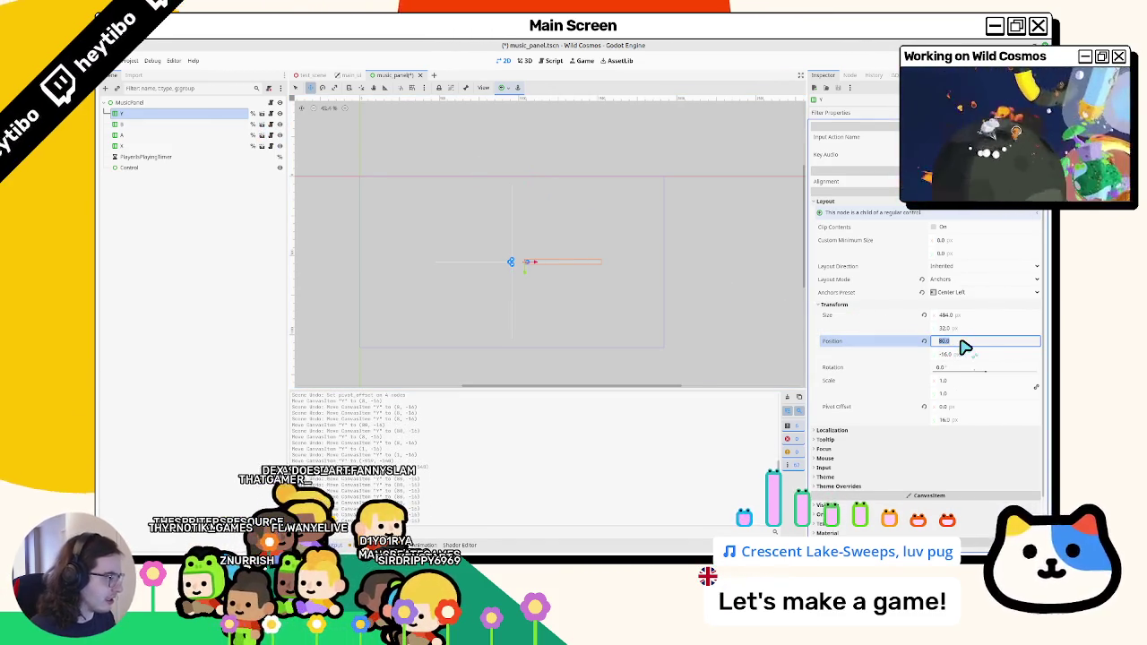
text(128)
Nudge the B, A and X lines' horizontal position together.
click(152, 146)
shift+click(136, 124)
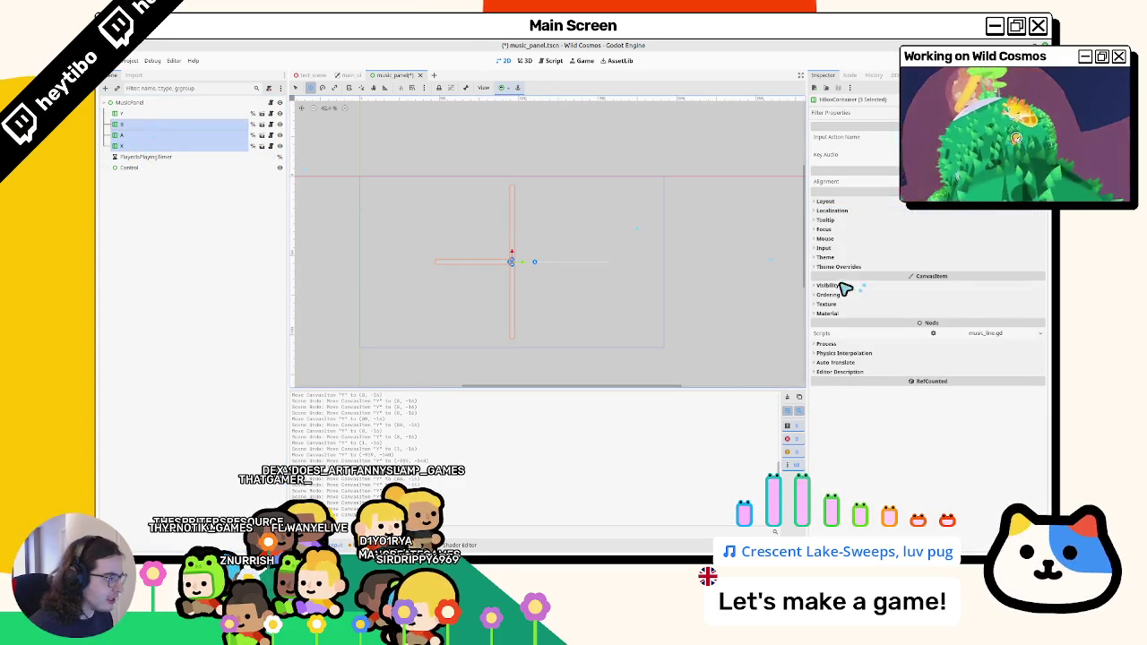
click(826, 202)
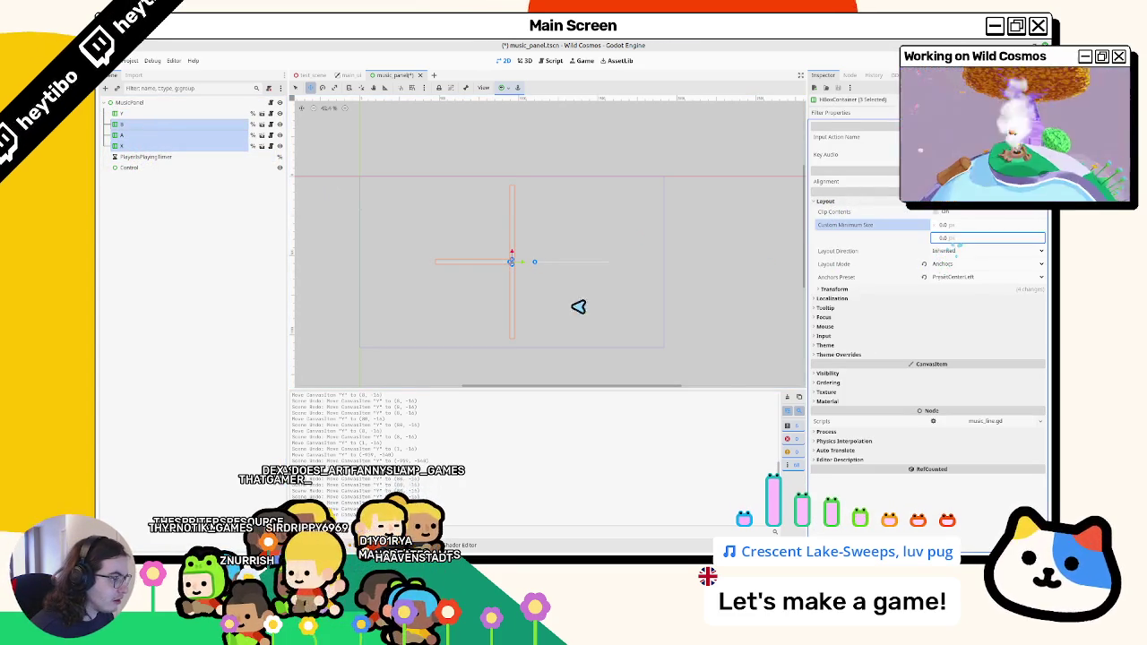
mouse_move(949, 241)
mouse_down()
mouse_move(636, 314)
mouse_move(925, 265)
mouse_up()
click(836, 289)
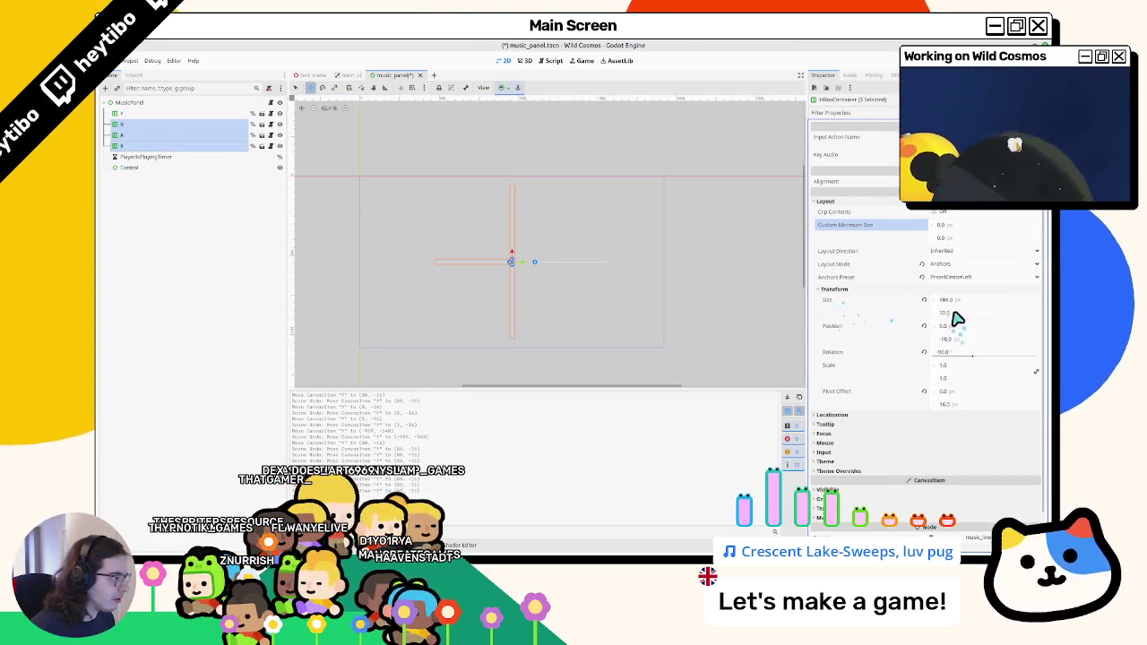
drag(961, 330, 573, 305)
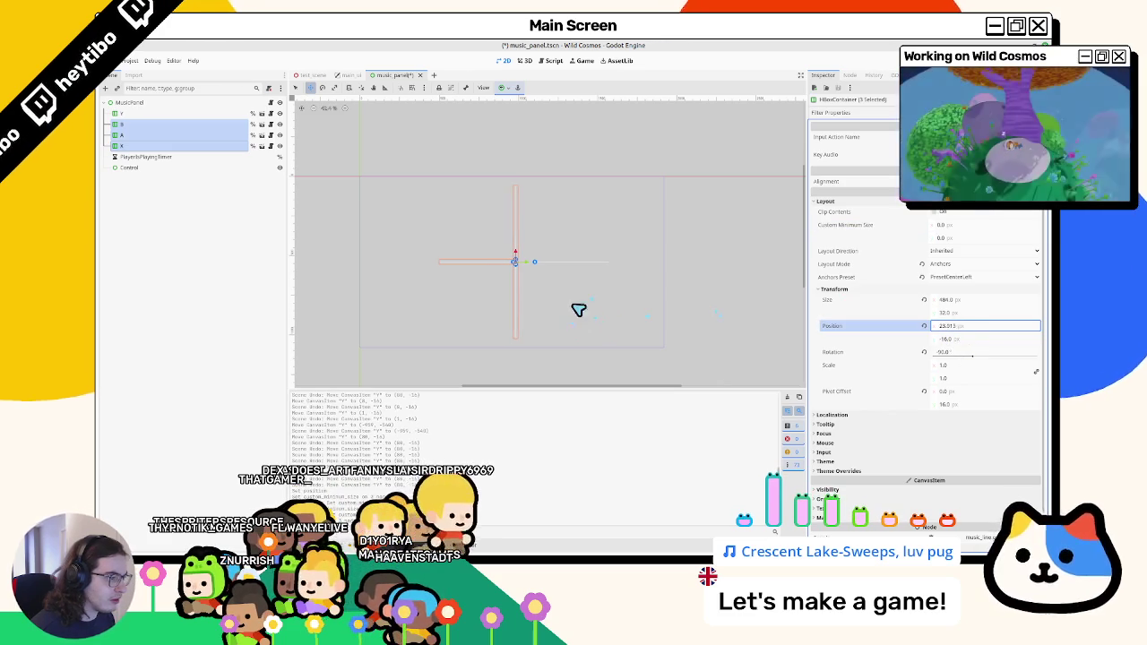
Set the B line's position to 0 × 0 so its rotated bar hangs straight down.
click(134, 124)
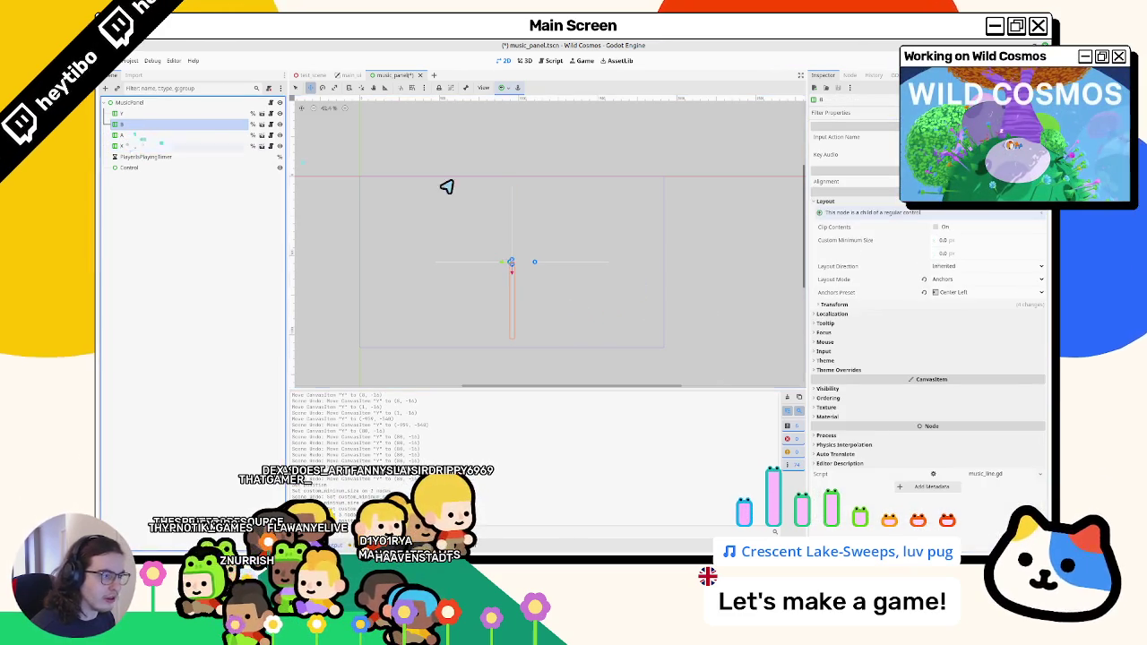
click(836, 306)
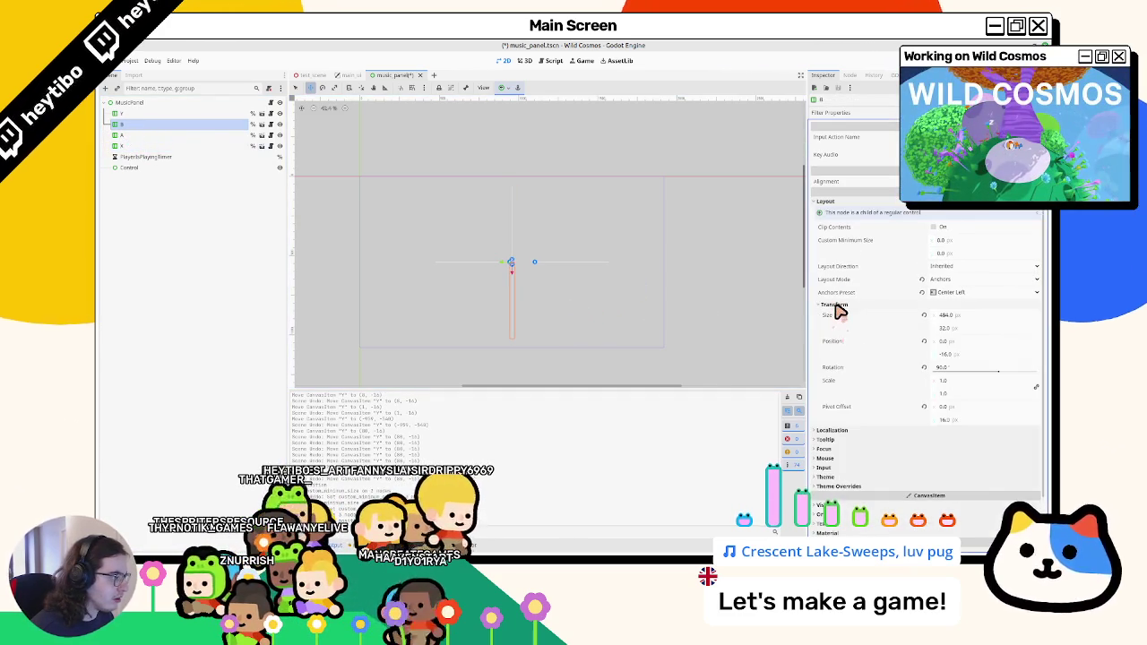
drag(953, 351, 468, 293)
click(950, 355)
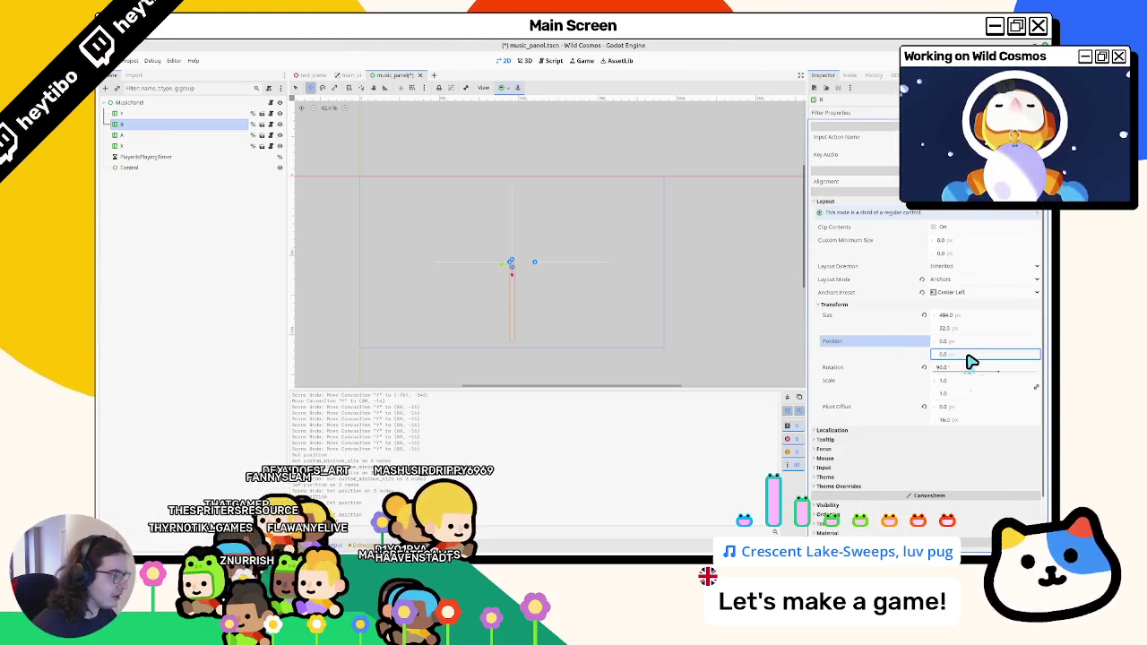
click(929, 412)
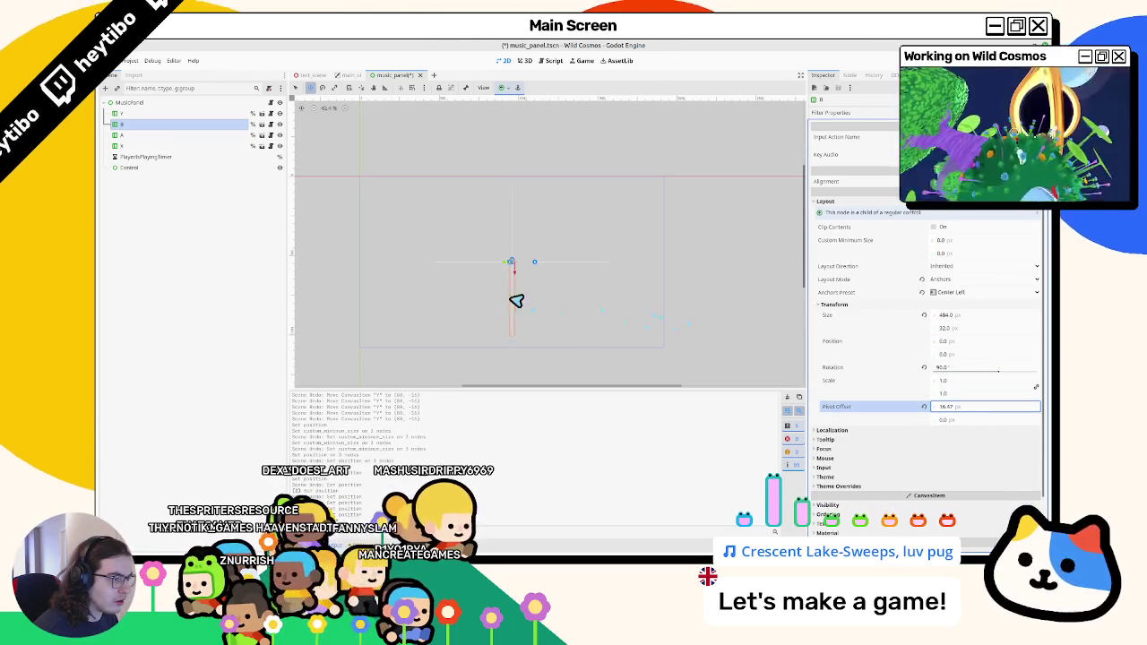
scroll(576, 322, up, 2)
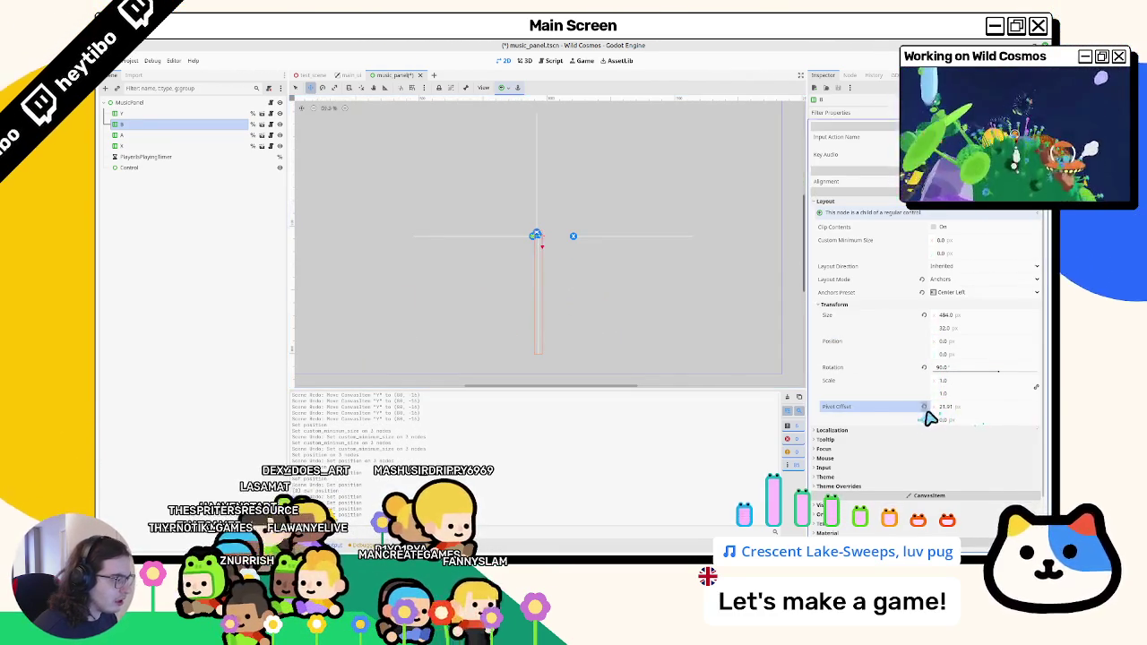
Set the B line's vertical pivot offset to about 20 and anchor it to the panel centre.
mouse_move(953, 421)
mouse_down()
mouse_move(563, 307)
mouse_move(684, 319)
mouse_move(559, 307)
mouse_move(946, 414)
mouse_up()
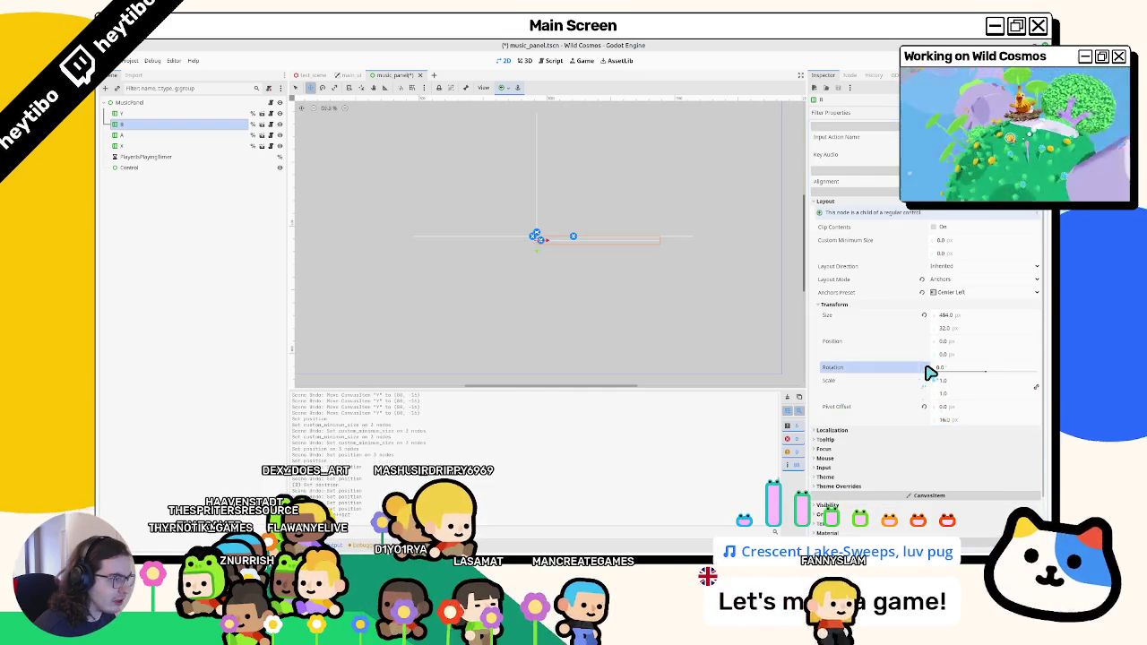
click(924, 369)
key(ctrl+z)
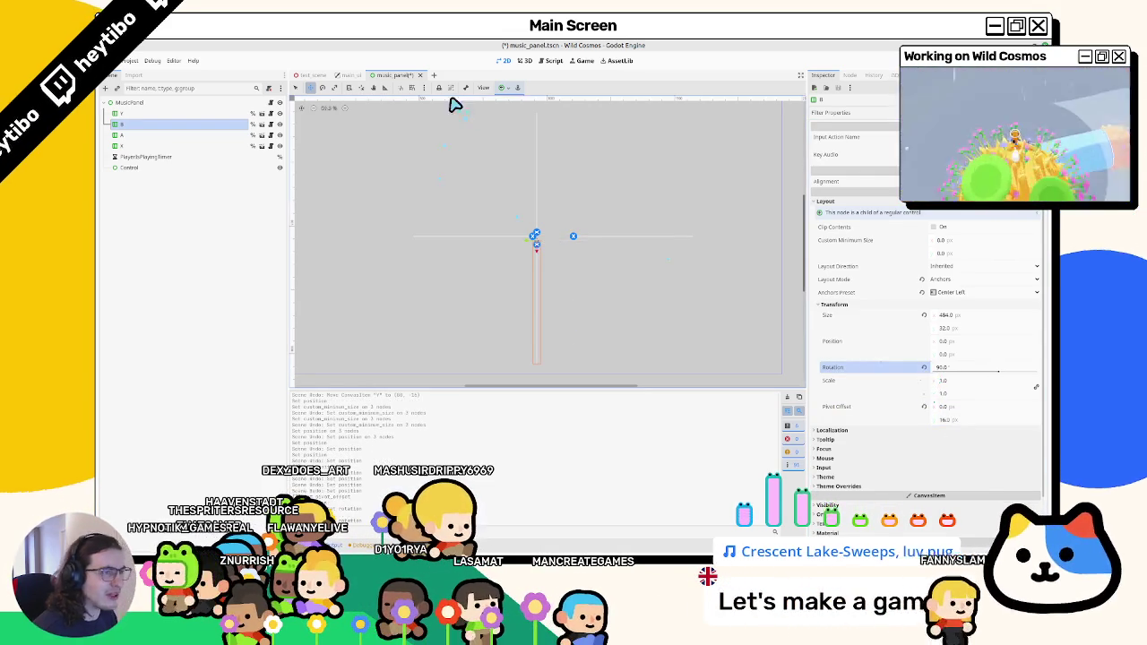
click(505, 87)
click(520, 130)
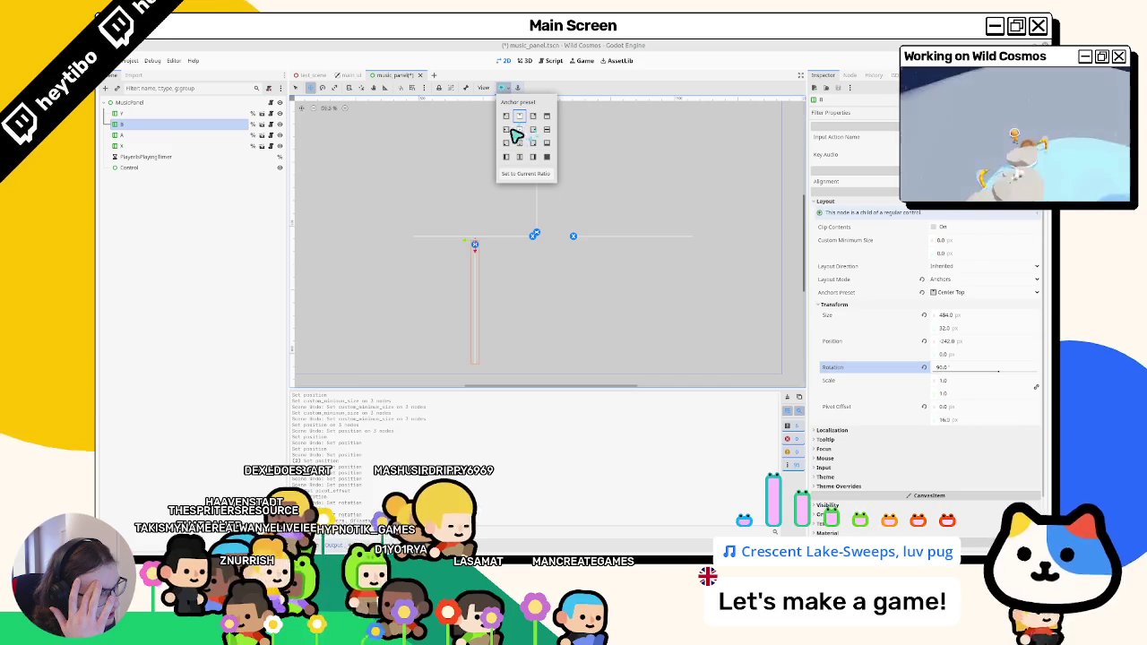
click(124, 104)
Set the B line's vertical position to -16 and reset its vertical pivot offset to zero.
click(124, 135)
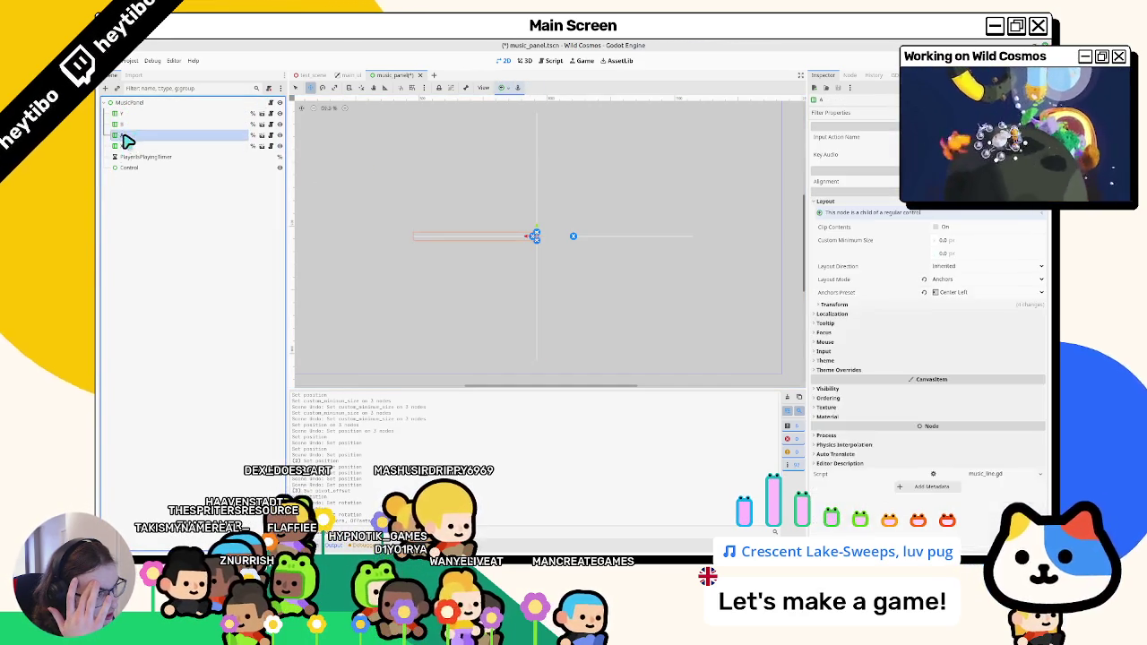
click(126, 124)
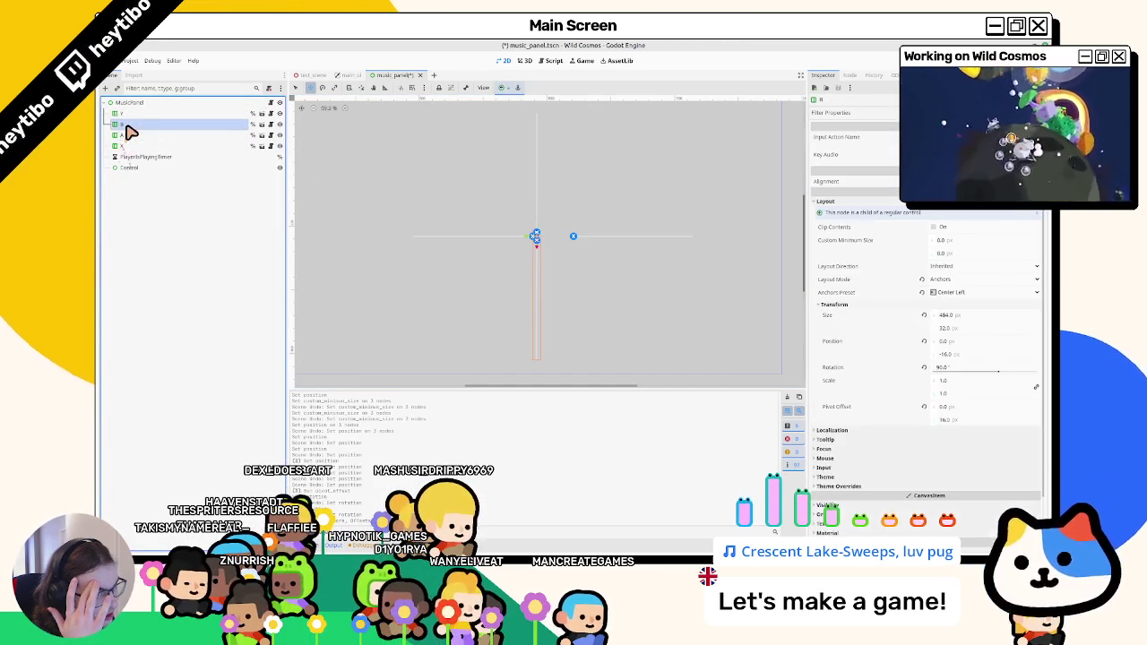
click(952, 355)
text(-16)
key(Return)
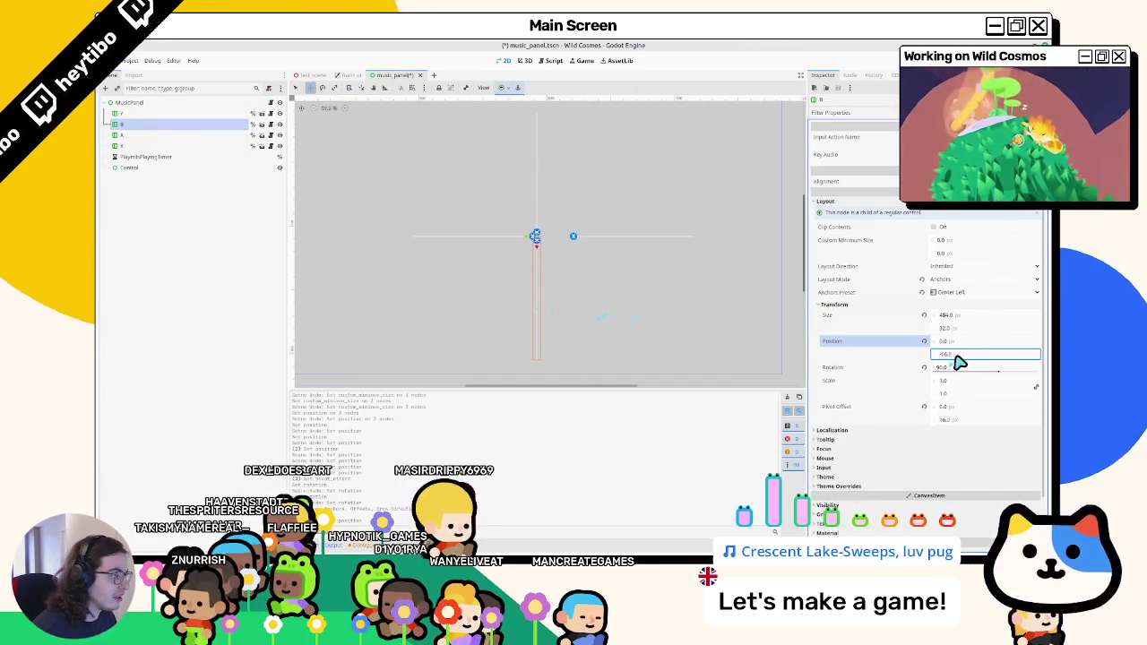
click(945, 357)
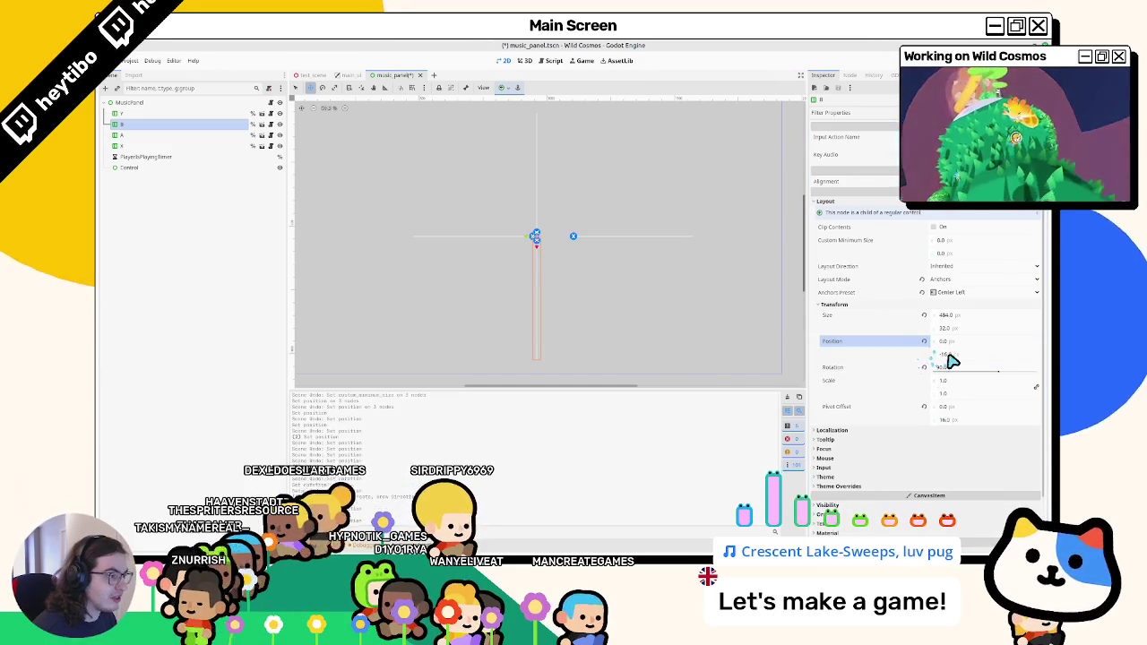
click(924, 407)
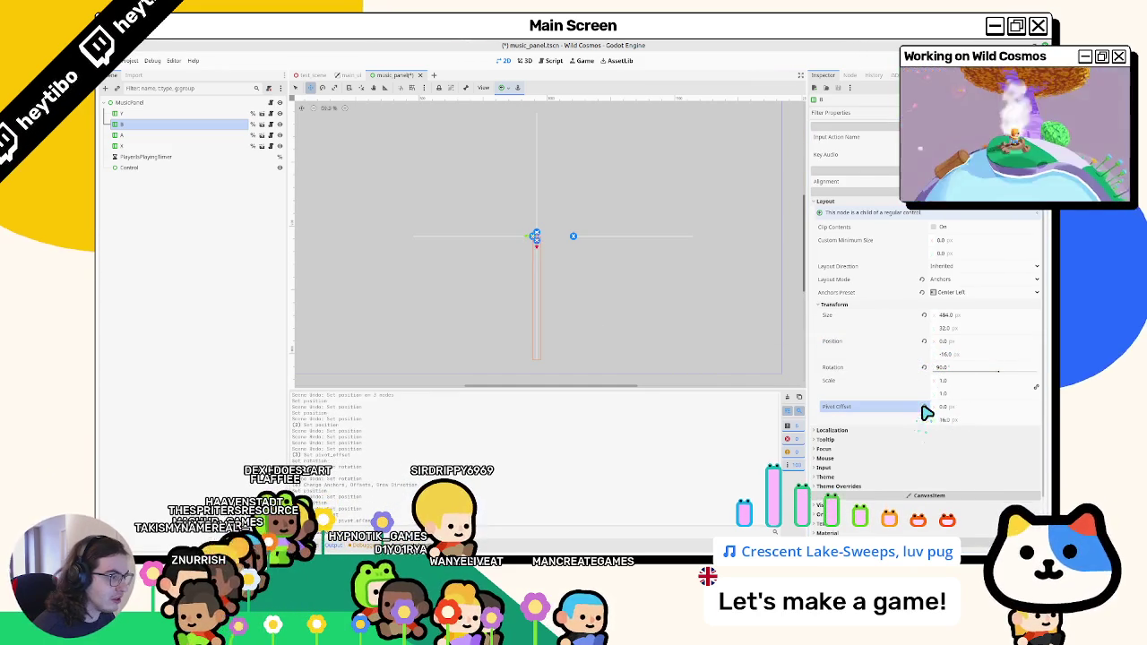
click(924, 341)
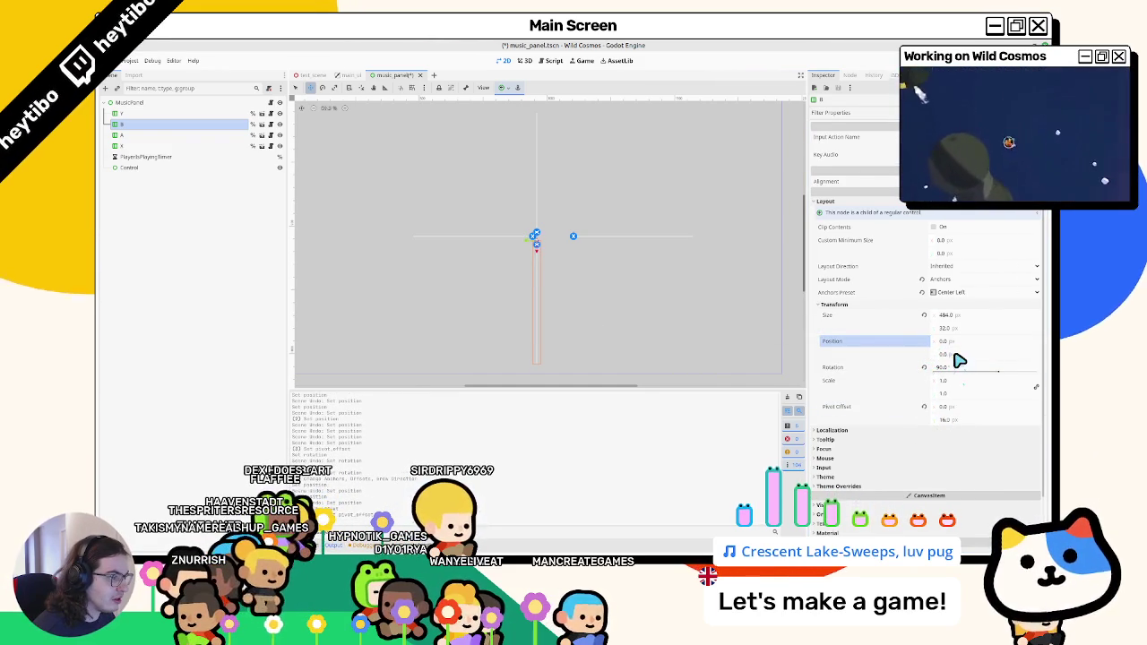
key(ctrl+z)
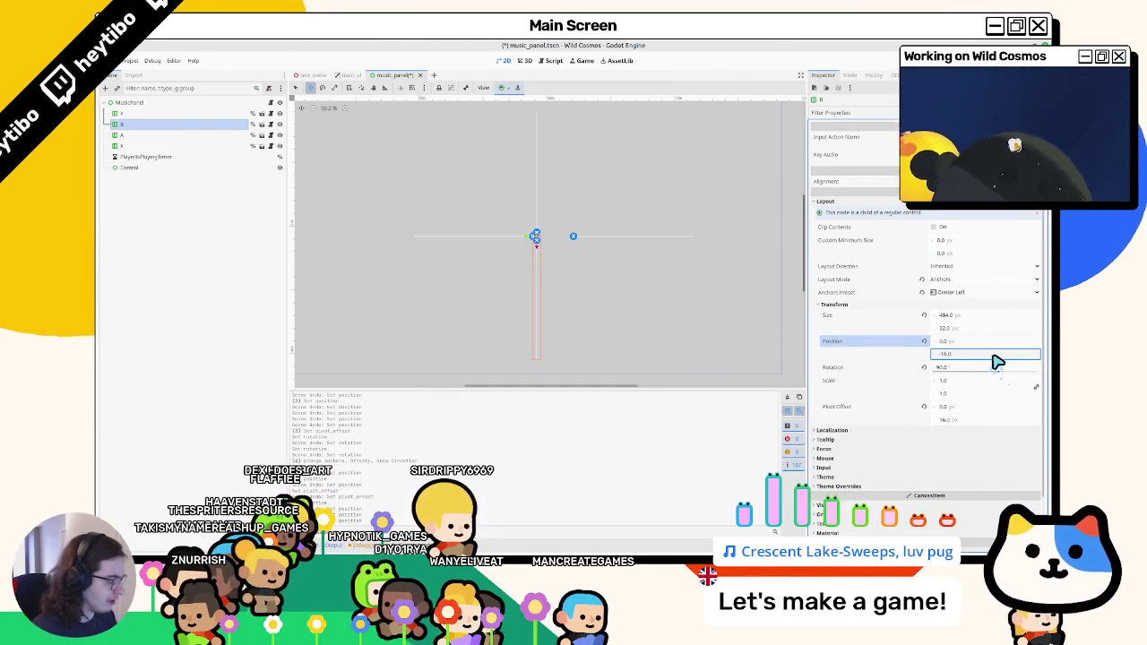
Check the A line's transform, move the X line above the centre, and run the game.
click(139, 135)
click(847, 305)
text(-128)
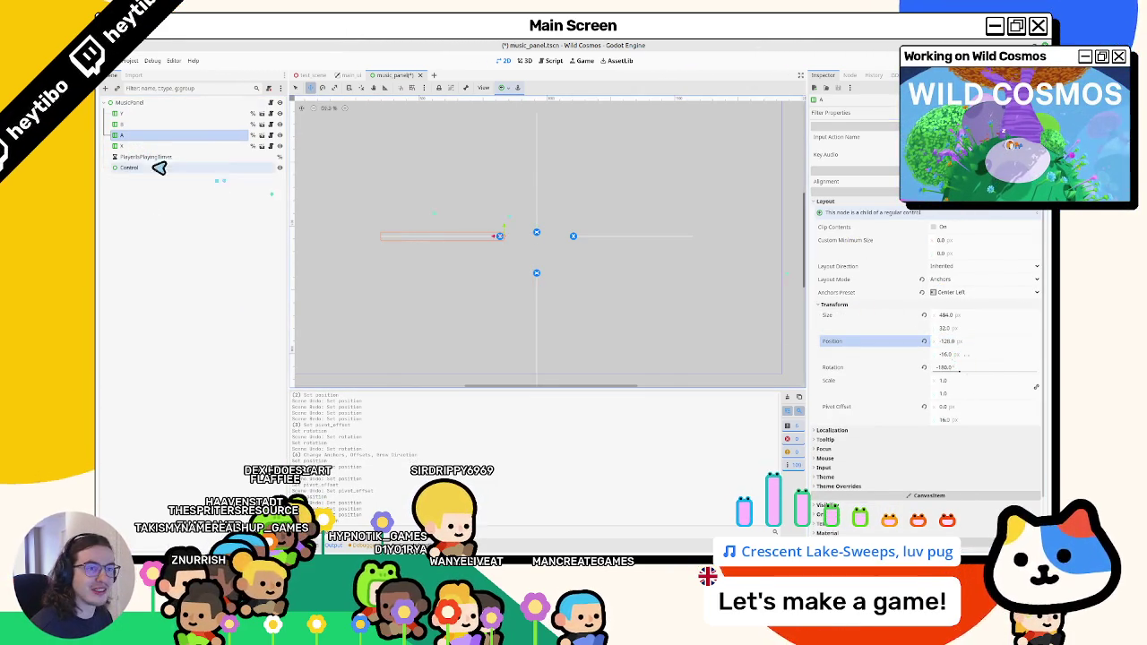
click(139, 147)
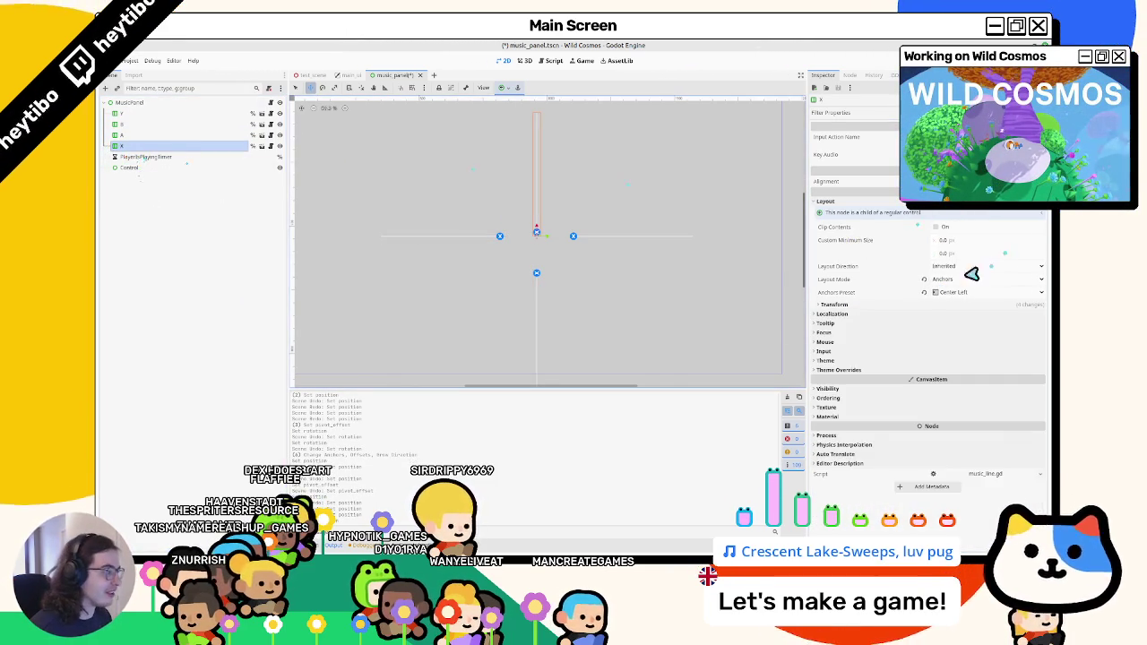
click(842, 306)
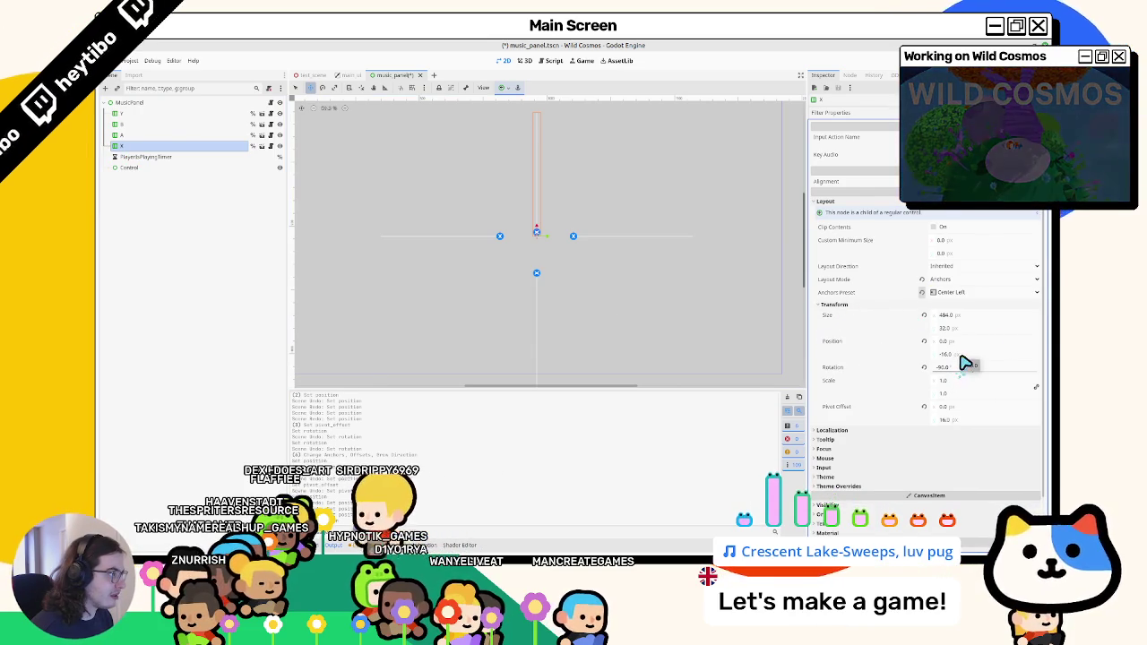
text(16)
key(Return)
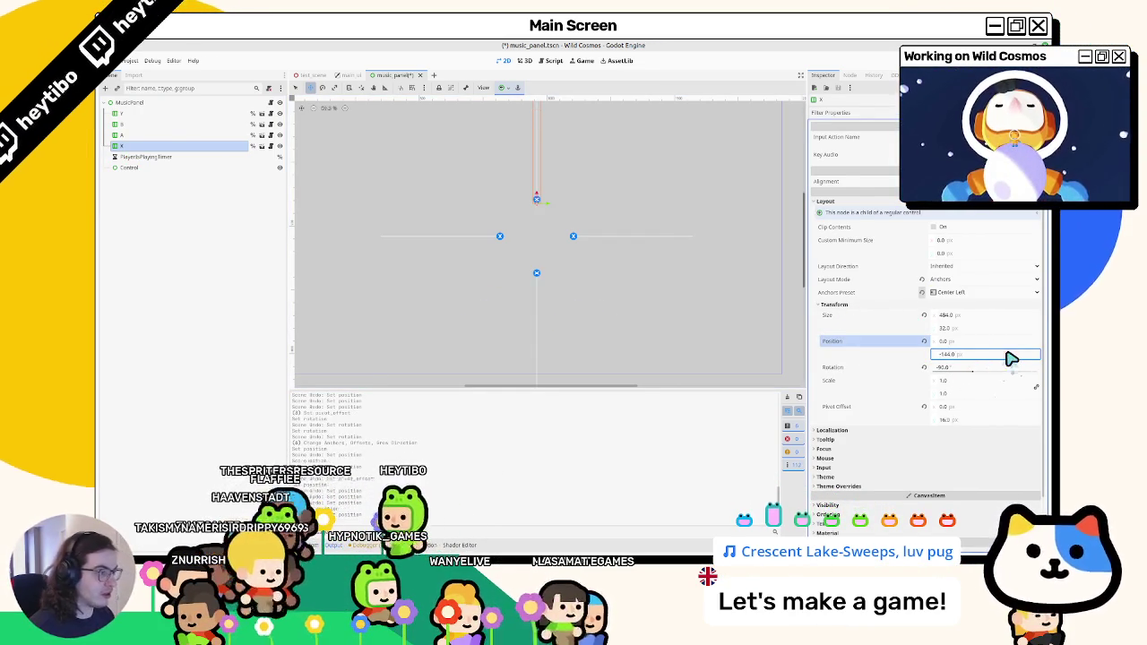
key(F5)
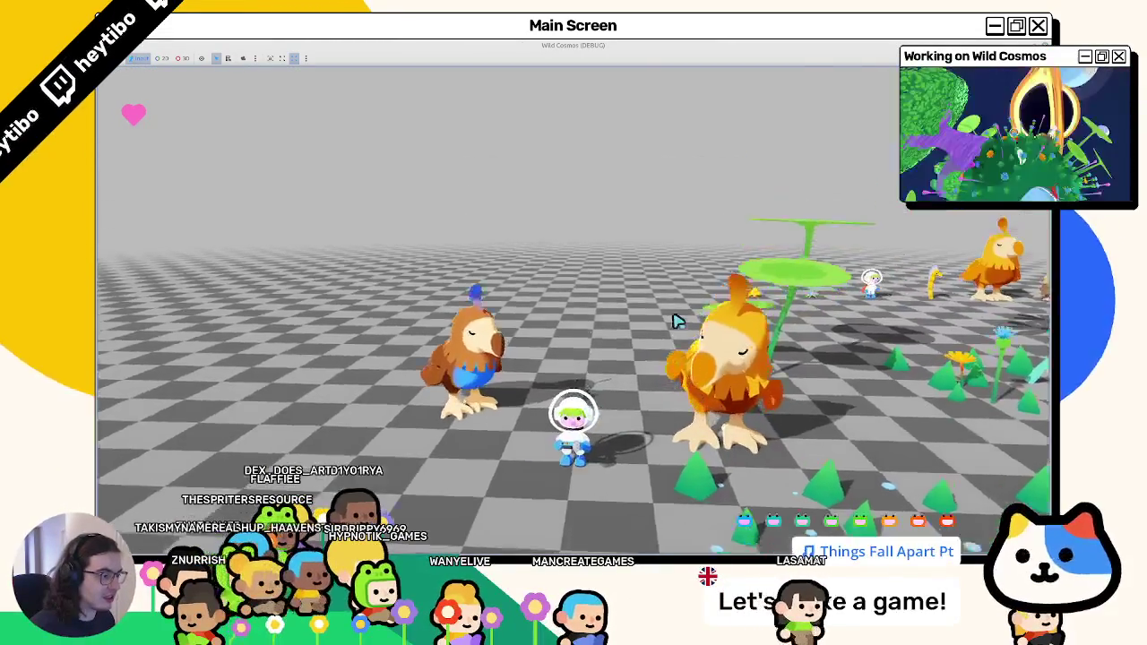
Trigger the prompt cross around the player in the running game, then stop it with F8.
click(573, 312)
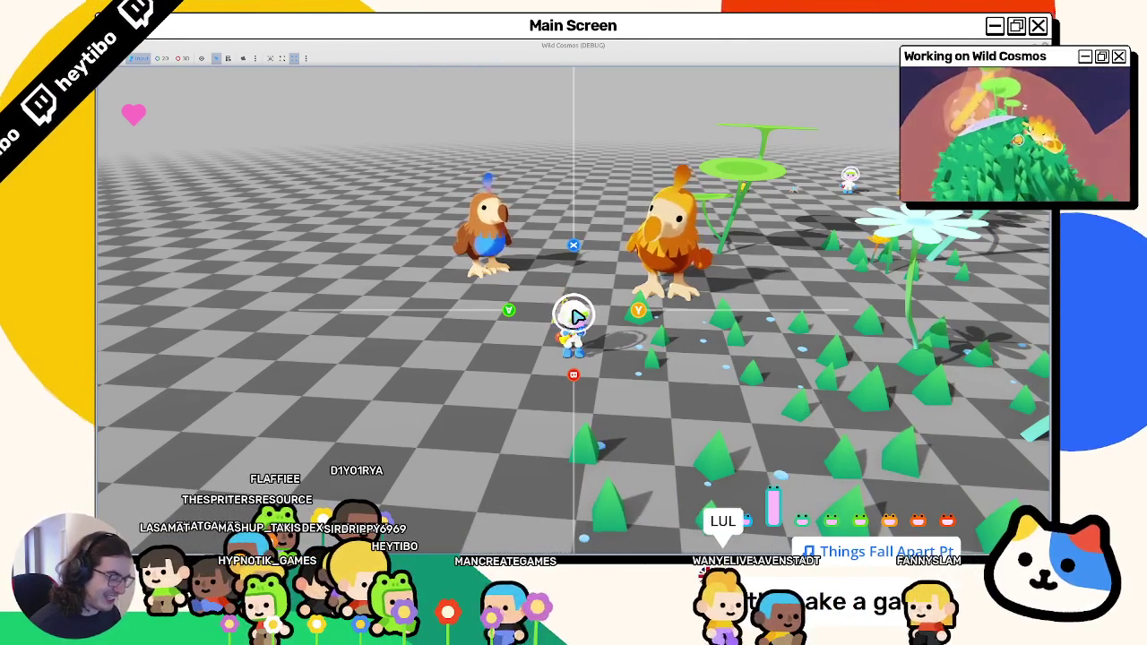
key(F8)
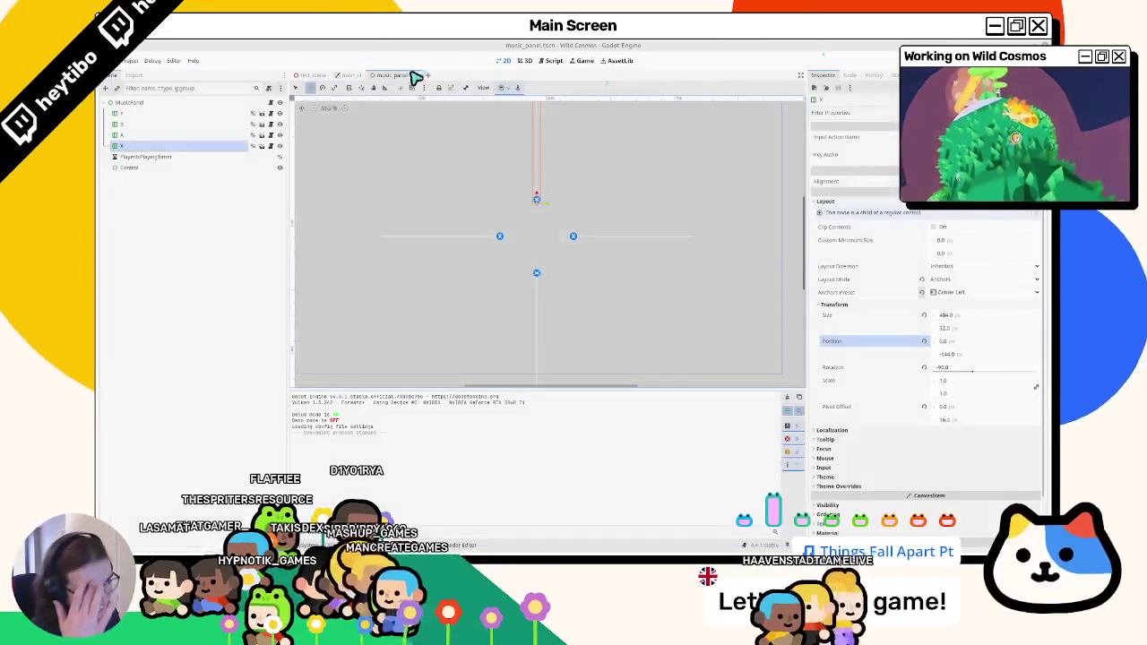
Select all four prompt lines and revert their positions to zero.
click(182, 117)
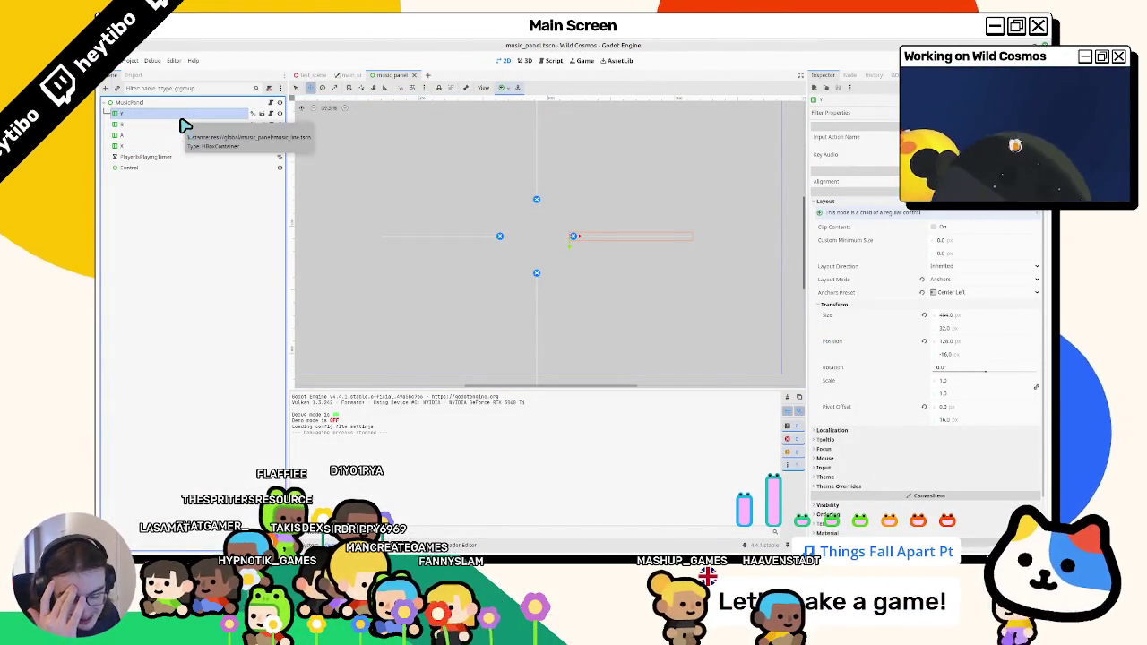
click(179, 124)
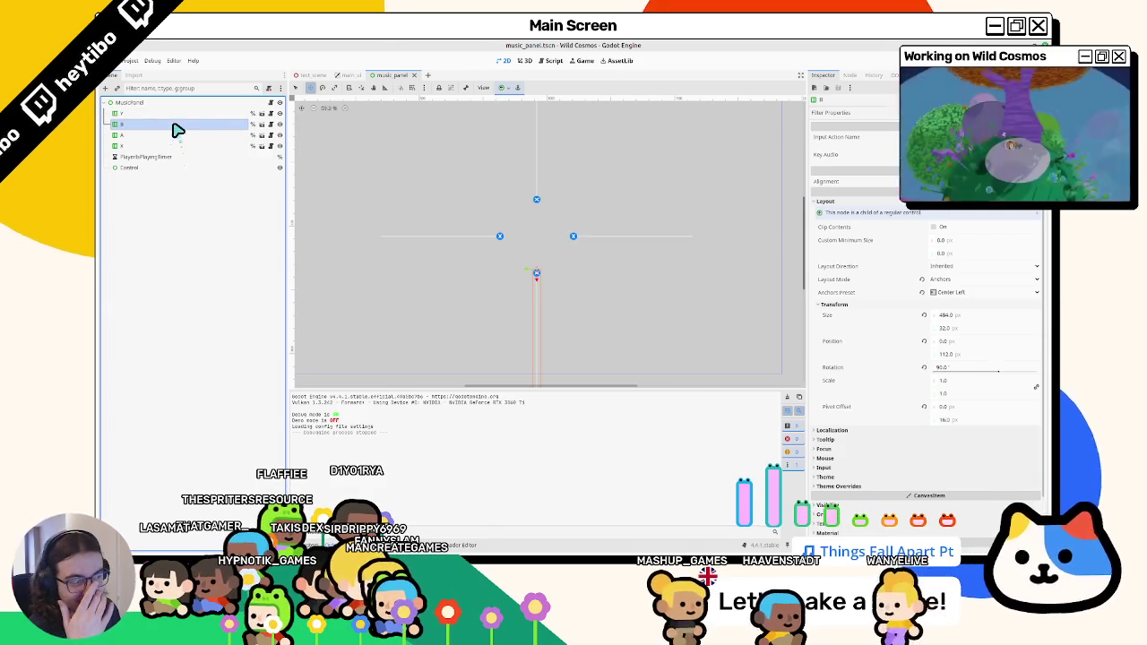
shift+click(167, 146)
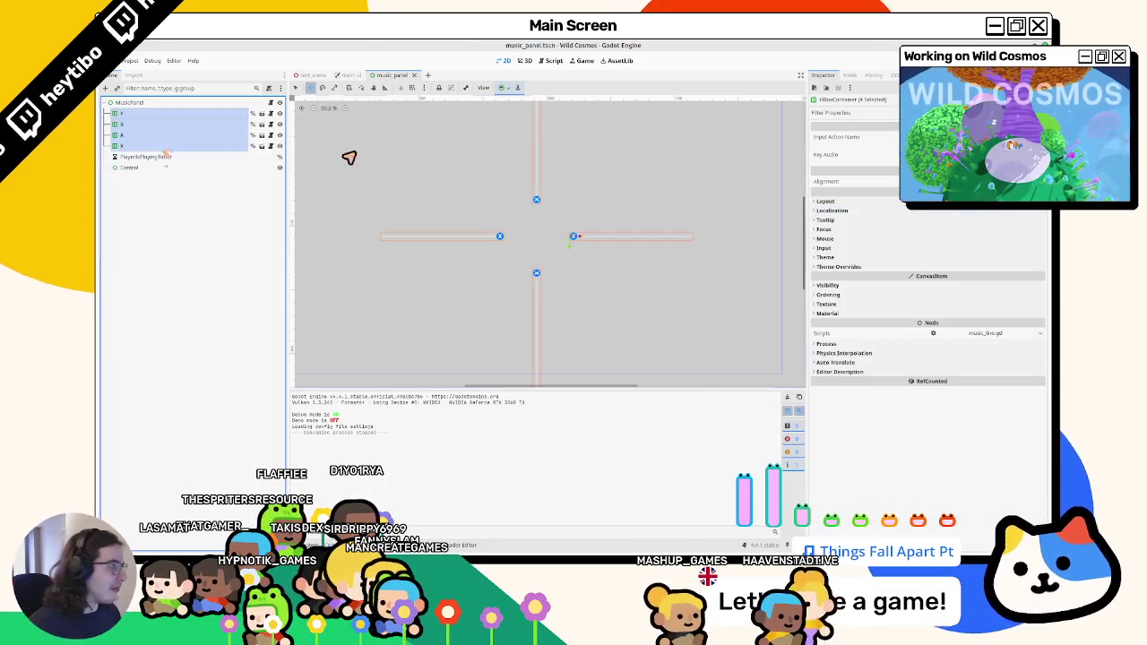
click(841, 202)
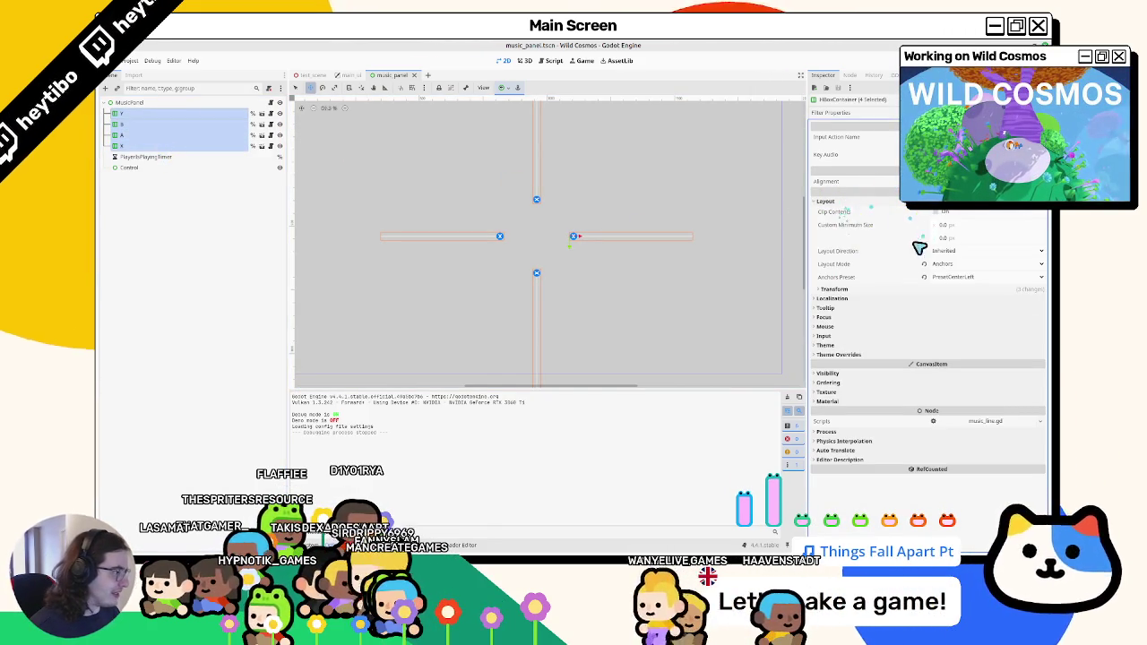
click(824, 293)
click(924, 326)
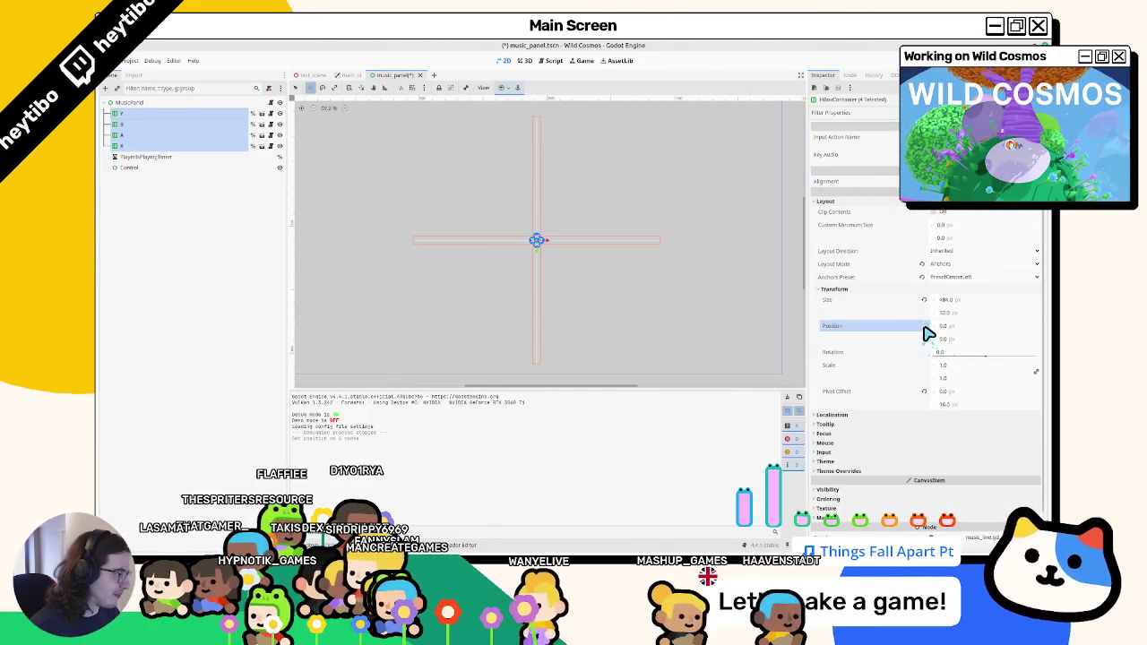
key(ctrl+z)
key(ctrl+shift+z)
Revert the four lines' pivot offset to zero, discarding trial size and rotation changes.
click(925, 301)
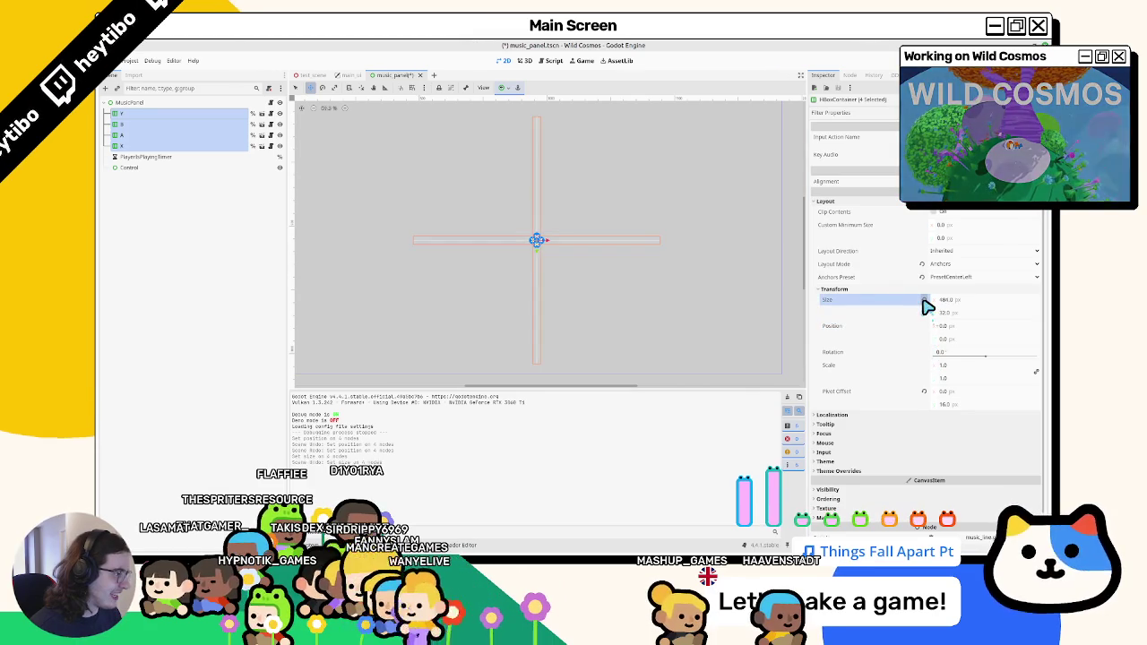
key(ctrl+z)
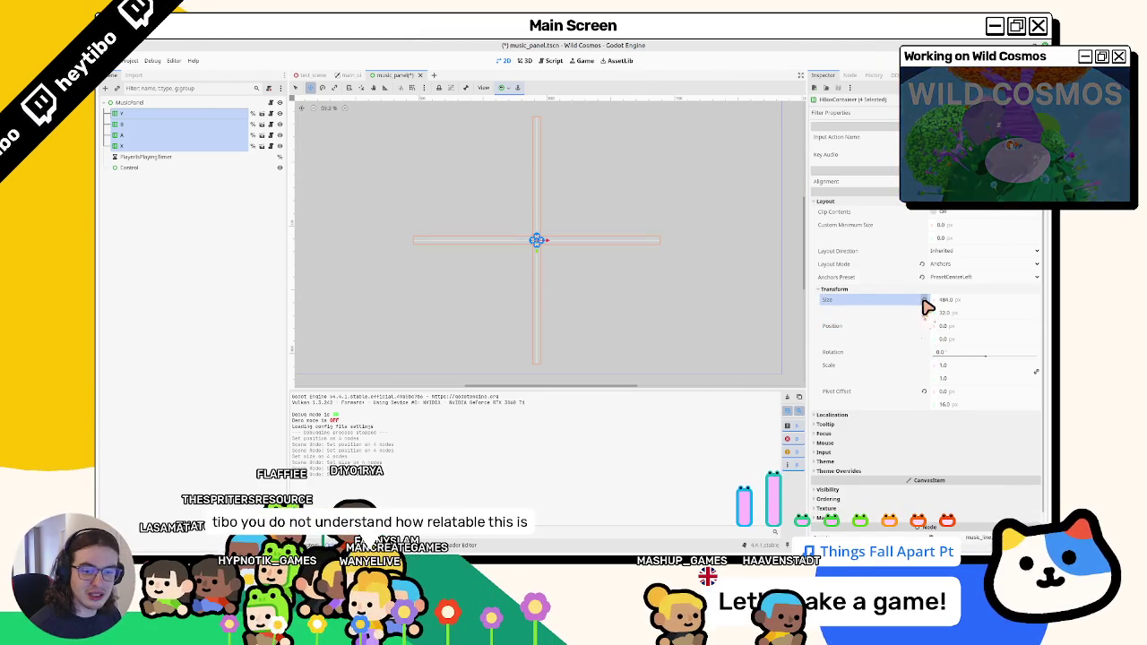
click(924, 391)
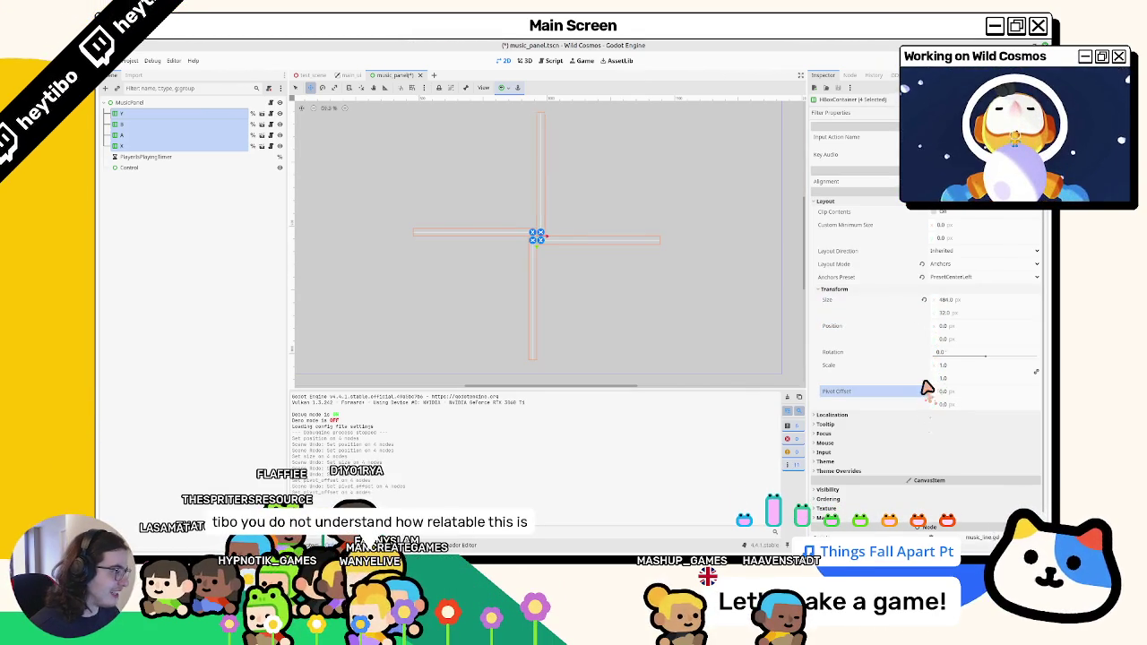
drag(947, 356, 989, 363)
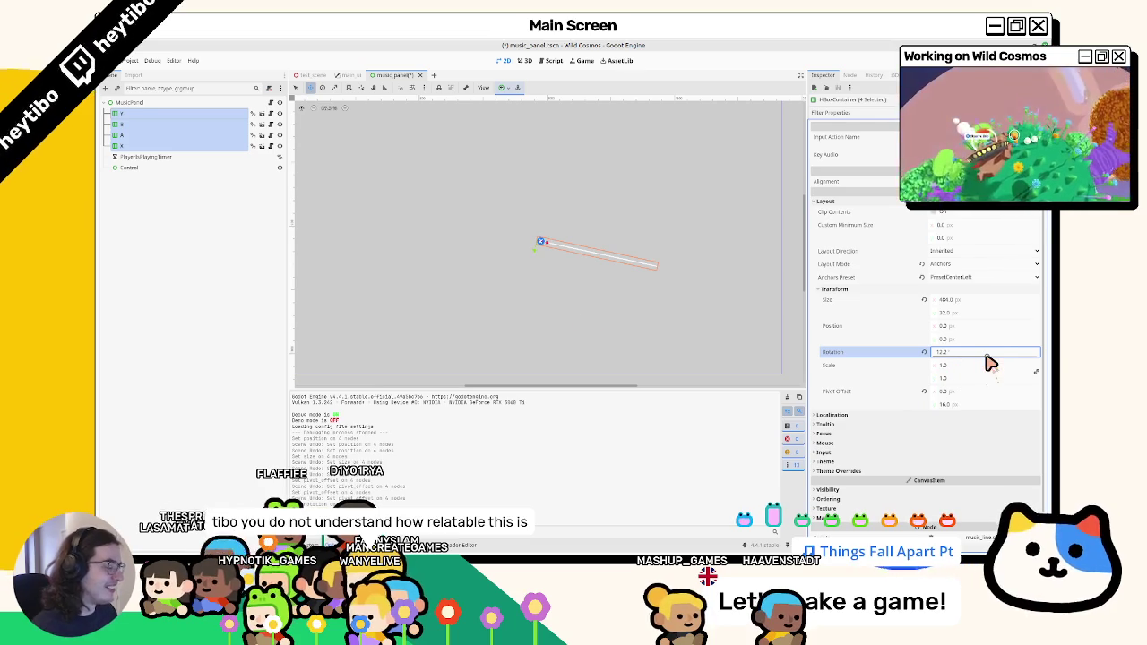
click(924, 391)
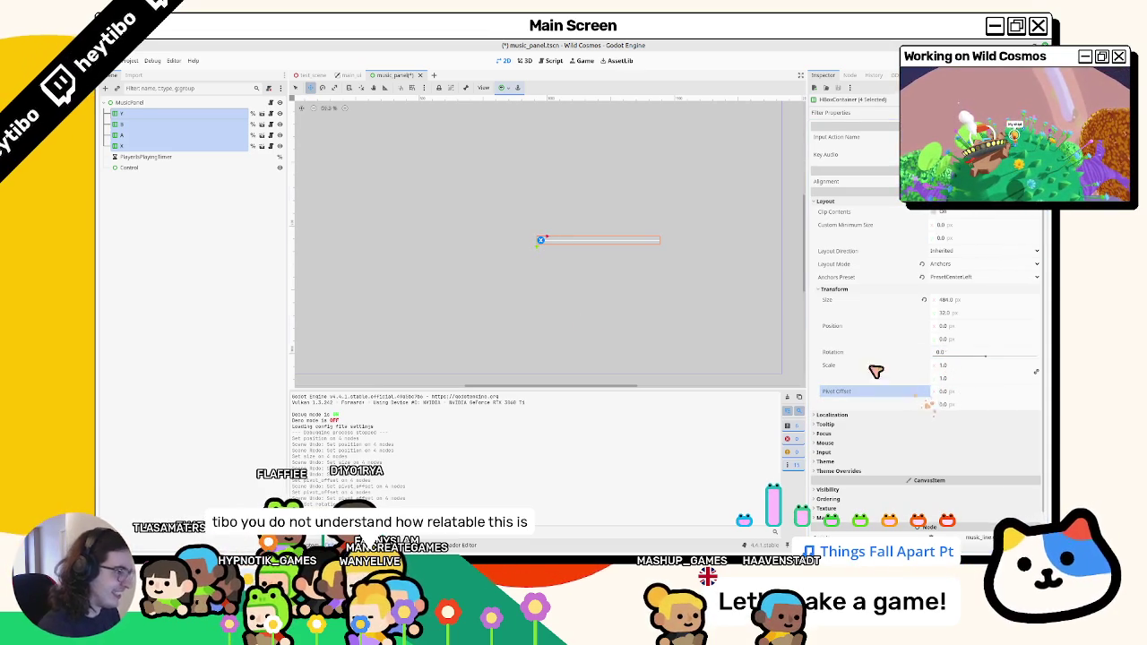
Delete the stray Control node from under MusicPanel.
click(150, 122)
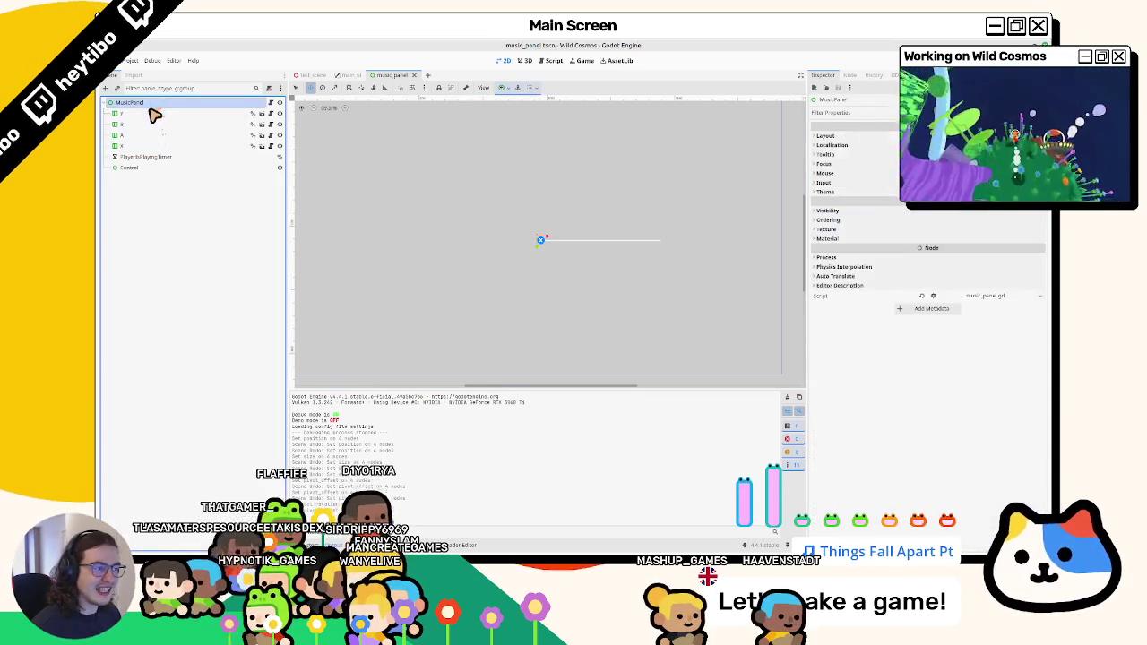
click(150, 105)
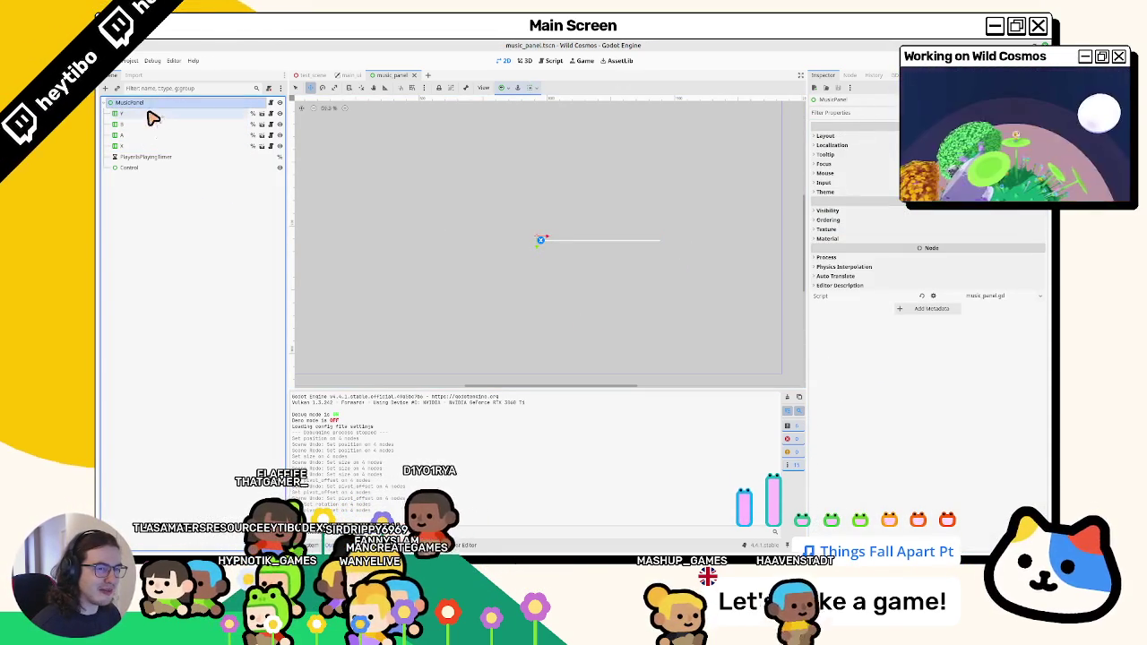
click(143, 168)
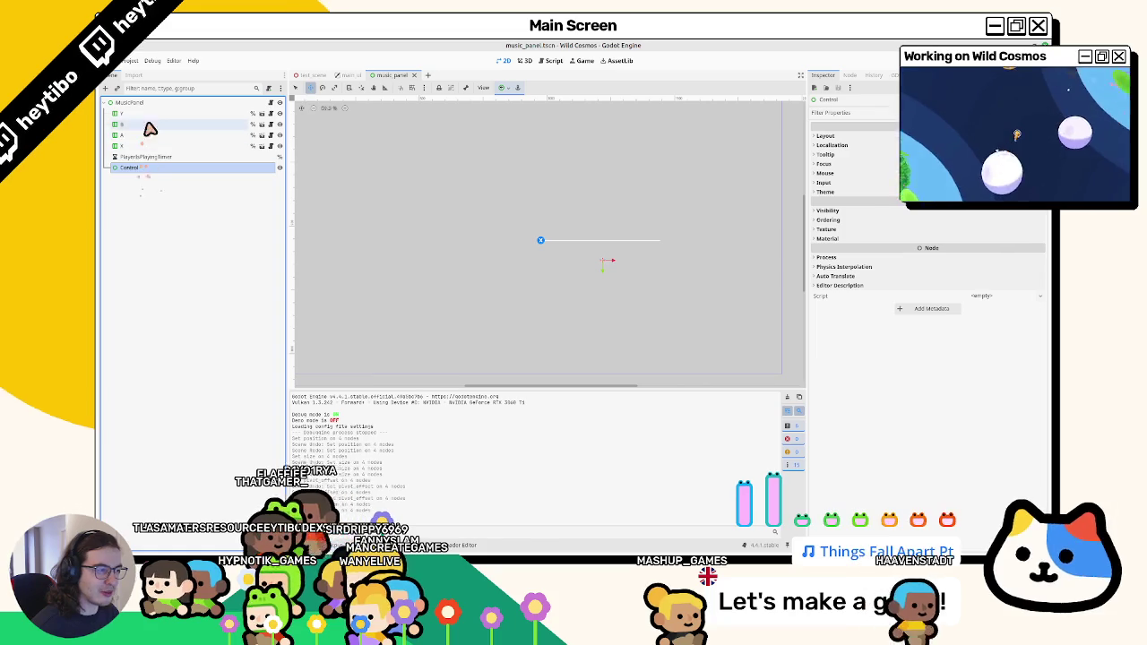
scroll(435, 206, down, 2)
drag(436, 206, 488, 235)
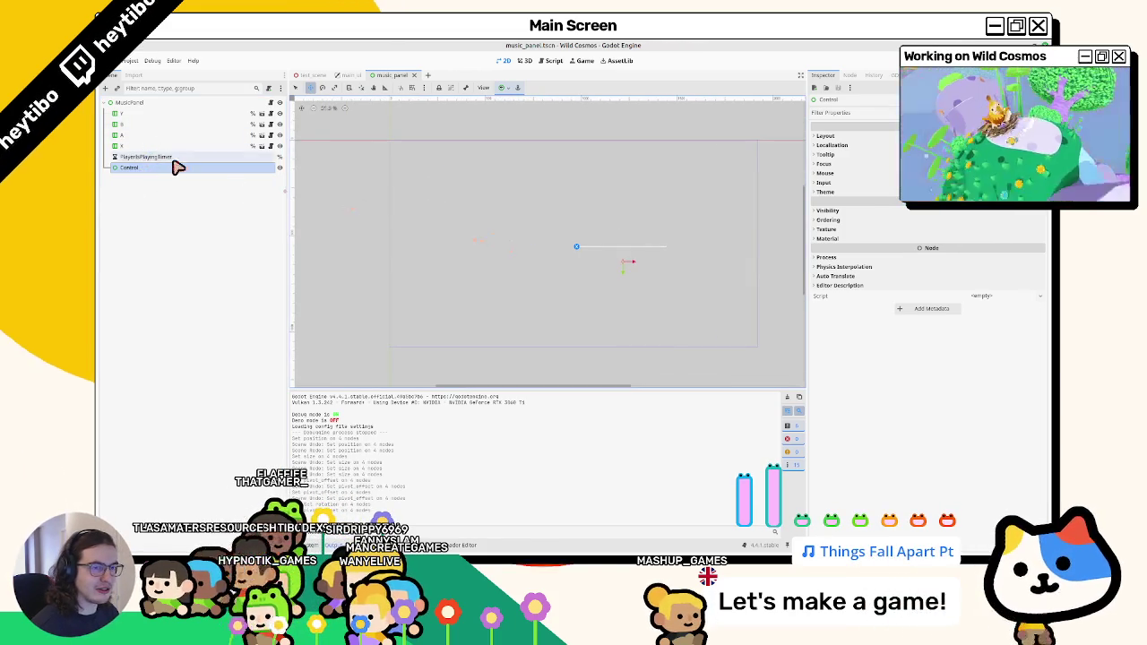
key(Delete)
key(Return)
click(144, 105)
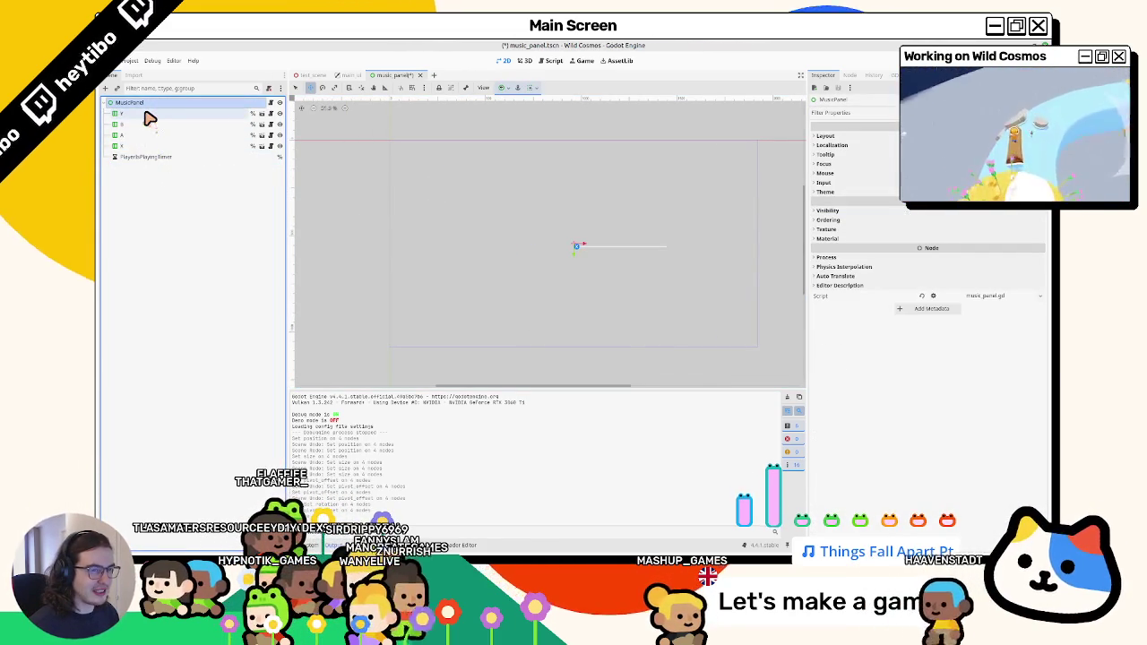
Add a new Control node under MusicPanel and move it to the top of the tree.
key(ctrl+a)
double_click(630, 215)
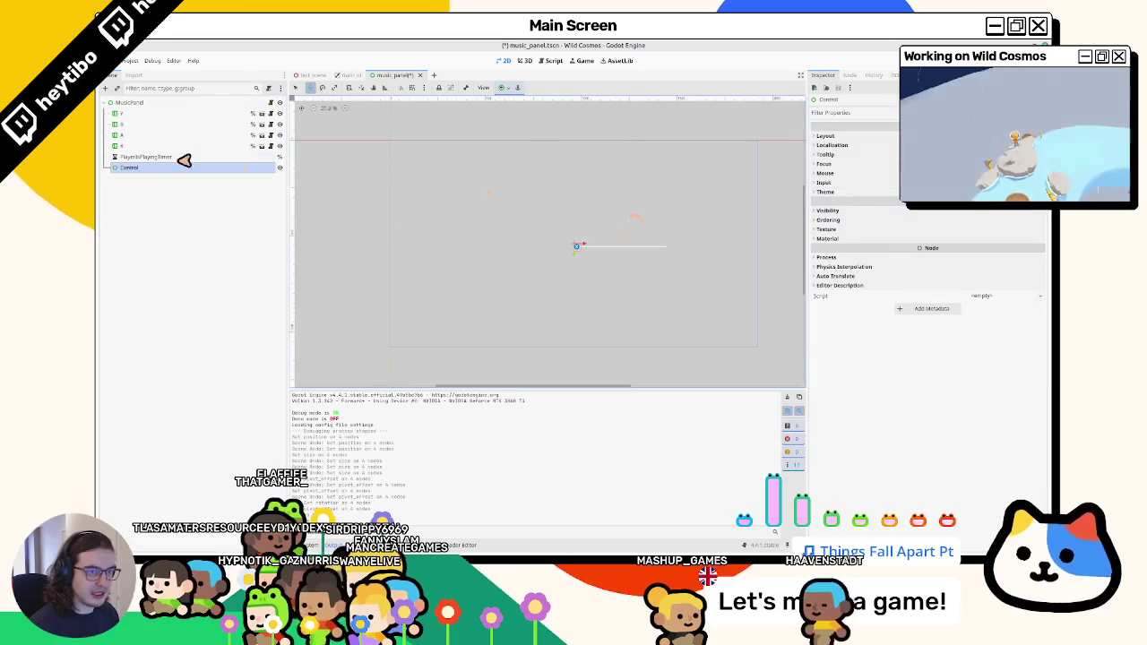
drag(180, 166, 146, 118)
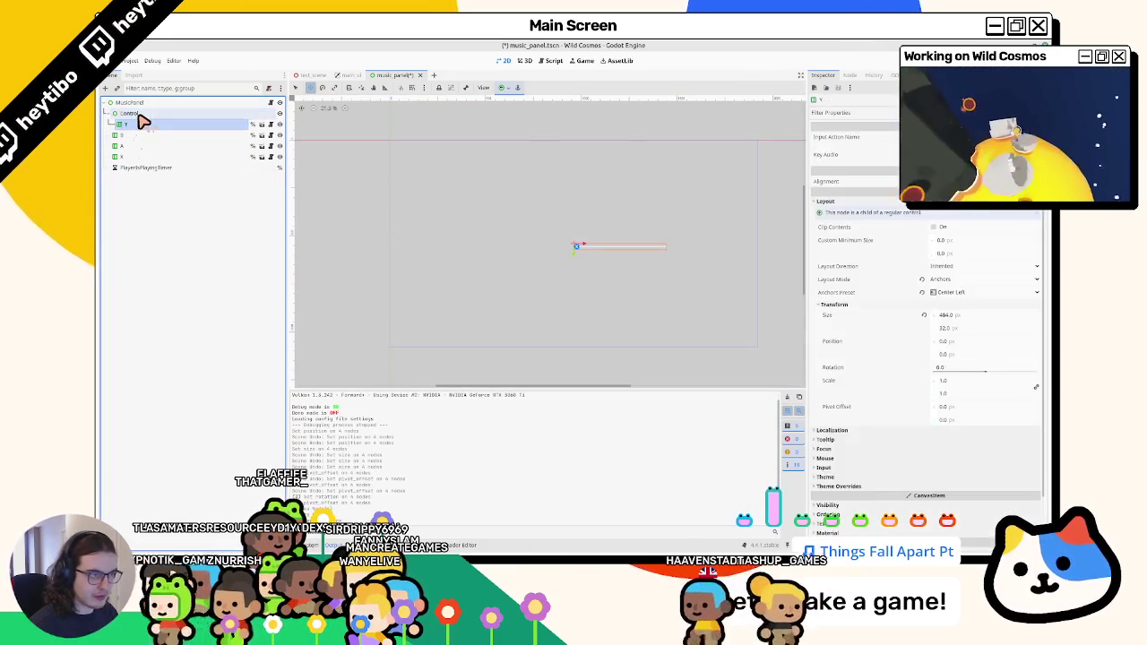
click(503, 87)
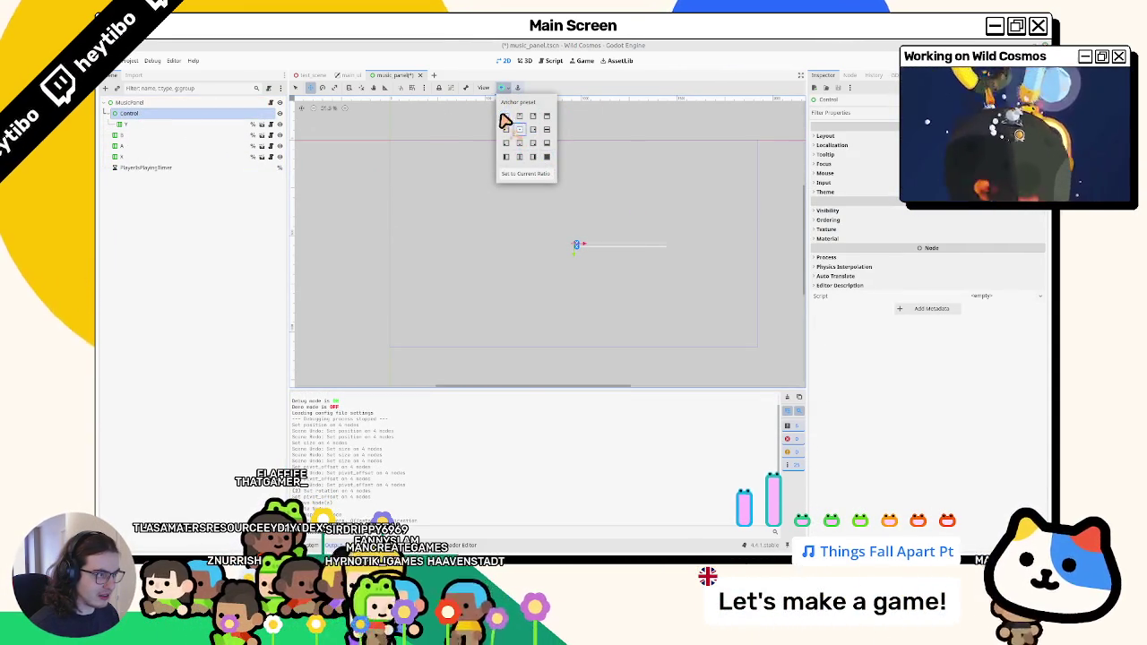
click(143, 115)
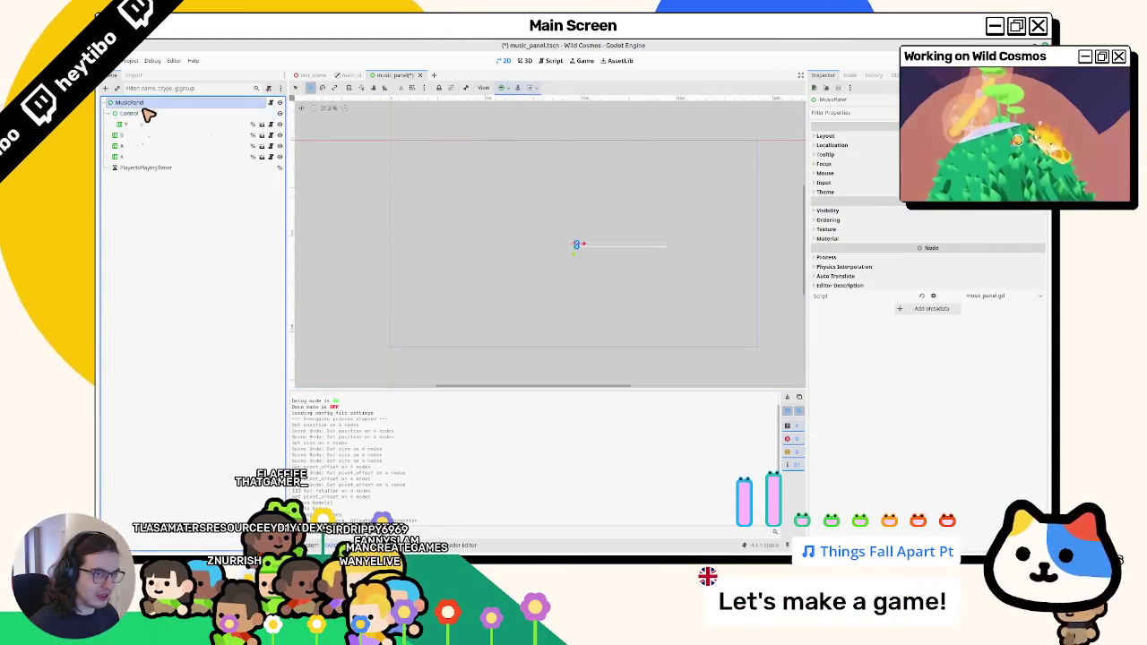
click(503, 87)
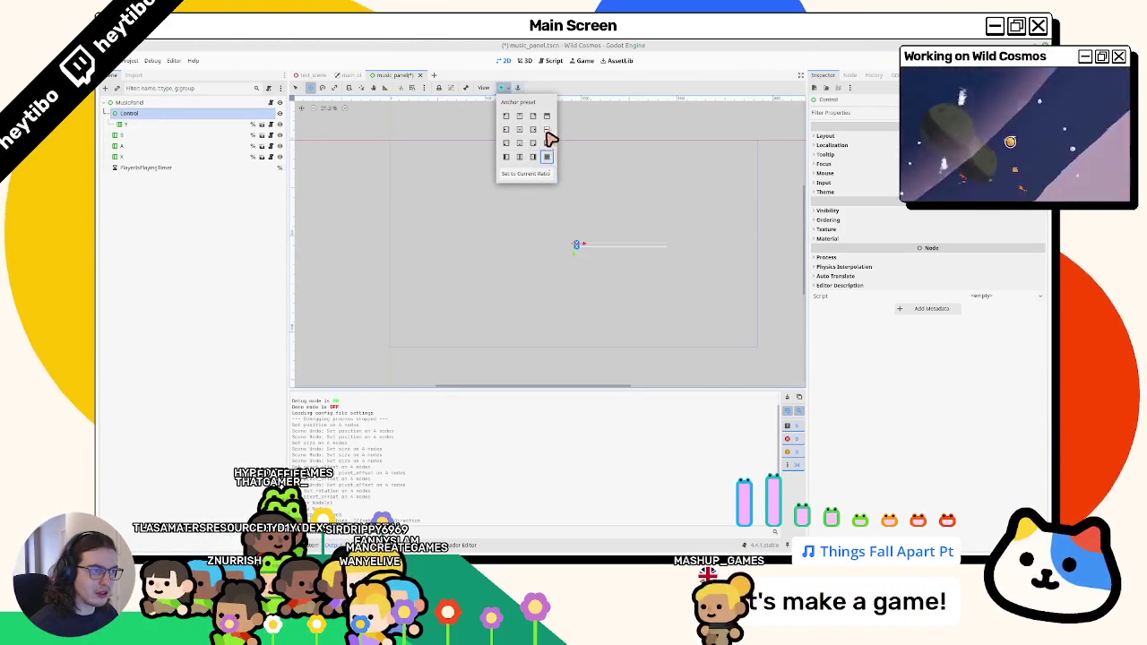
click(274, 105)
click(296, 87)
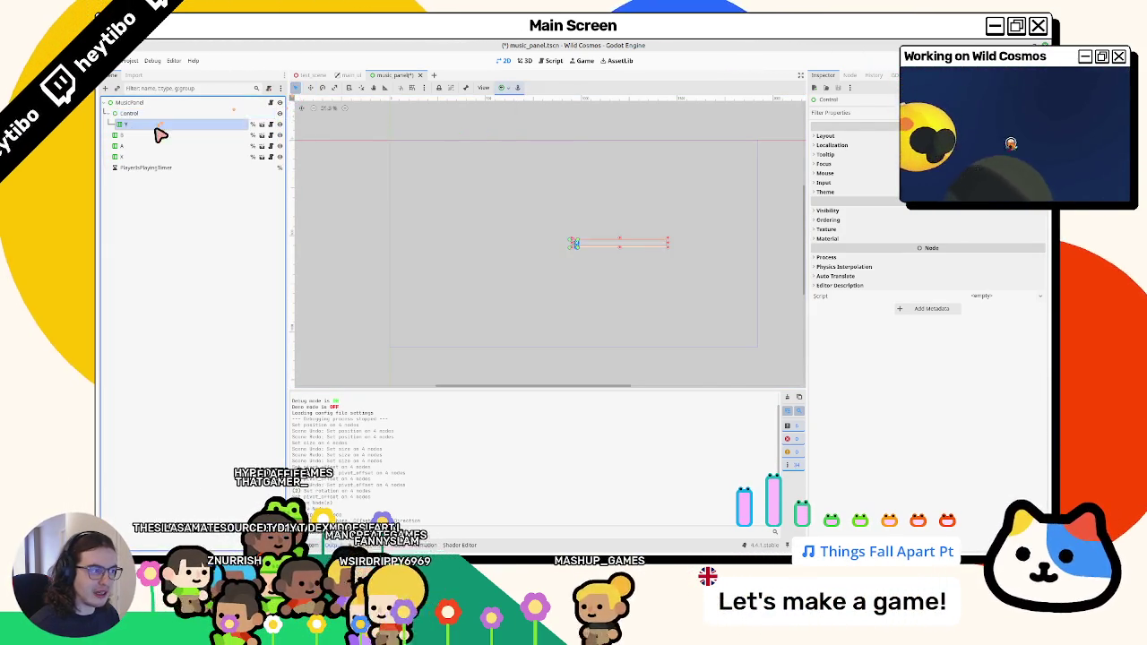
Stretch the new Control to fill the whole panel with the Full Rect preset.
click(502, 86)
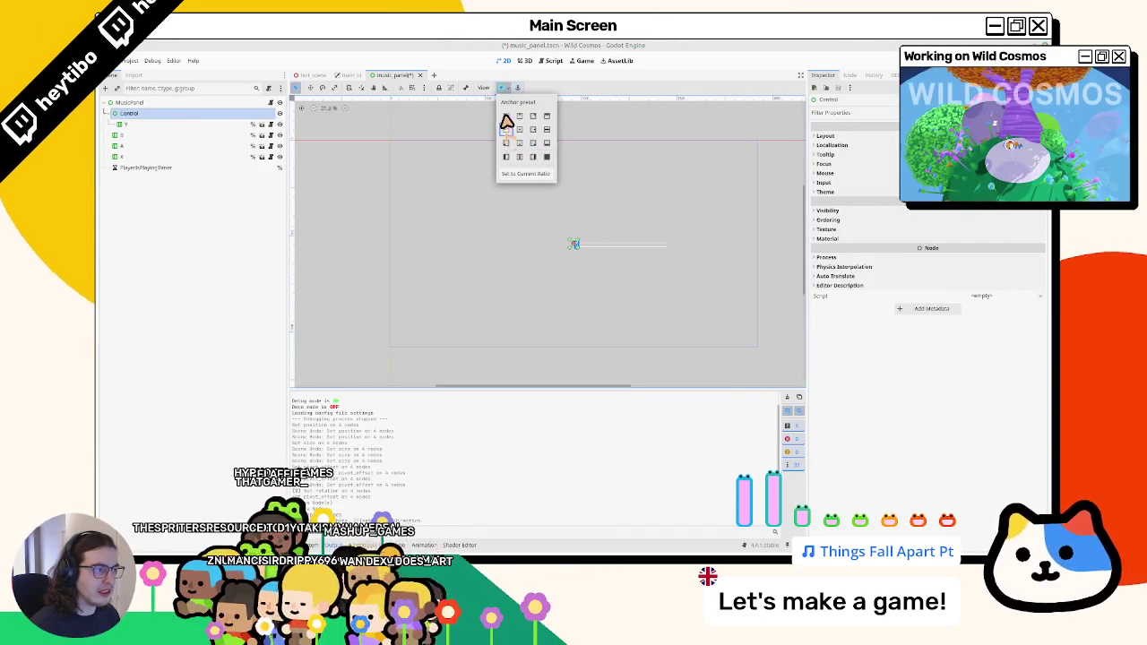
click(109, 114)
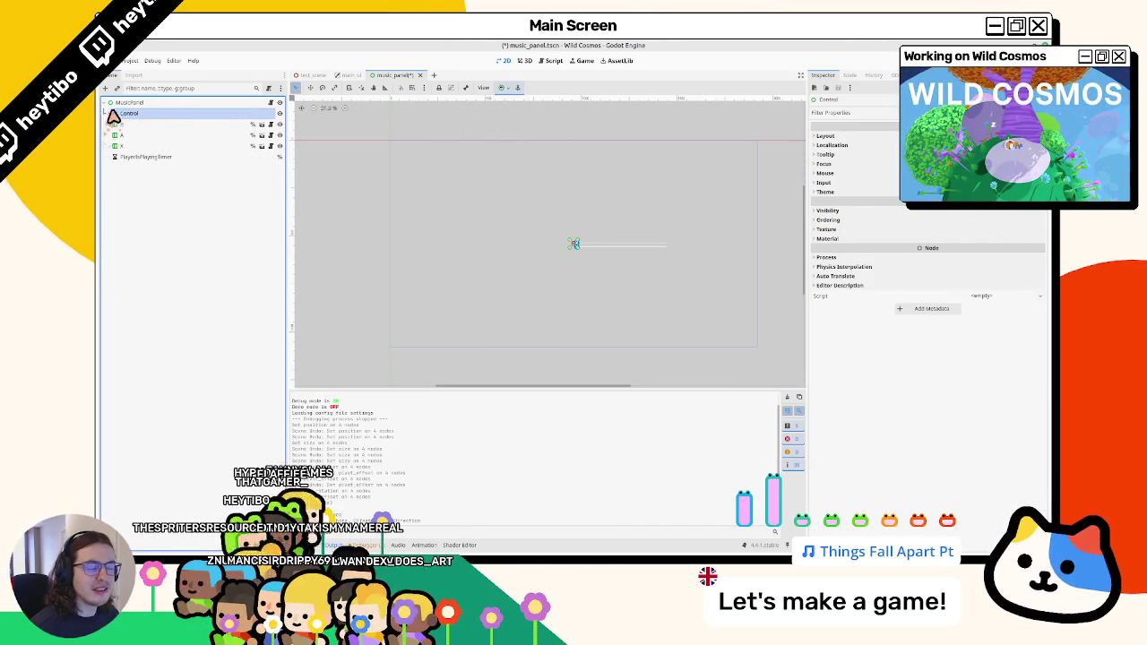
click(126, 113)
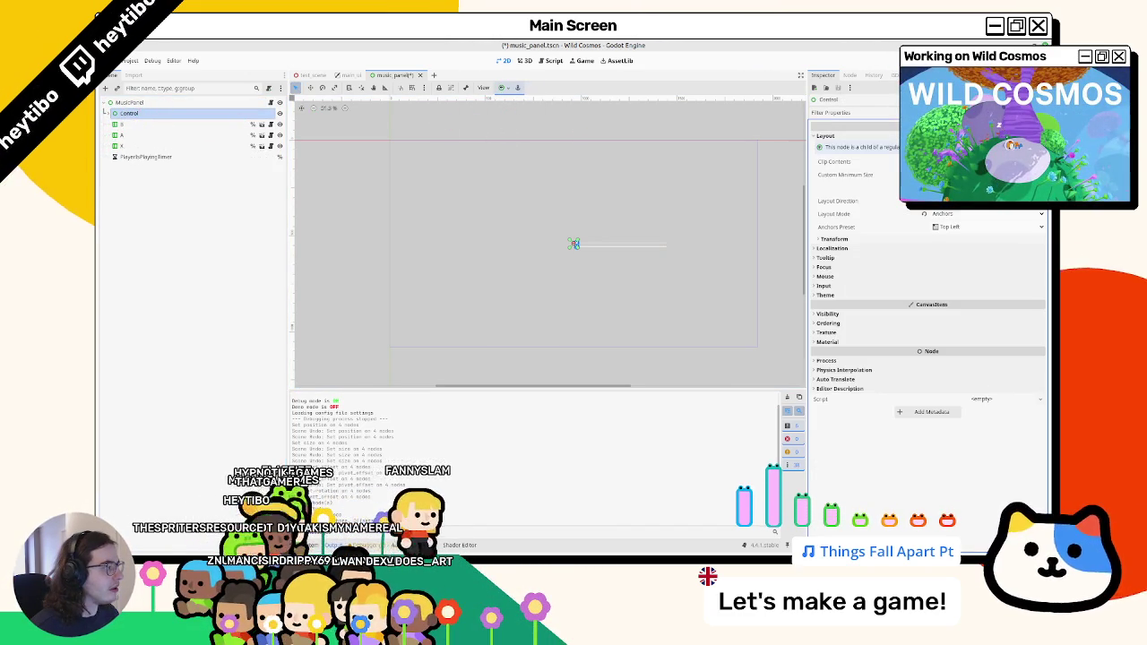
click(505, 89)
click(548, 157)
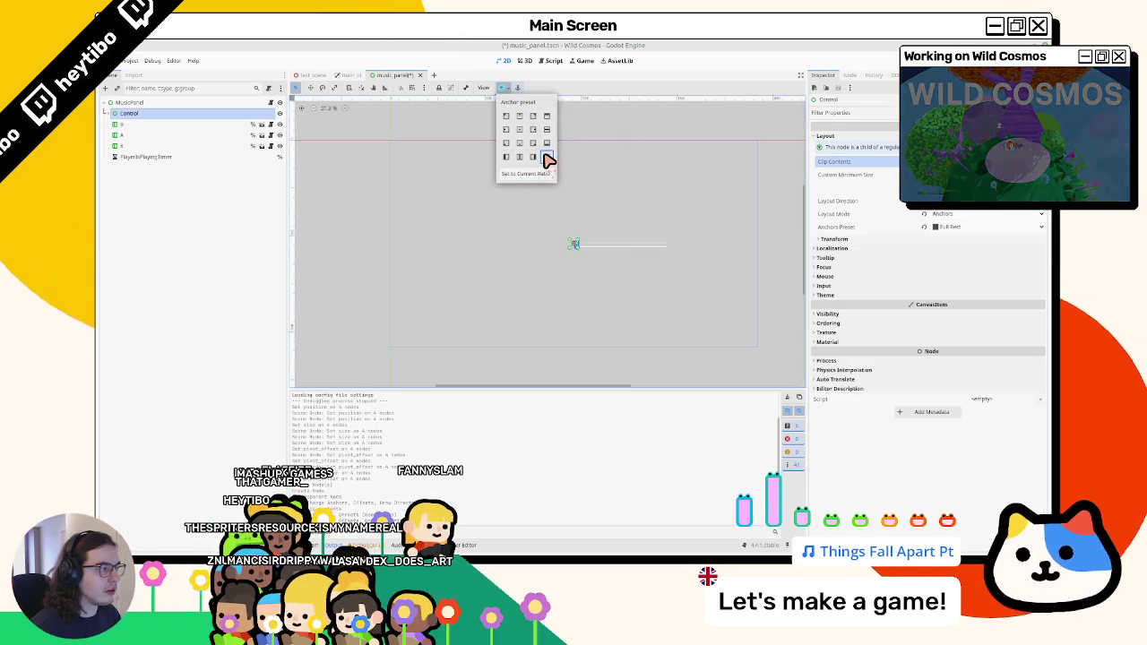
Make MusicPanel expand horizontally and reapply Full Rect to the Control.
click(179, 102)
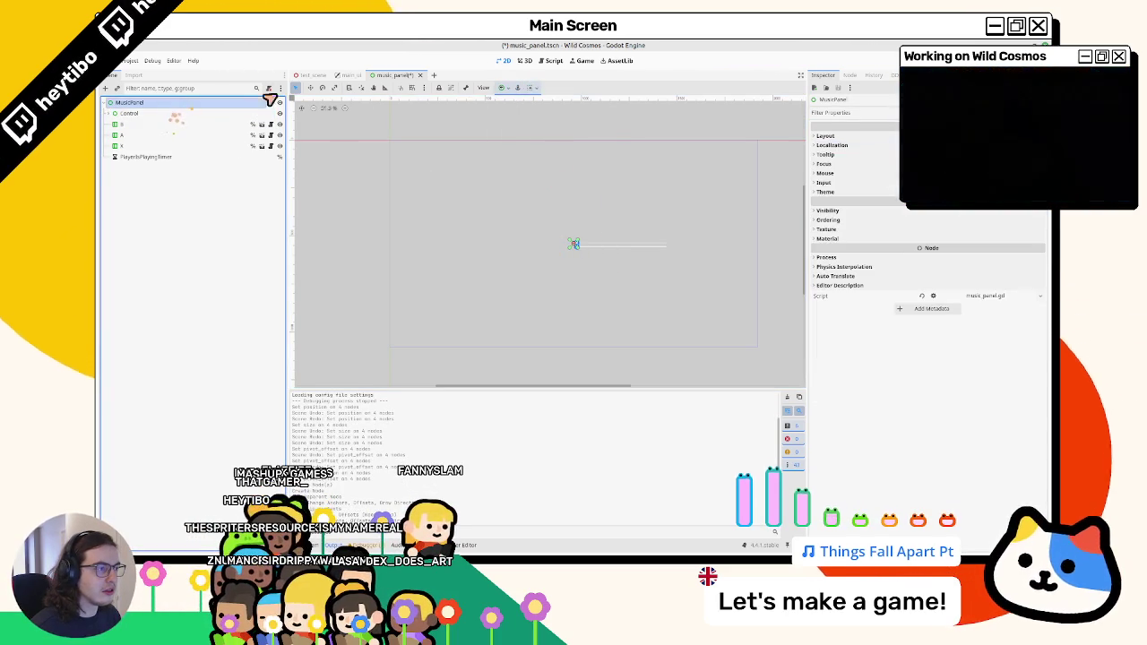
click(532, 89)
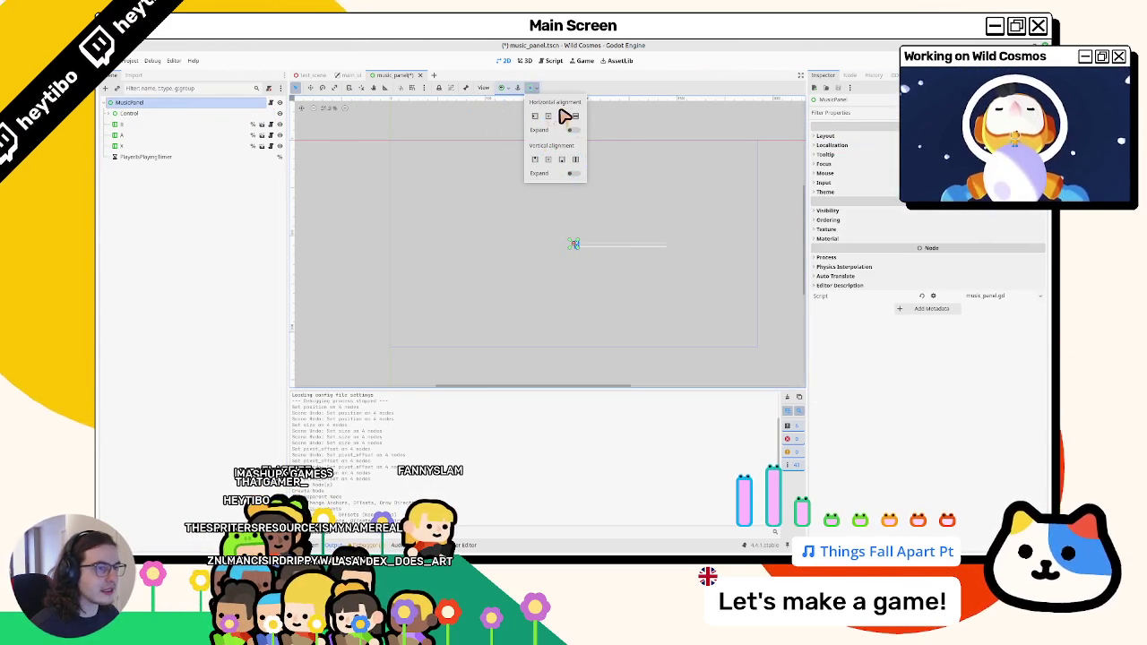
click(575, 130)
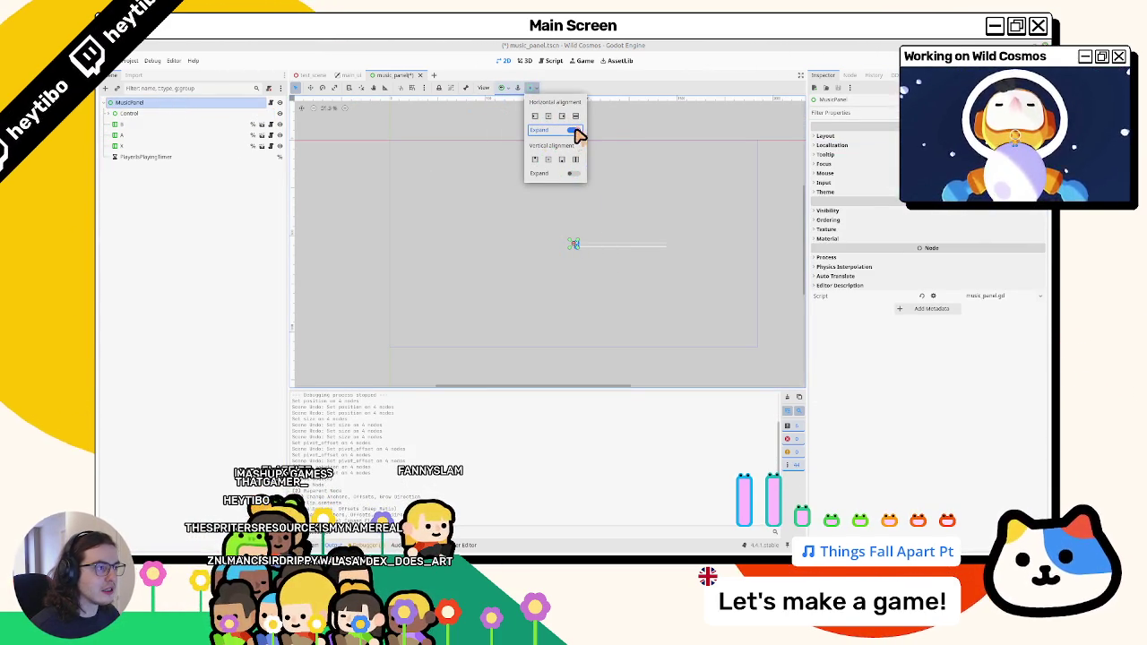
click(504, 89)
click(548, 157)
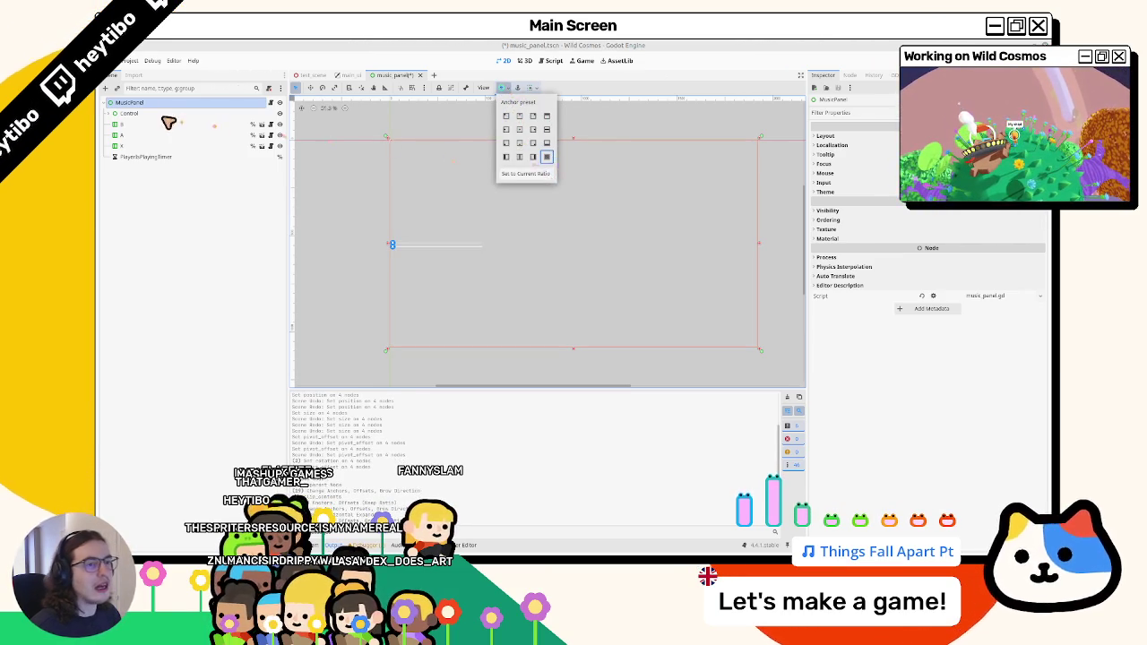
Delete the Control wrapper again.
click(129, 114)
click(122, 124)
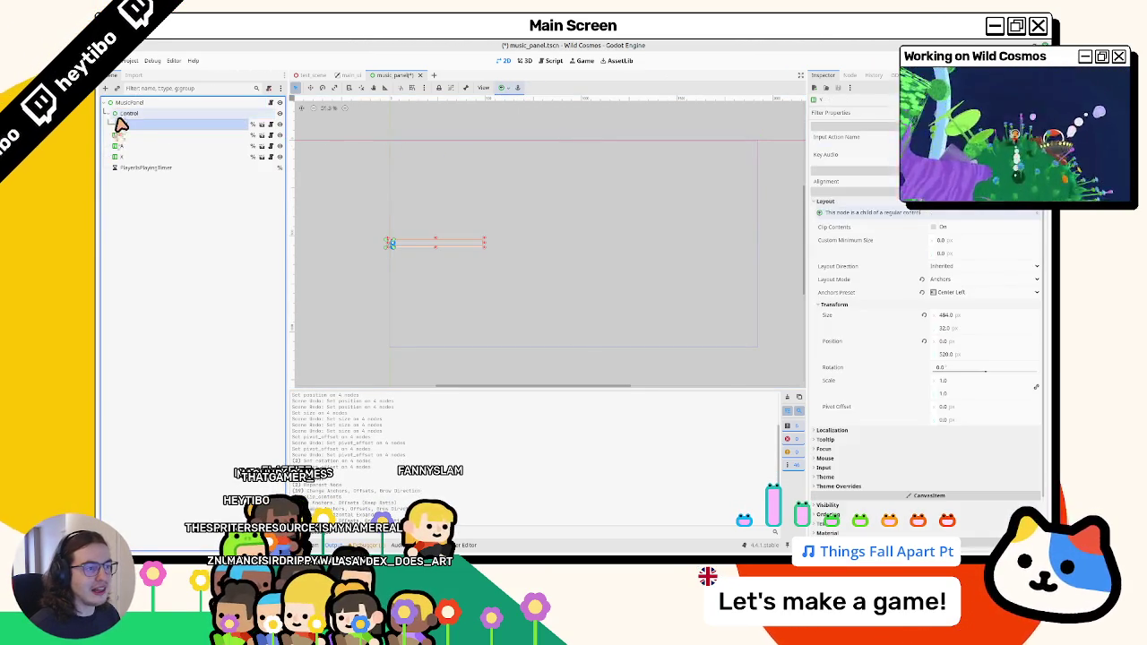
click(128, 126)
click(136, 114)
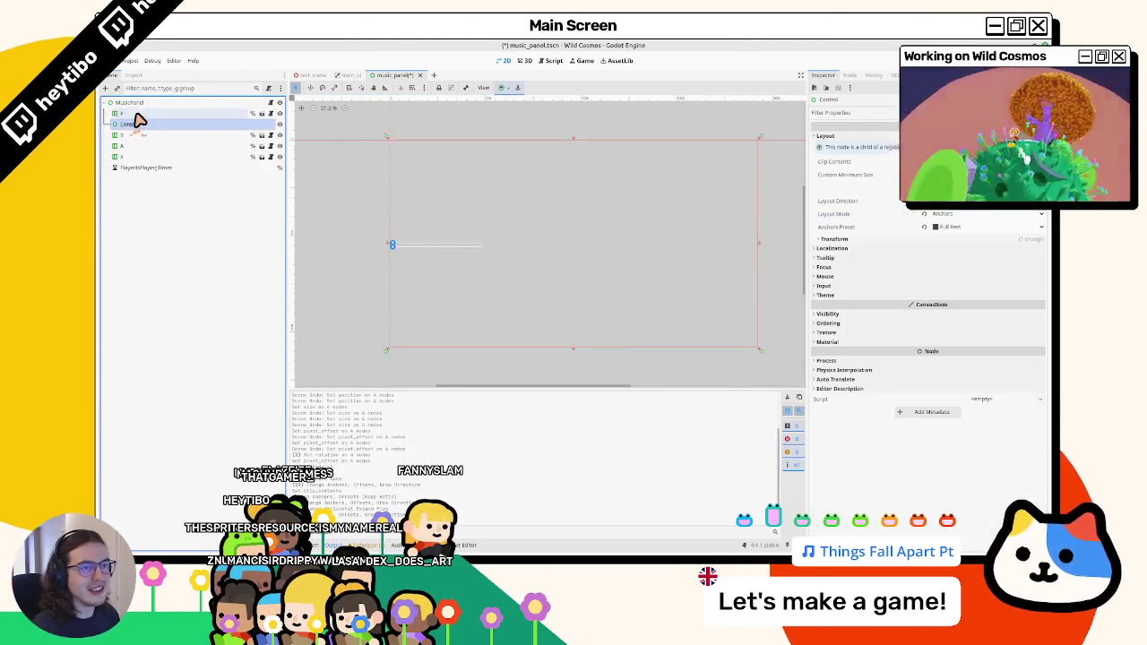
key(Delete)
key(Return)
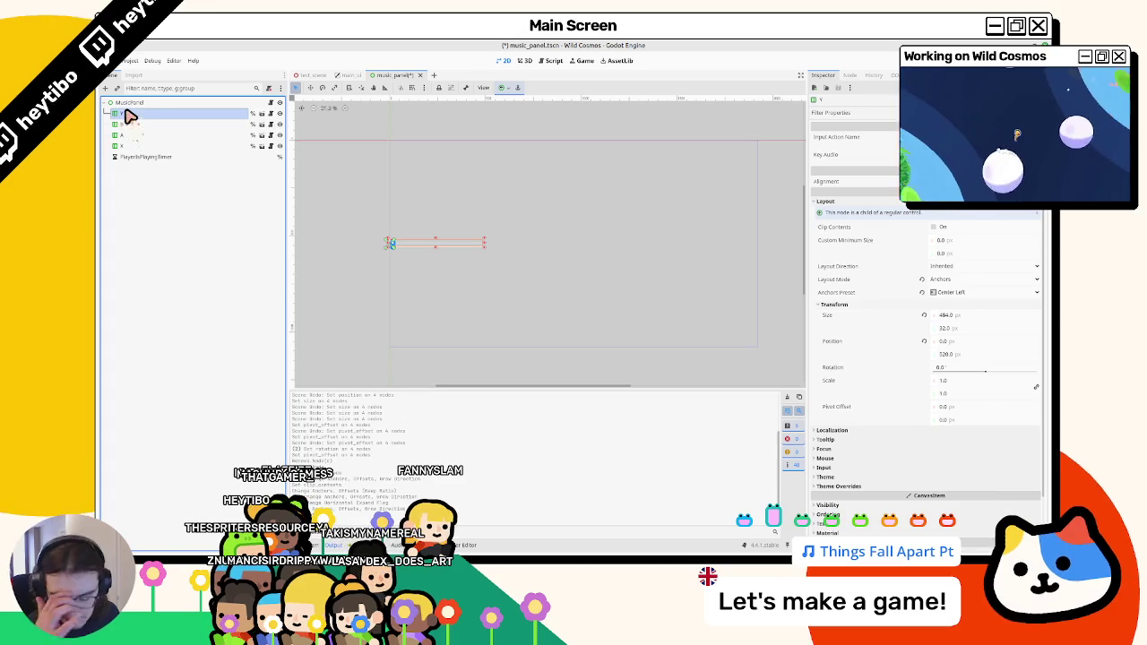
Anchor the Y prompt line centre-left at position 0 × 324 px.
click(506, 88)
click(526, 133)
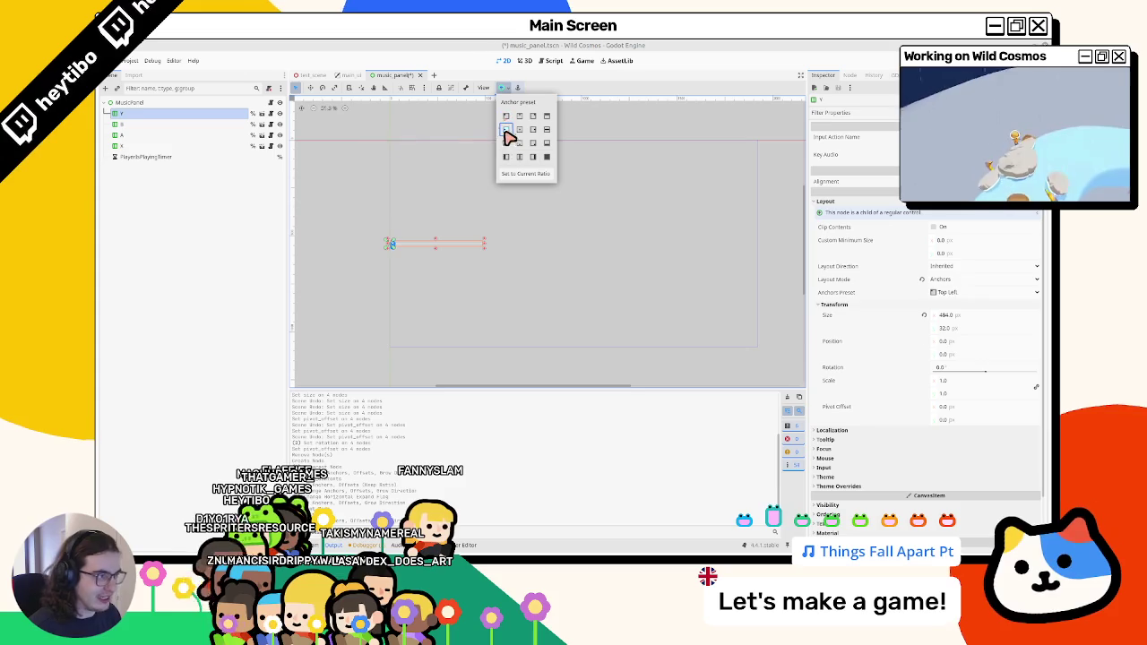
scroll(379, 215, up, 4)
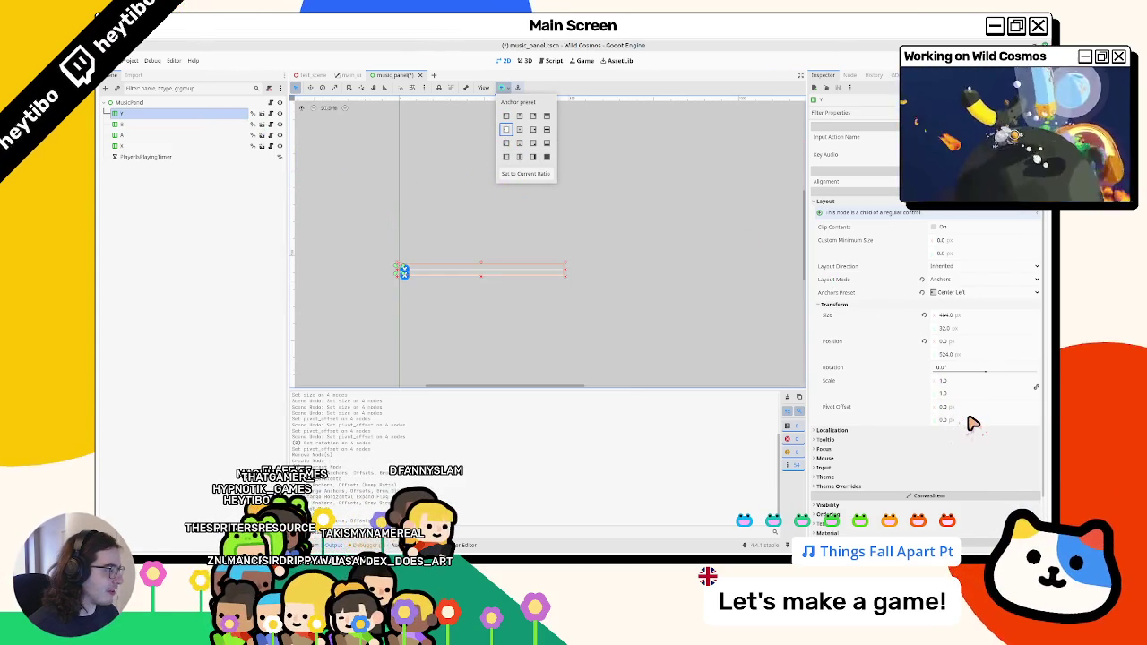
click(163, 142)
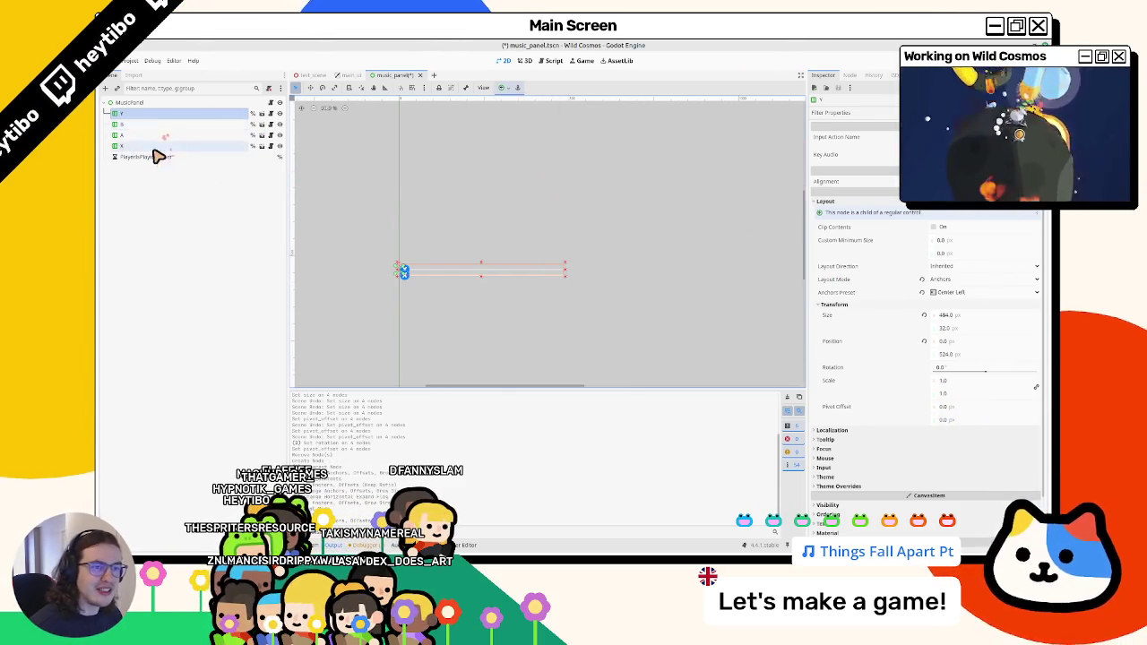
shift+click(153, 148)
click(153, 133)
shift+click(149, 143)
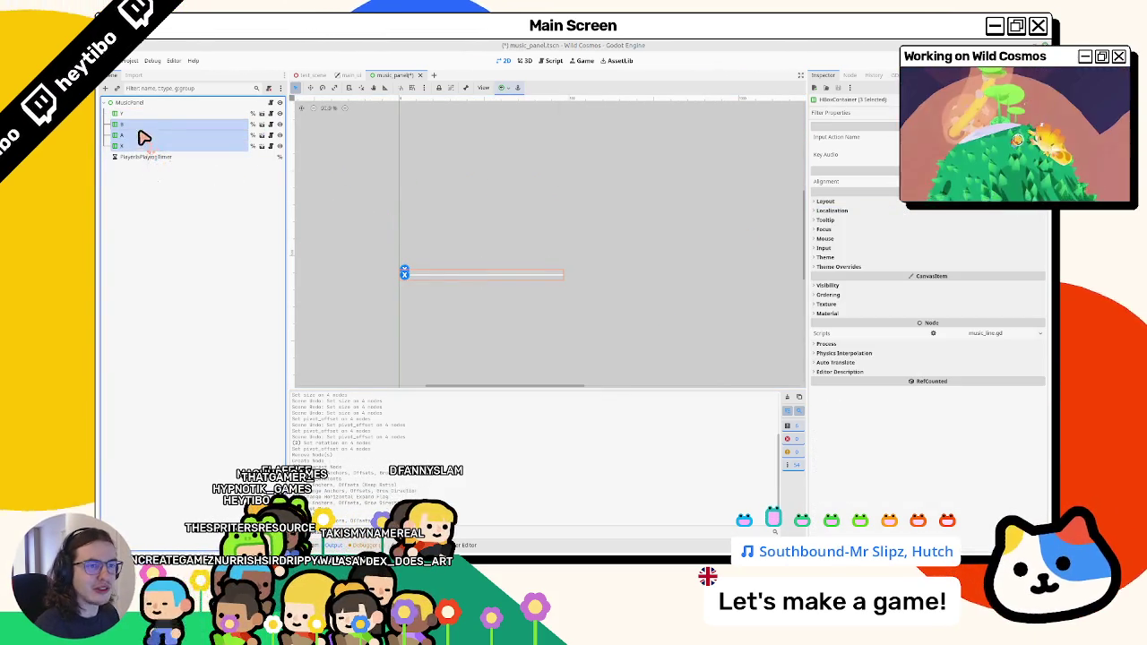
Check the music panel's script, then return to the 2D view of the prompt line.
click(146, 113)
click(270, 103)
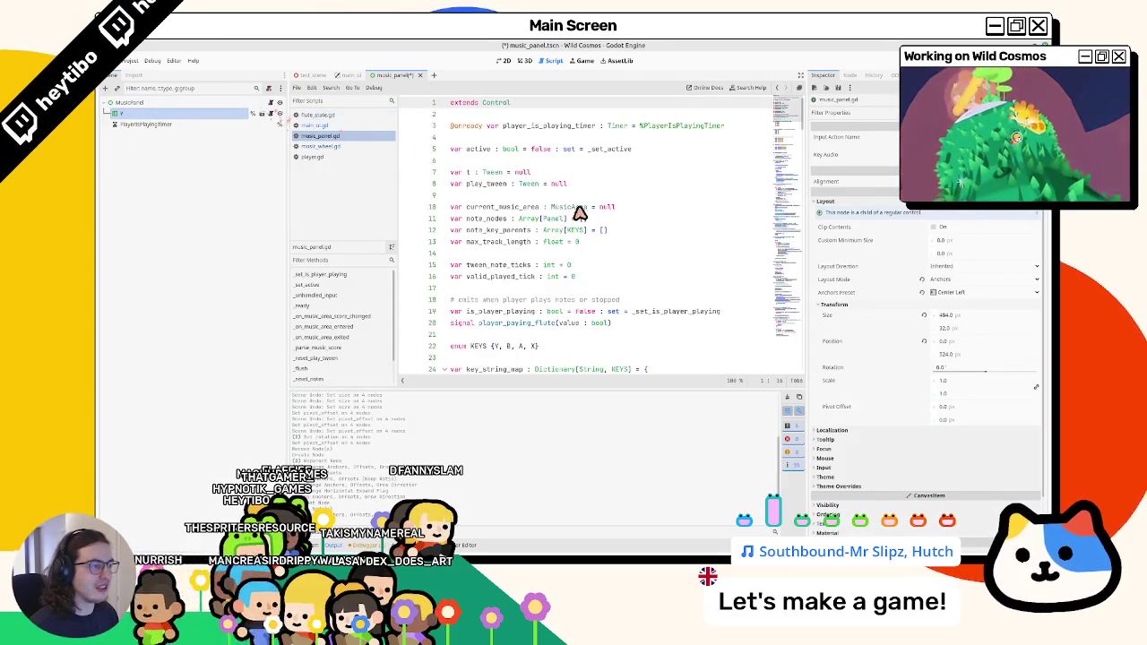
scroll(581, 213, down, 5)
click(524, 60)
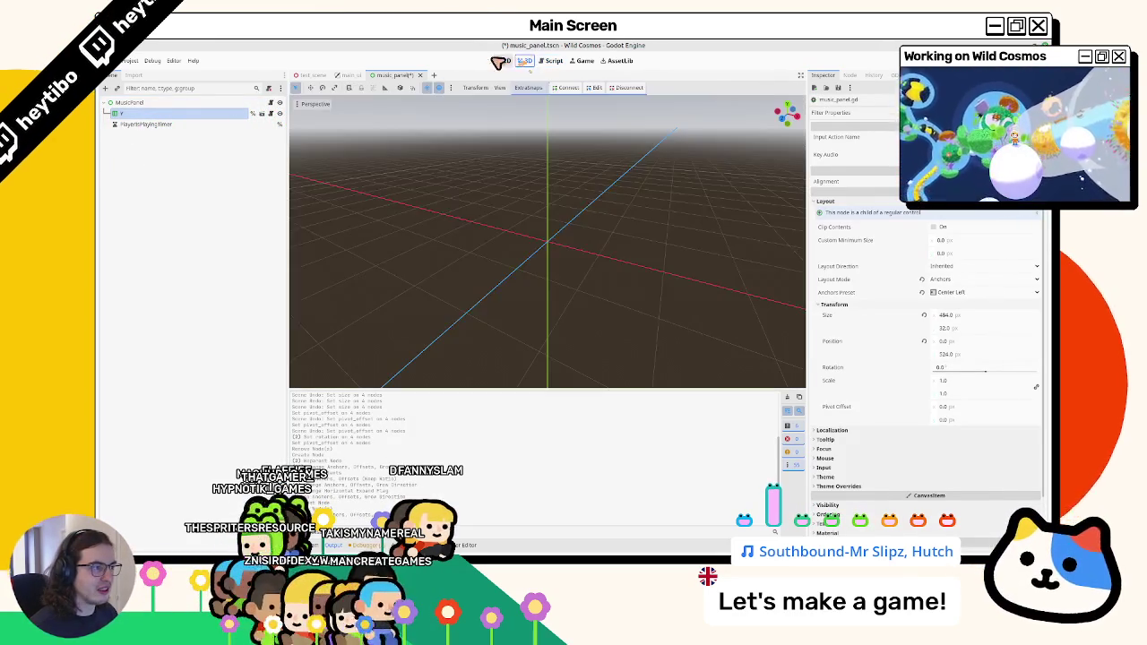
click(501, 60)
click(179, 115)
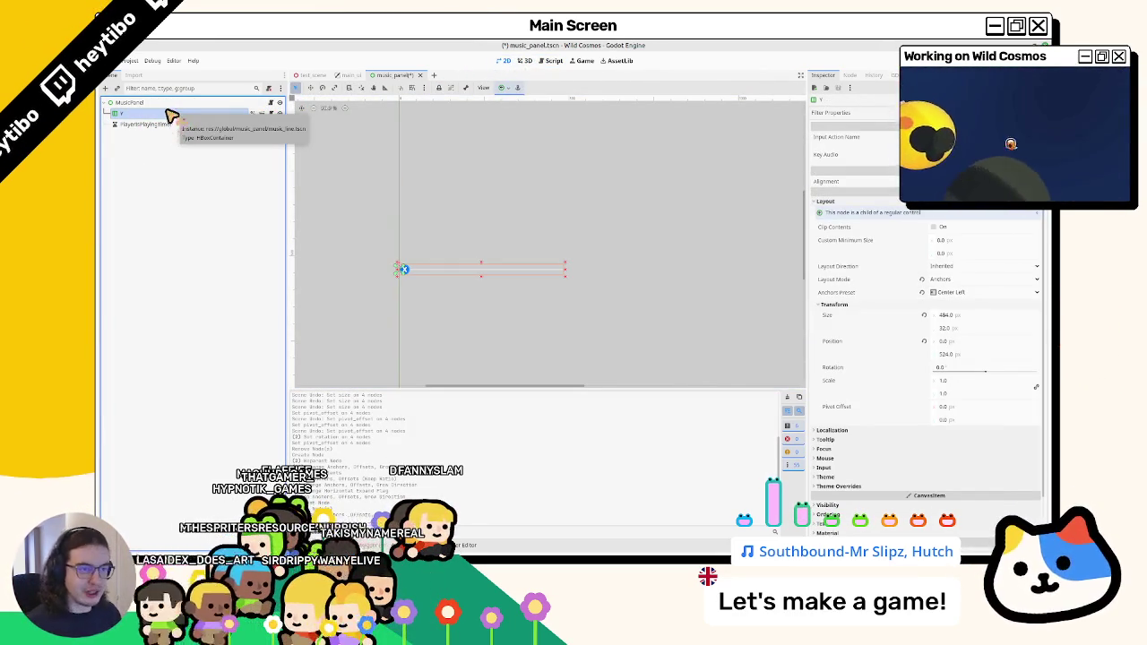
Remove the extra B, A and X prompt lines, keeping only Y.
key(ctrl+z)
key(ctrl+z)
key(ctrl+z)
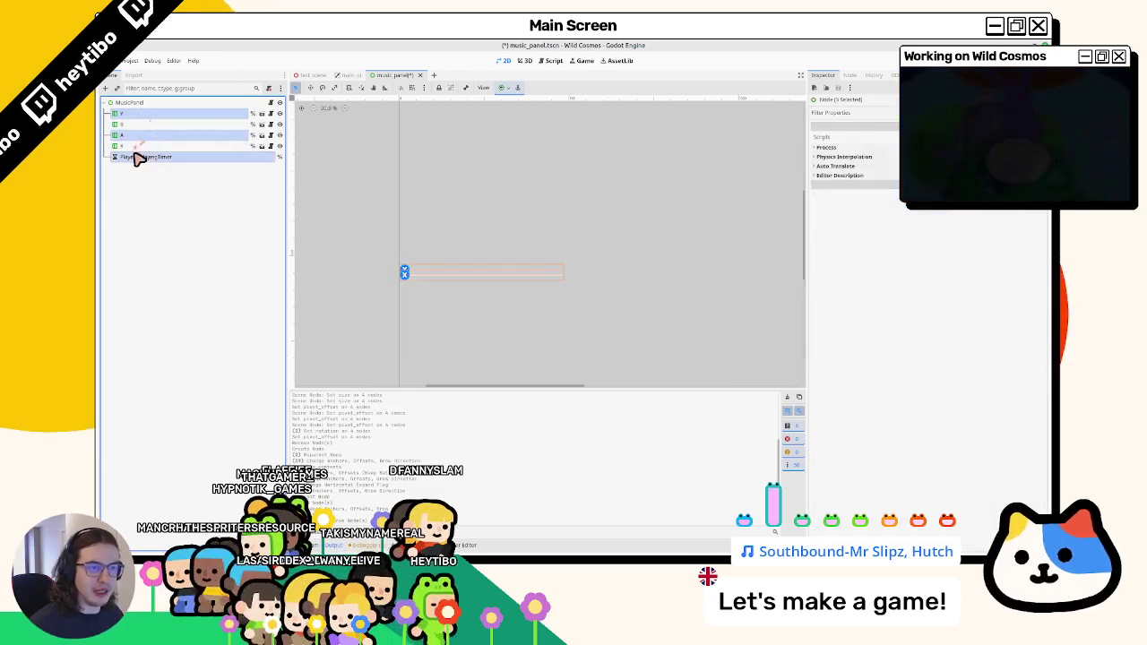
shift+click(141, 123)
key(Delete)
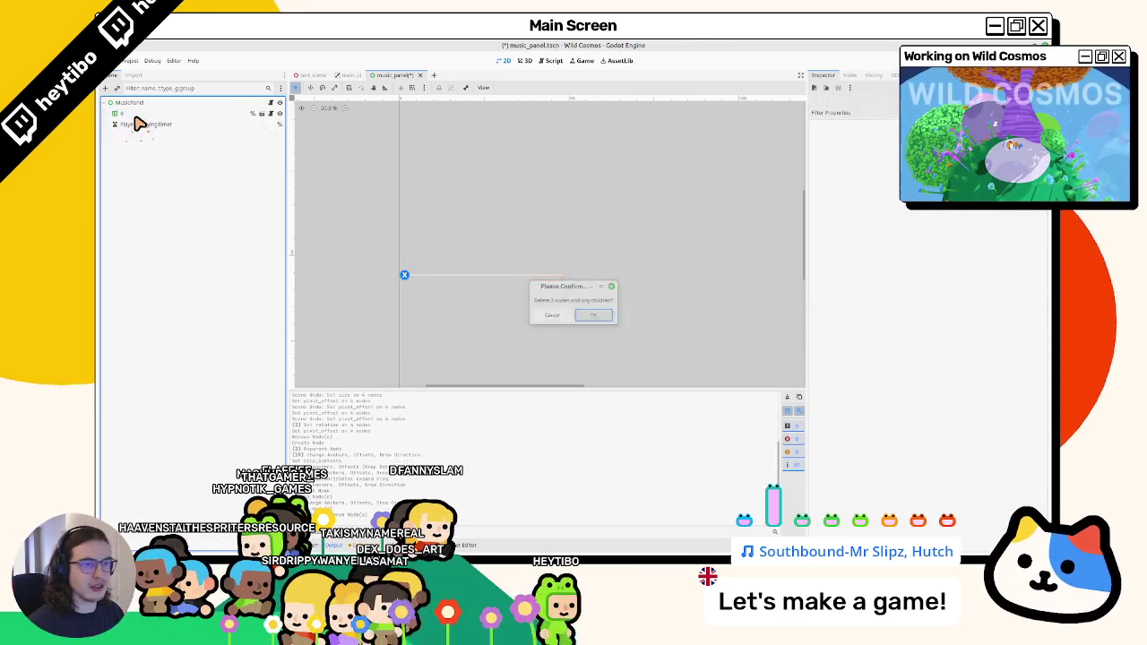
key(Return)
click(139, 114)
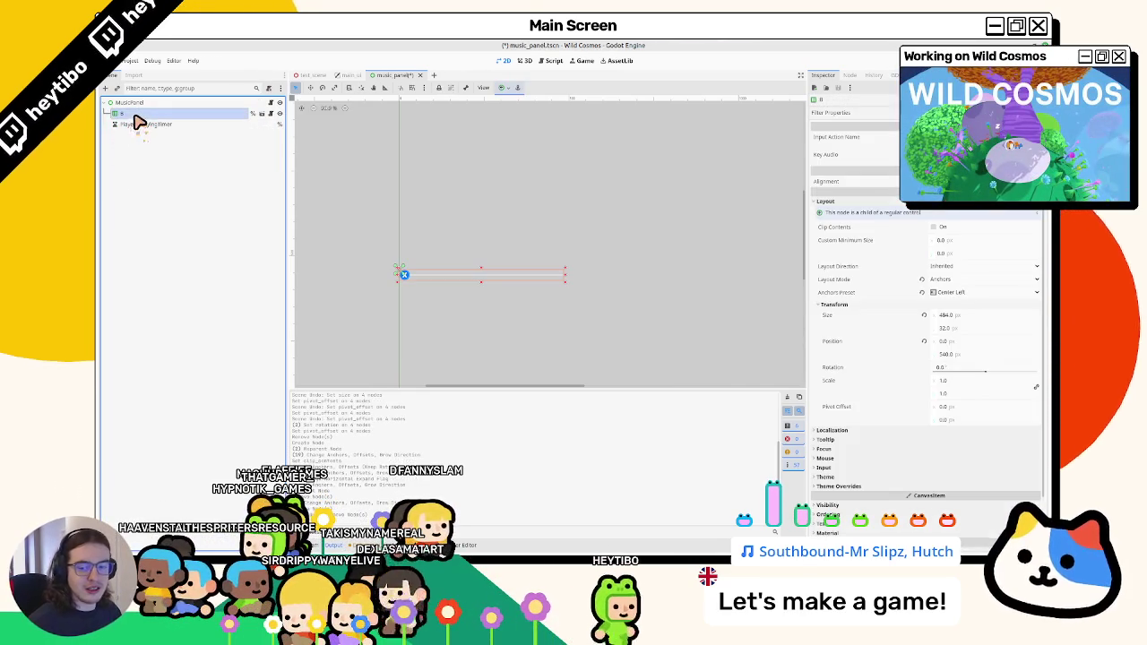
Anchor the remaining Y line centre-left and reselect MusicPanel.
click(504, 87)
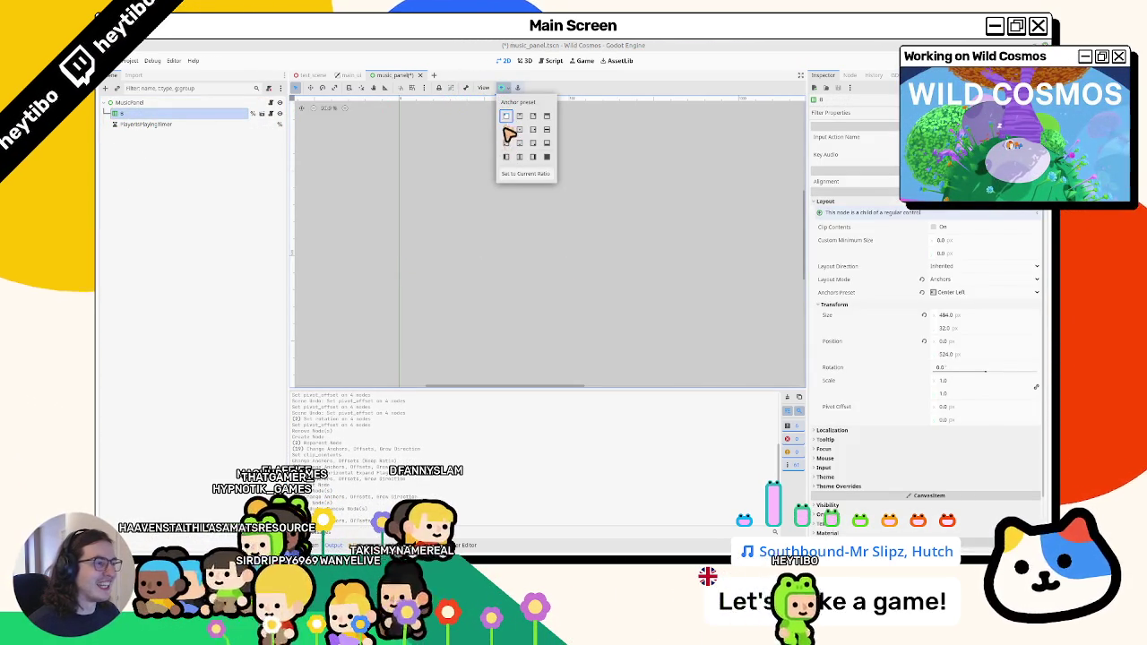
click(506, 130)
click(159, 103)
click(156, 115)
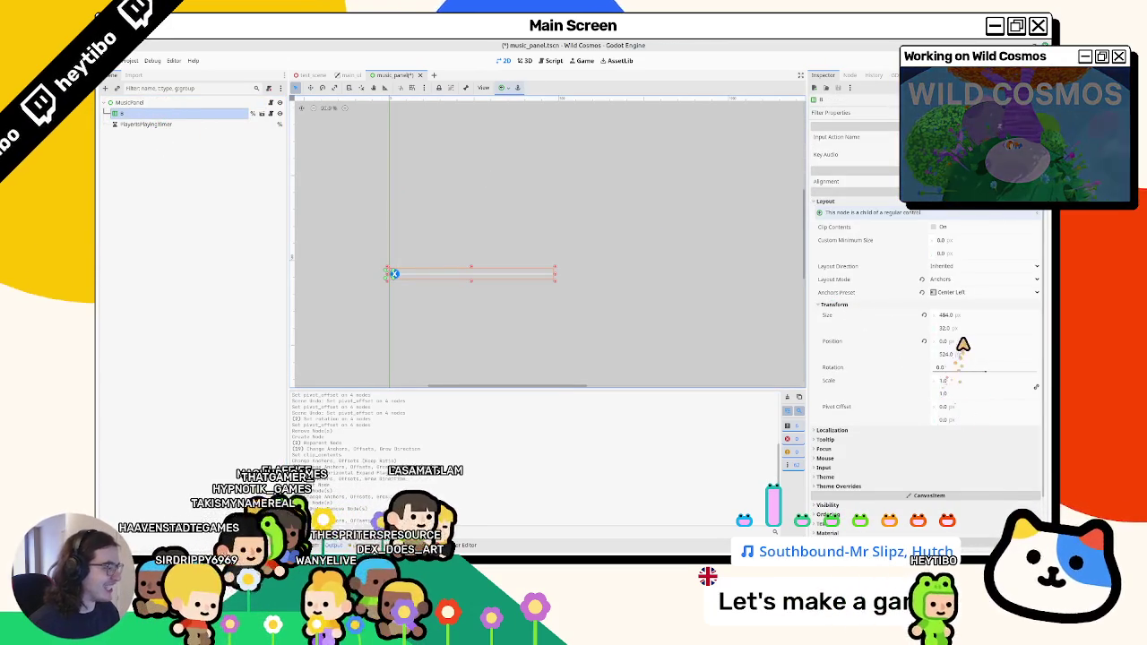
click(170, 102)
Add a node named Anchors under MusicPanel, move it up the tree, and save.
key(ctrl+a)
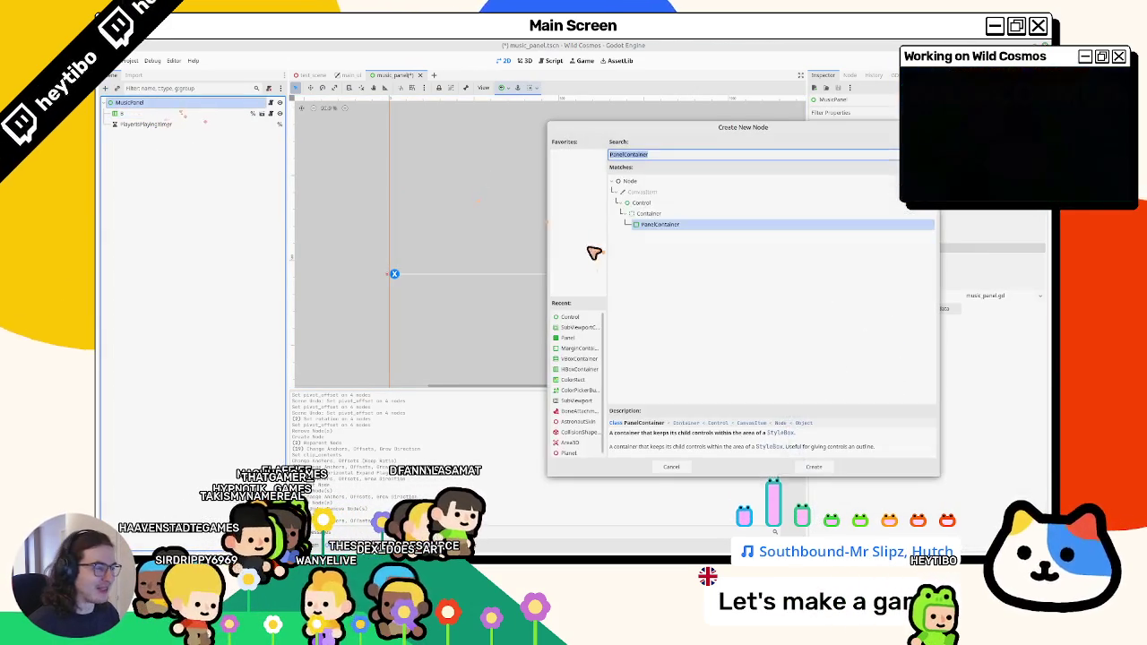
double_click(658, 215)
mouse_move(149, 129)
mouse_down()
mouse_move(140, 113)
mouse_move(156, 113)
mouse_up()
text(Anchor)
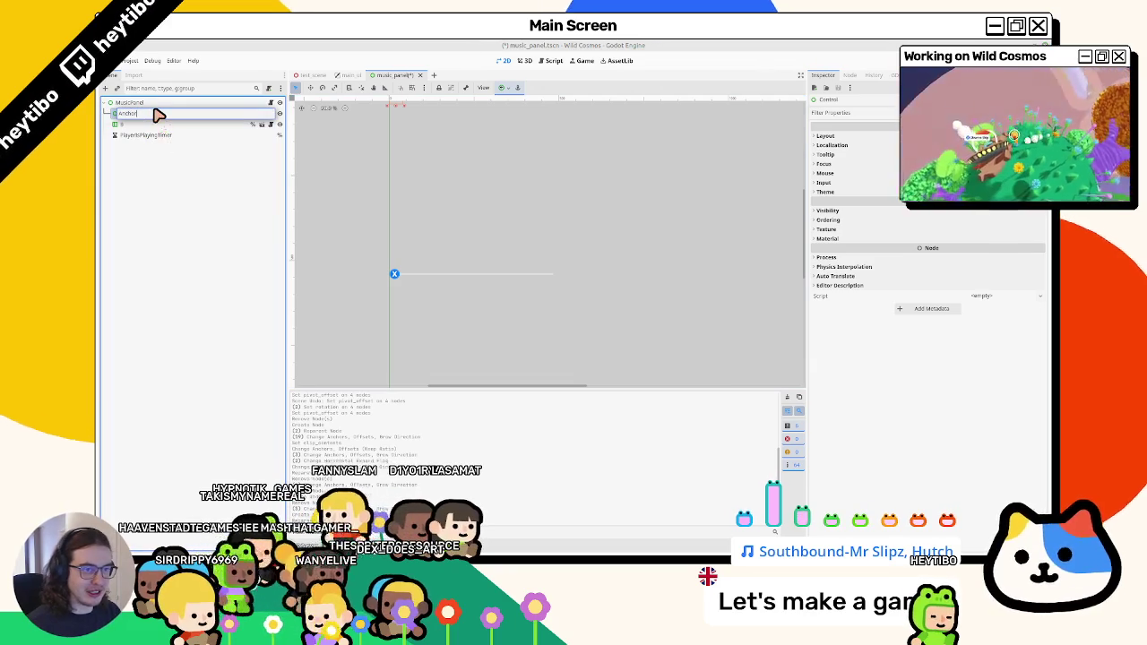
key(Return)
key(ctrl+s)
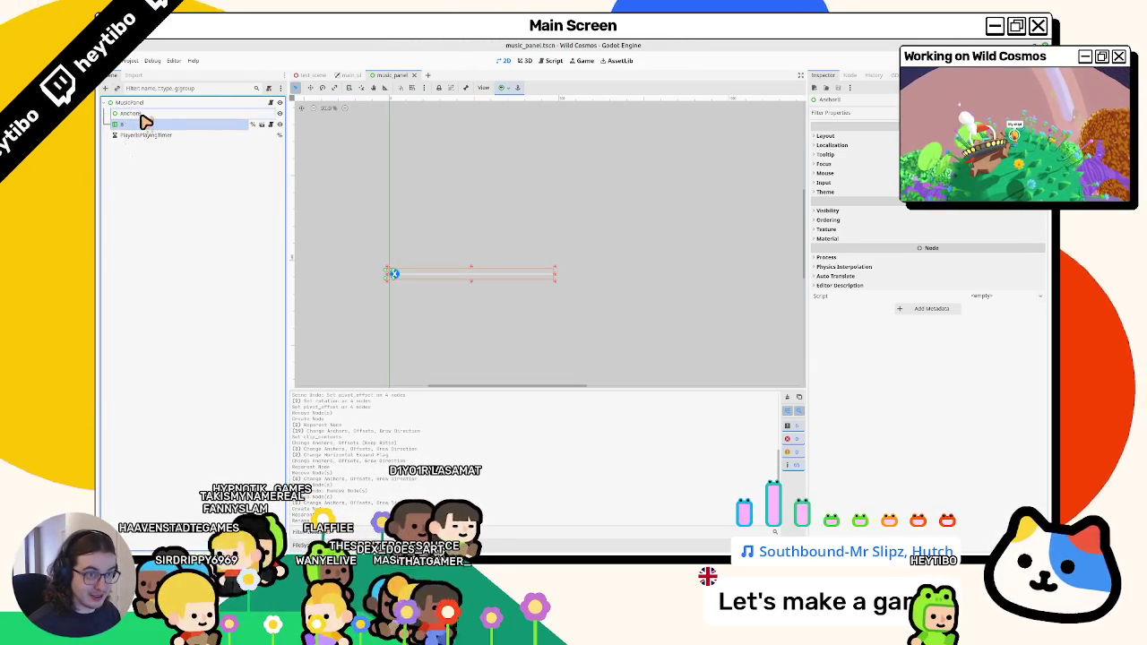
Anchor the Anchors node to the screen centre with the Center preset.
click(141, 115)
click(505, 87)
click(526, 130)
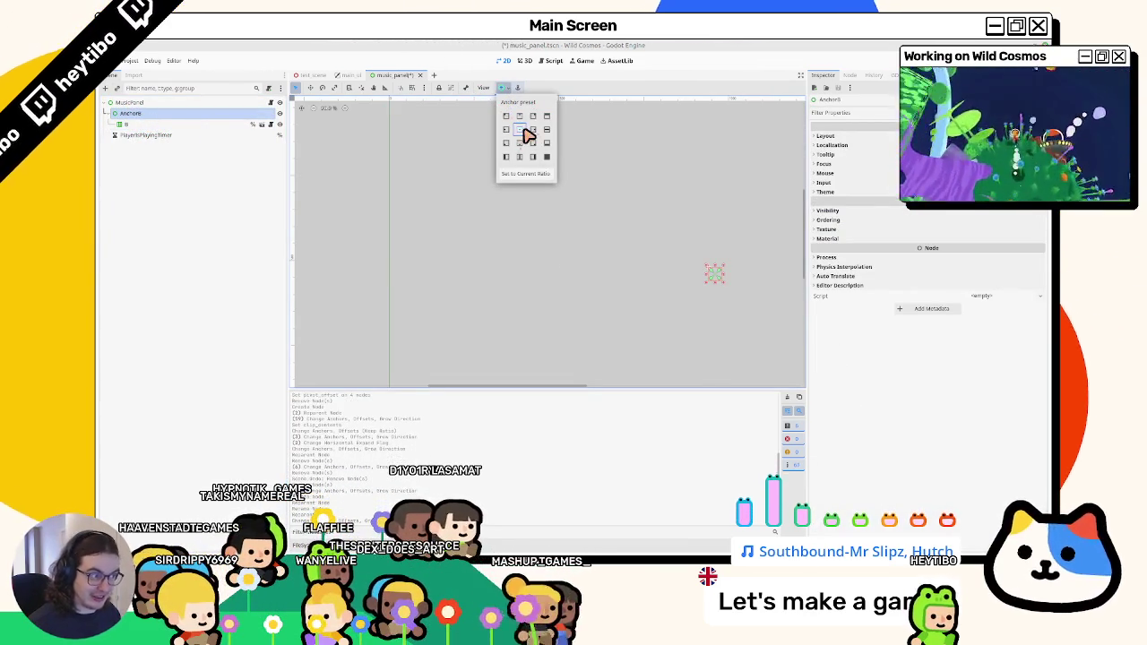
key(f)
click(504, 87)
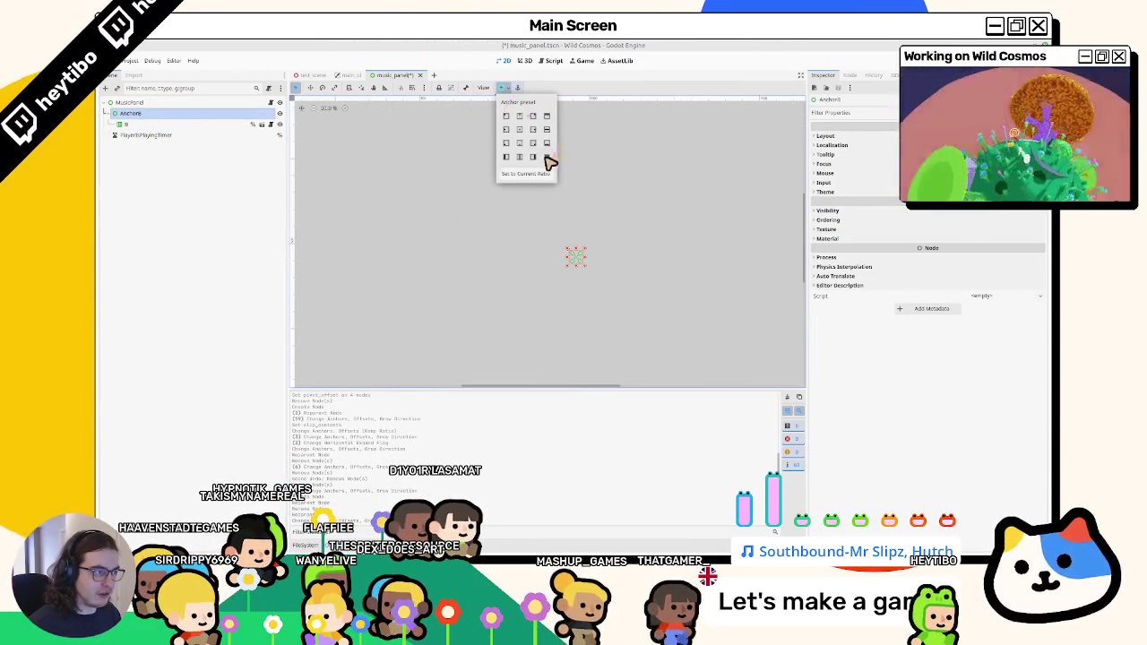
click(187, 149)
Anchor line B centre-left, reset its position to 0, 0, and adjust its pivot offset.
click(187, 124)
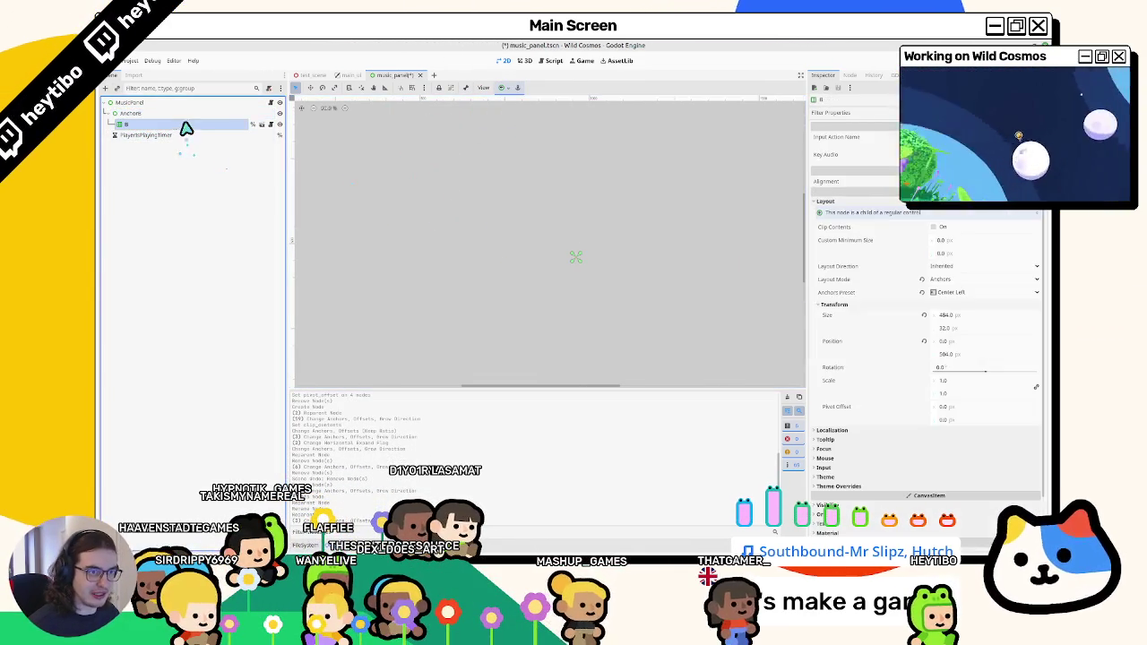
click(502, 88)
click(506, 130)
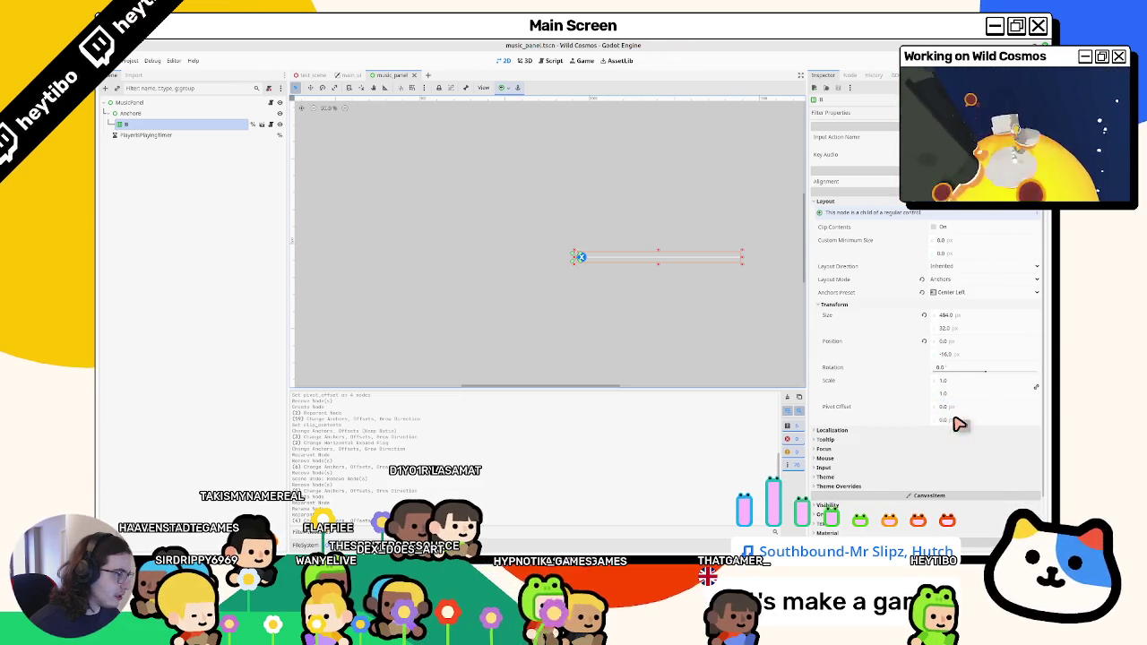
click(140, 124)
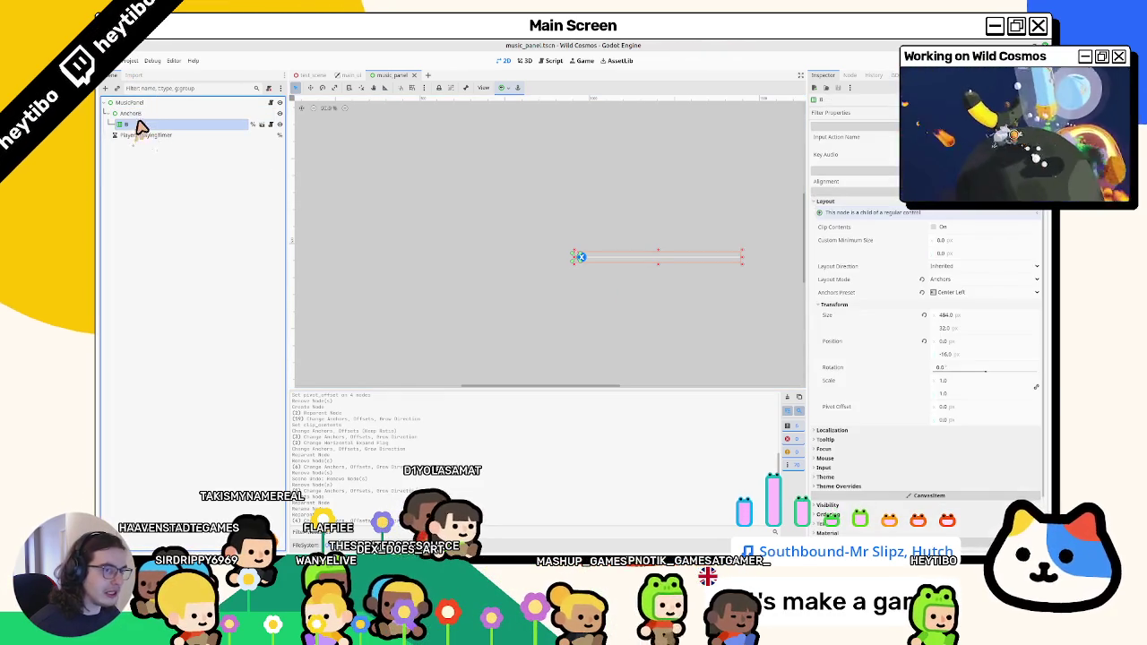
click(926, 346)
click(926, 341)
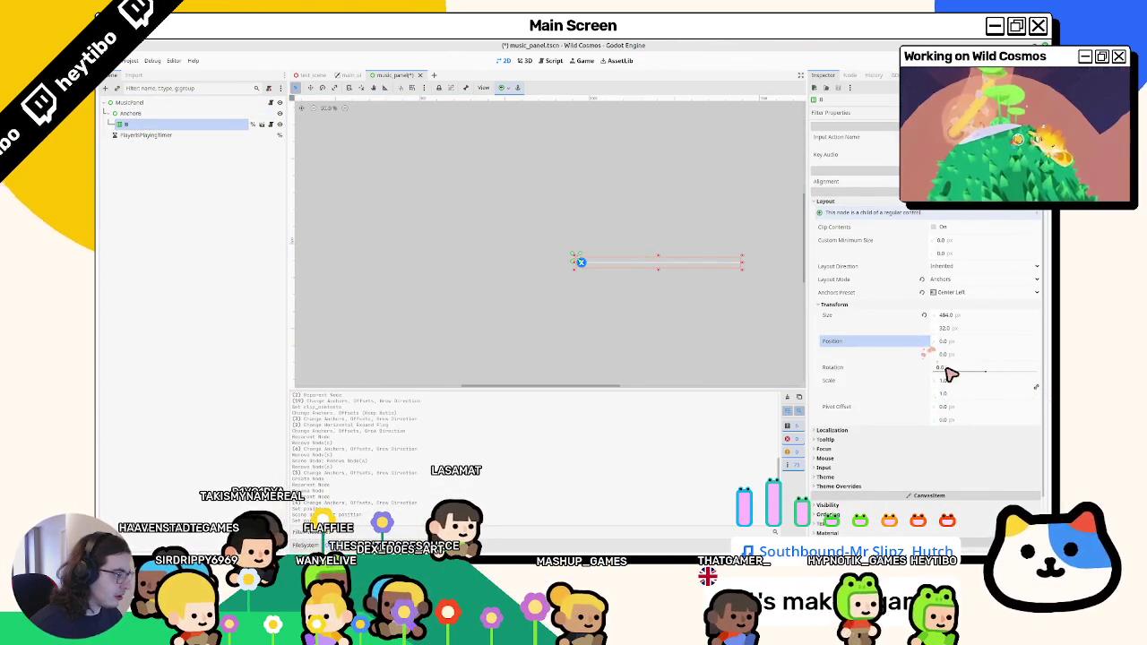
drag(967, 407, 578, 310)
drag(964, 419, 583, 310)
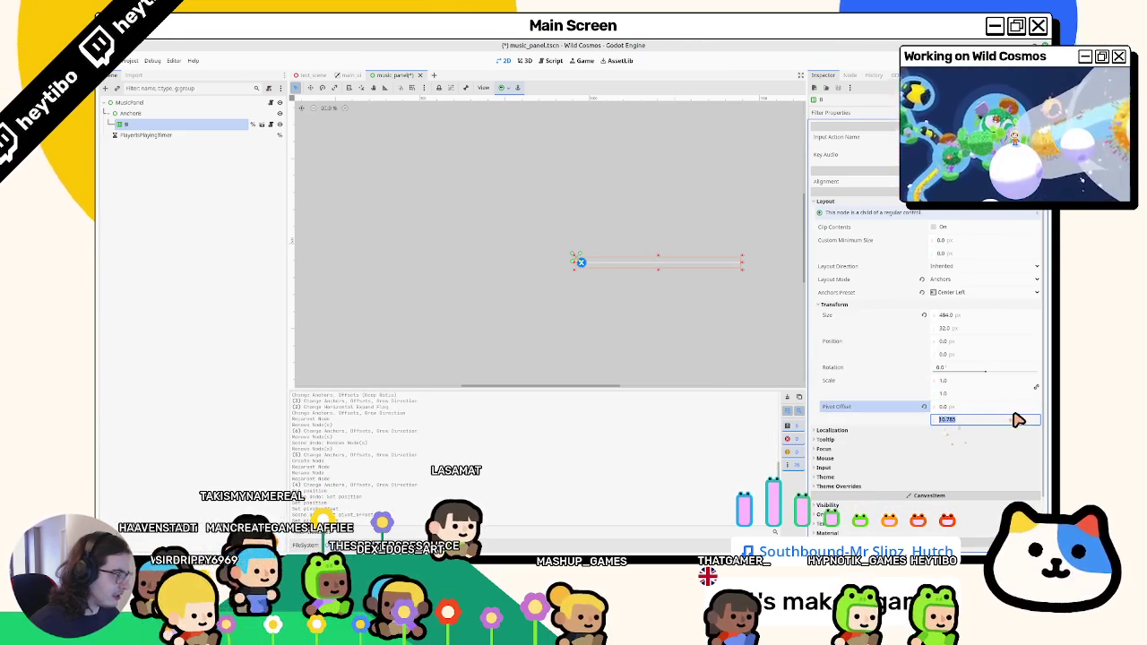
key(Return)
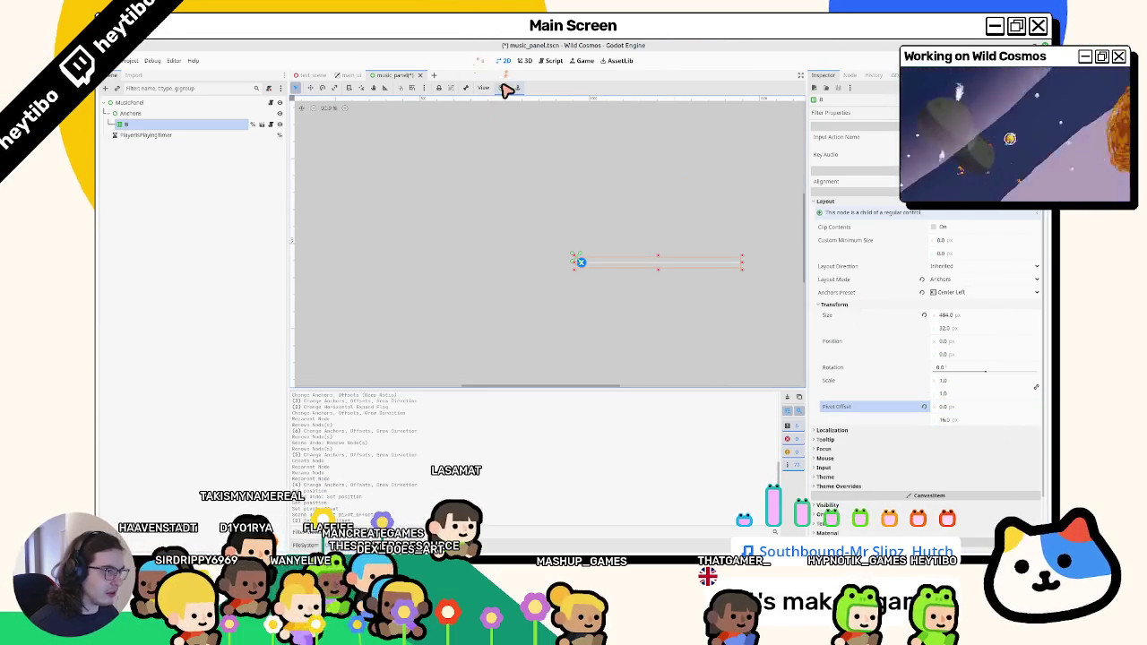
Reapply centre-left to B, zero its pivot offset, save, and set its x position to 128.
click(506, 91)
click(506, 130)
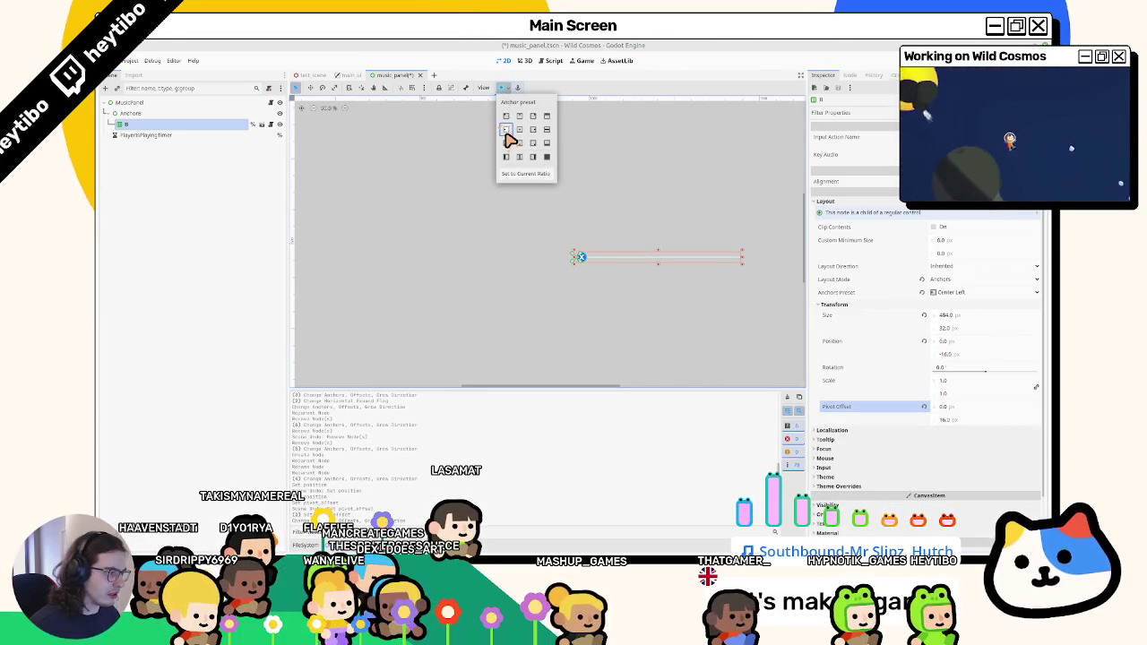
click(951, 414)
click(924, 406)
key(ctrl+s)
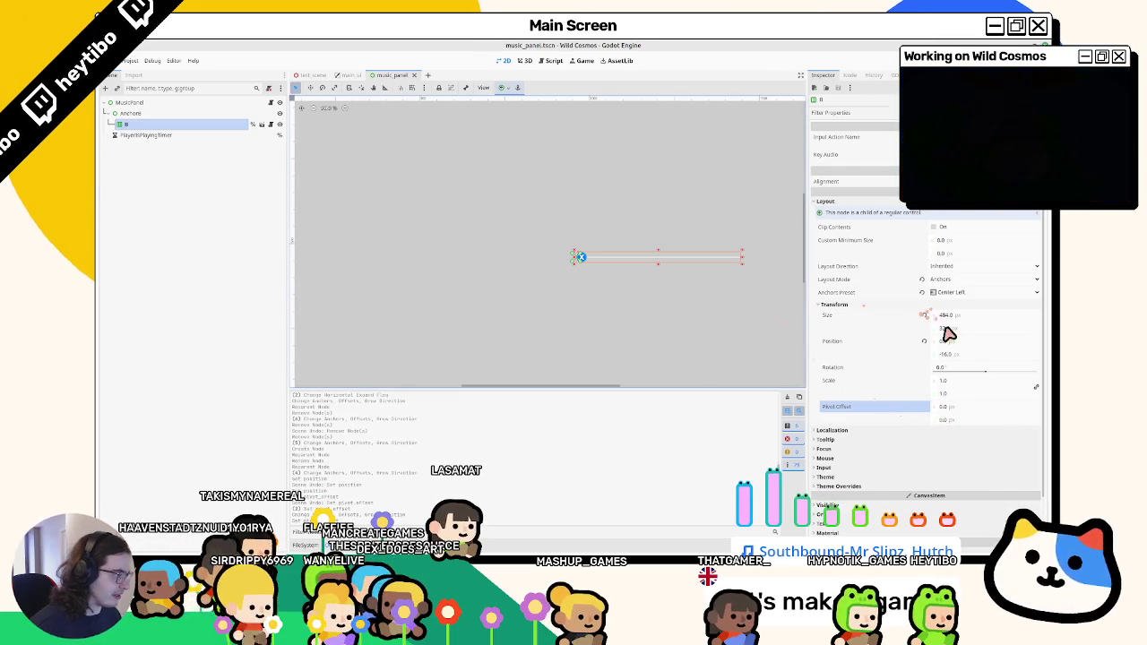
click(945, 340)
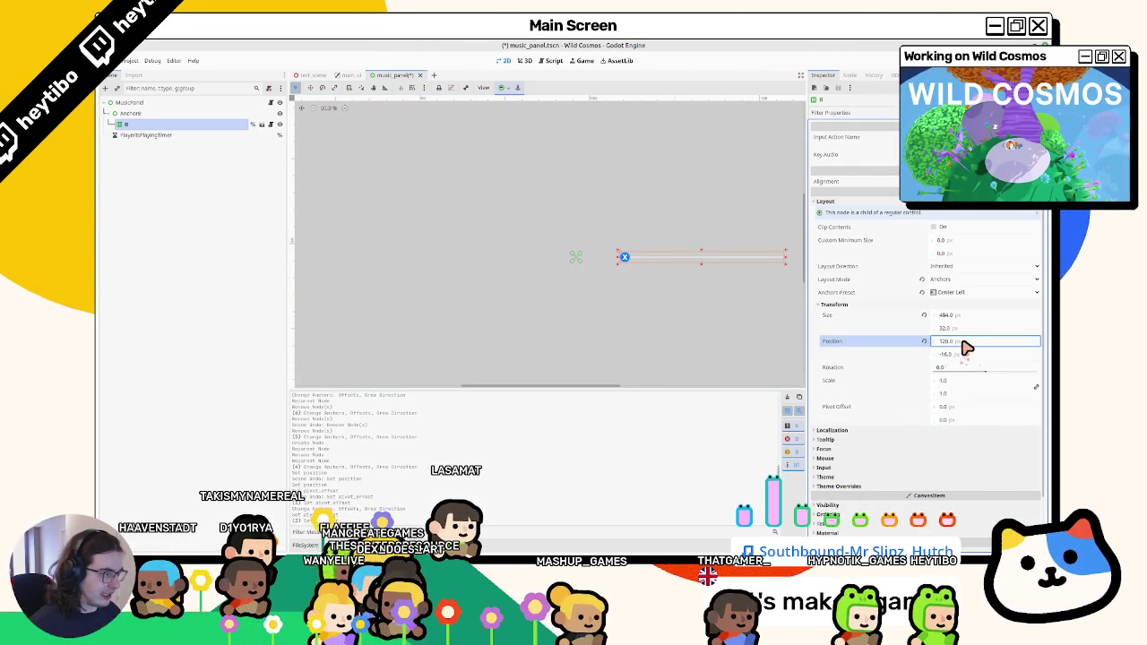
click(154, 114)
Duplicate Anchors as AnchorA with line A, and enable Access as Unique Name on A.
key(ctrl+d)
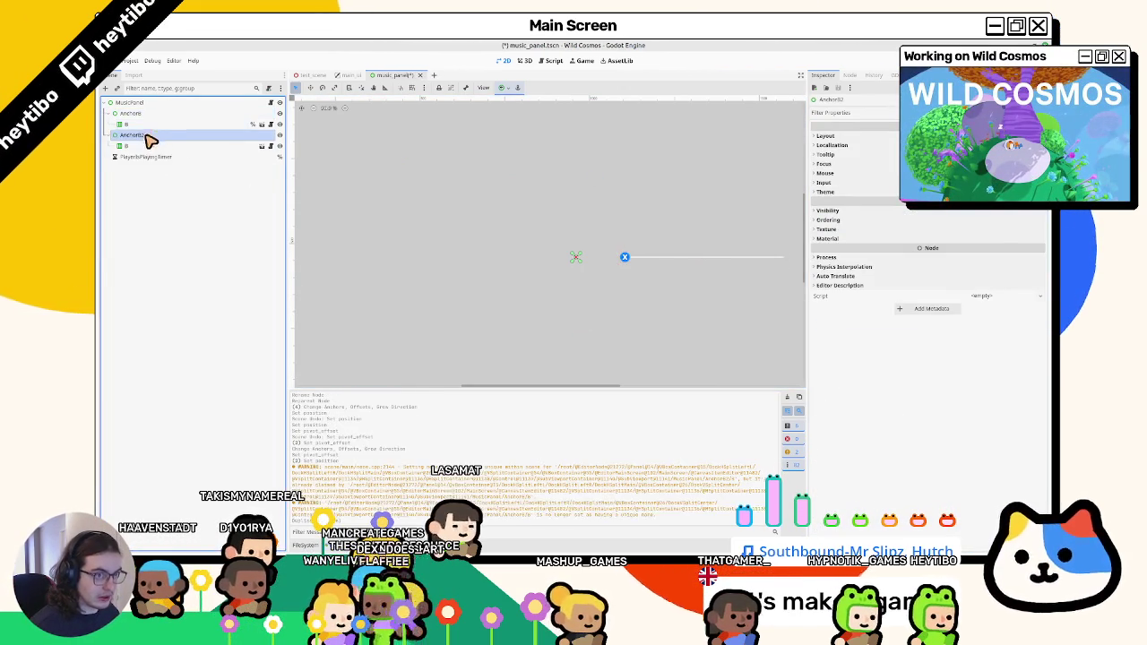
double_click(148, 146)
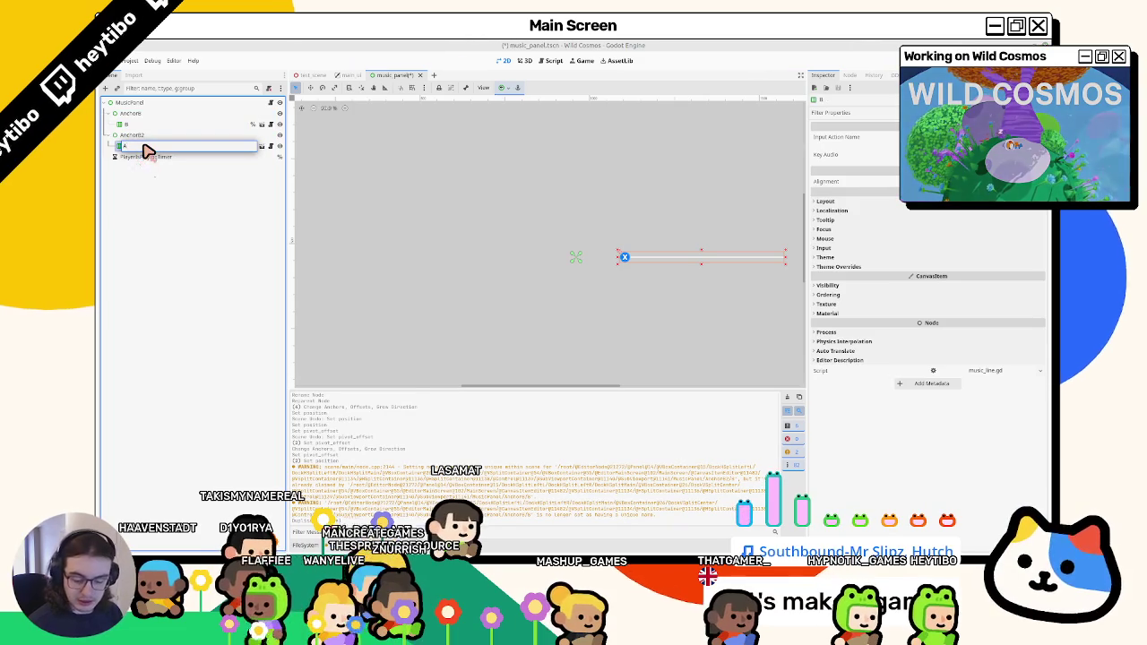
click(134, 135)
right_click(191, 138)
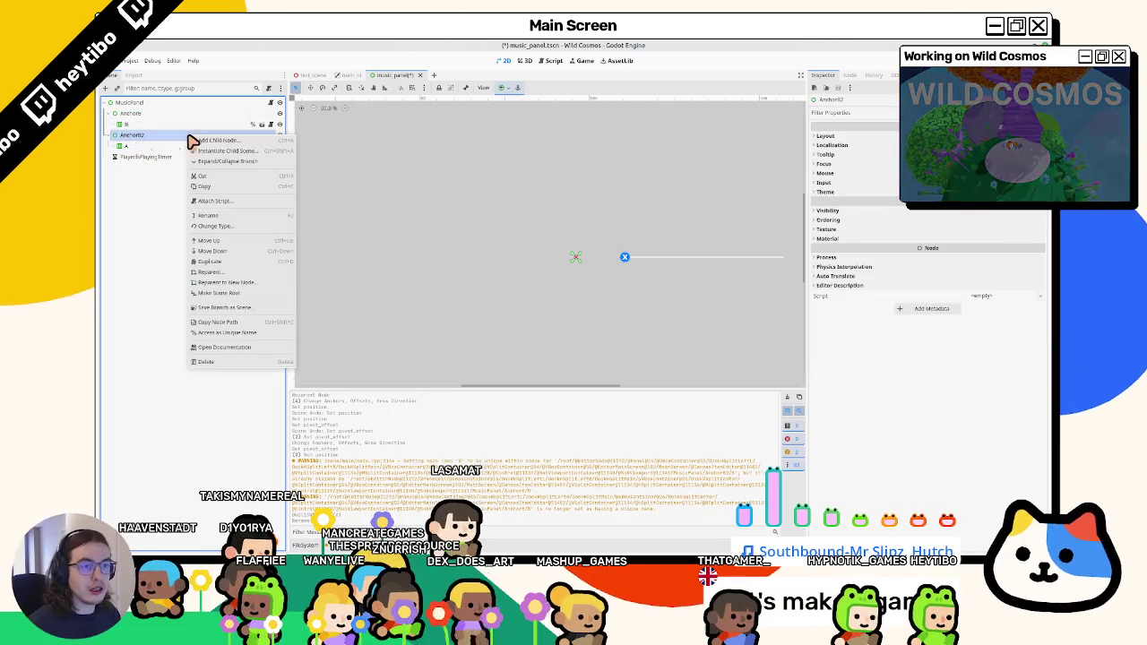
click(179, 141)
click(178, 139)
key(Return)
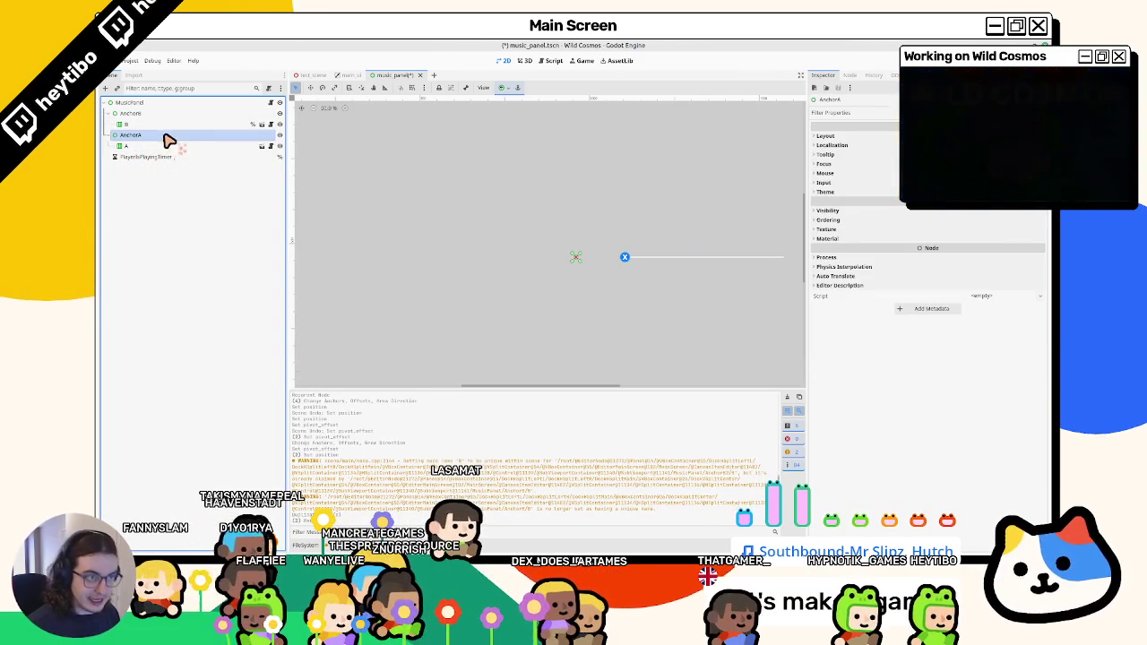
right_click(175, 136)
right_click(174, 147)
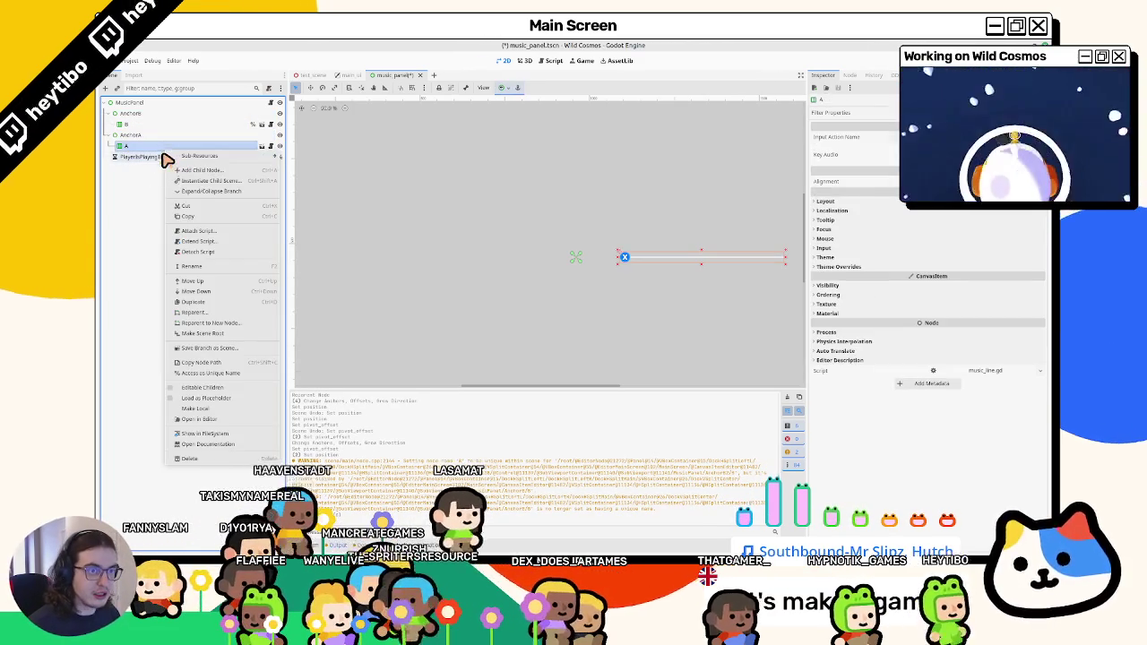
click(194, 372)
Rotate AnchorA so A points down, then duplicate it twice, rotating the copies left and up.
click(130, 134)
click(321, 88)
drag(560, 222, 538, 132)
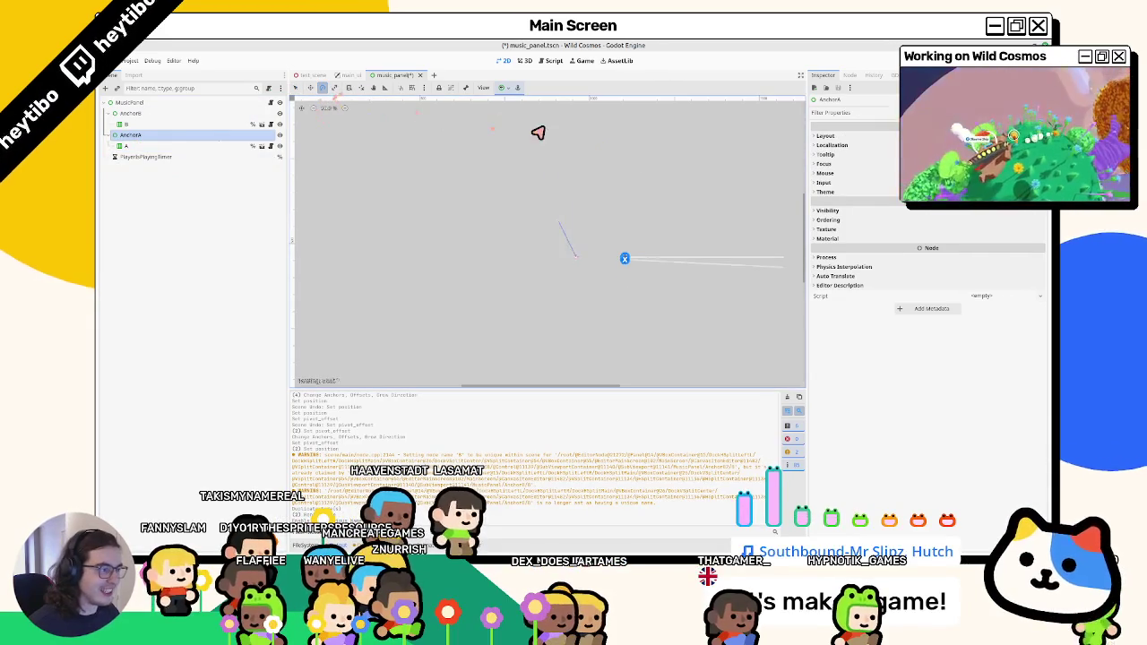
drag(682, 204, 619, 203)
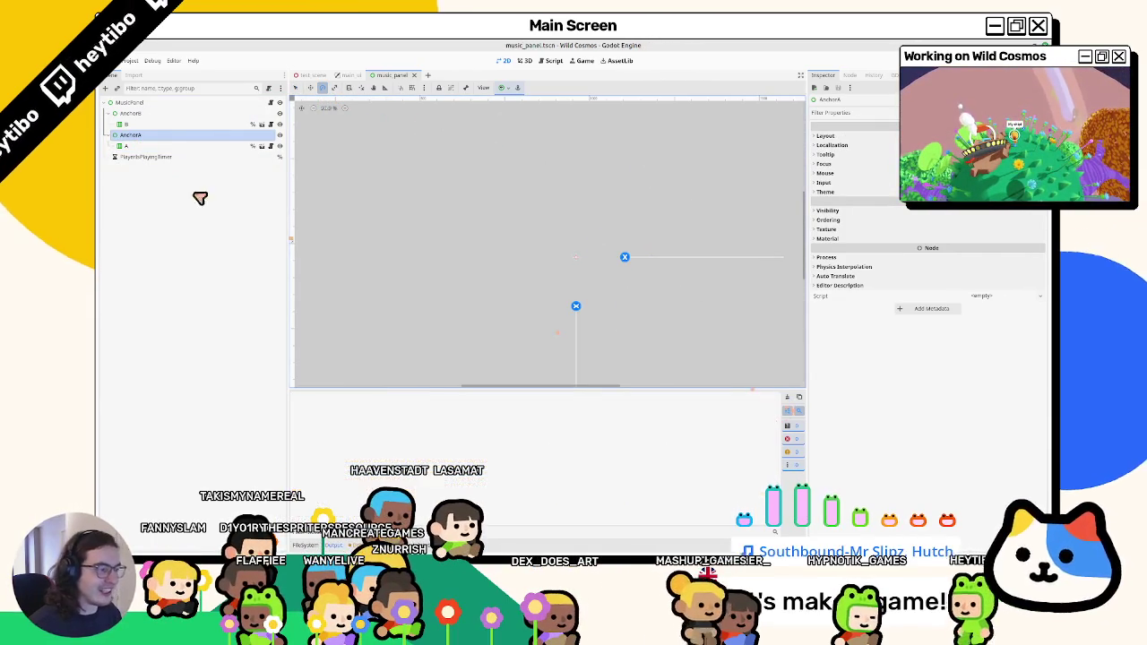
key(ctrl+d)
mouse_move(502, 251)
mouse_down()
mouse_move(568, 176)
mouse_move(647, 274)
mouse_move(650, 238)
mouse_up()
key(ctrl+d)
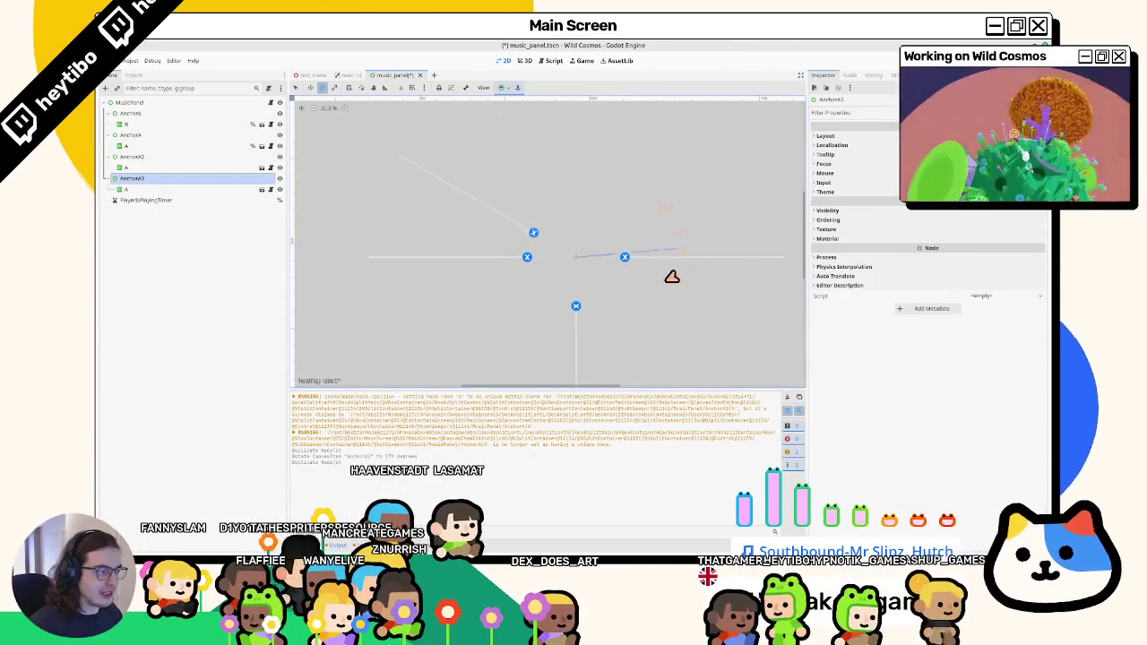
drag(616, 317, 617, 317)
Rename the anchor copies to AnchorX and AnchorY and the line under AnchorY to Y.
click(153, 159)
click(162, 157)
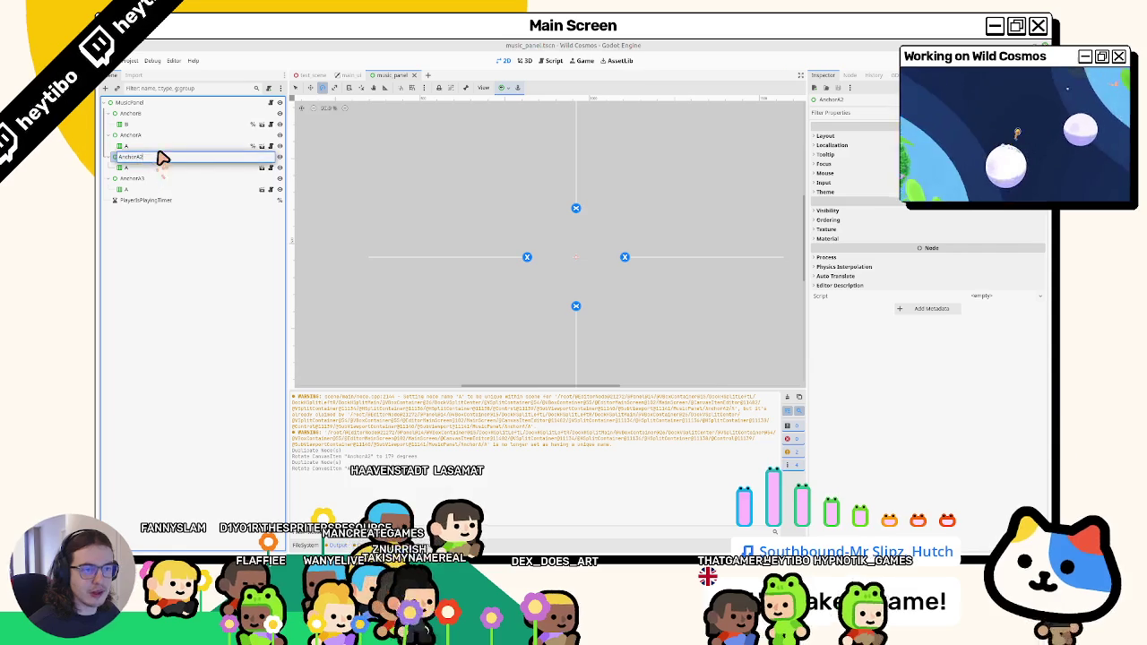
text(X)
key(Return)
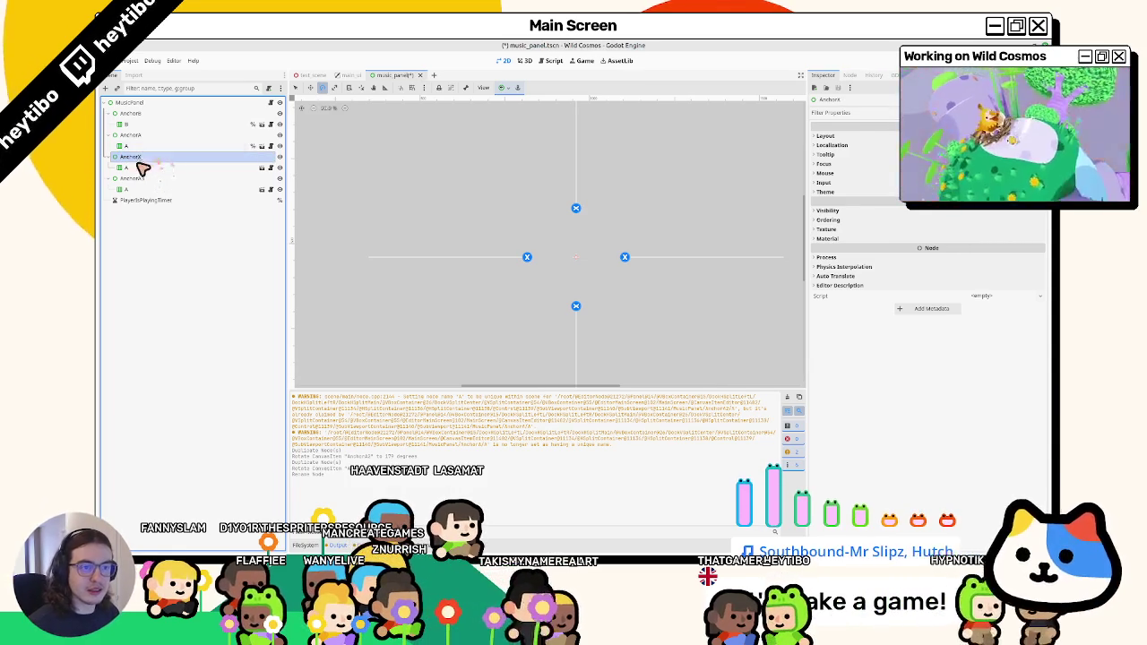
click(148, 179)
click(199, 182)
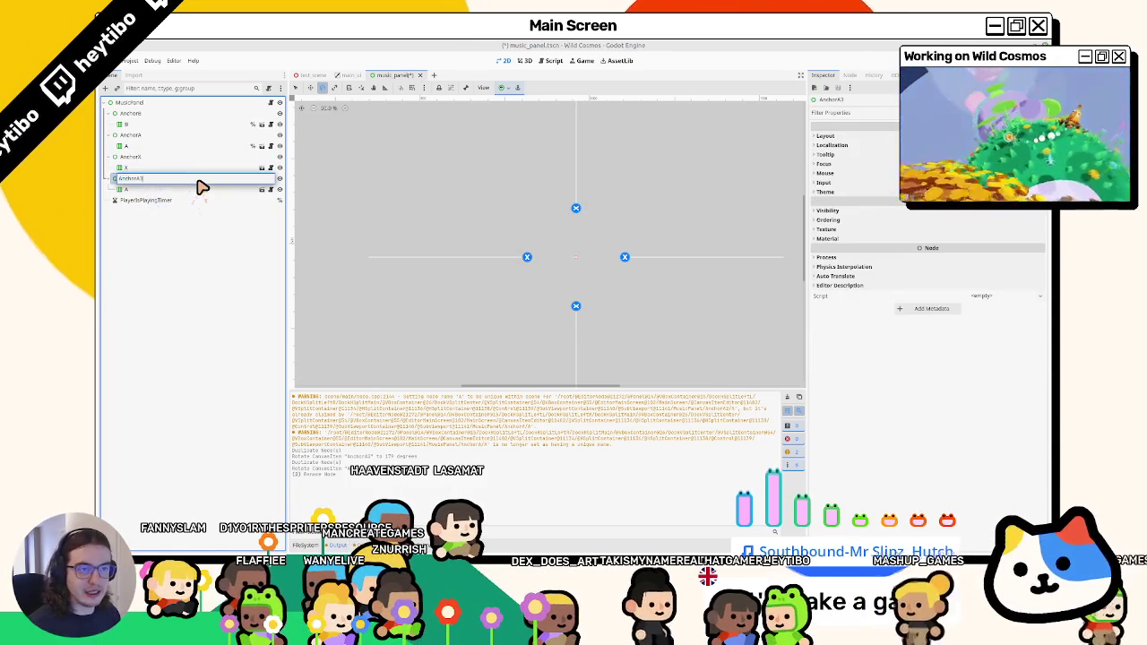
key(Return)
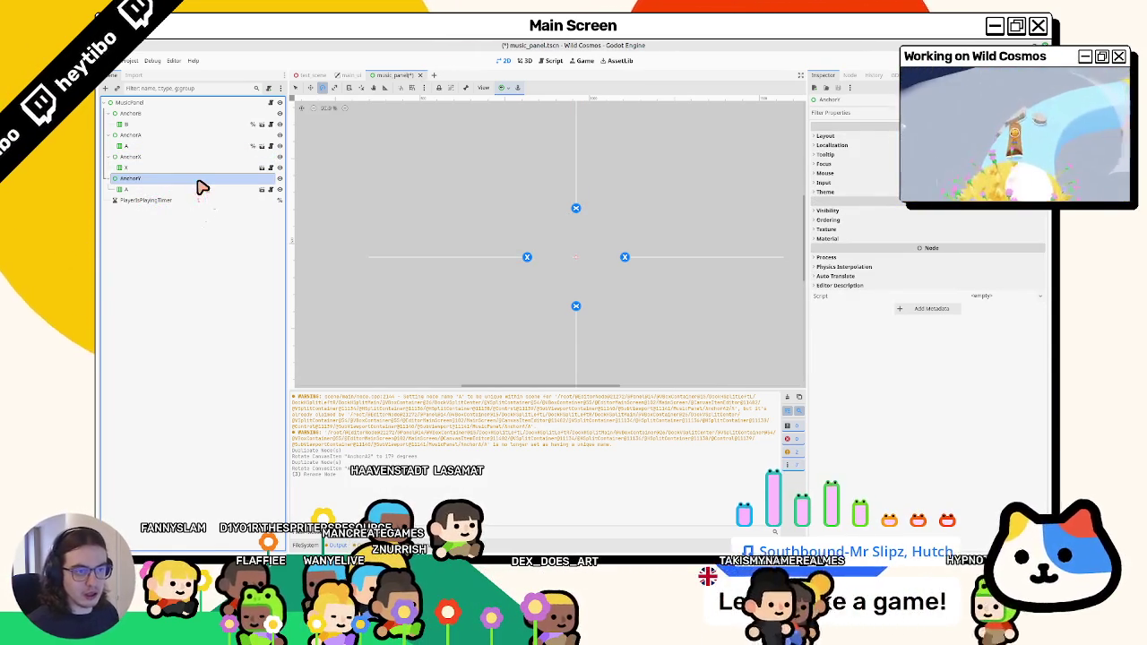
click(179, 189)
click(179, 189)
key(Escape)
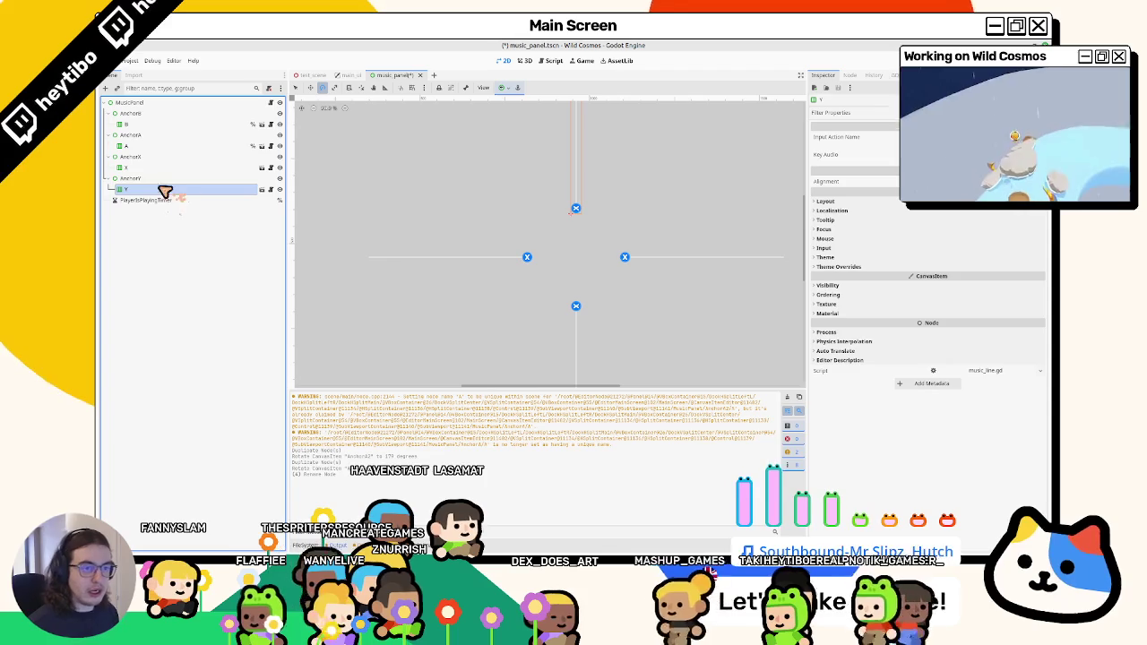
Enable Access as Unique Name on lines X and Y, then save the scene.
ctrl+click(140, 169)
ctrl+click(141, 146)
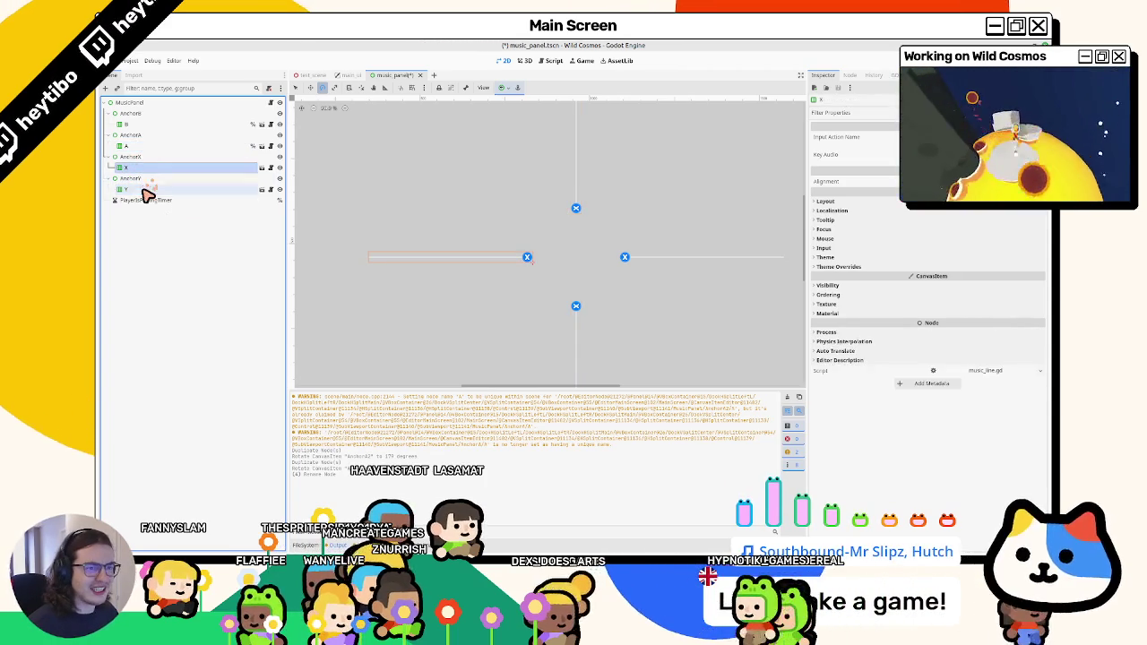
right_click(144, 190)
click(180, 306)
key(ctrl+s)
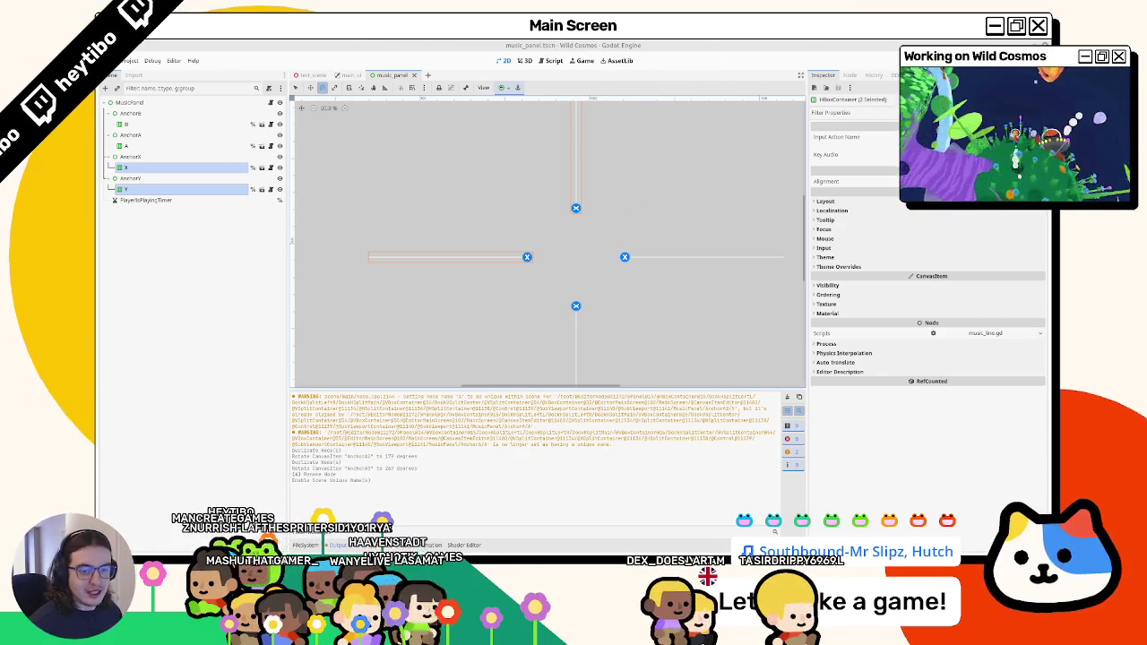
Review lines B, A, X and Y, clear the output log, and run the scene with F6.
drag(561, 259, 516, 248)
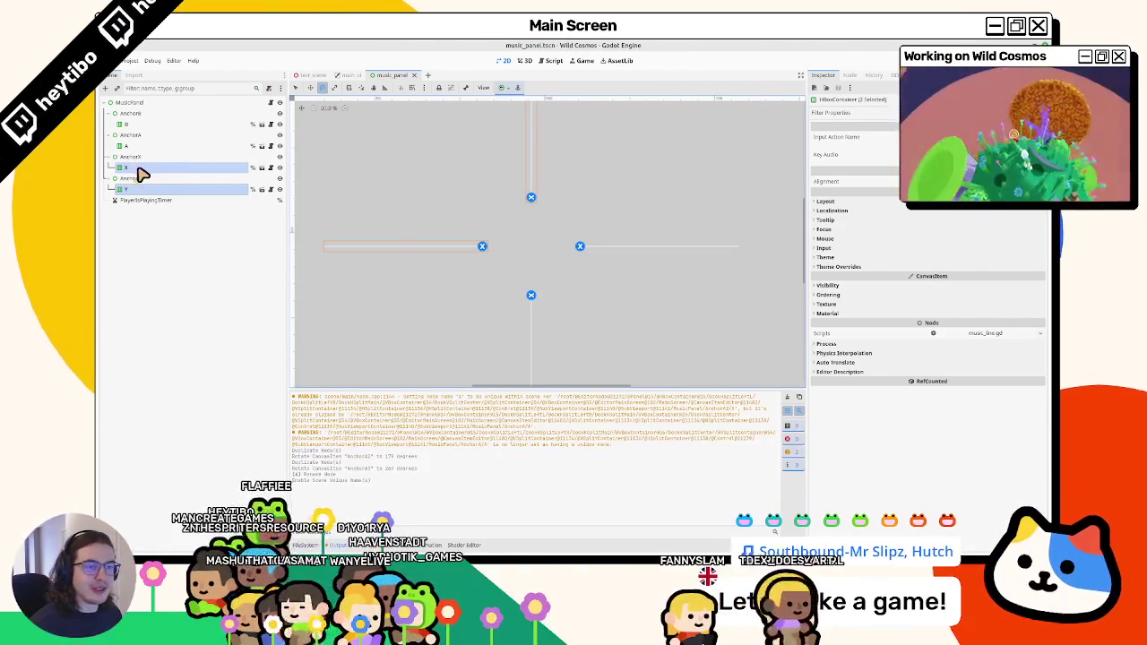
click(144, 124)
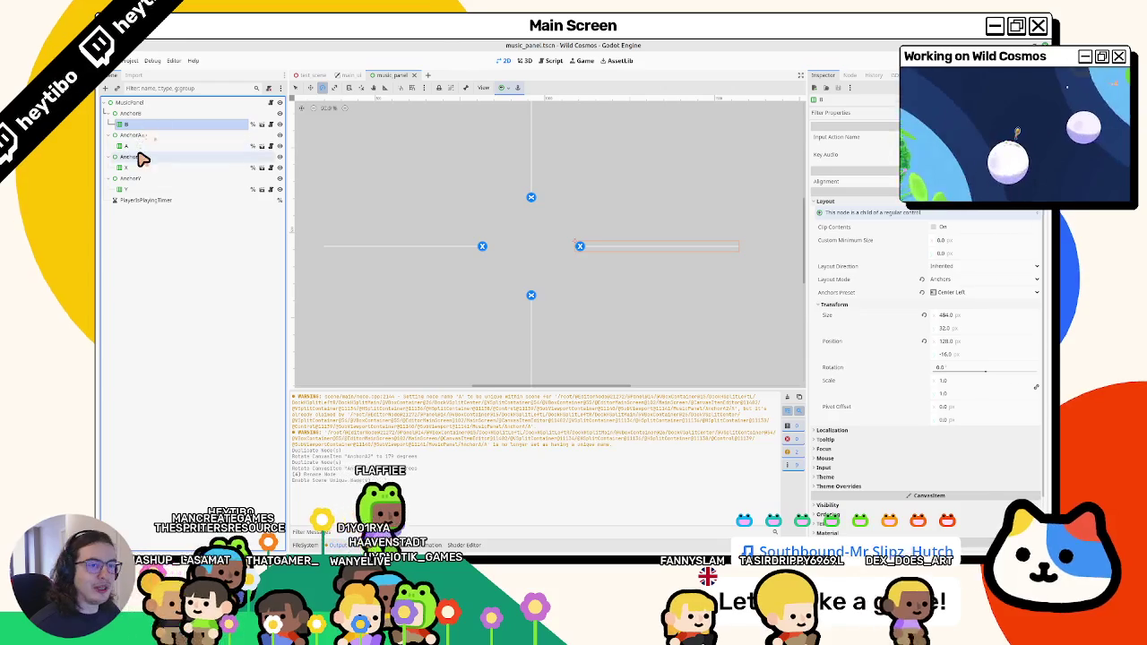
click(130, 146)
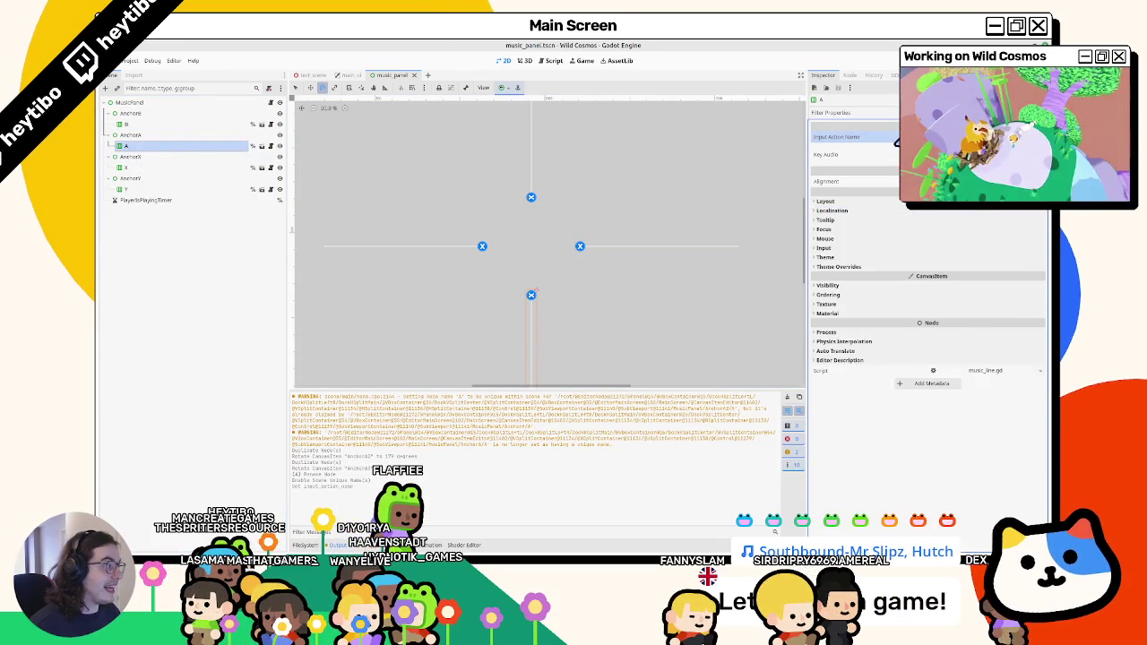
click(161, 166)
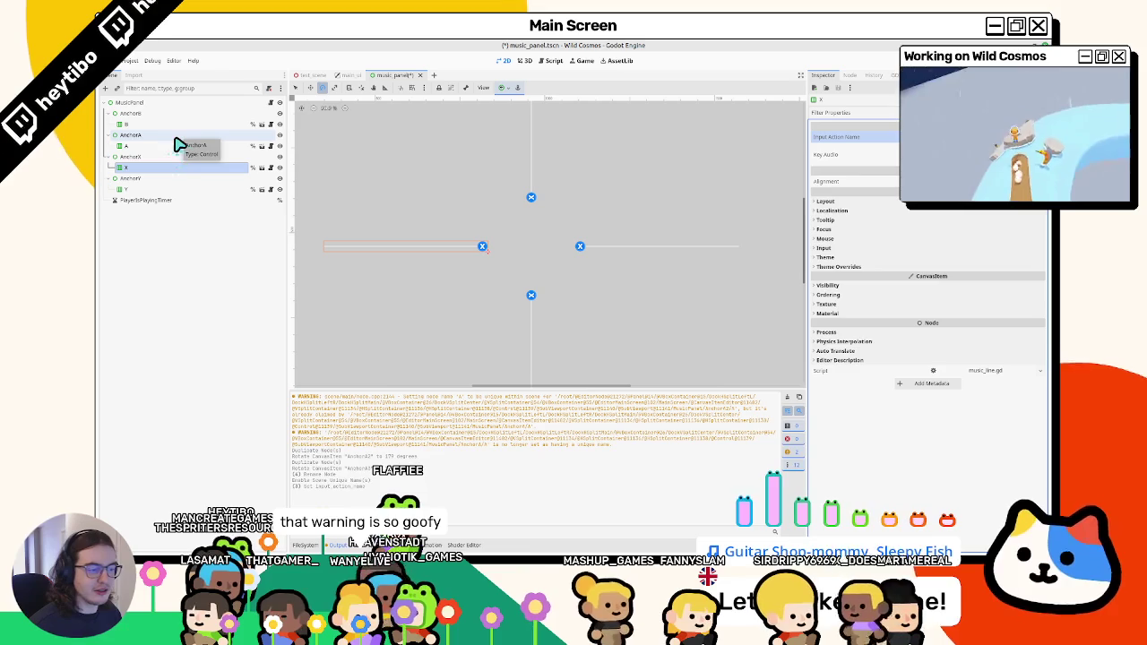
click(159, 189)
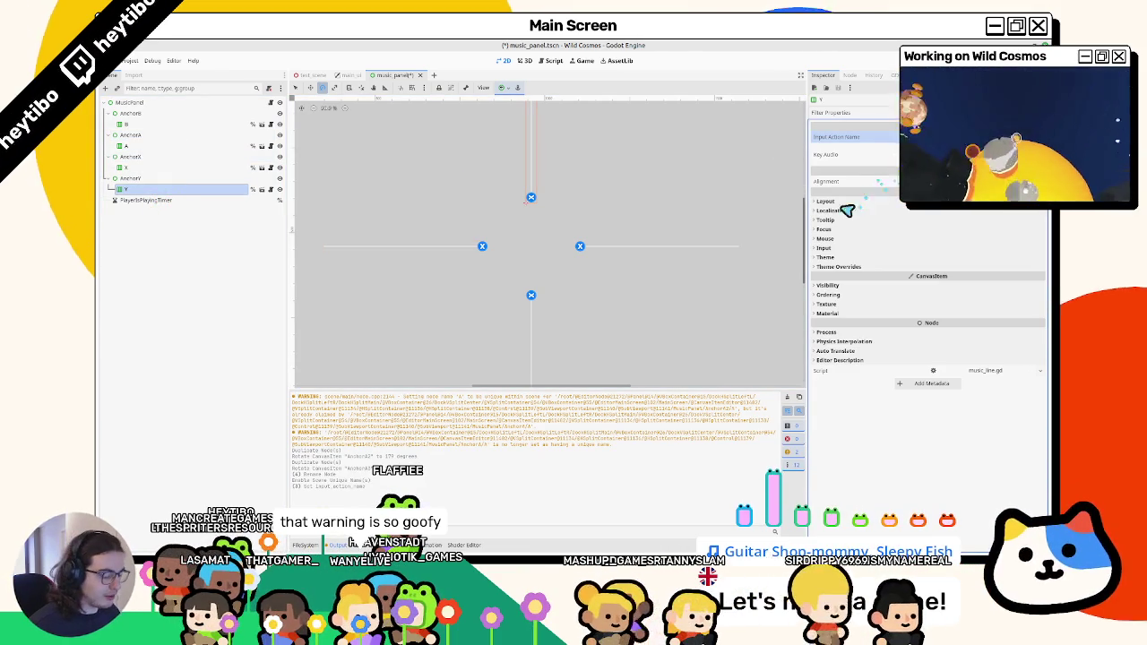
click(794, 399)
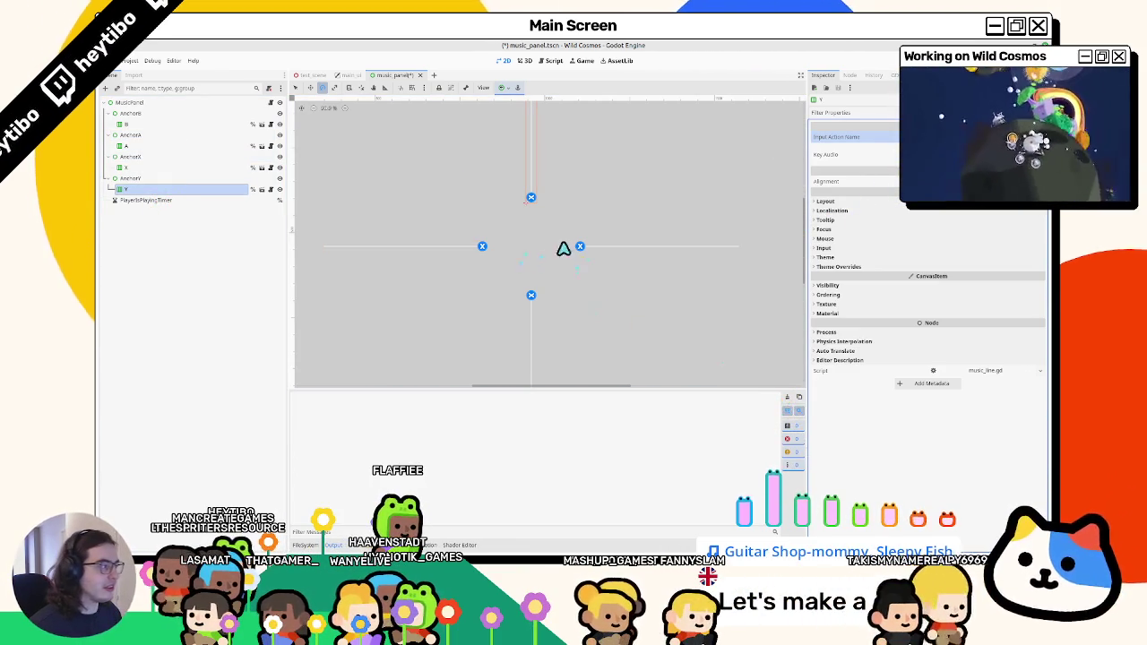
key(F6)
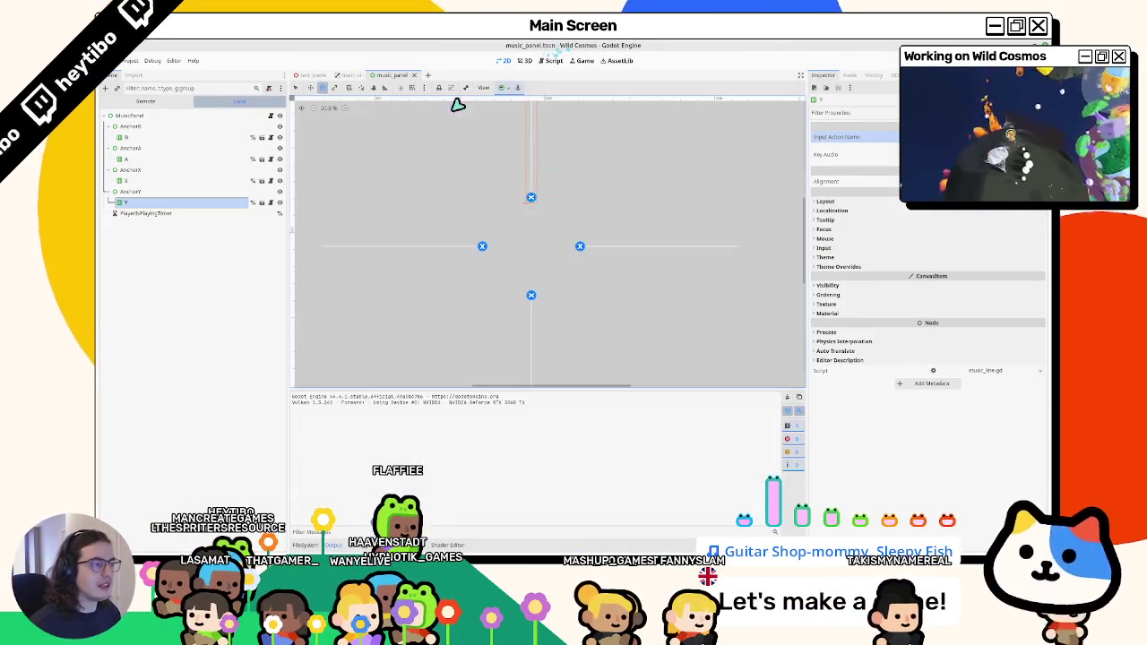
Maximise the running game window and try the prompt cross around the player in-game.
click(192, 117)
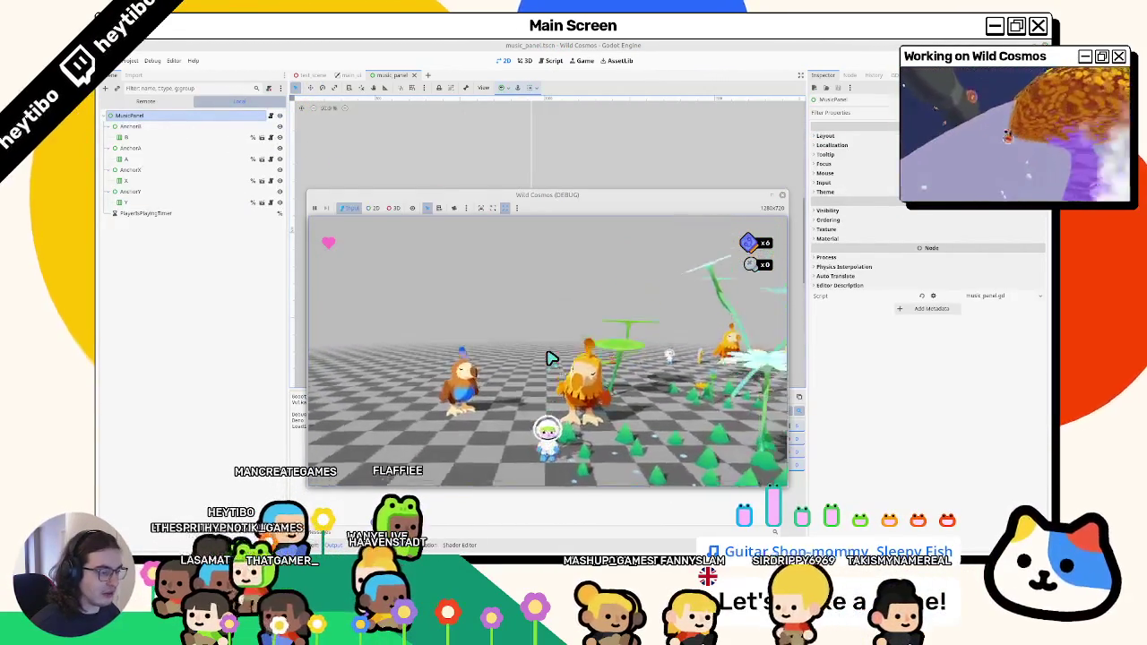
key(Escape)
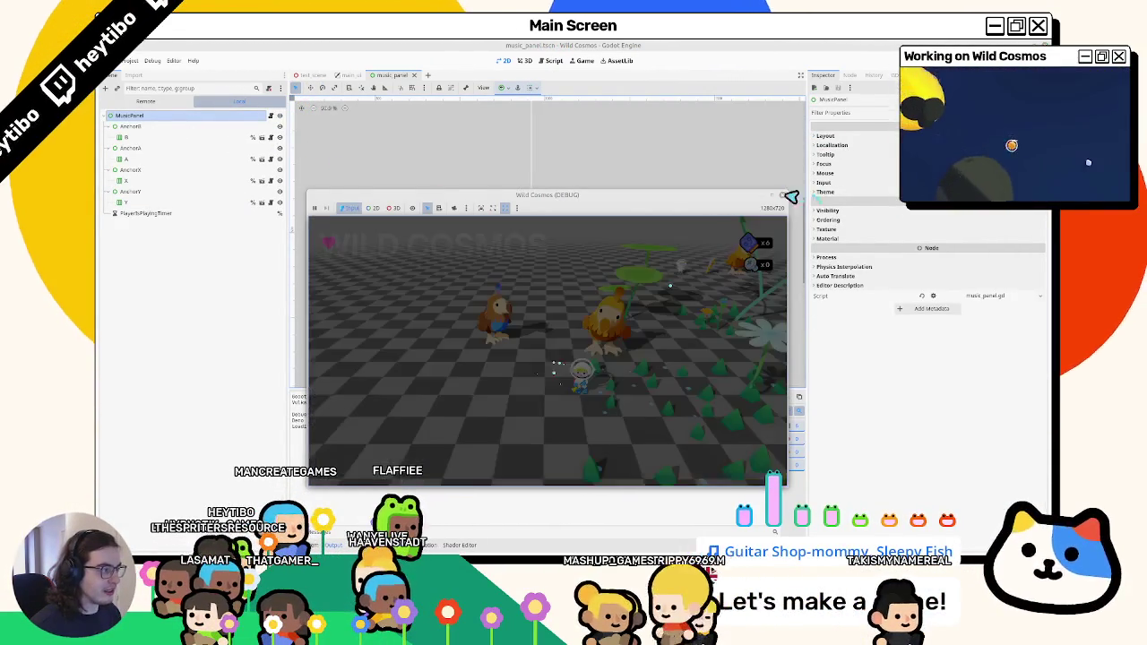
click(773, 195)
key(Escape)
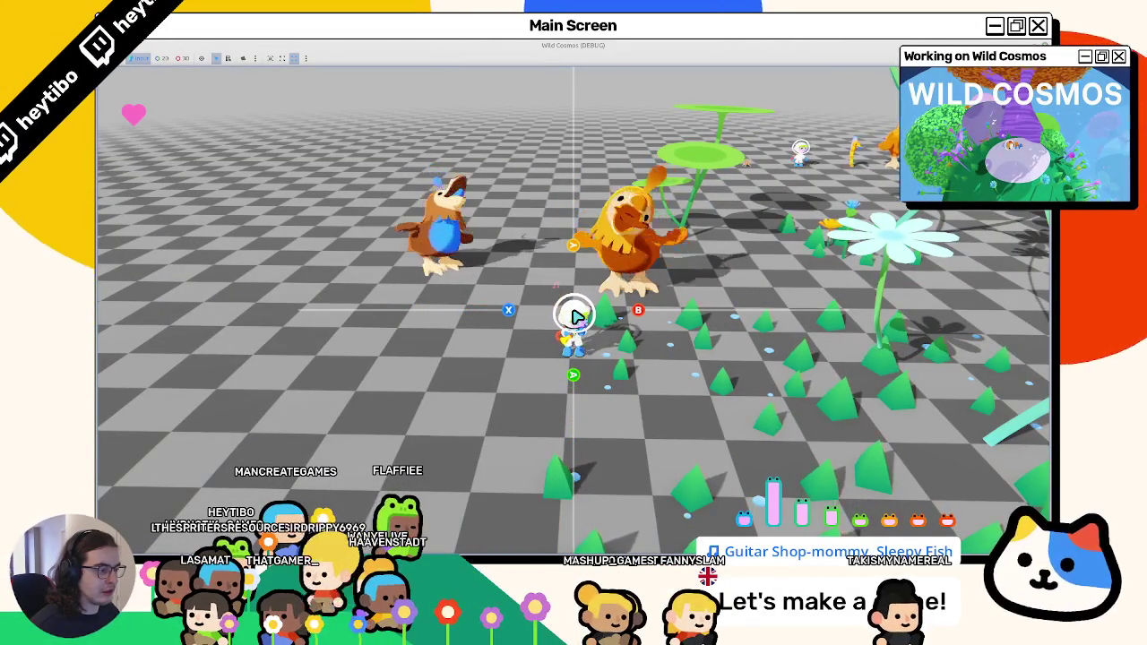
click(576, 315)
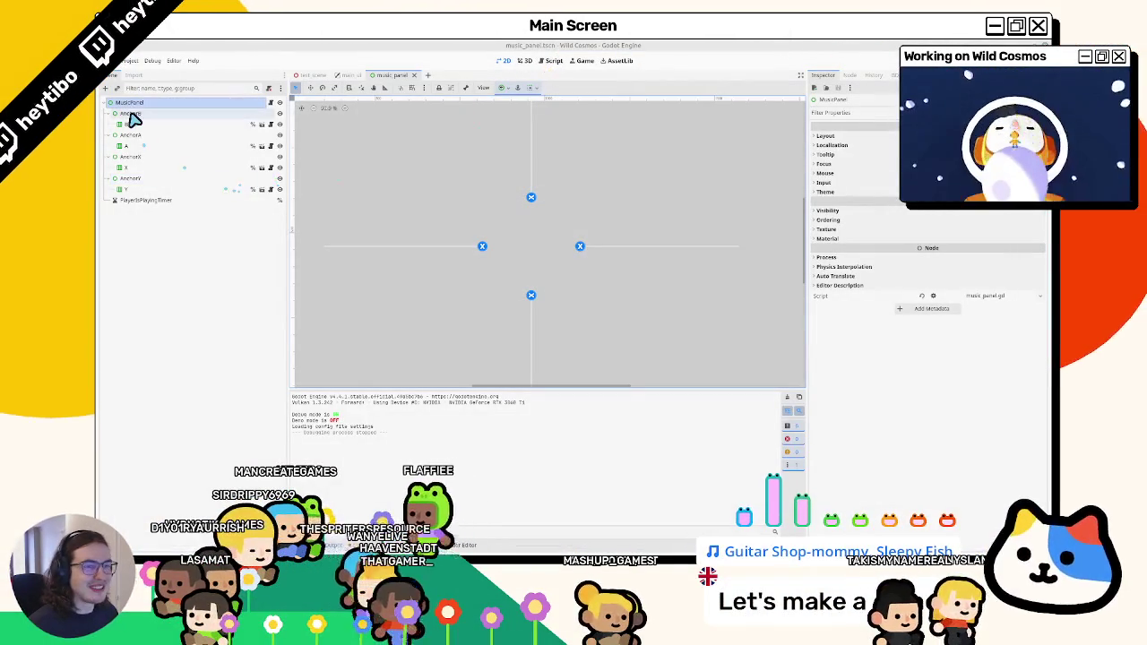
Select lines B, A, X and Y and set their Layout Transform Position x to 64.
click(130, 113)
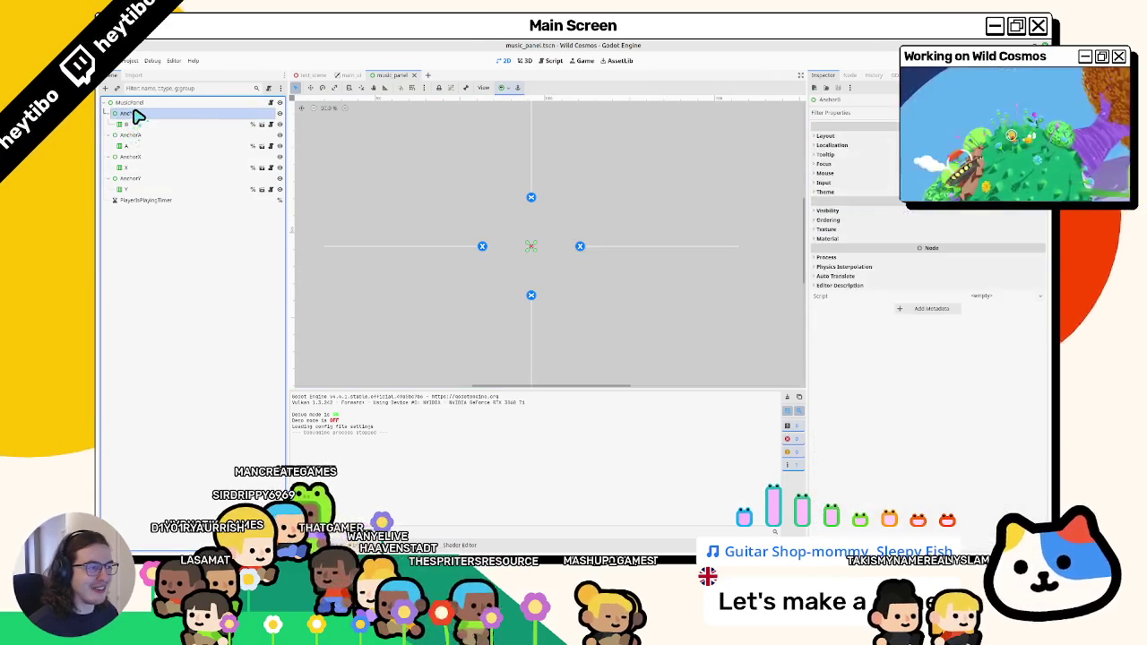
click(135, 123)
ctrl+click(135, 135)
ctrl+click(136, 136)
ctrl+click(138, 145)
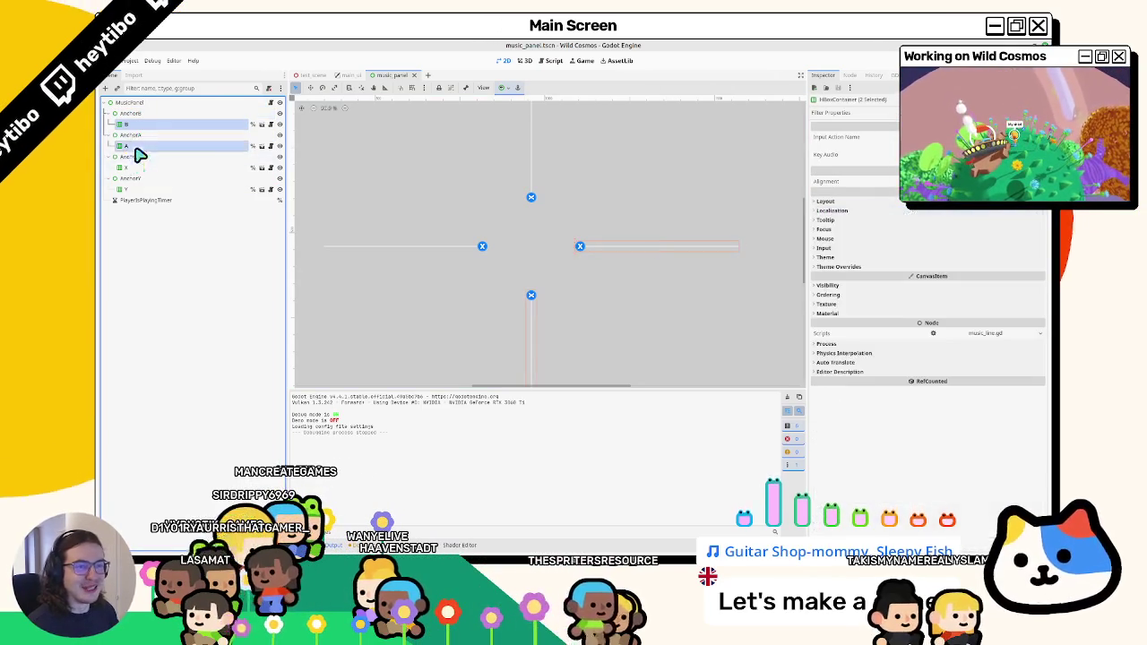
ctrl+click(134, 167)
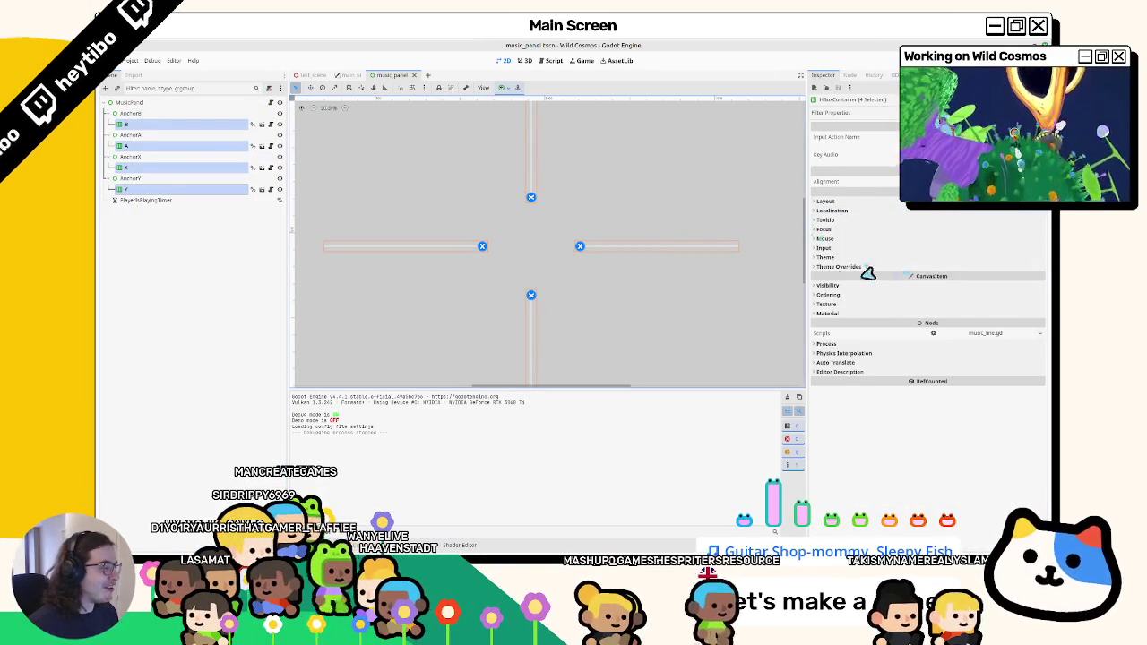
click(833, 211)
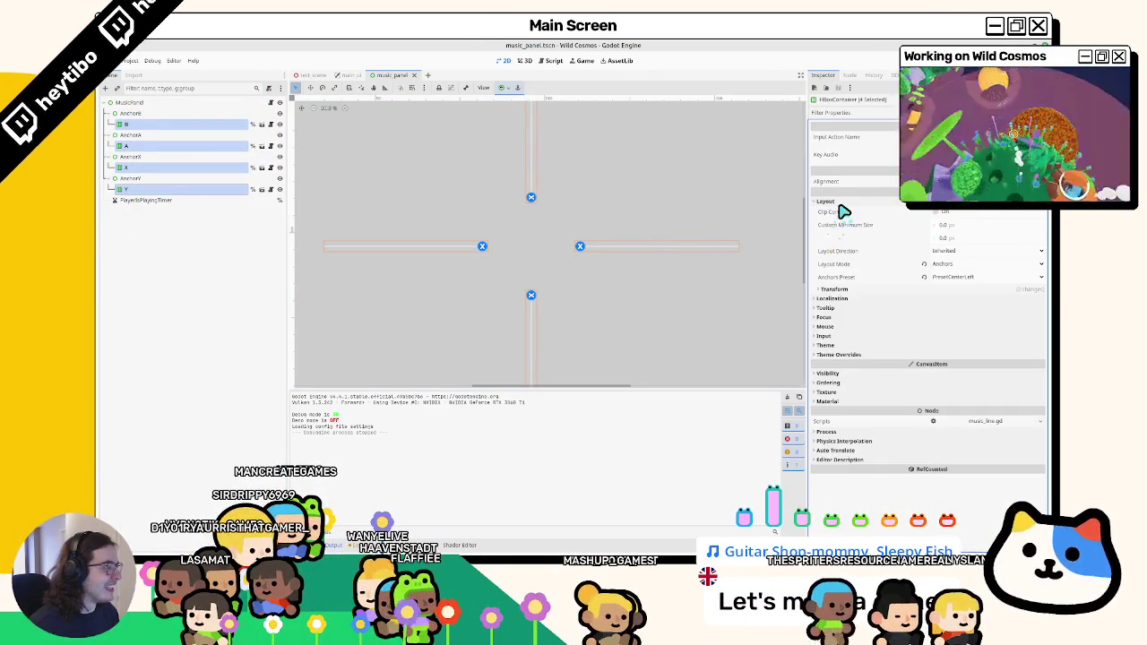
click(837, 212)
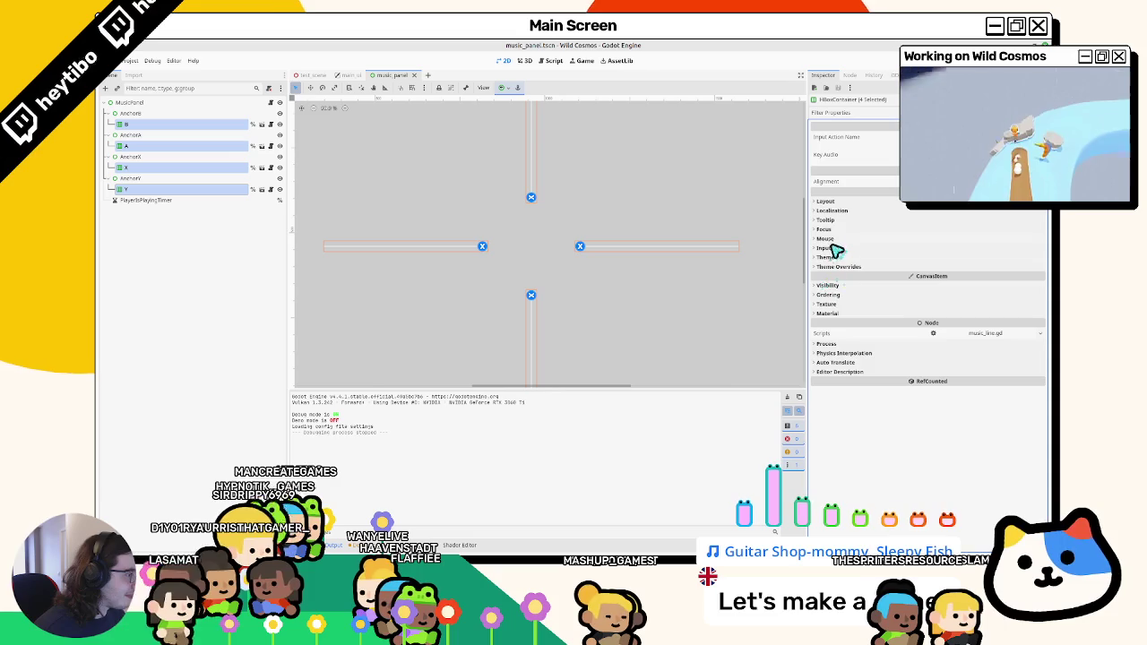
click(842, 202)
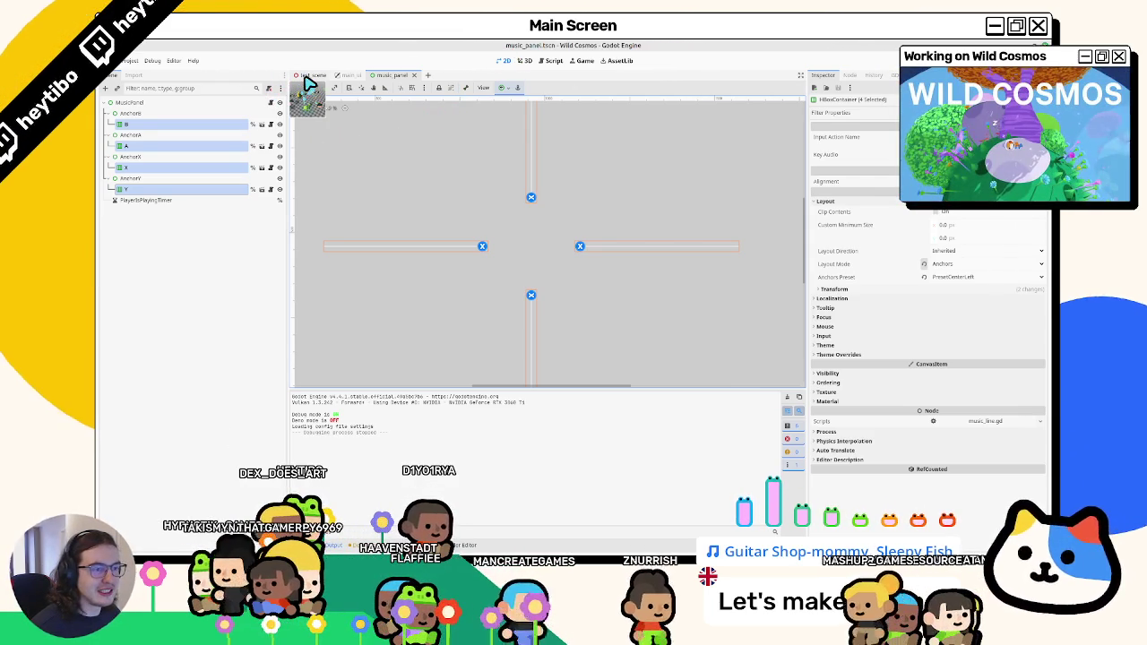
click(841, 291)
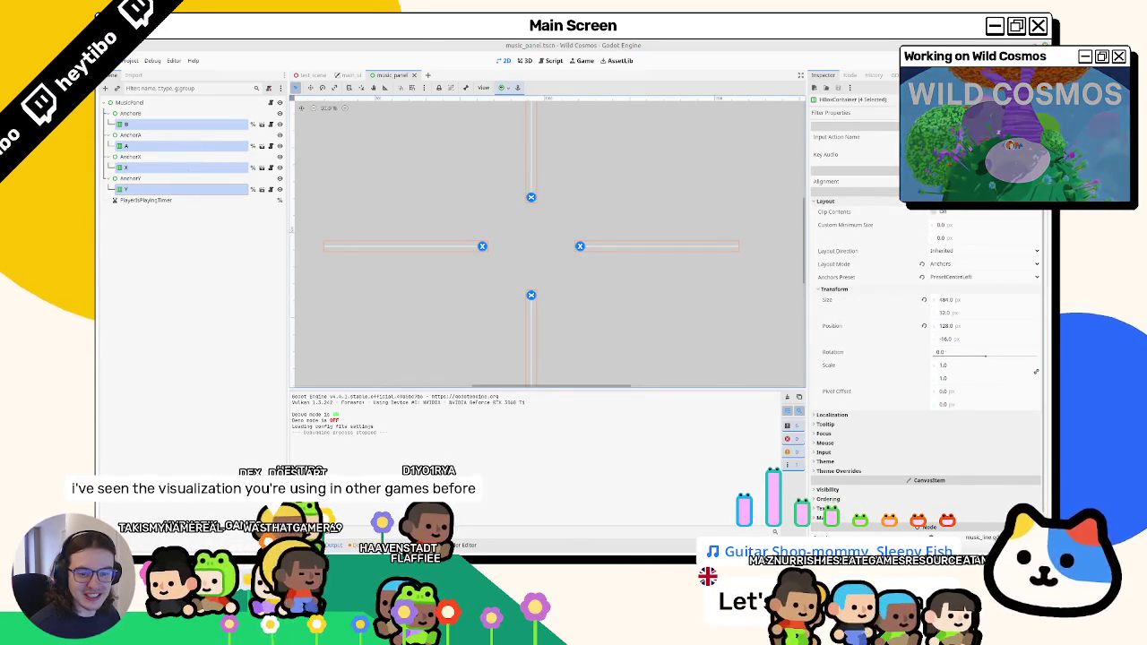
click(954, 327)
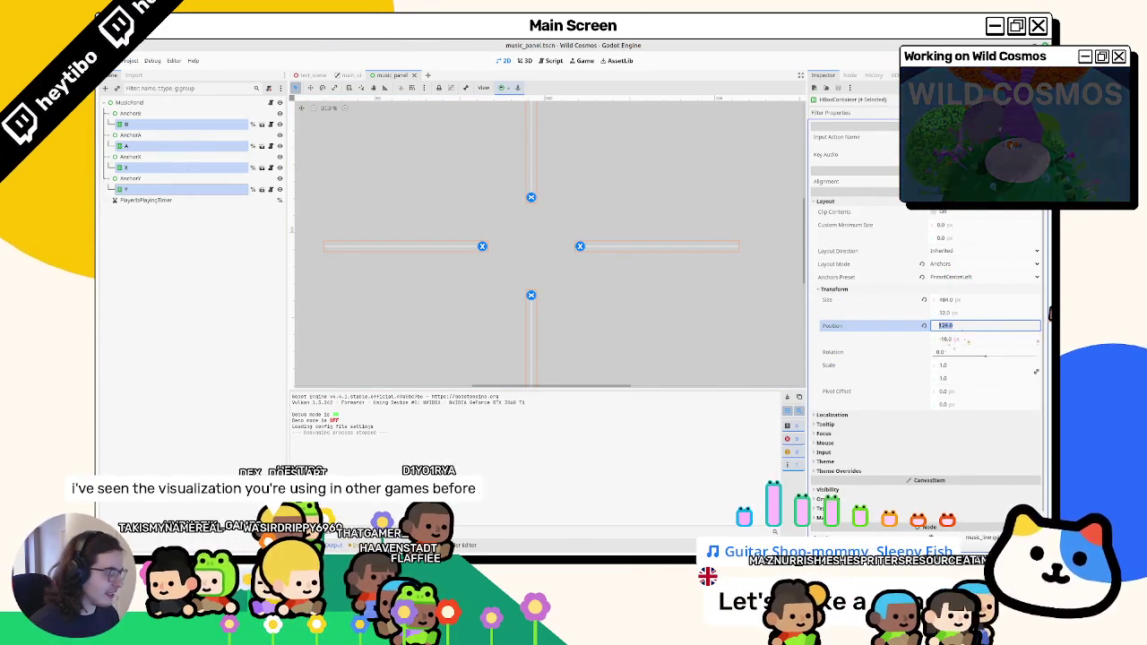
text(04)
key(Return)
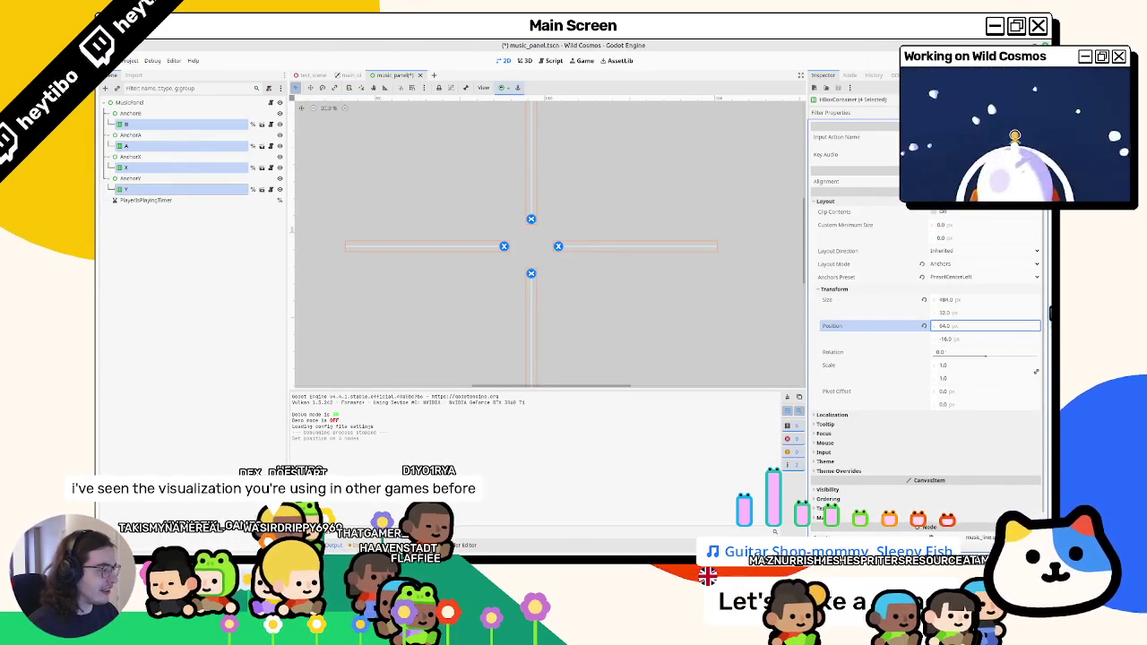
key(F5)
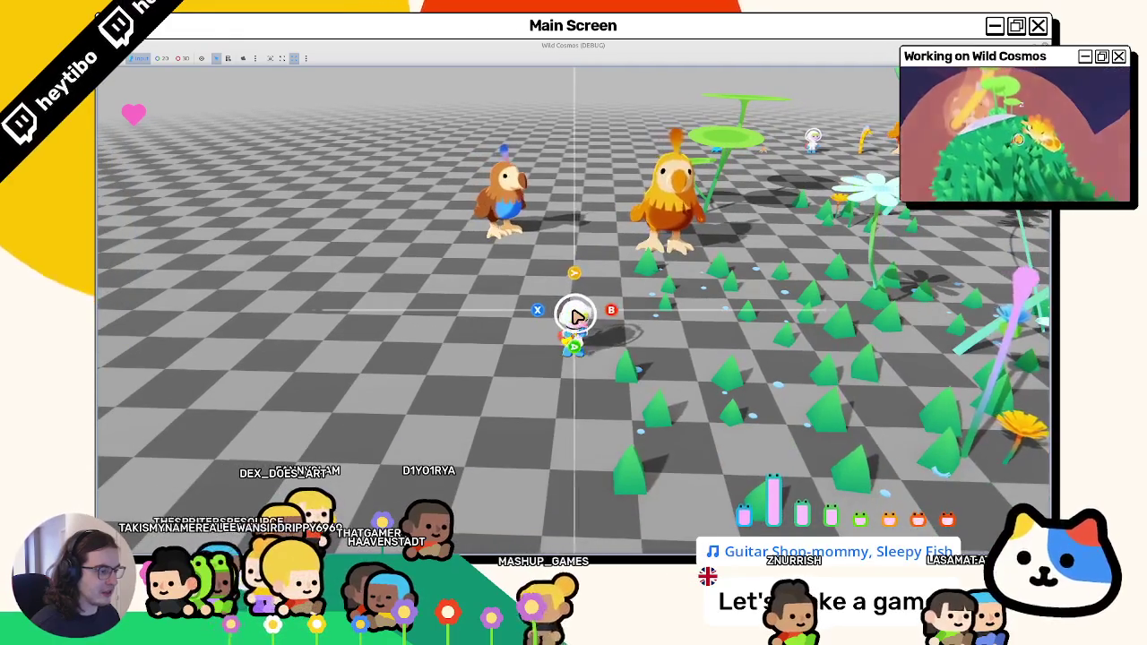
key(F8)
Anchor the MusicPanel root node to the screen centre and save the scene.
click(134, 117)
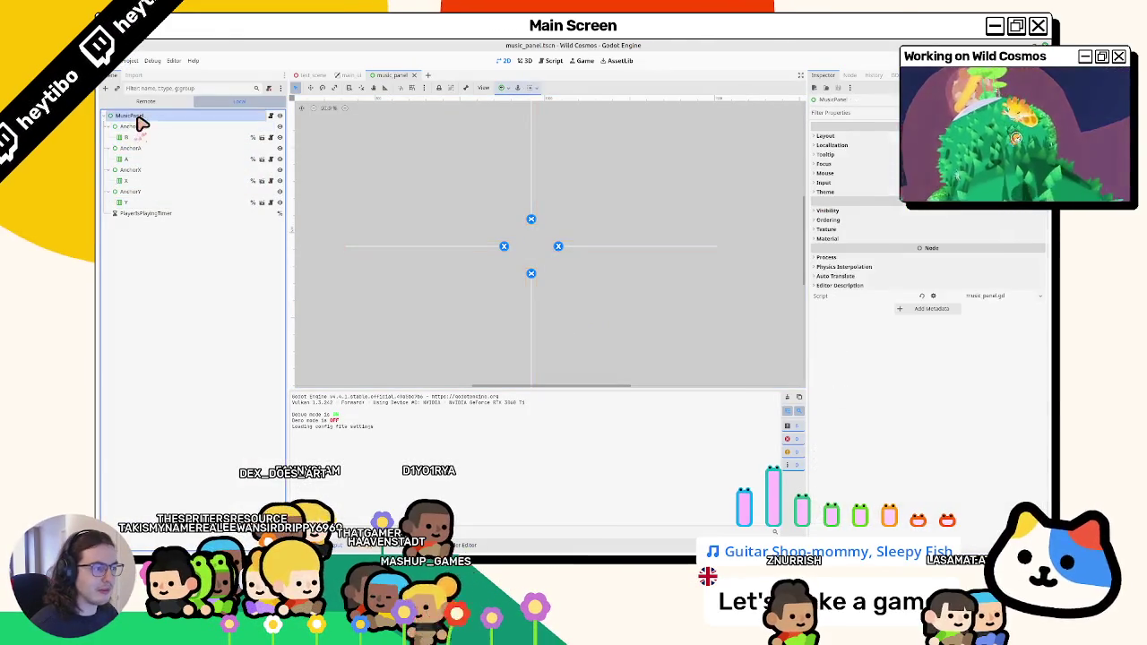
click(148, 117)
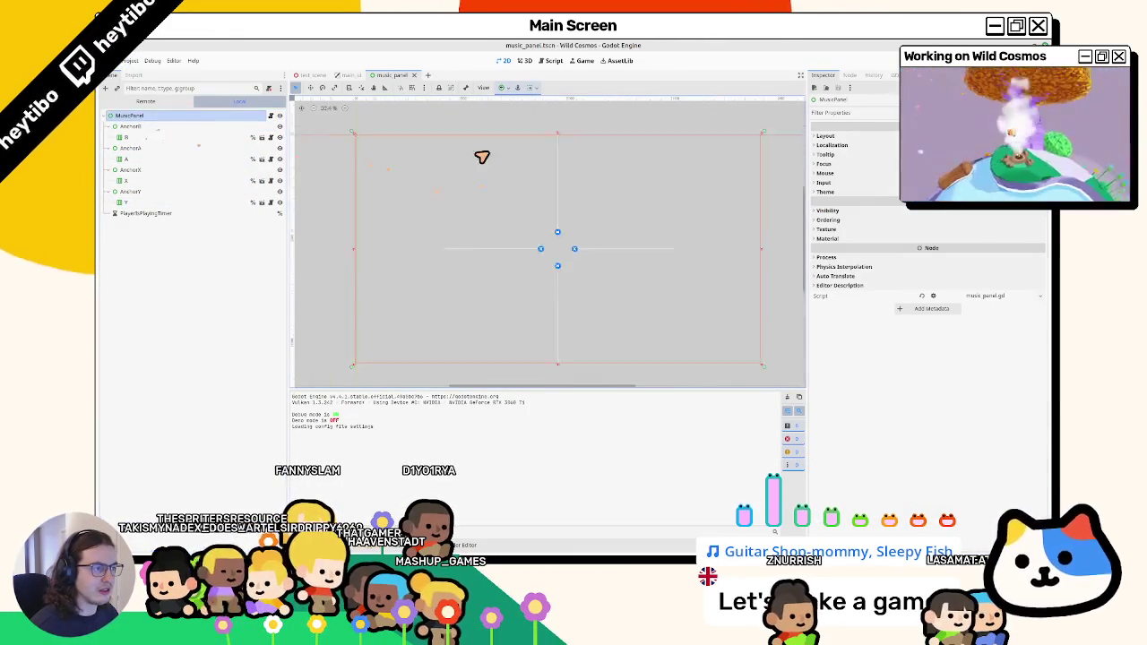
click(503, 88)
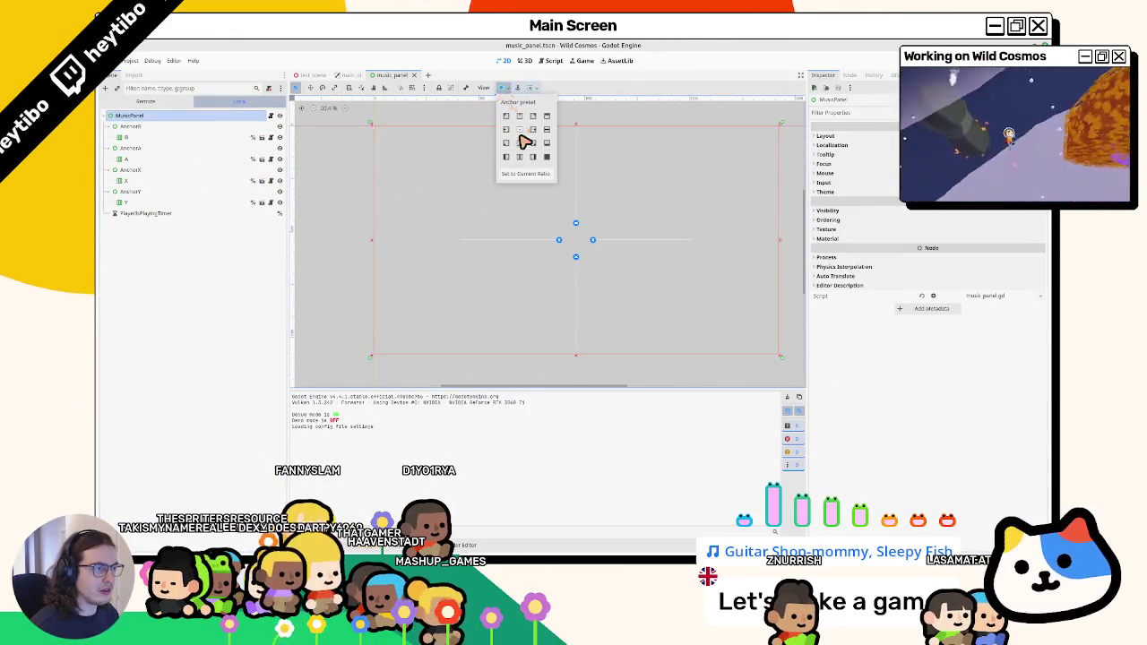
click(467, 186)
key(ctrl+s)
Reduce the B, A, X and Y lines' Transform Size x to about 256 px.
click(126, 138)
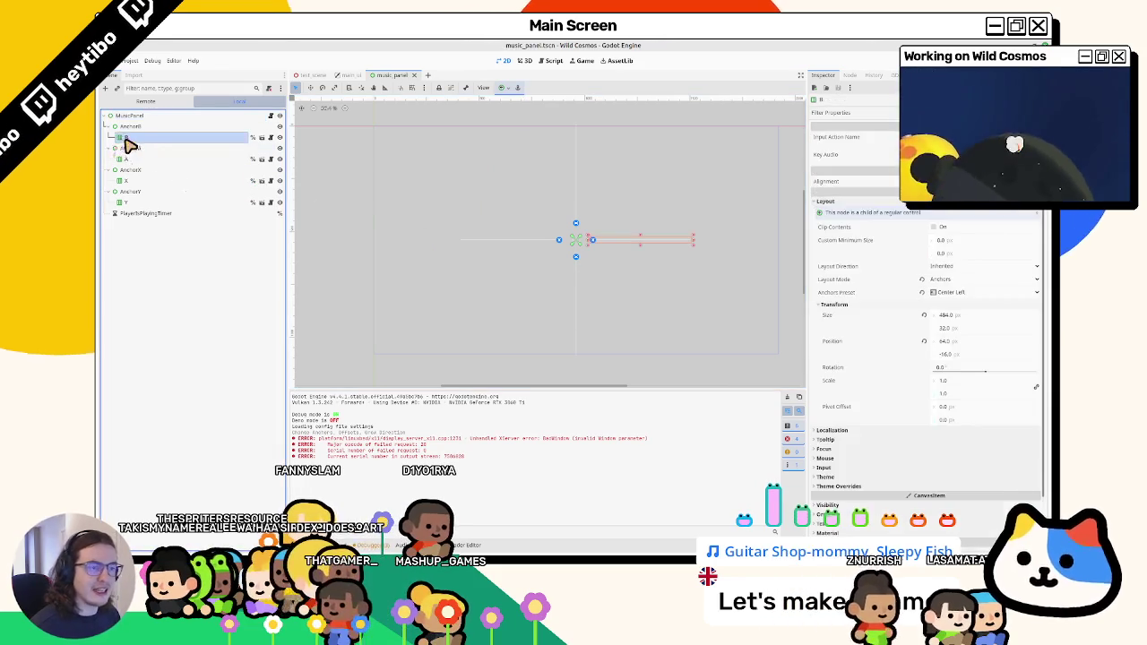
ctrl+click(126, 159)
ctrl+click(128, 180)
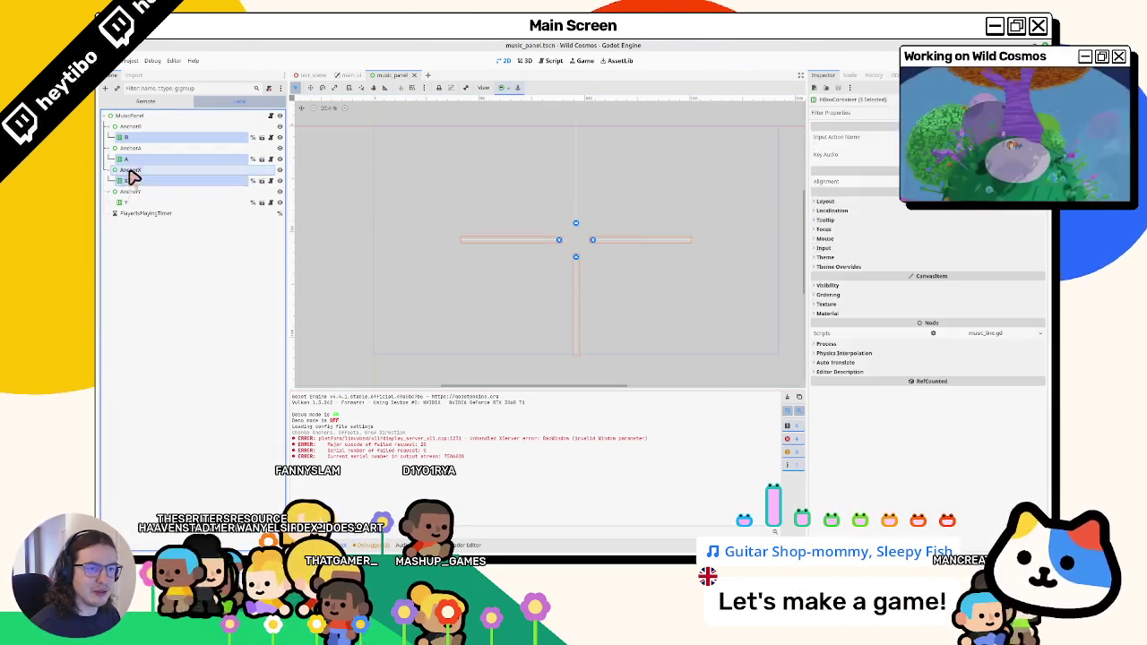
ctrl+click(127, 202)
click(825, 202)
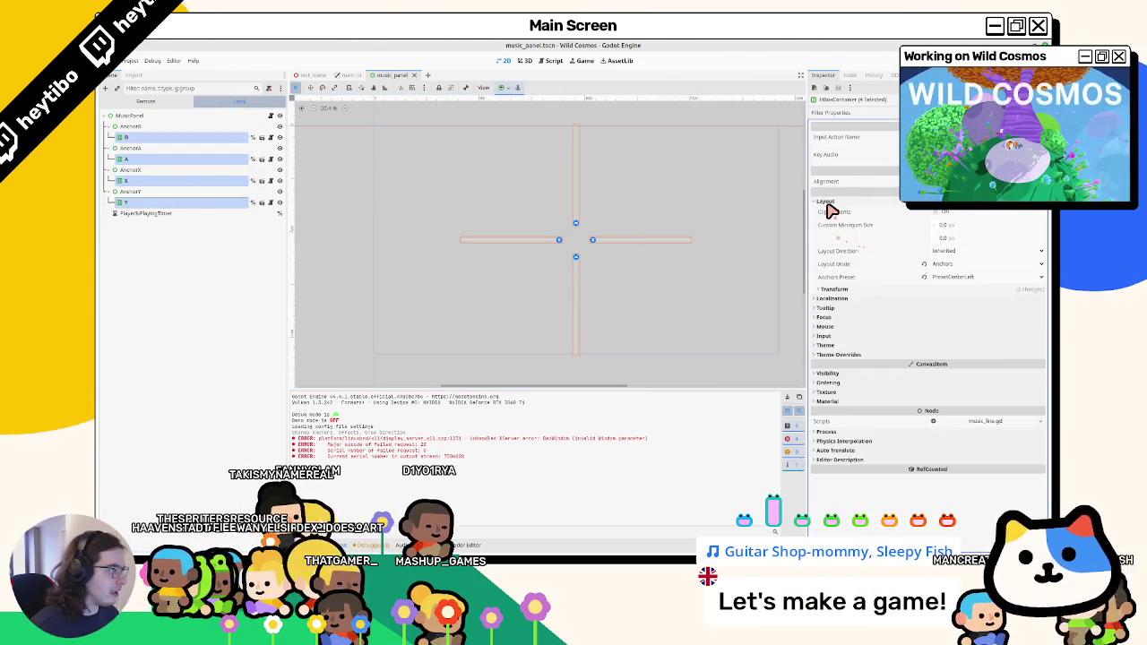
click(827, 203)
click(827, 285)
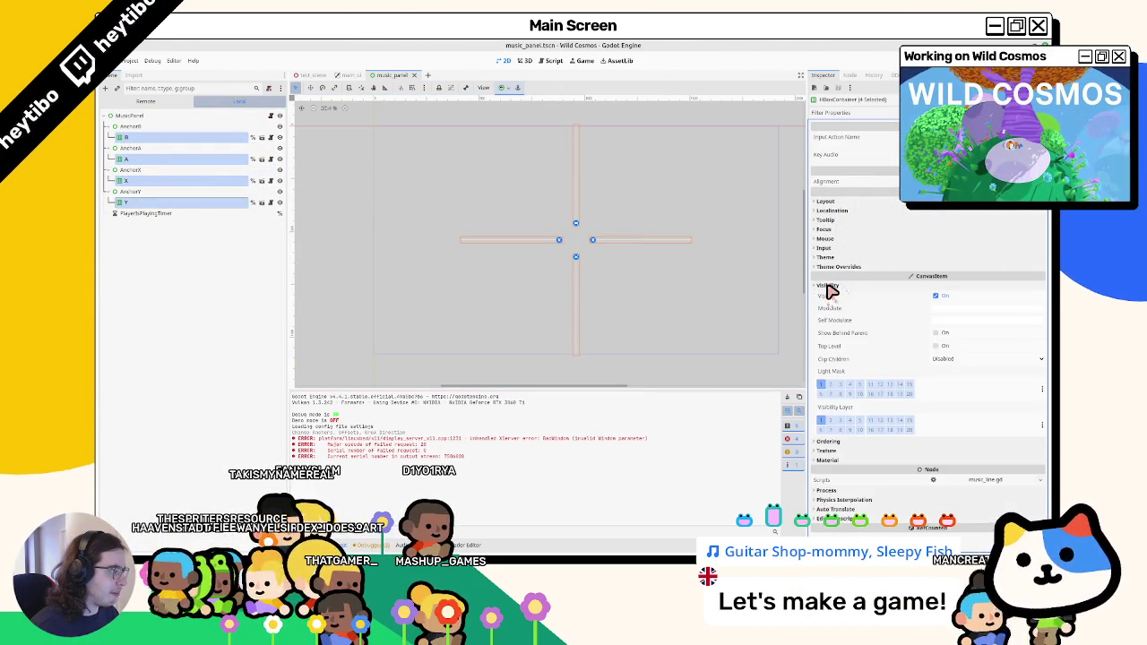
click(827, 285)
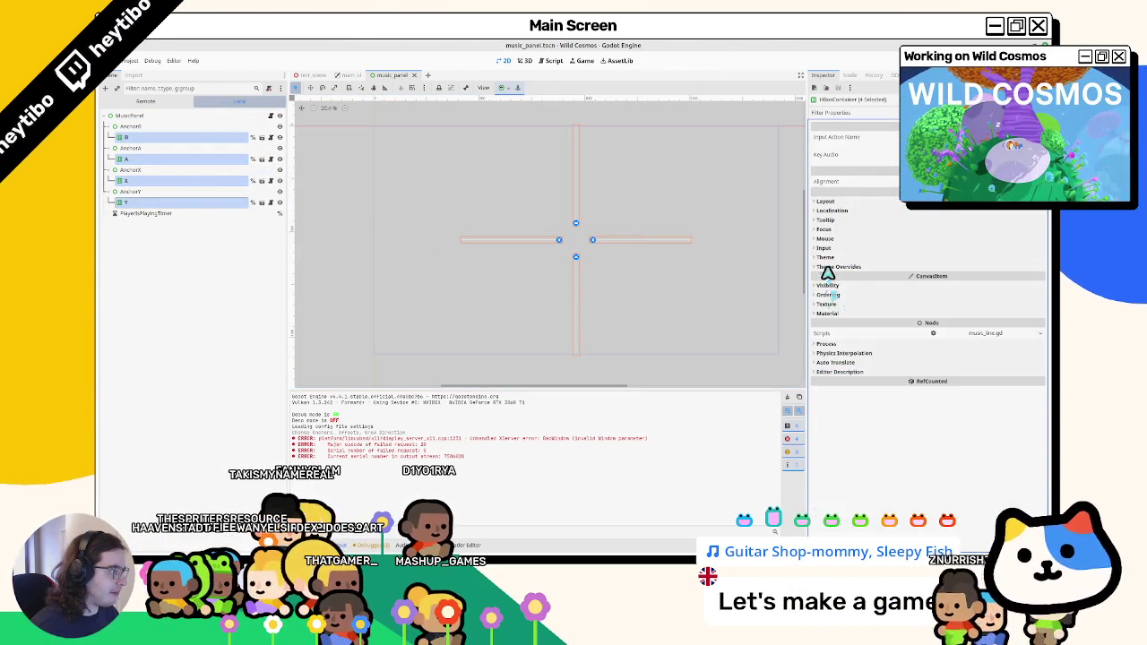
click(826, 203)
click(833, 290)
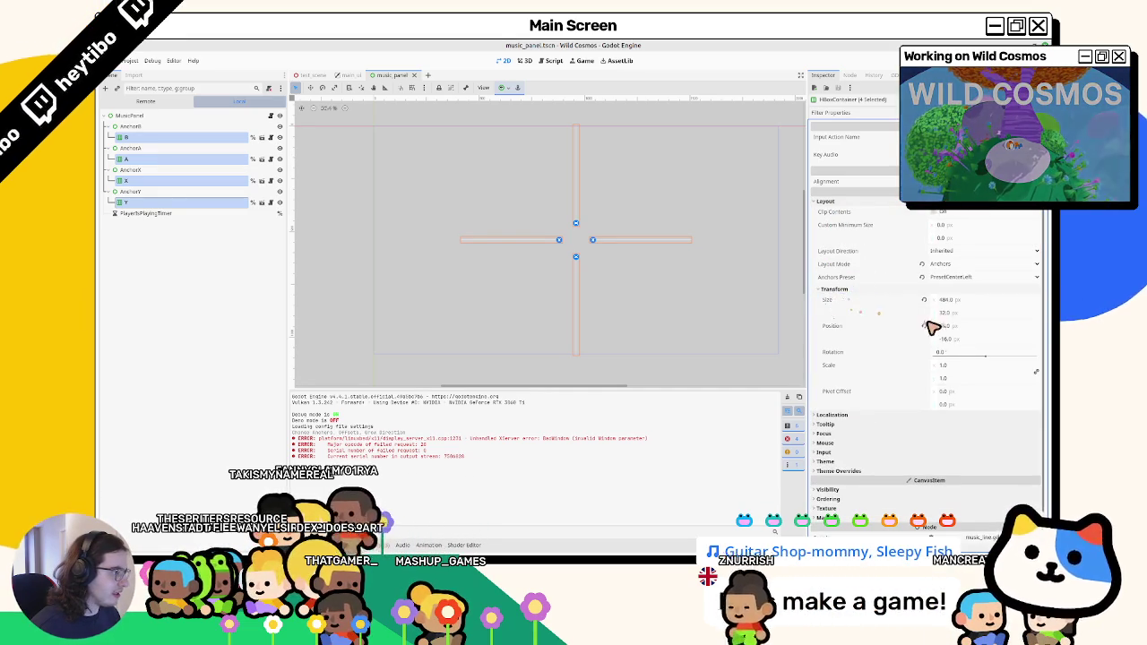
mouse_move(948, 301)
mouse_down()
mouse_move(539, 310)
mouse_move(578, 310)
mouse_move(522, 299)
mouse_move(959, 309)
mouse_up()
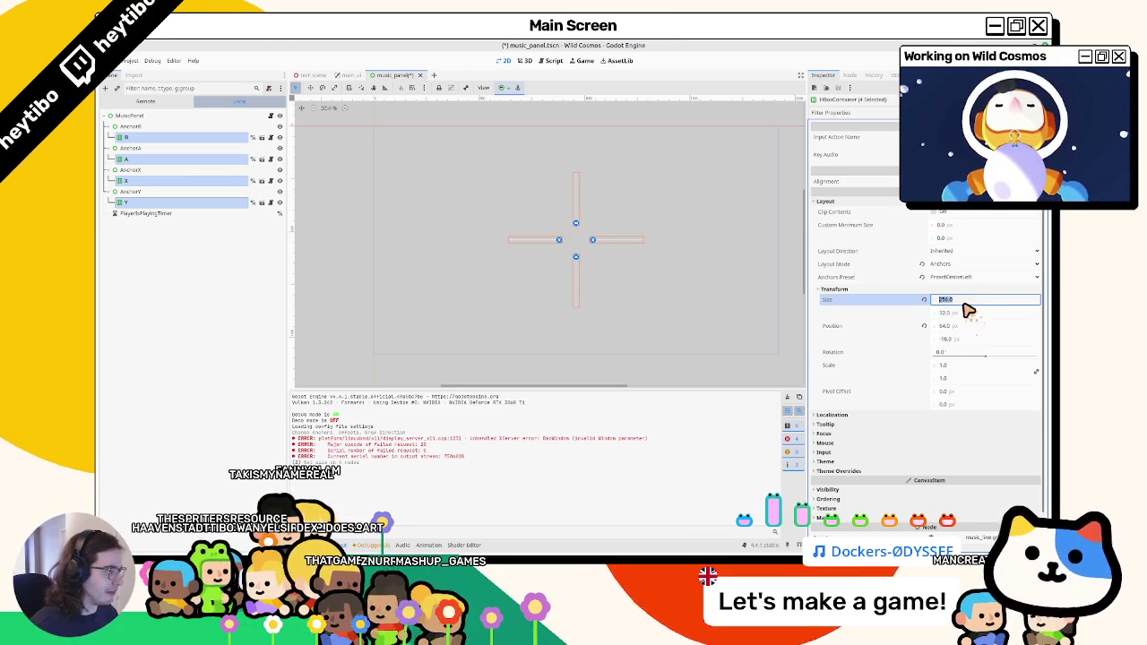
Run the game with F5 and press Tab to show the shortened prompt cross around the player.
key(F5)
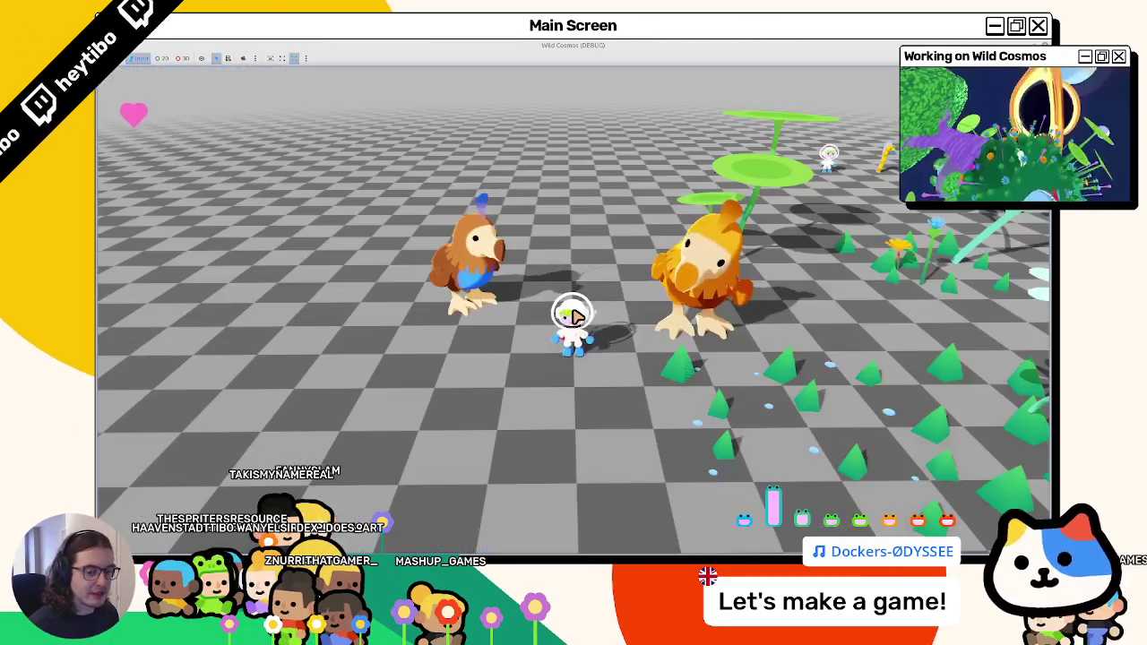
key(Tab)
key(Tab)
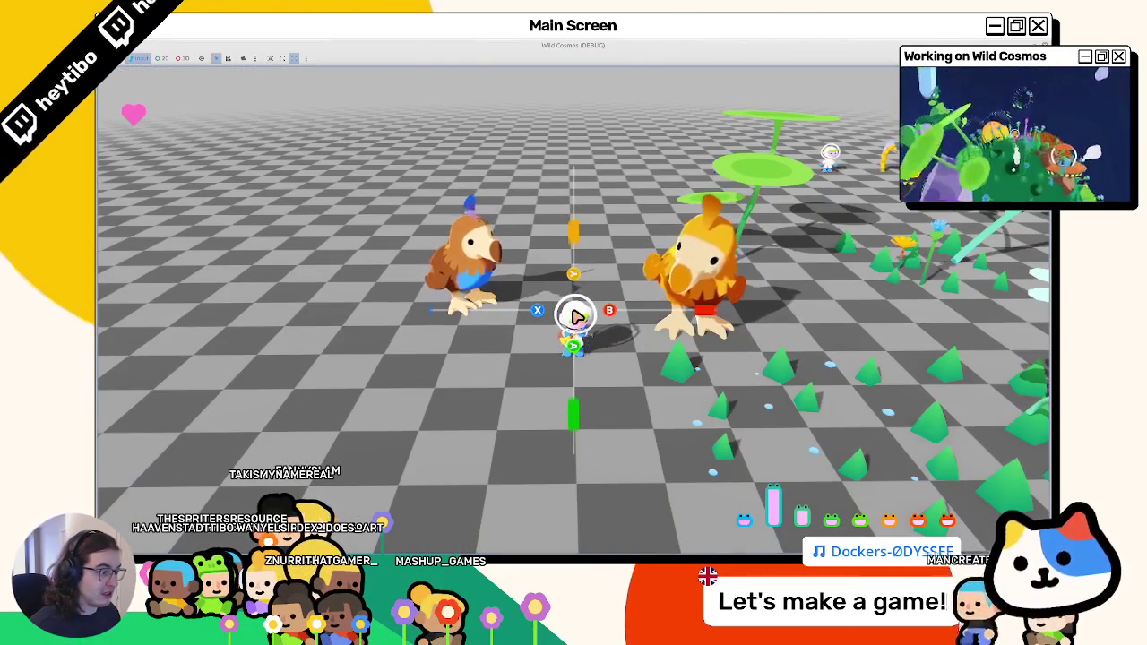